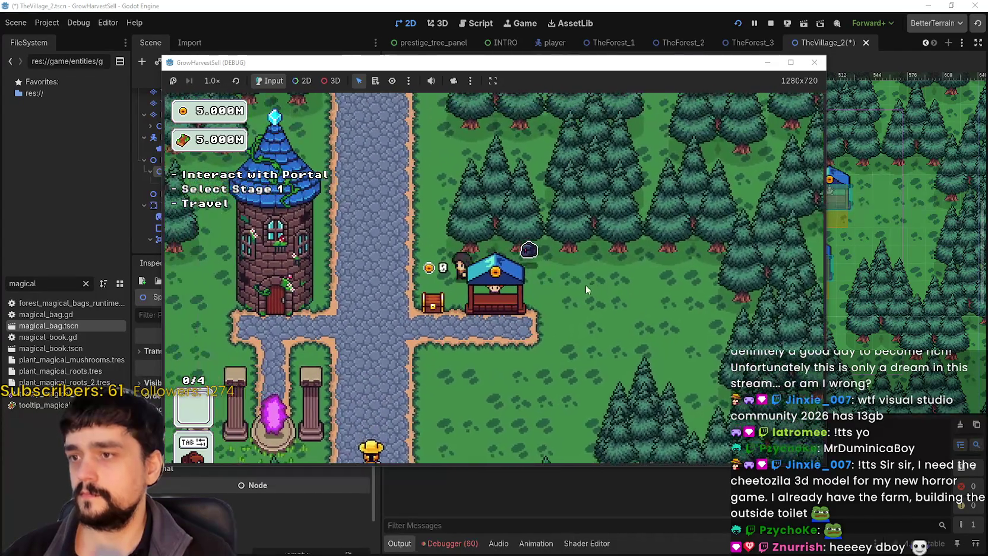
# Walk the player around the village path, down-left, up toward the tower, then past the portal.
pyautogui.press('a')
pyautogui.press('s')
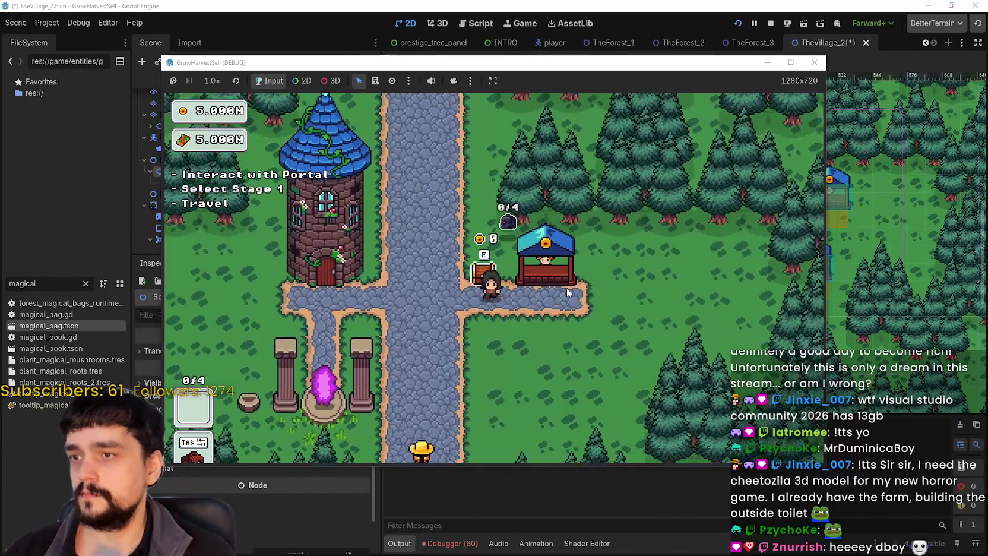
pyautogui.press('a')
pyautogui.press('s')
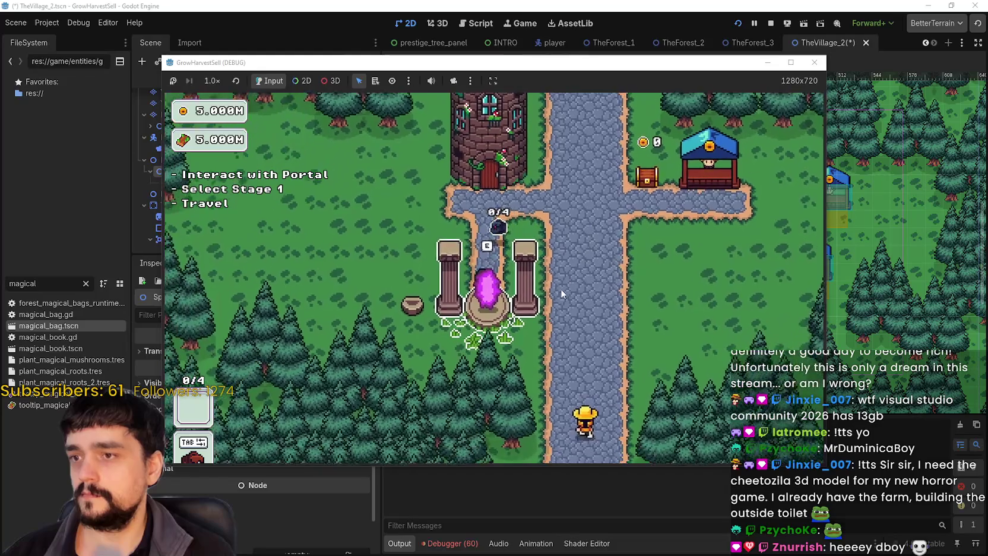
pyautogui.press('w')
pyautogui.press('a')
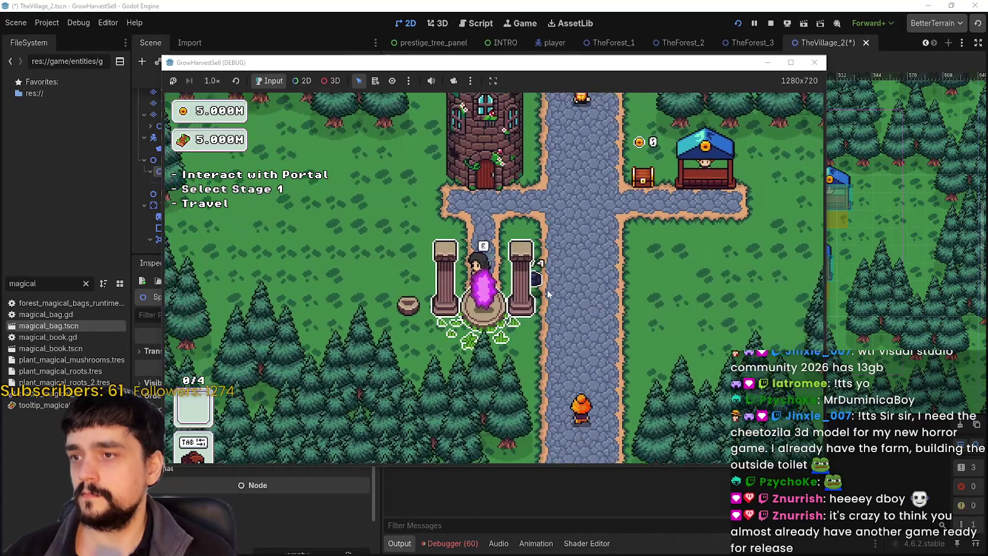
pyautogui.press('s')
pyautogui.press('d')
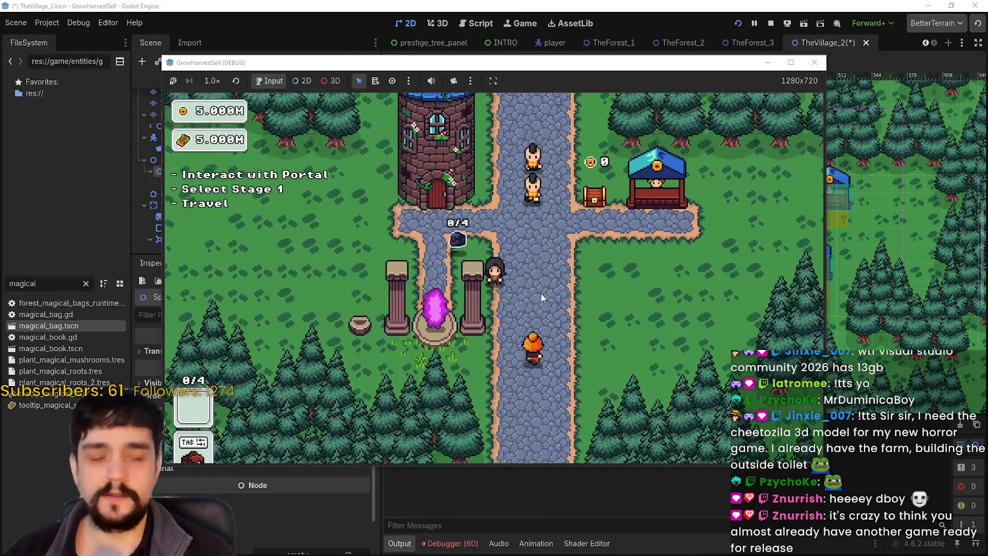
pyautogui.press('w')
pyautogui.press('d')
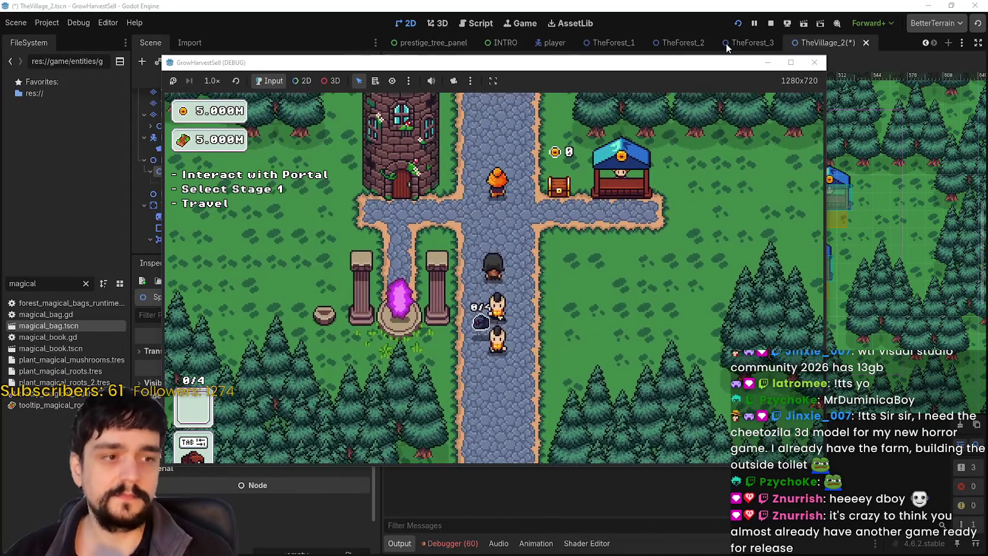
# Stop the game, save the scene, relaunch it and start a game from the title menu.
pyautogui.press('F8')
pyautogui.click(739, 25)
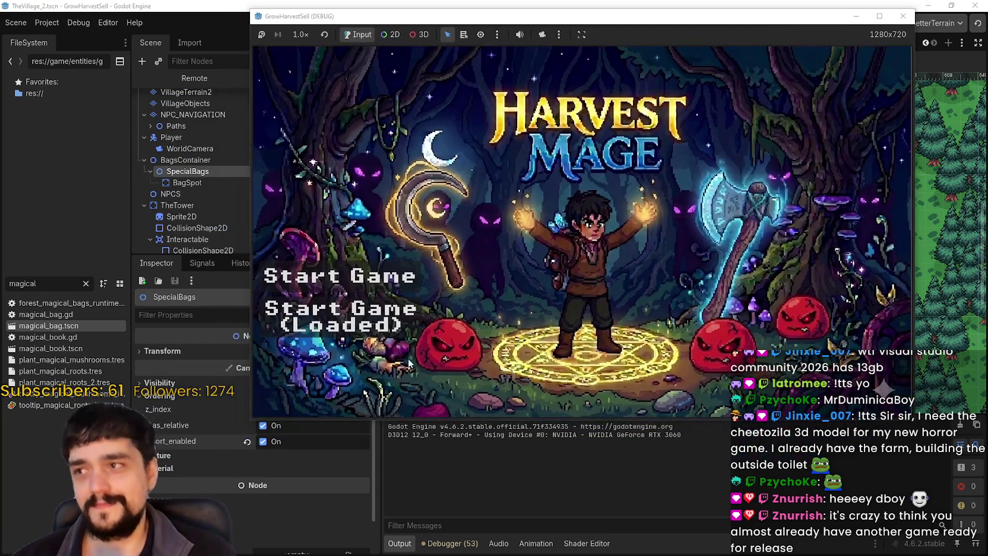
pyautogui.click(397, 339)
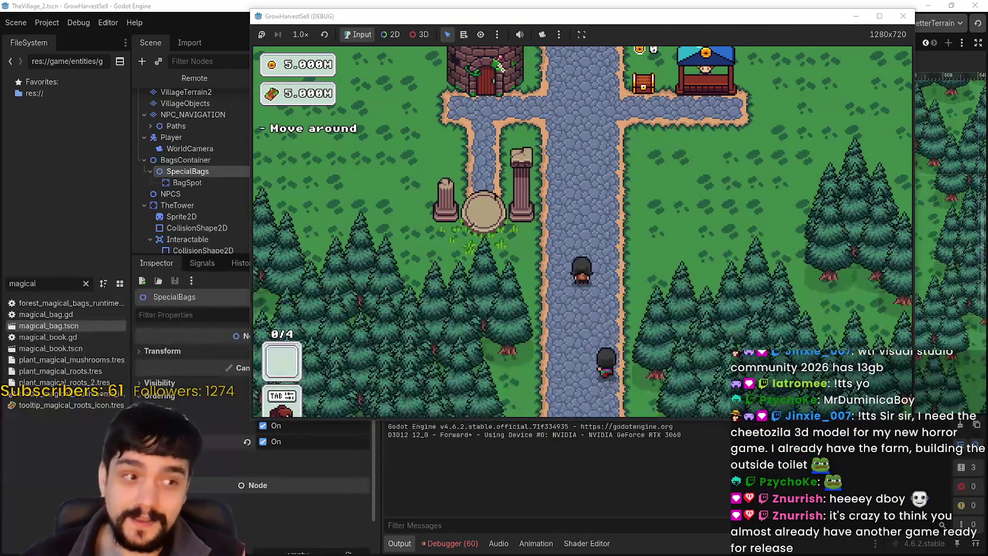
# Walk north to the Mage Tower, view its Prestige tree, then close it.
pyautogui.press('w')
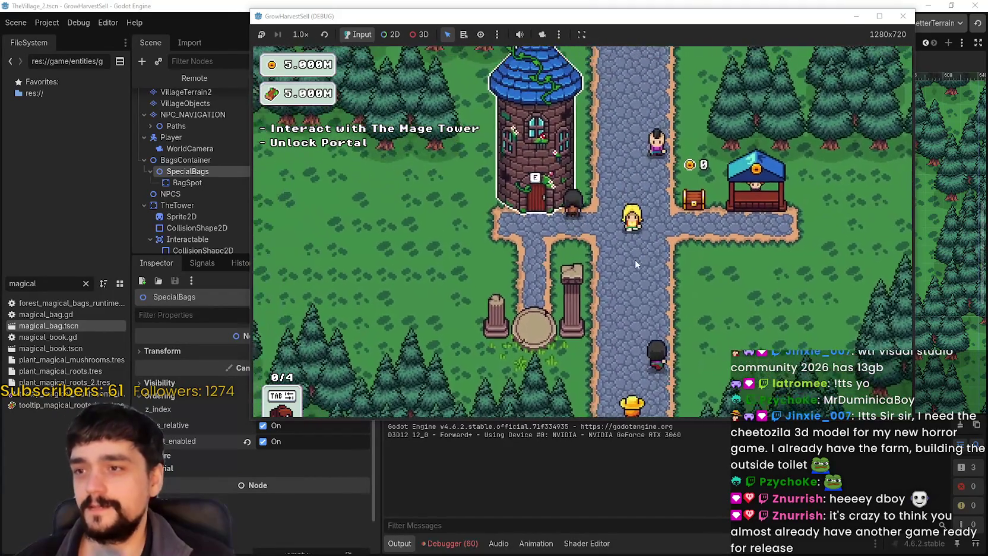
pyautogui.press('e')
pyautogui.press('Escape')
pyautogui.press('s')
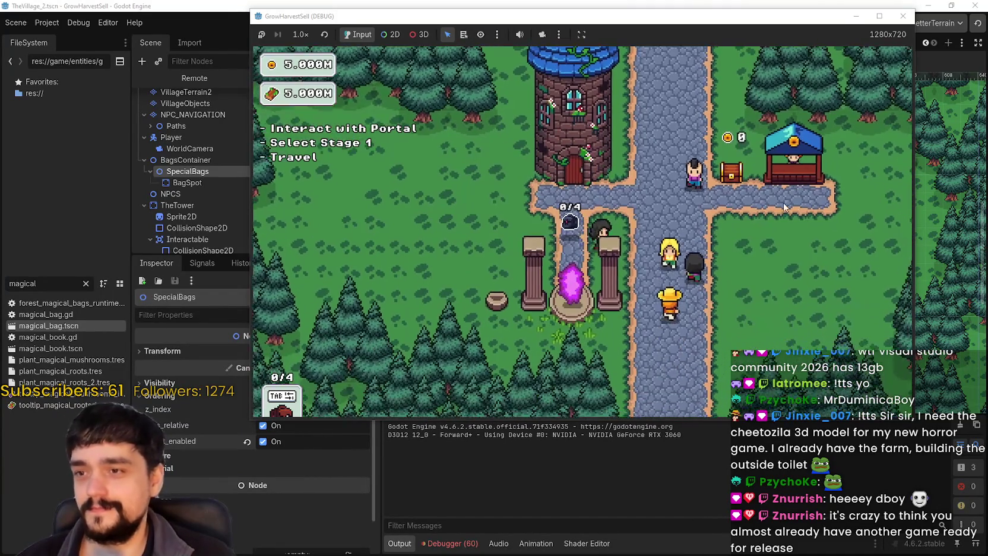
# Walk past the shop stall to the portal and choose the first forest stage.
pyautogui.press('d')
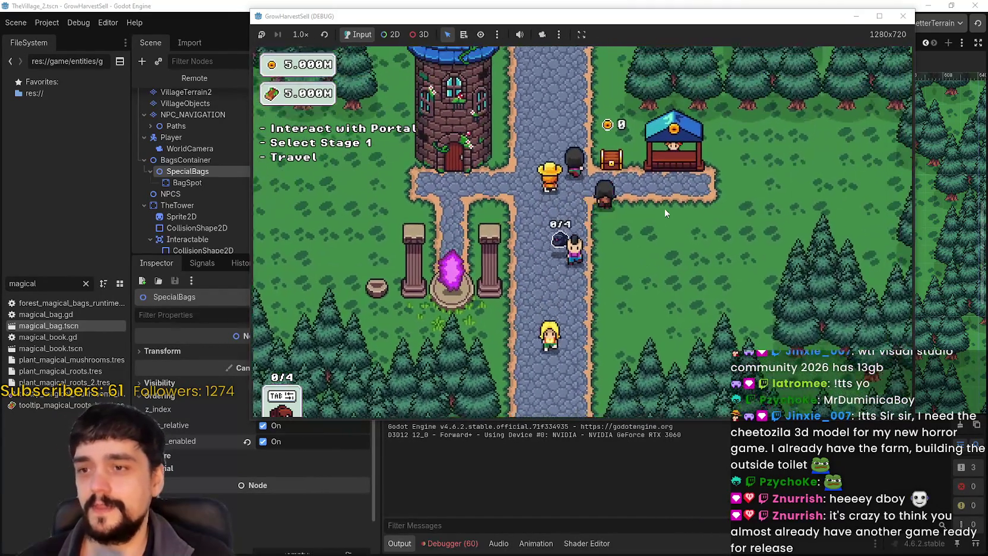
pyautogui.press('w')
pyautogui.press('d')
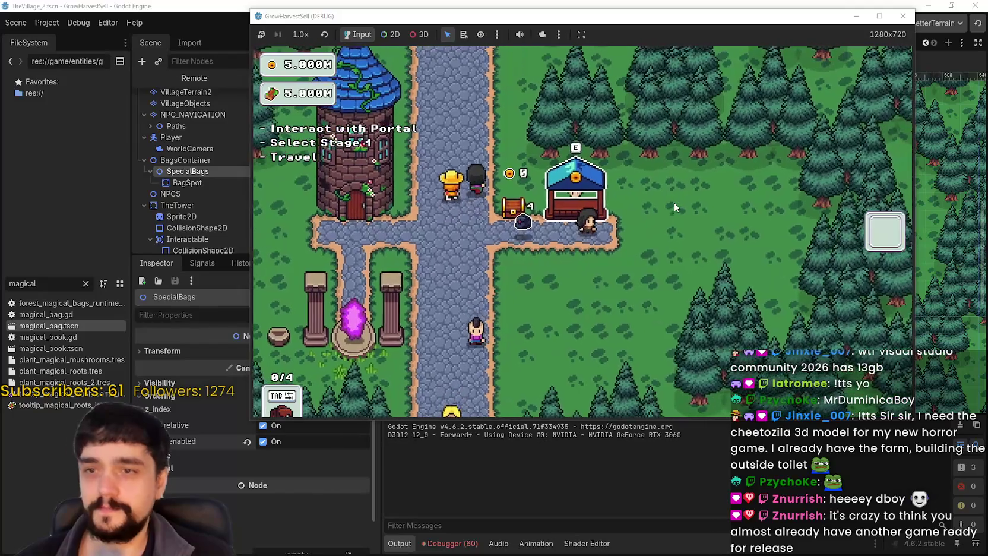
pyautogui.press('a')
pyautogui.press('s')
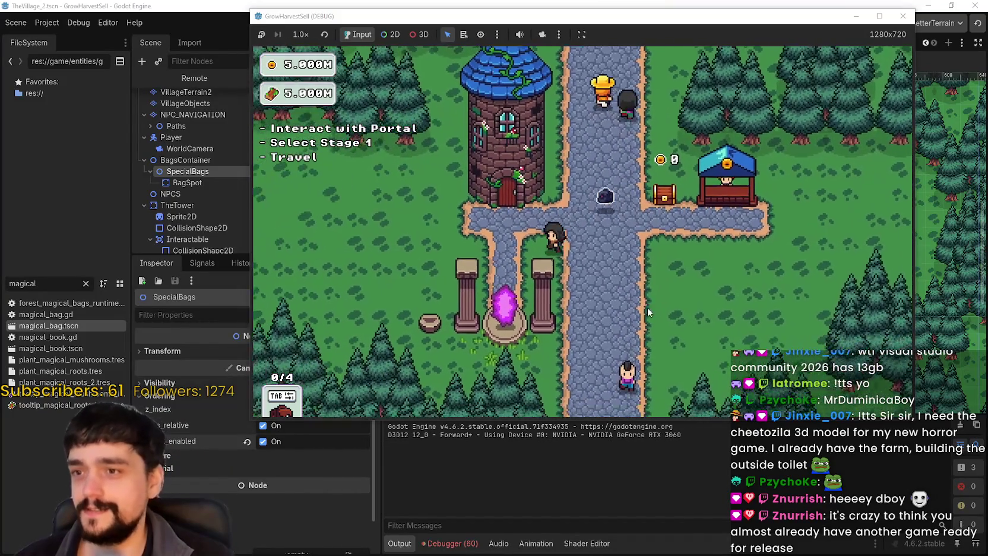
pyautogui.press('e')
pyautogui.press('Return')
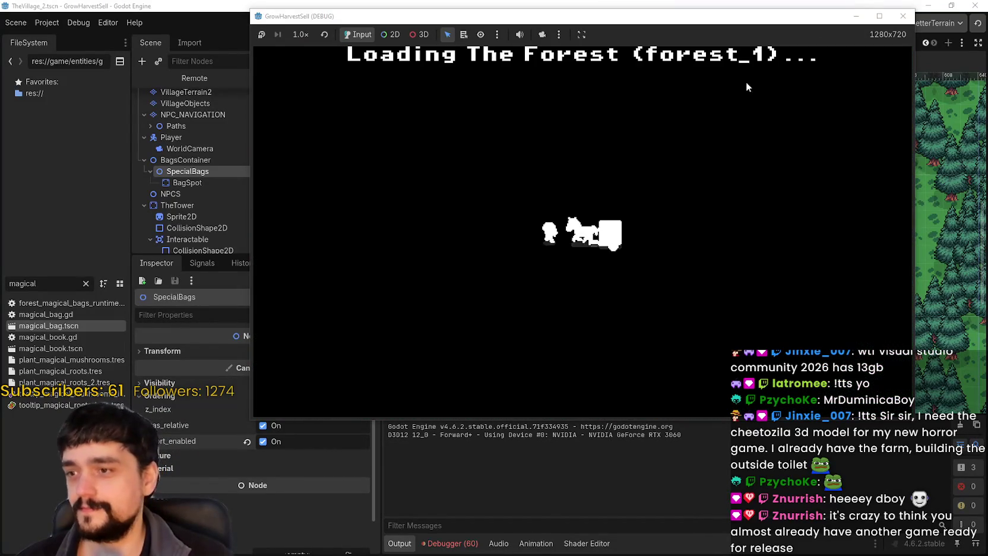
# Maximize the game window and walk the player through the forest to the portal tree.
pyautogui.click(881, 17)
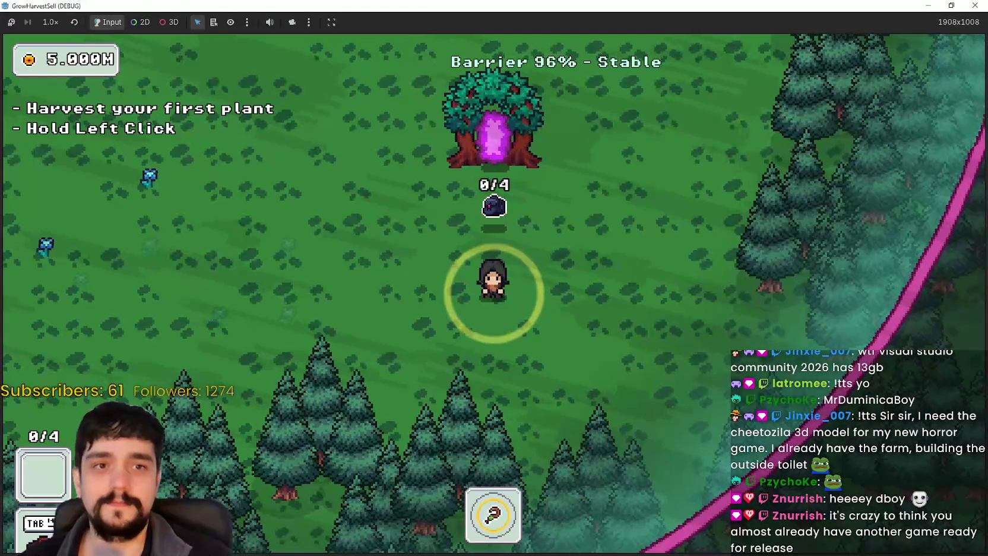
pyautogui.press('a')
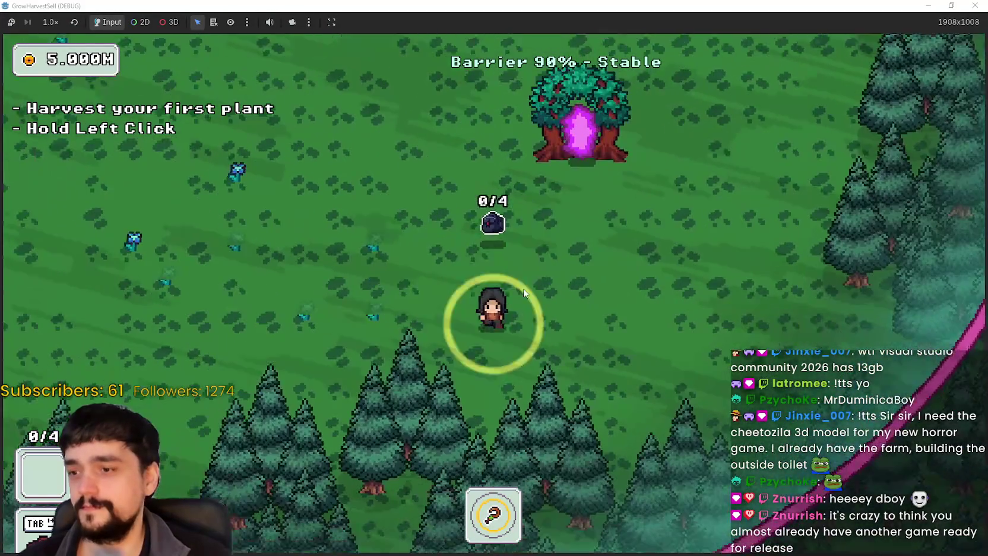
pyautogui.press('s')
pyautogui.press('d')
pyautogui.press('w')
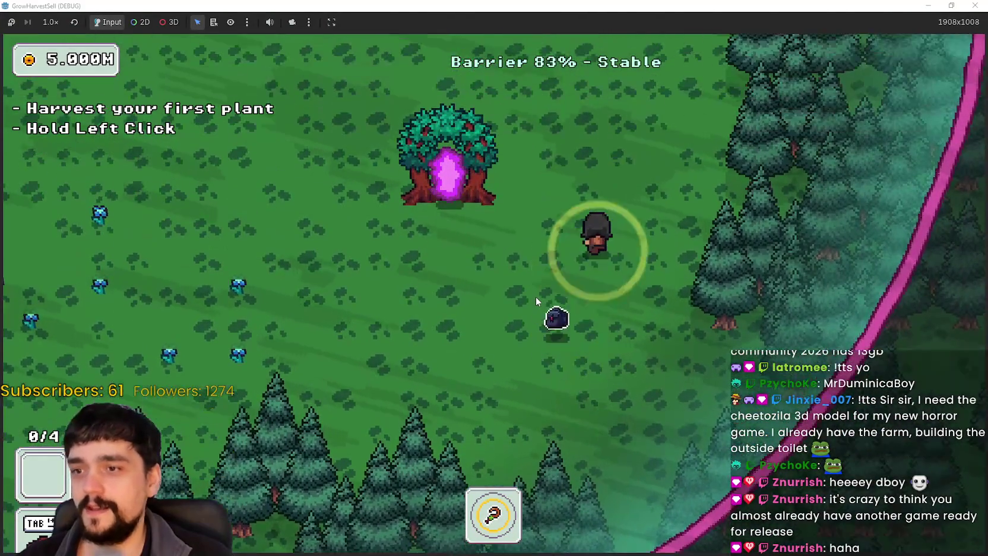
pyautogui.press('a')
pyautogui.press('s')
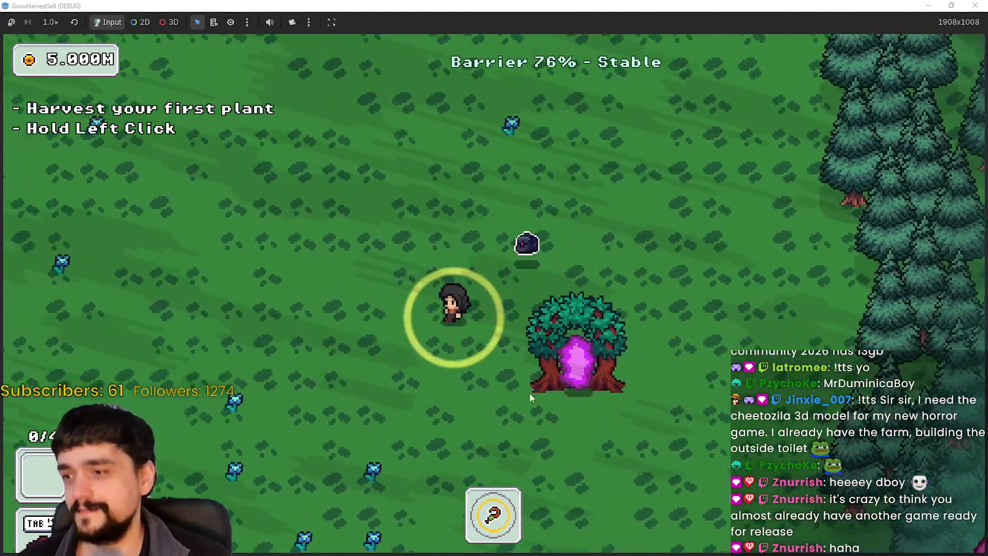
pyautogui.press('d')
# Circle behind the portal tree and head down-left toward the blue flowers.
pyautogui.press('d')
pyautogui.press('w')
pyautogui.press('a')
pyautogui.press('d')
pyautogui.press('s')
pyautogui.press('a')
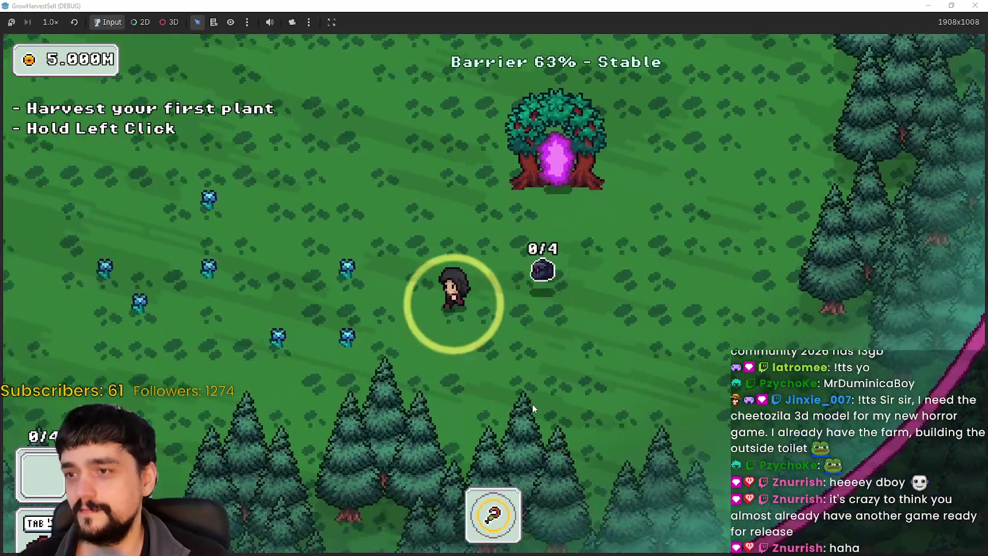
pyautogui.press('s')
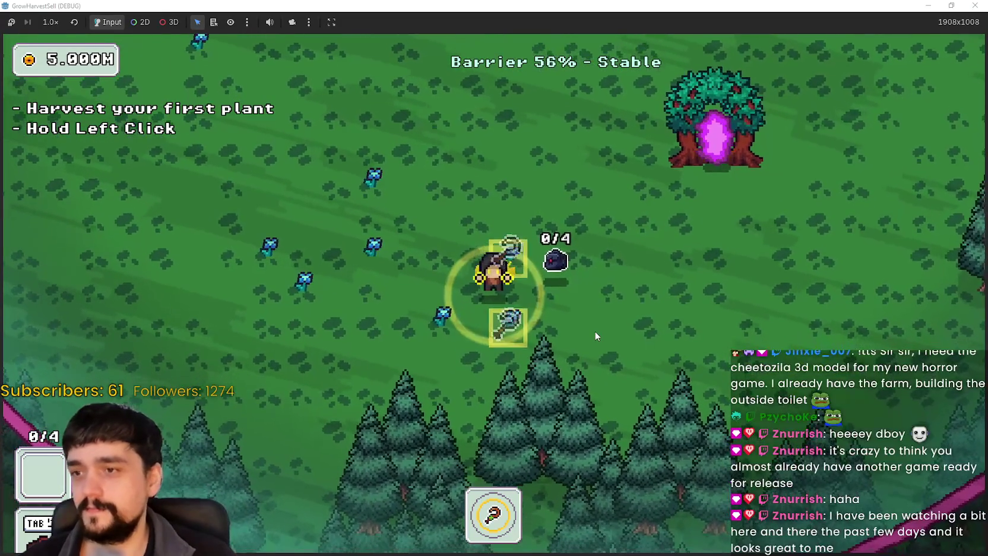
# Harvest the blue flowers around the player.
pyautogui.moveTo(593, 322); pyautogui.dragTo(589, 326)
pyautogui.press('w')
pyautogui.press('a')
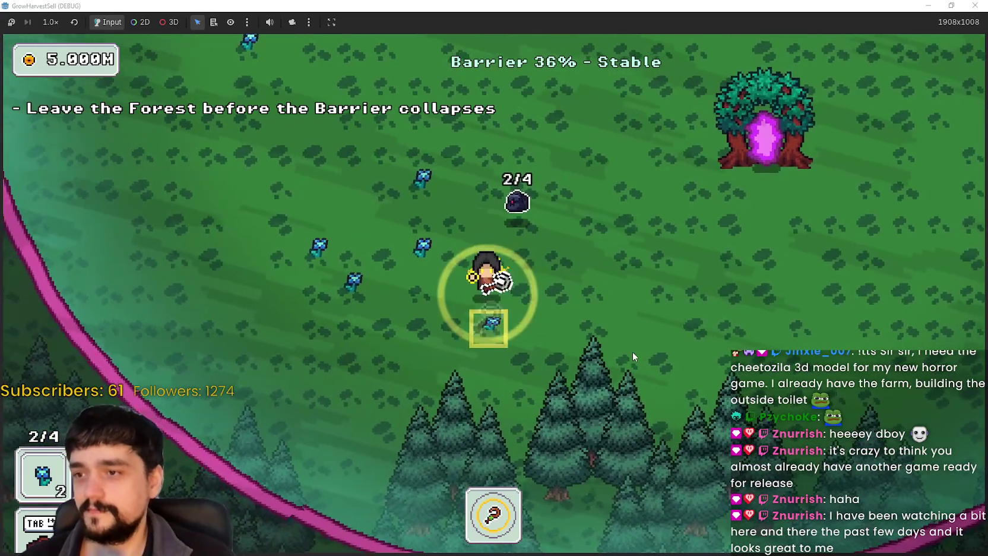
pyautogui.press('s')
pyautogui.press('a')
pyautogui.click(631, 352)
# Walk up-left, then right to collect the last flower.
pyautogui.press('w')
pyautogui.press('a')
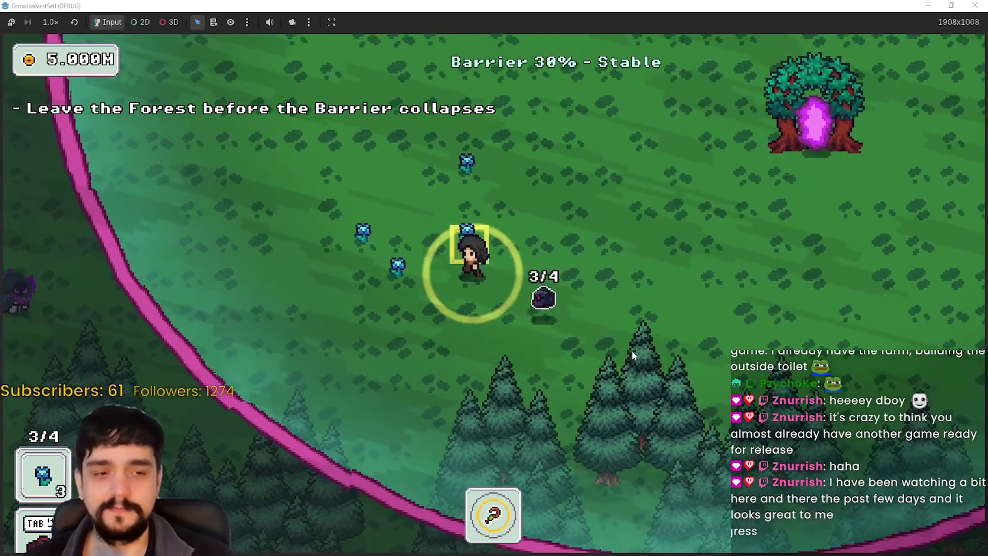
pyautogui.press('d')
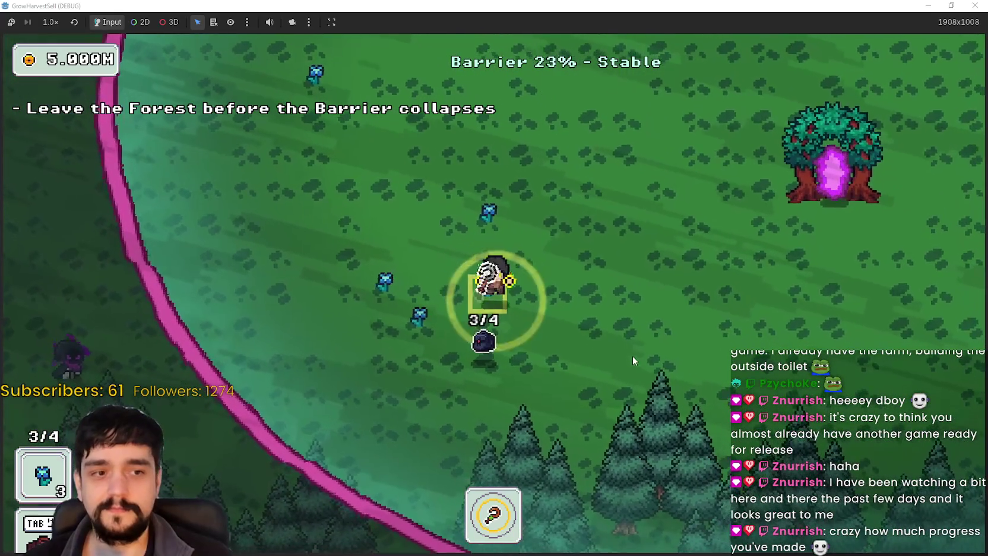
pyautogui.press('w')
pyautogui.press('d')
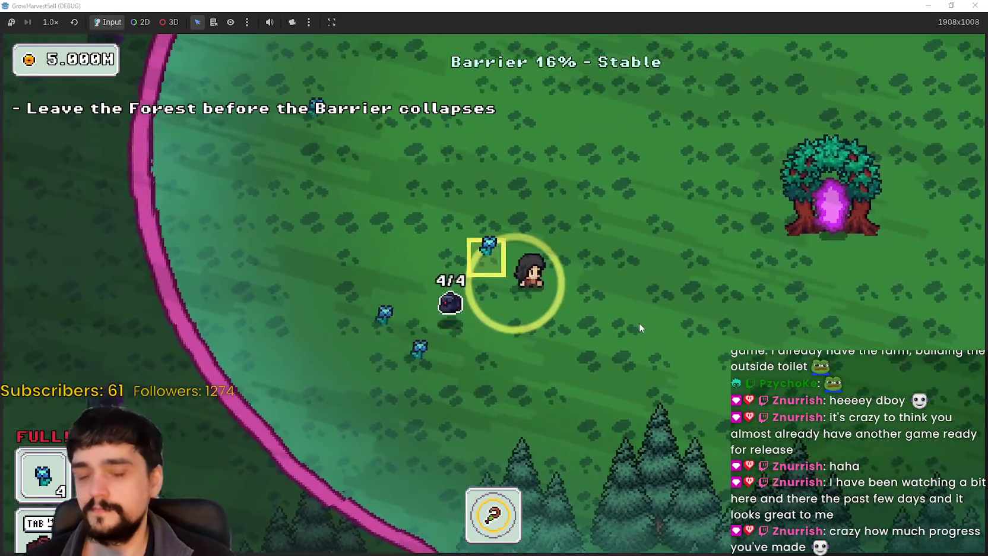
# Walk around the clearing to the portal tree and travel back to the village.
pyautogui.press('a')
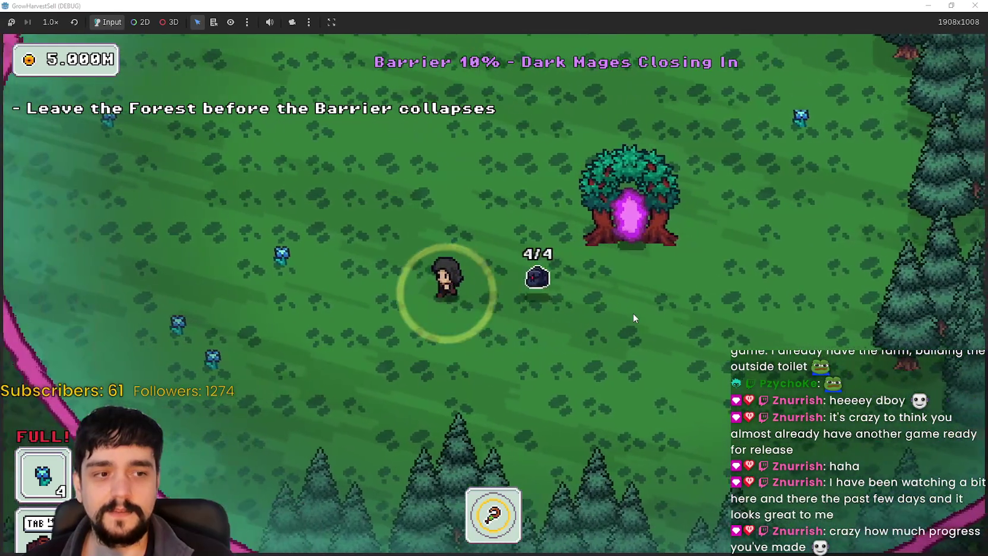
pyautogui.press('w')
pyautogui.press('s')
pyautogui.press('a')
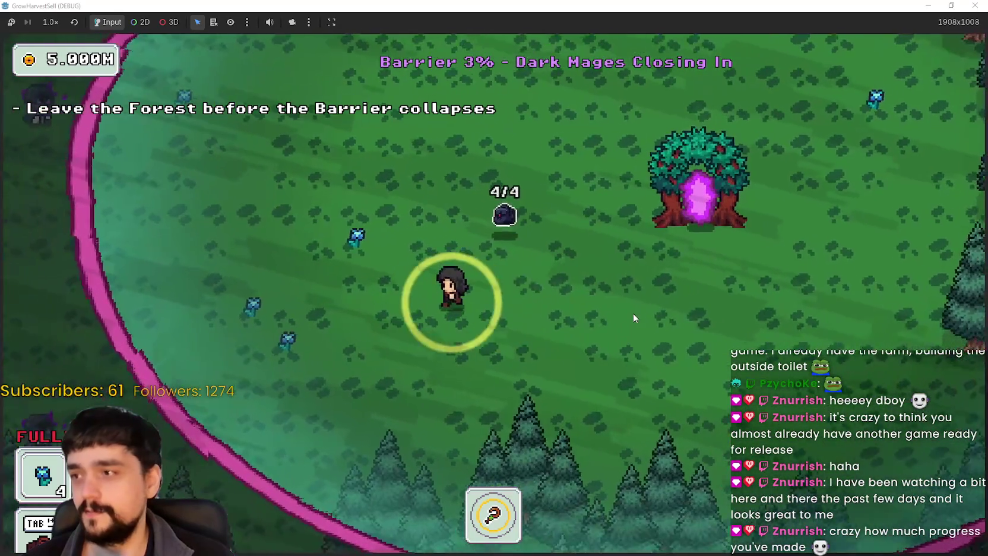
pyautogui.press('w')
pyautogui.press('d')
pyautogui.press('w')
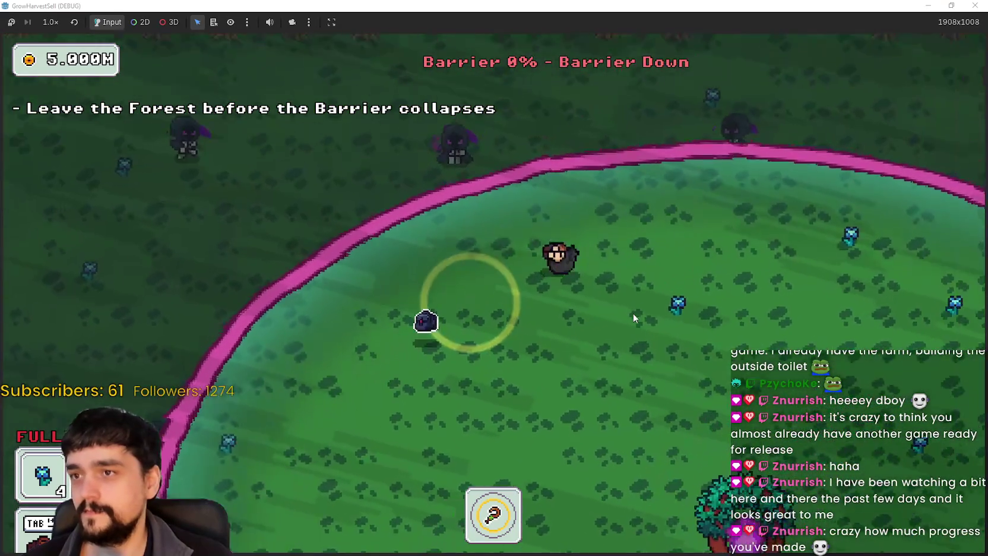
pyautogui.press('s')
pyautogui.press('a')
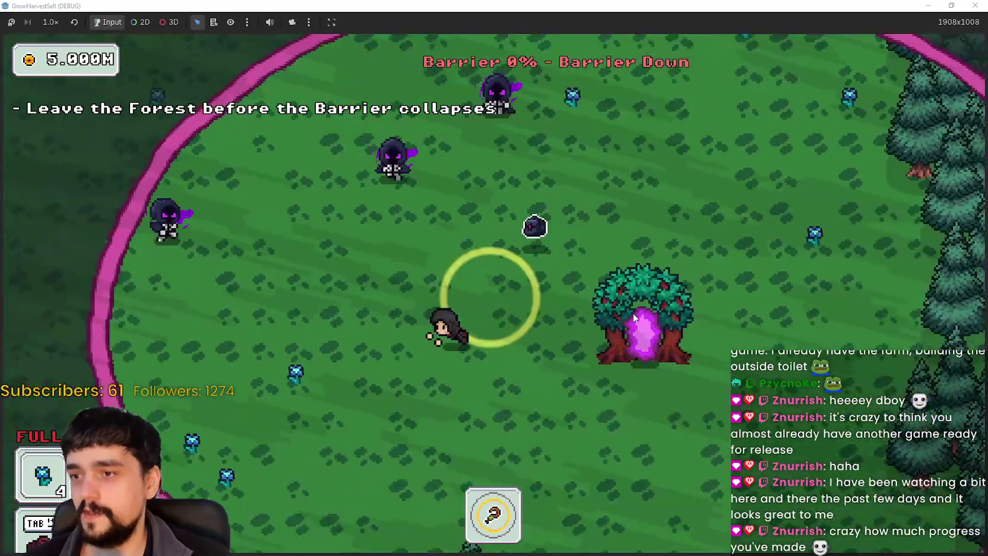
pyautogui.press('d')
pyautogui.press('e')
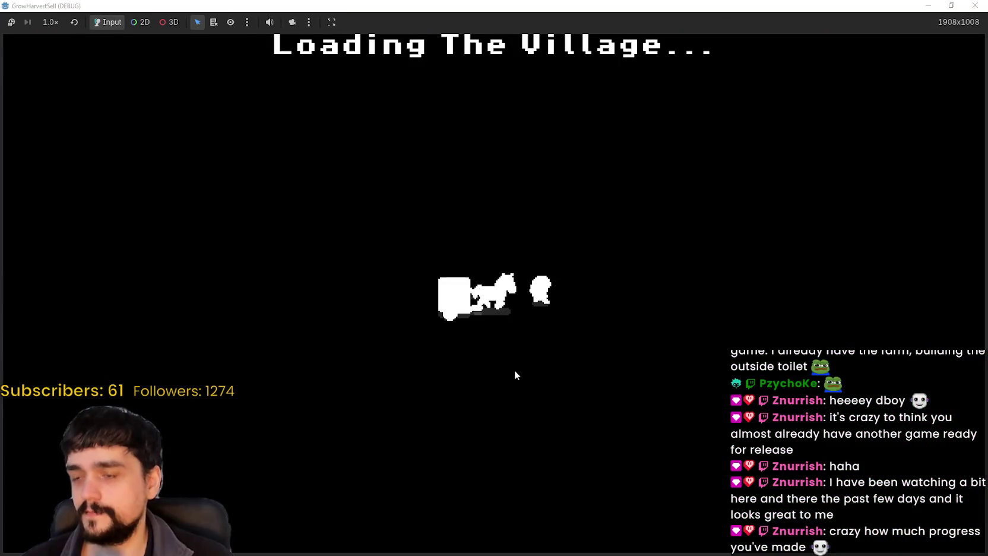
# Sell the carried plants at the market stall.
pyautogui.press('d')
pyautogui.press('w')
pyautogui.press('e')
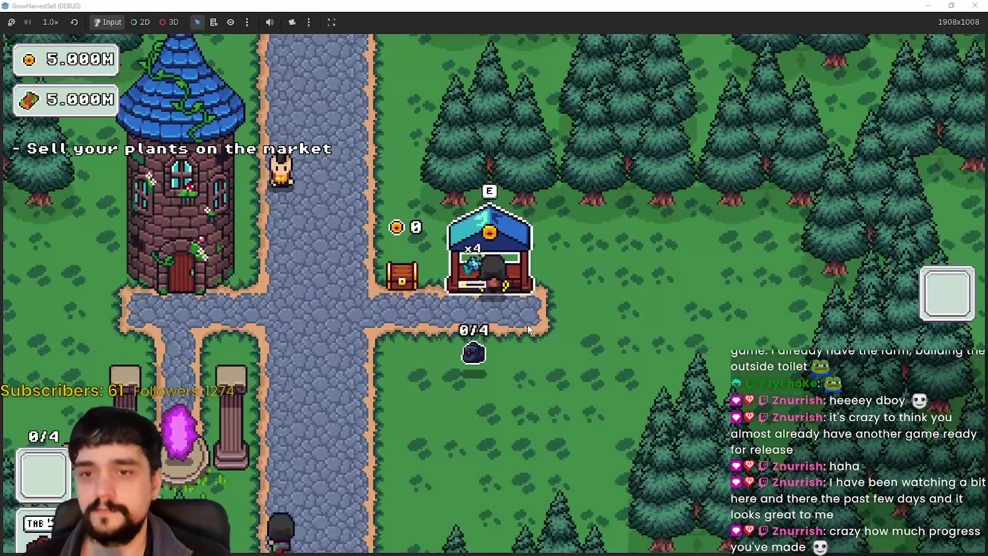
pyautogui.press('a')
pyautogui.press('s')
# Collect the gold from the bank chest.
pyautogui.press('a')
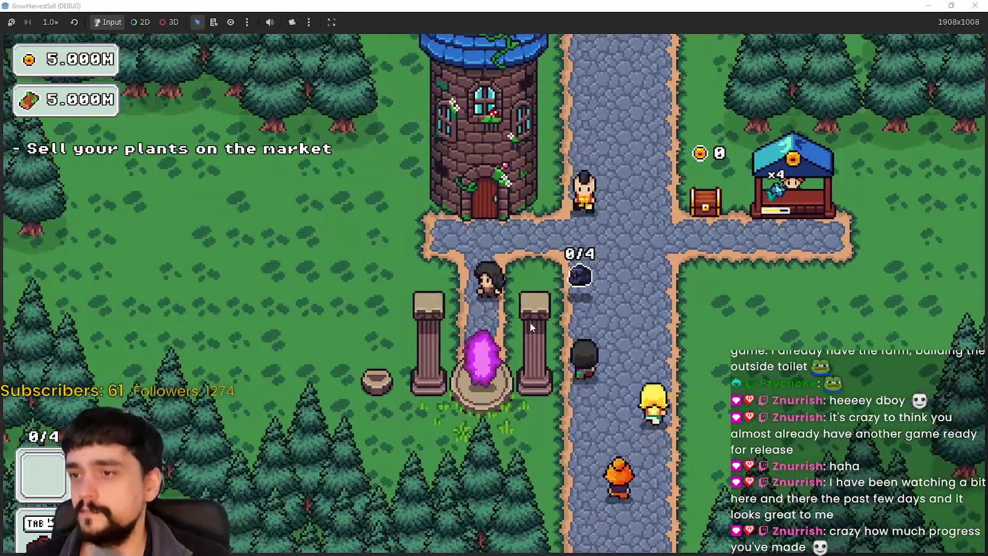
pyautogui.press('d')
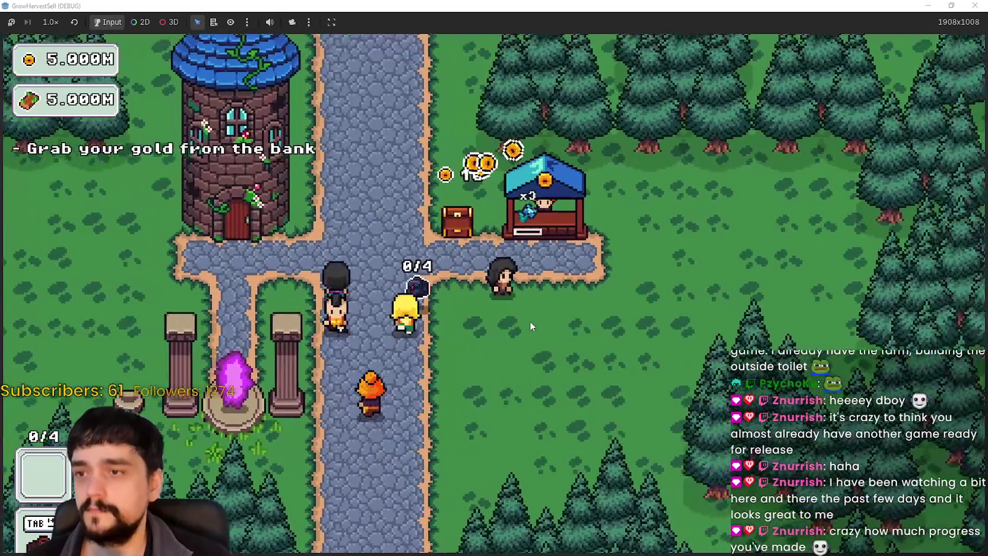
pyautogui.press('a')
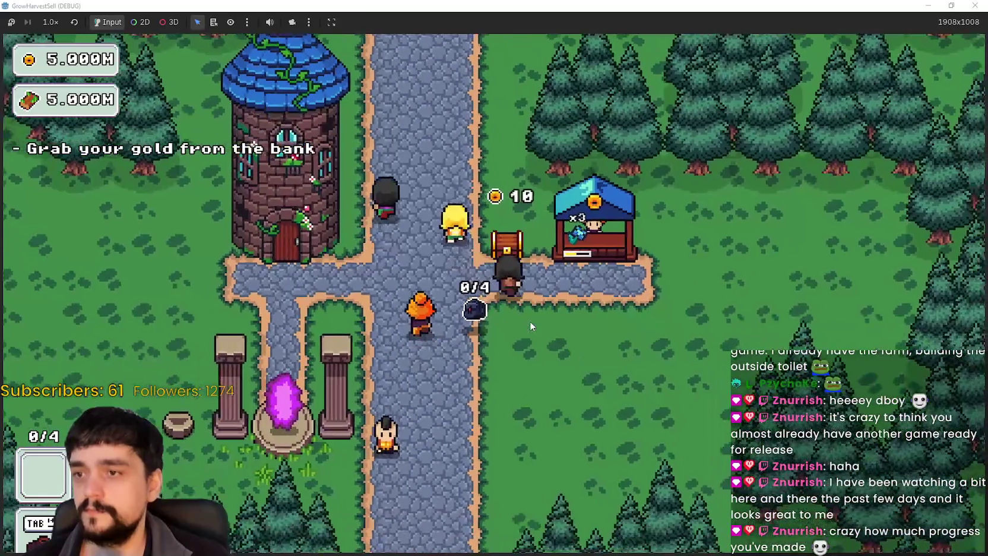
pyautogui.press('e')
# Walk to the Mage Tower and unlock the Magical Bag Slots I prestige skill.
pyautogui.press('a')
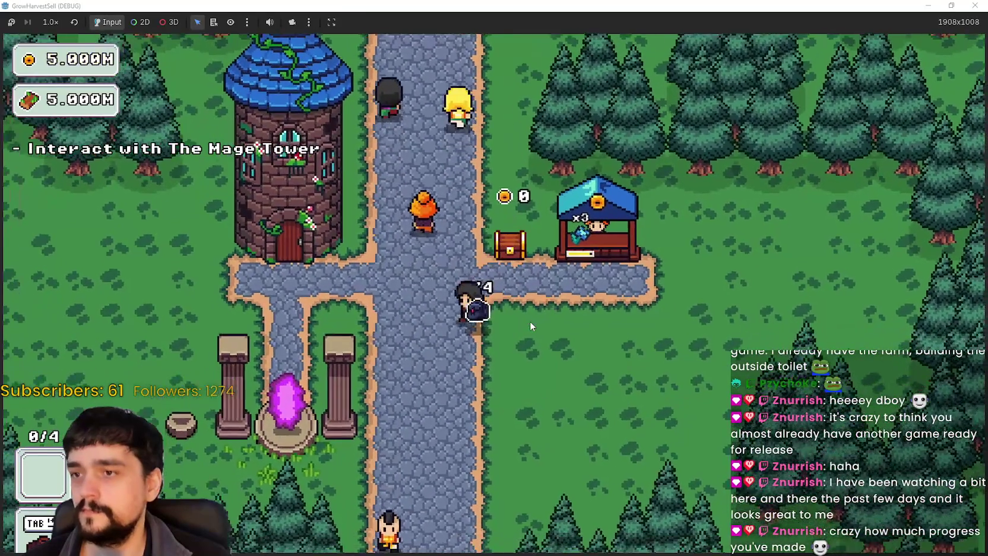
pyautogui.press('a')
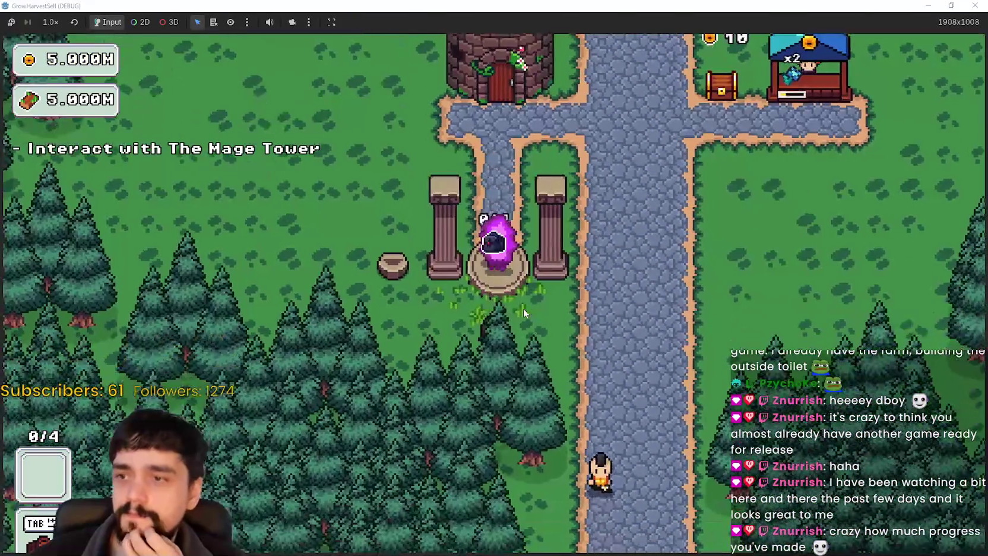
pyautogui.press('w')
pyautogui.press('s')
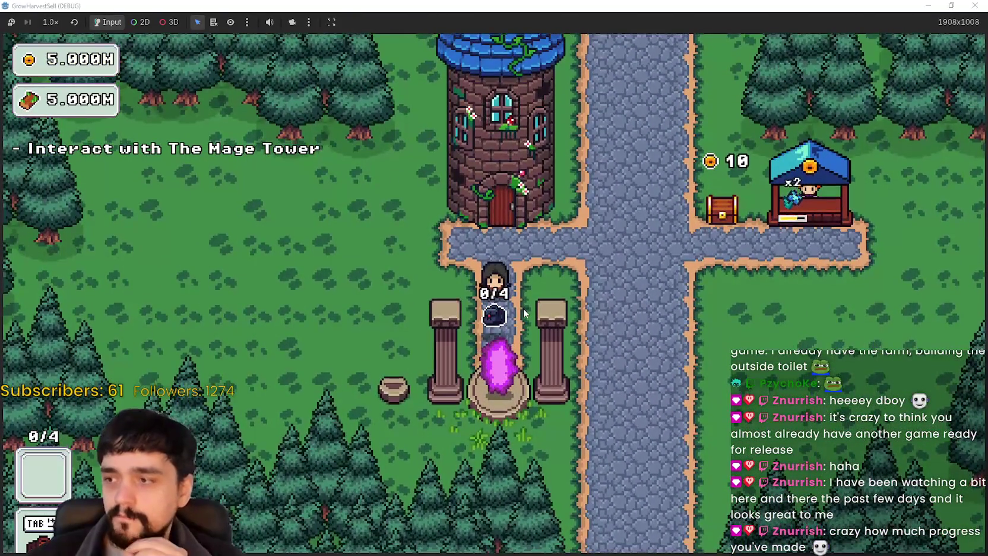
pyautogui.press('w')
pyautogui.press('e')
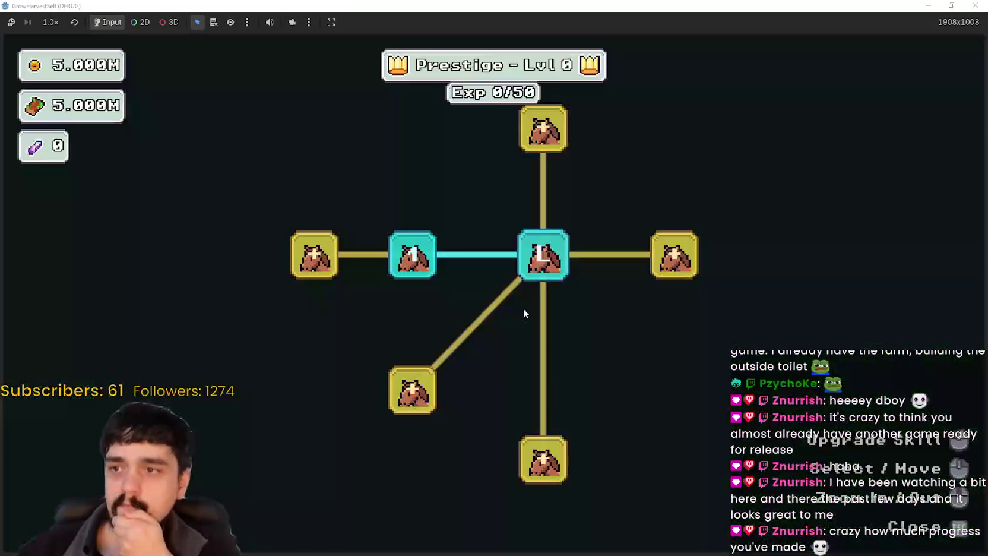
pyautogui.click(547, 148)
pyautogui.press('Escape')
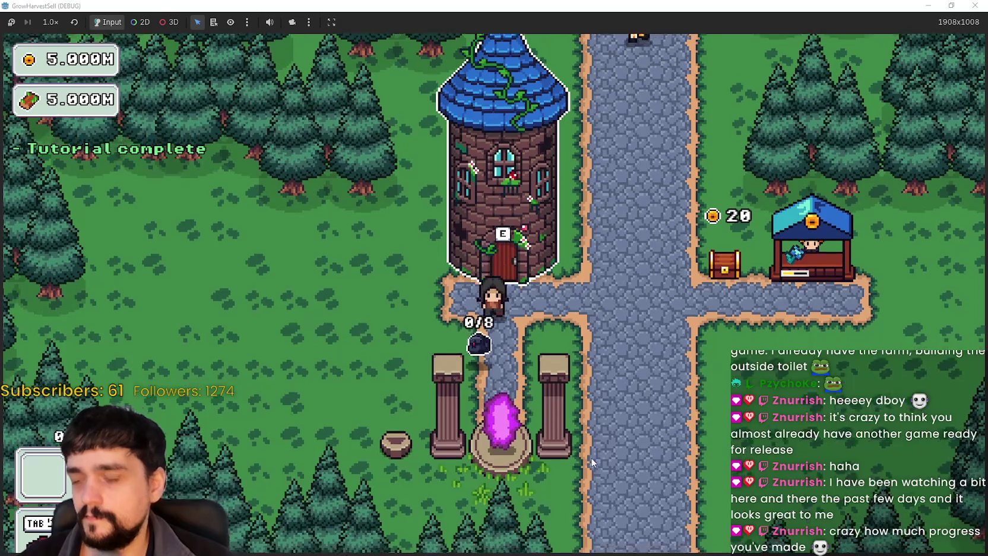
pyautogui.press('e')
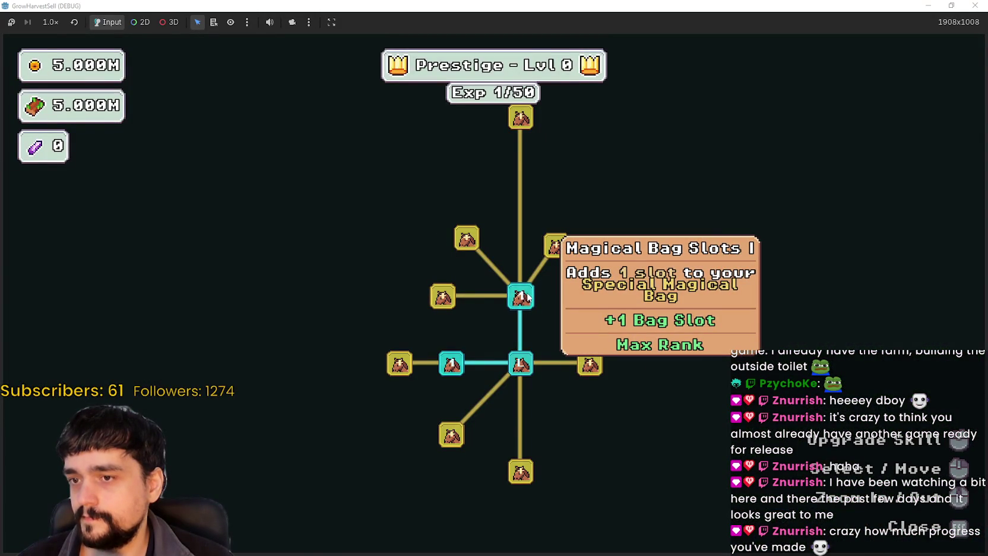
pyautogui.press('Escape')
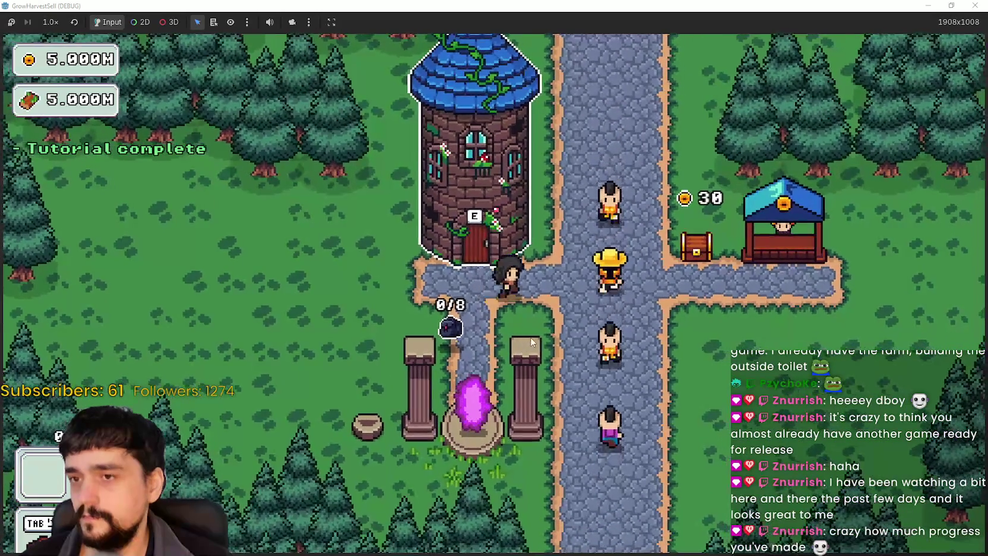
# Unlock the Item Capacity I prestige skill.
pyautogui.press('d')
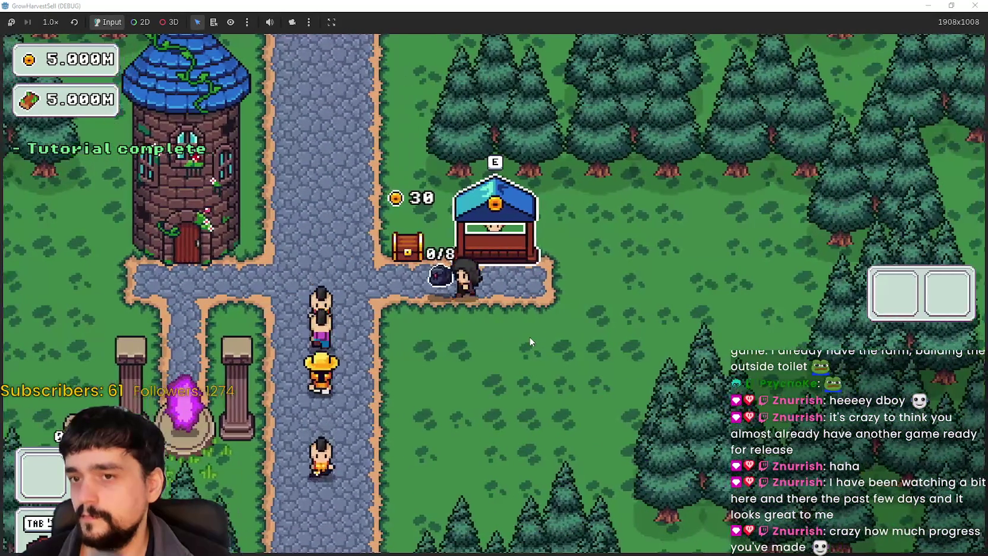
pyautogui.press('a')
pyautogui.press('Tab')
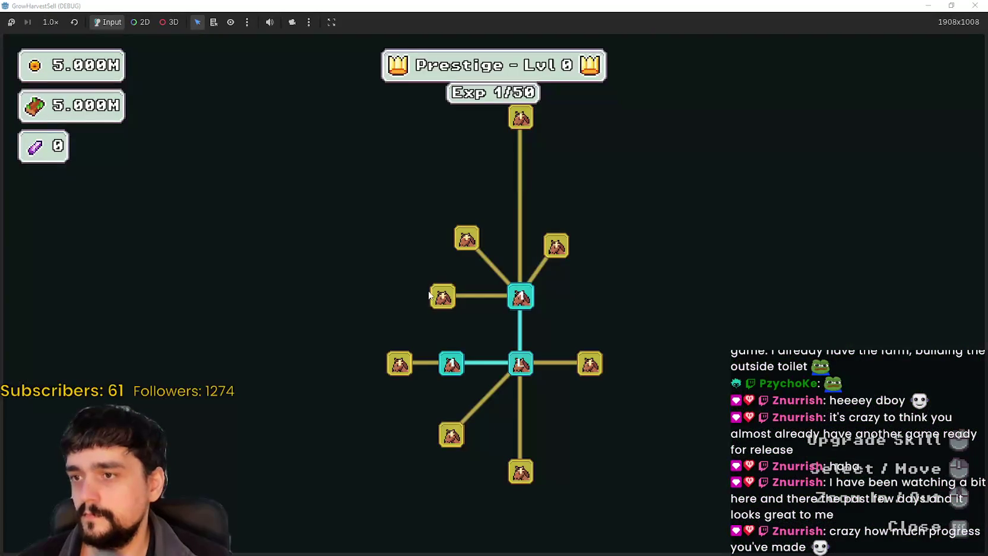
pyautogui.click(433, 296)
pyautogui.press('Escape')
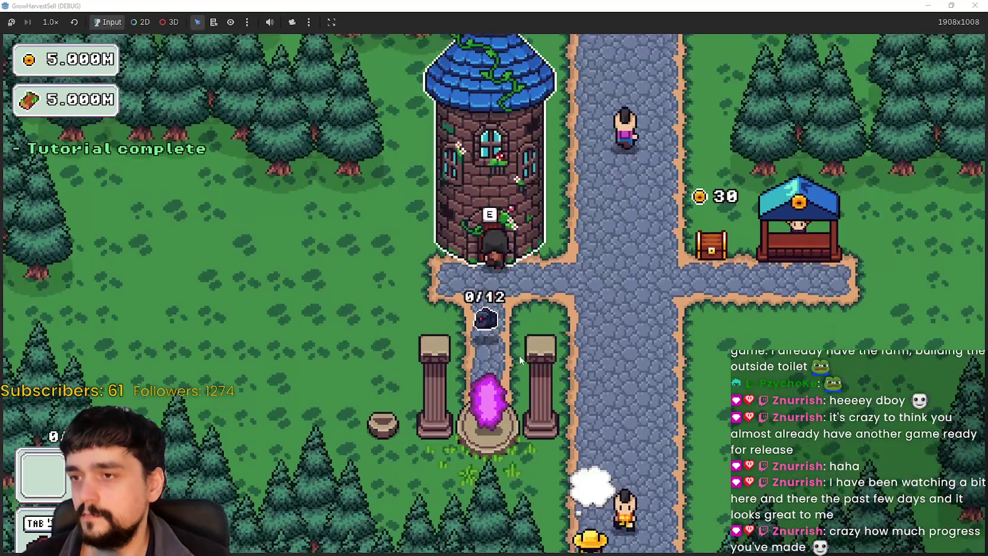
# Walk to the chest beside the shop and back, checking the Prestige tree.
pyautogui.press('d')
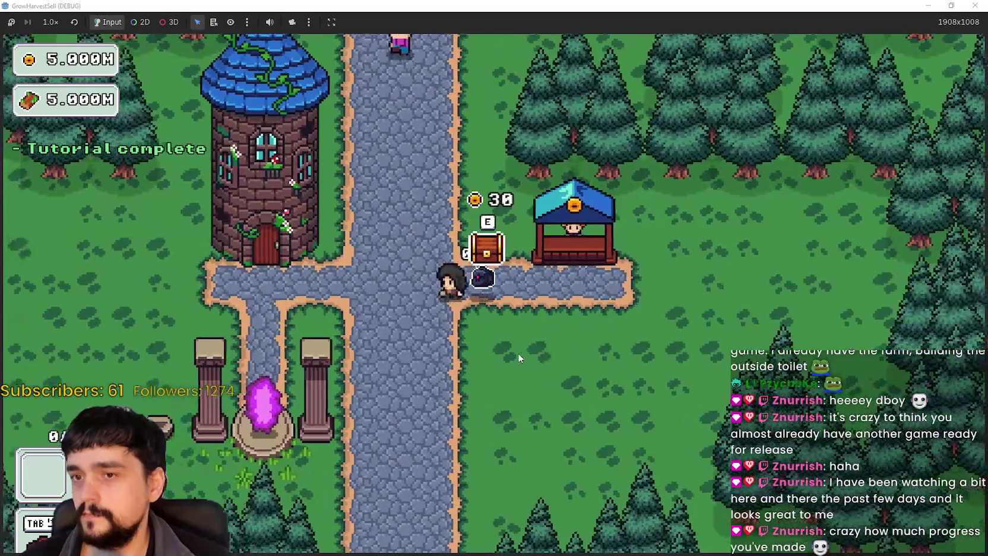
pyautogui.press('a')
pyautogui.press('Tab')
pyautogui.moveTo(437, 299)
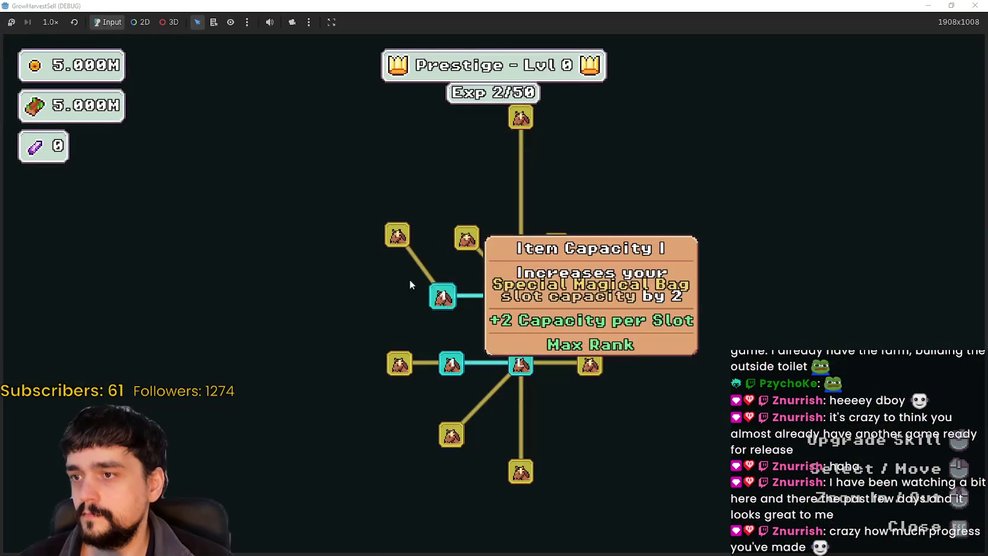
pyautogui.press('Escape')
pyautogui.press('s')
# Walk to the portal, open the stage selection and cancel it.
pyautogui.press('Tab')
pyautogui.press('Tab')
pyautogui.press('s')
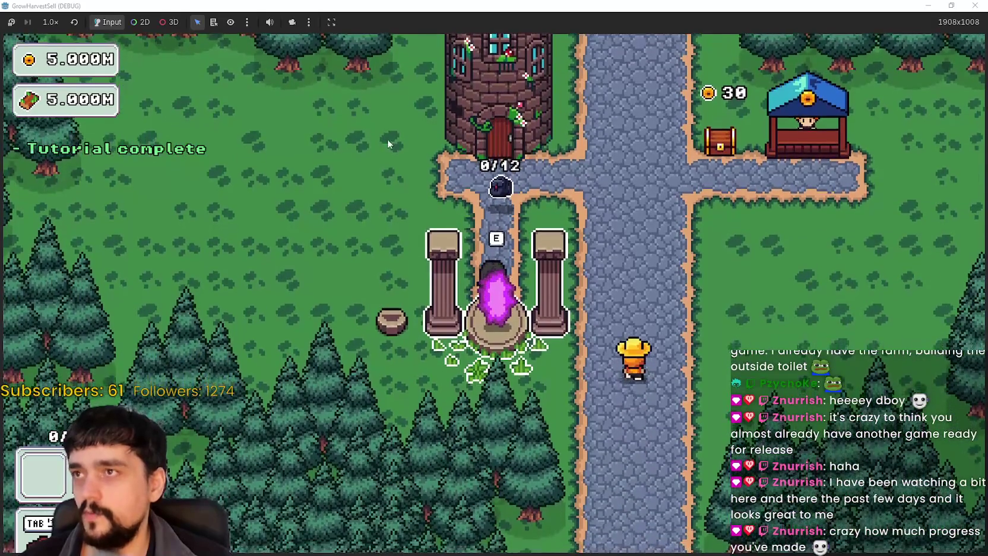
pyautogui.press('w')
pyautogui.press('s')
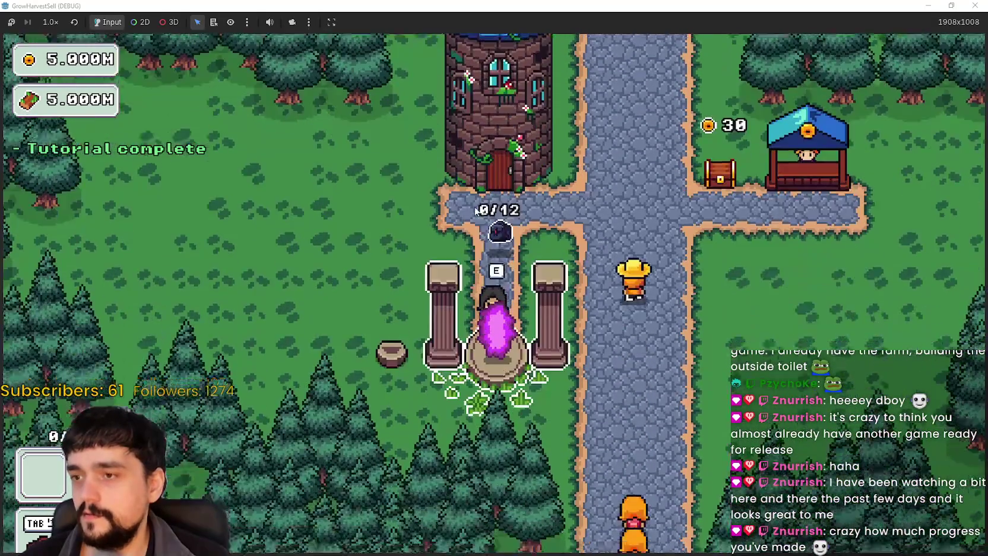
pyautogui.press('e')
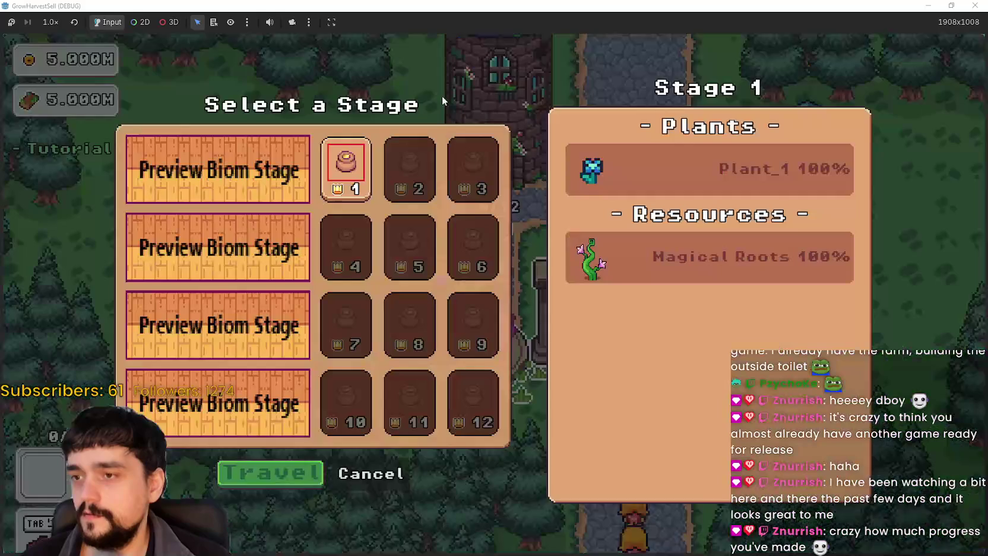
pyautogui.click(392, 466)
# Unlock Magical Bag Slots II, then shrink the game window and stop the game.
pyautogui.press('w')
pyautogui.press('Tab')
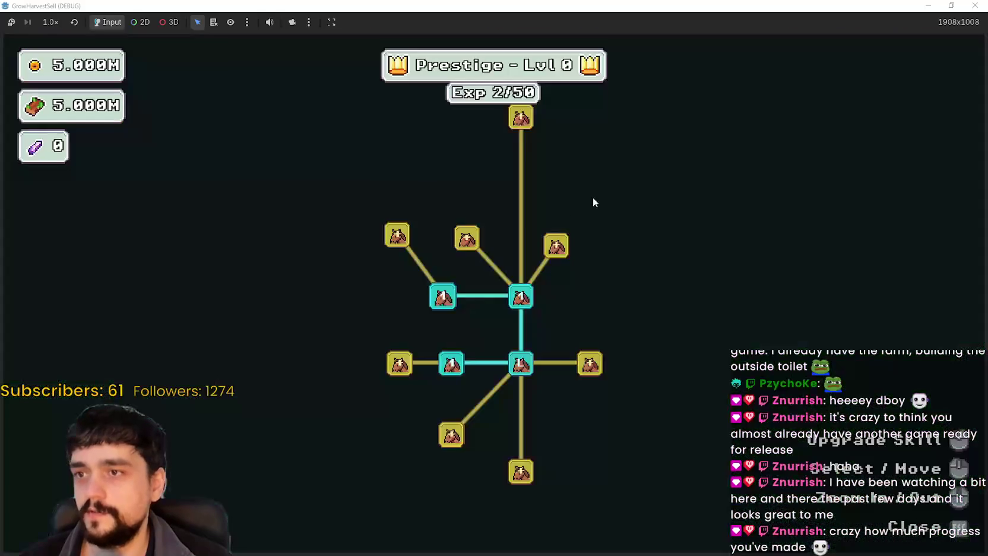
pyautogui.moveTo(524, 272)
pyautogui.click(470, 264)
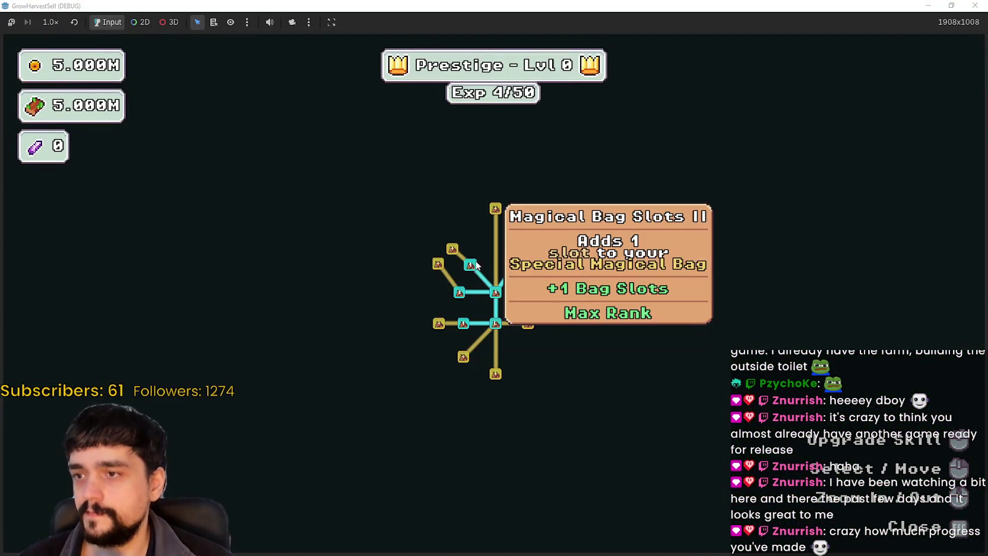
pyautogui.press('Tab')
pyautogui.press('w')
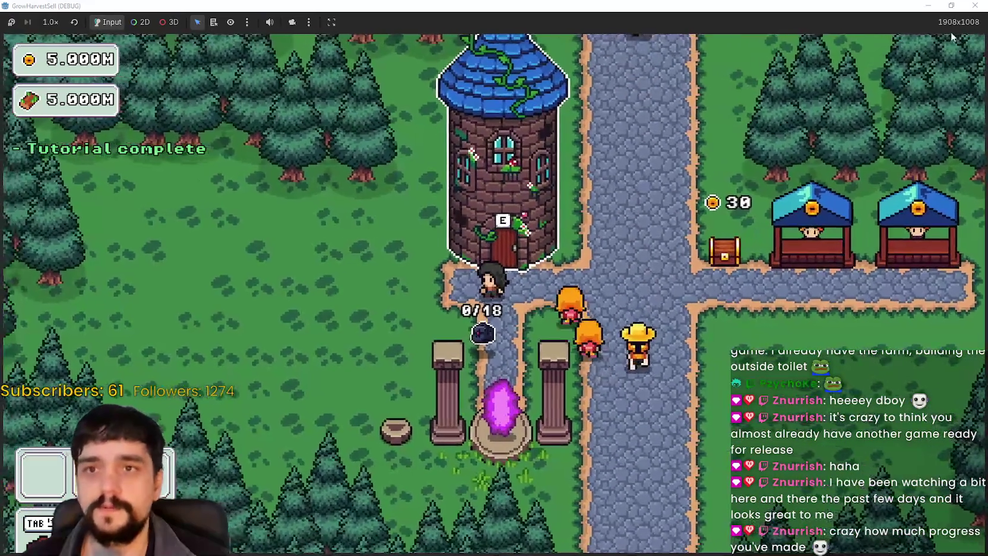
pyautogui.press('super+Down')
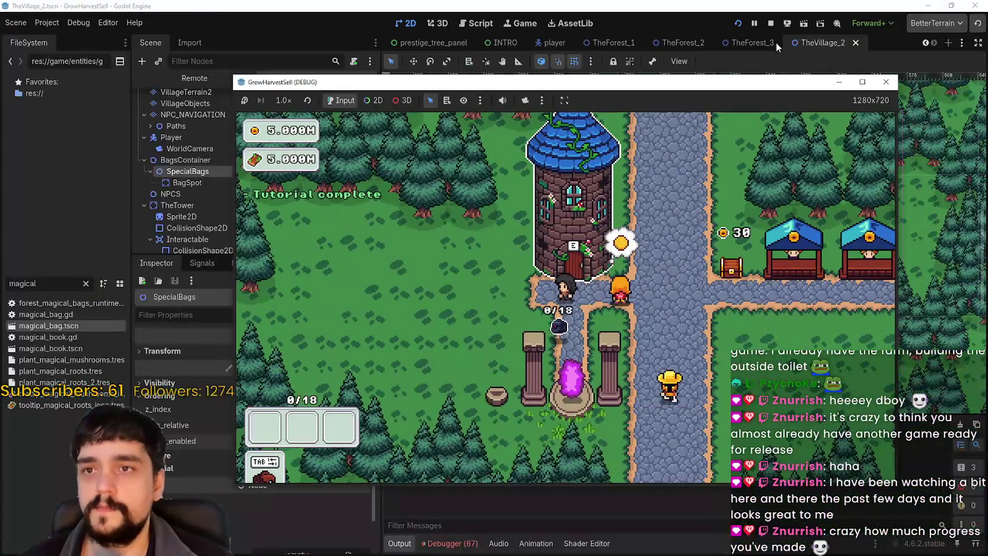
pyautogui.click(770, 28)
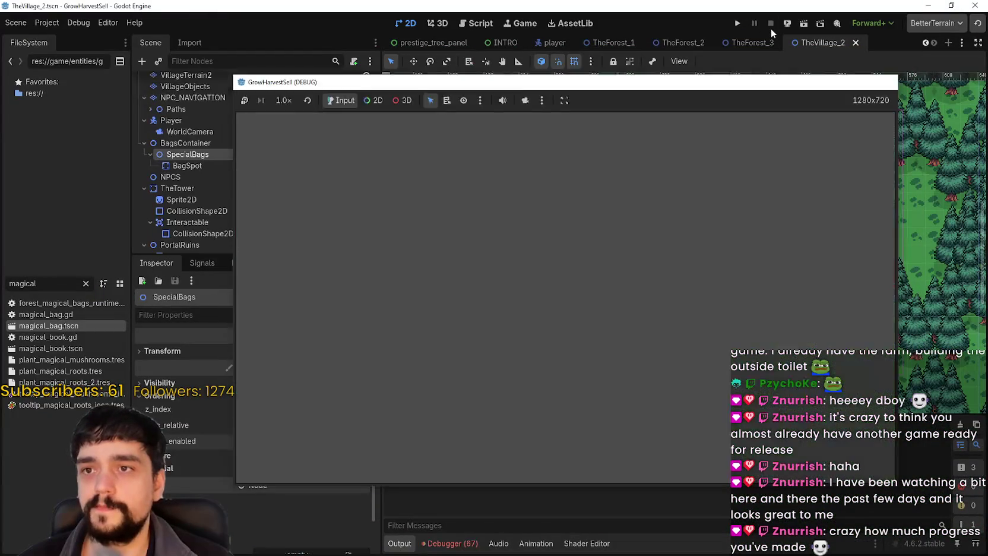
# Relaunch the game, load saved progress, maximize the window and open the Prestige tree.
pyautogui.click(737, 24)
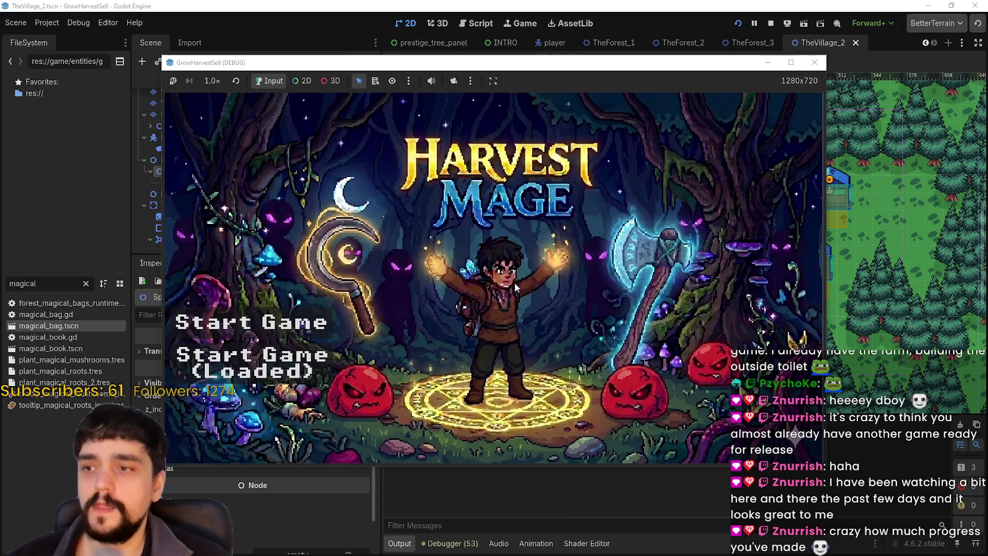
pyautogui.click(300, 371)
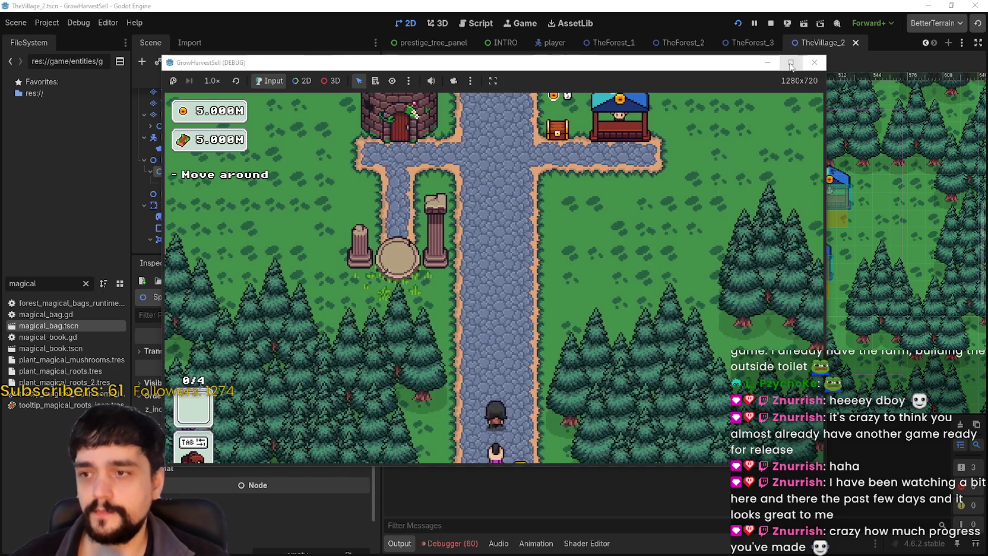
pyautogui.click(790, 62)
pyautogui.press('d')
pyautogui.press('p')
pyautogui.scroll(-5, 515, 460)
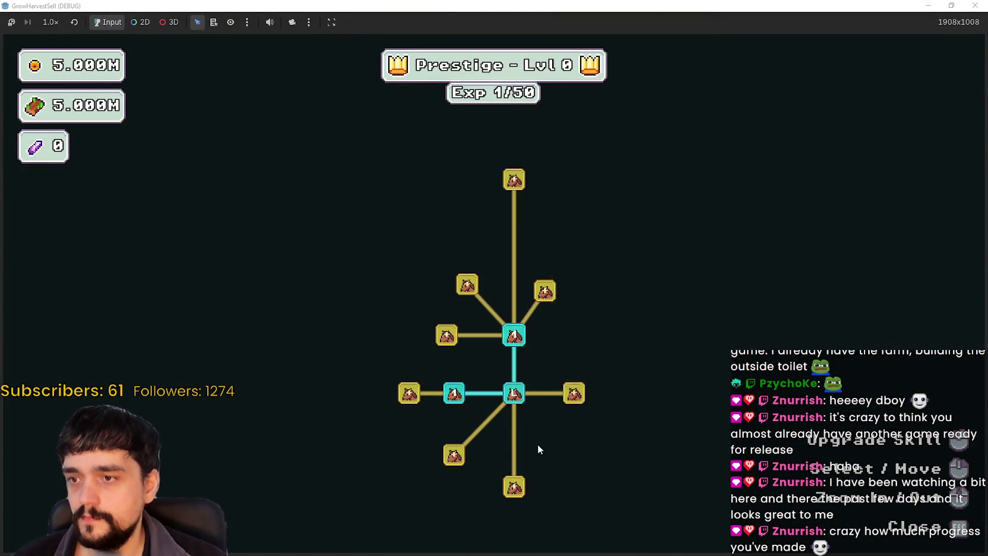
# Walk to the tower door and unlock the Item Capacity I skill.
pyautogui.press('p')
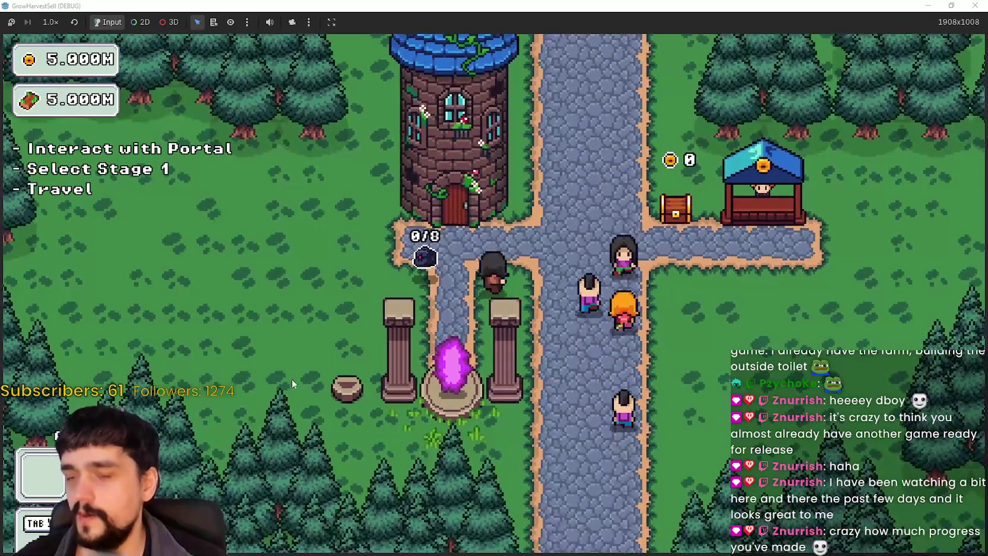
pyautogui.press('w')
pyautogui.press('a')
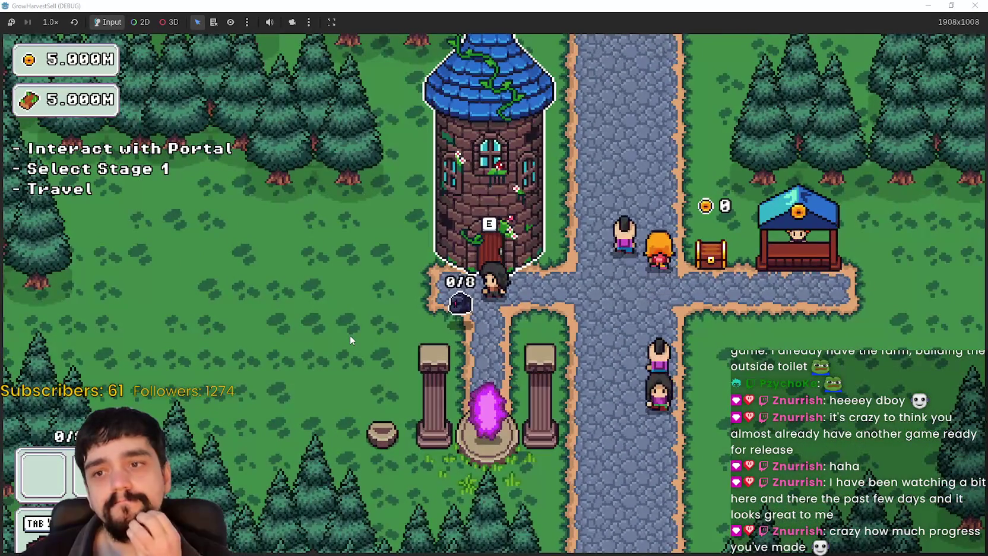
pyautogui.press('e')
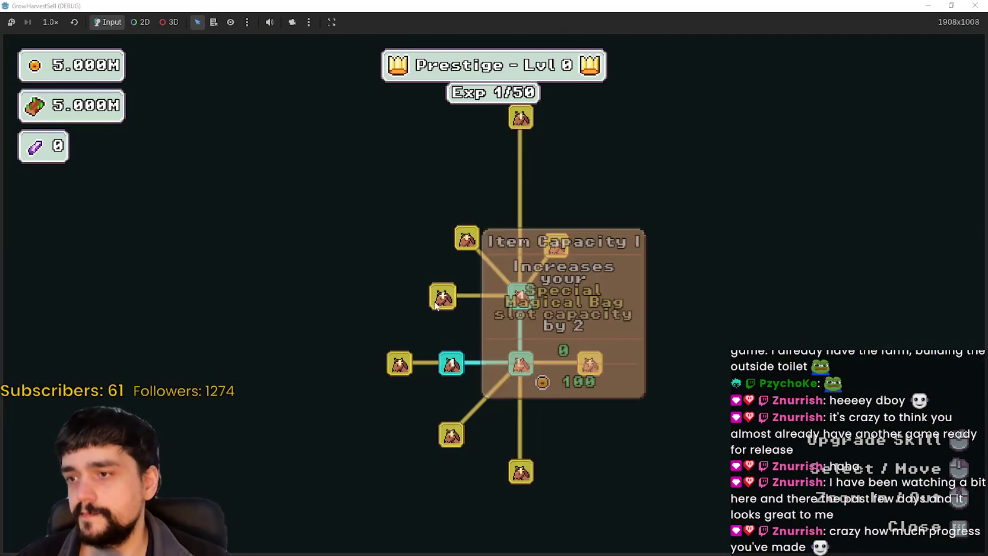
pyautogui.click(443, 296)
pyautogui.press('p')
# Unlock Deep Barrier and the next left-branch skills in the Prestige tree.
pyautogui.press('s')
pyautogui.press('a')
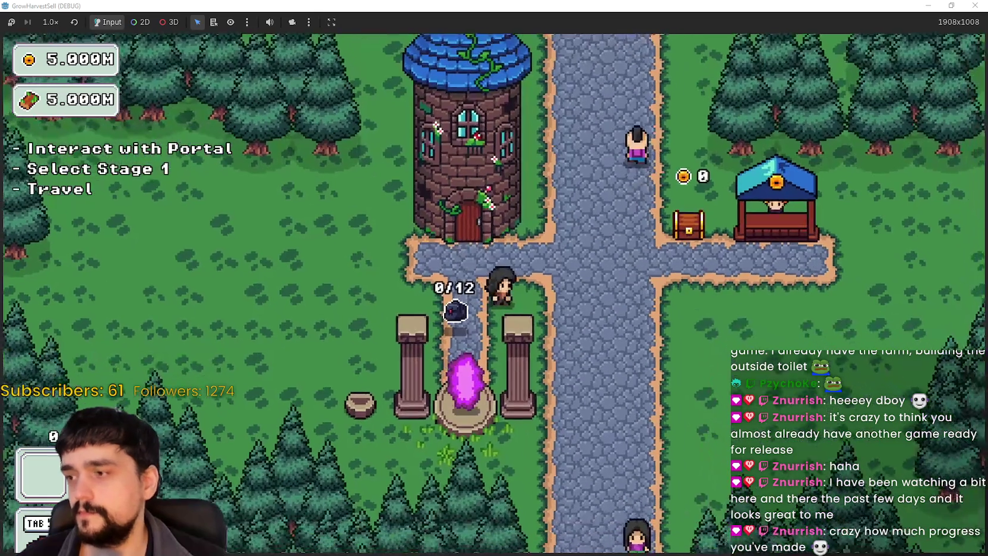
pyautogui.press('s')
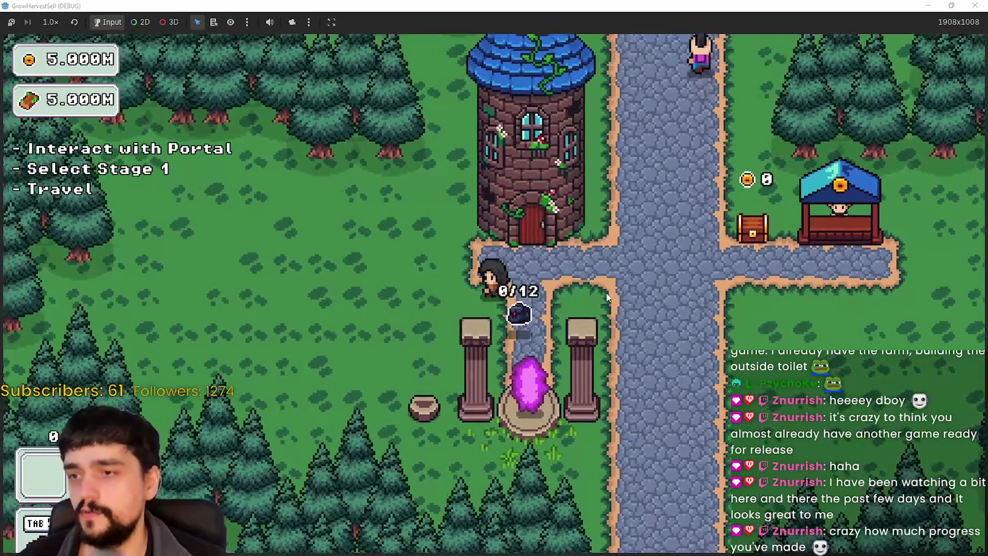
pyautogui.press('w')
pyautogui.press('p')
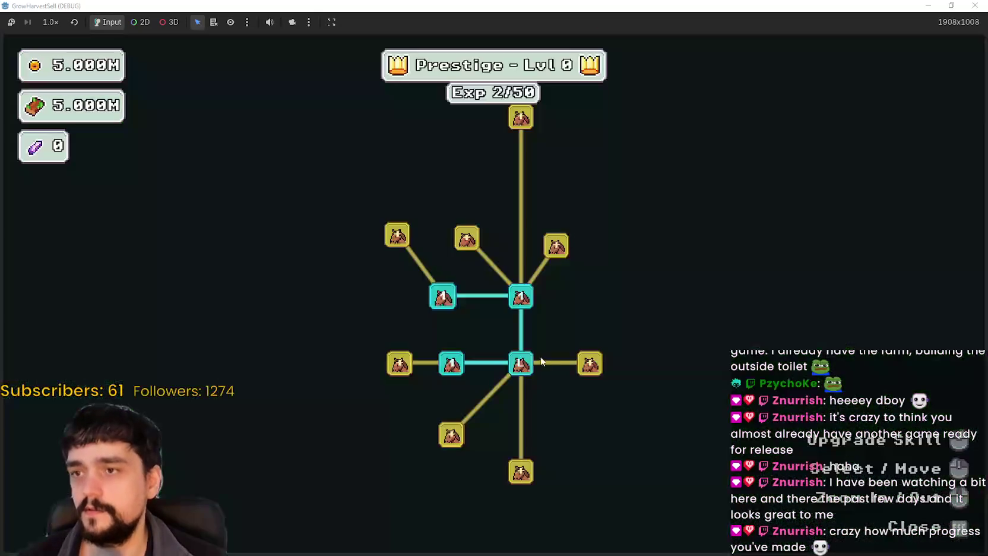
pyautogui.click(552, 361)
pyautogui.click(357, 290)
pyautogui.click(357, 257)
pyautogui.click(306, 290)
pyautogui.click(358, 324)
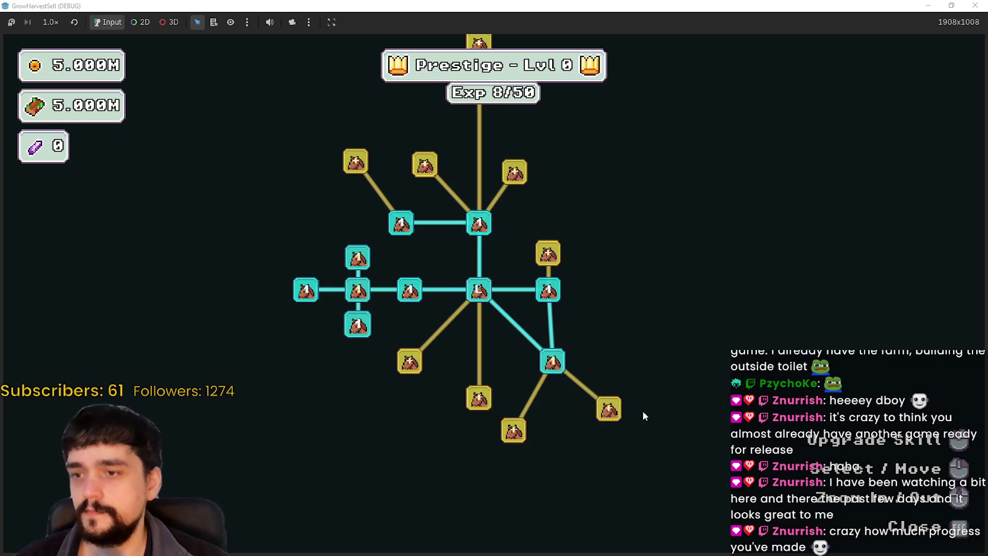
pyautogui.moveTo(594, 469); pyautogui.dragTo(633, 457)
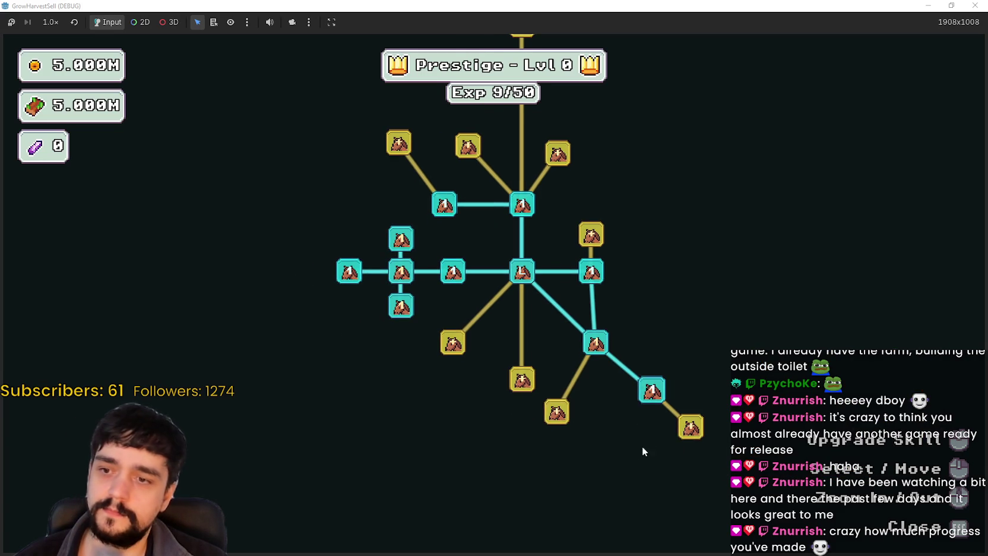
# Open stage selection and travel to Stage 1, The Forest.
pyautogui.press('Escape')
pyautogui.press('e')
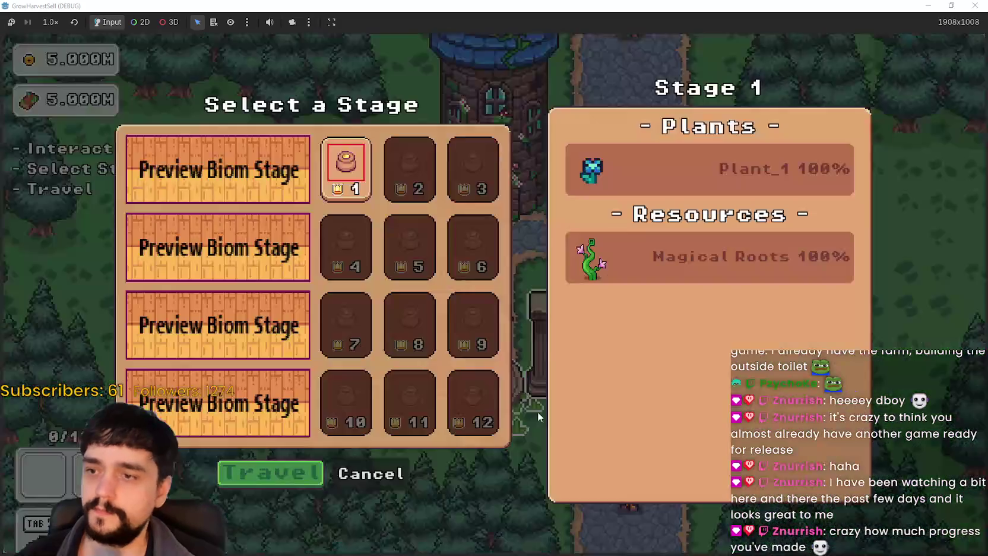
pyautogui.click(307, 470)
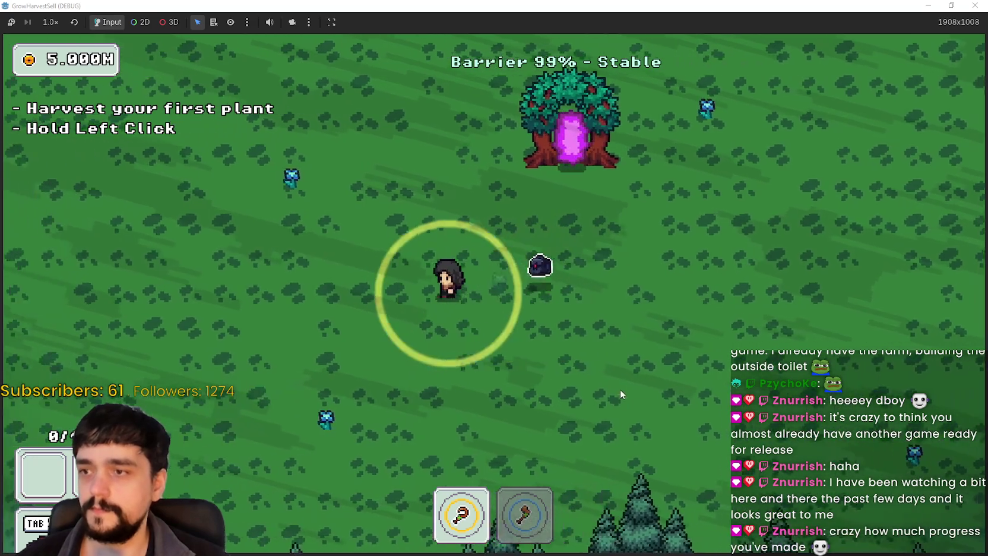
# Harvest the first plants near the character, moving down-right and then up-left through the forest.
pyautogui.press('w')
pyautogui.press('a')
pyautogui.click(635, 400)
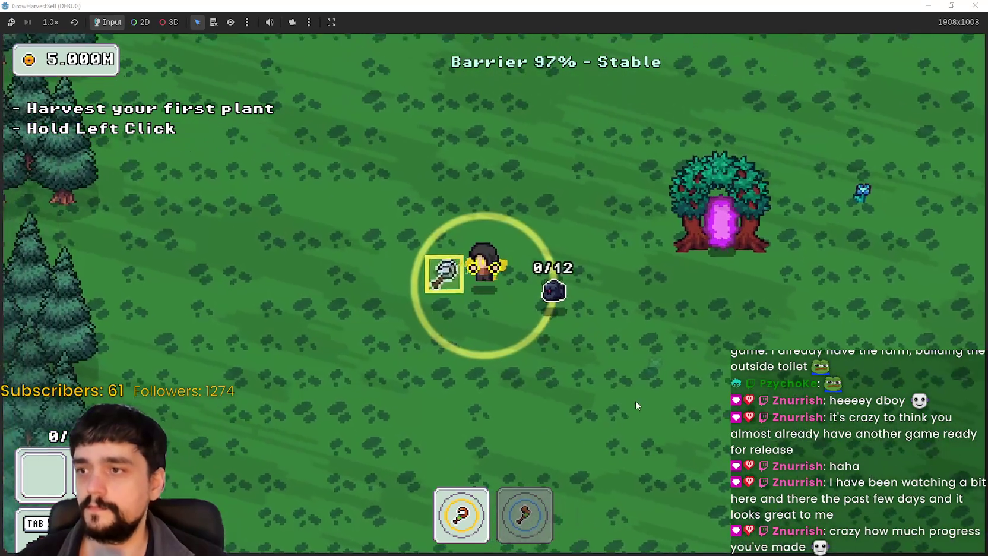
pyautogui.press('s')
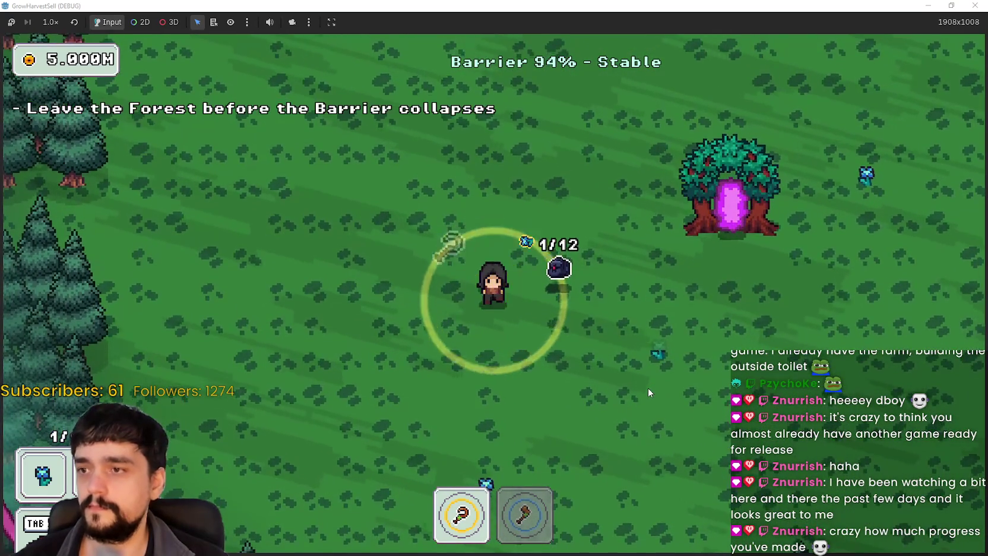
pyautogui.press('s')
pyautogui.press('d')
pyautogui.press('d')
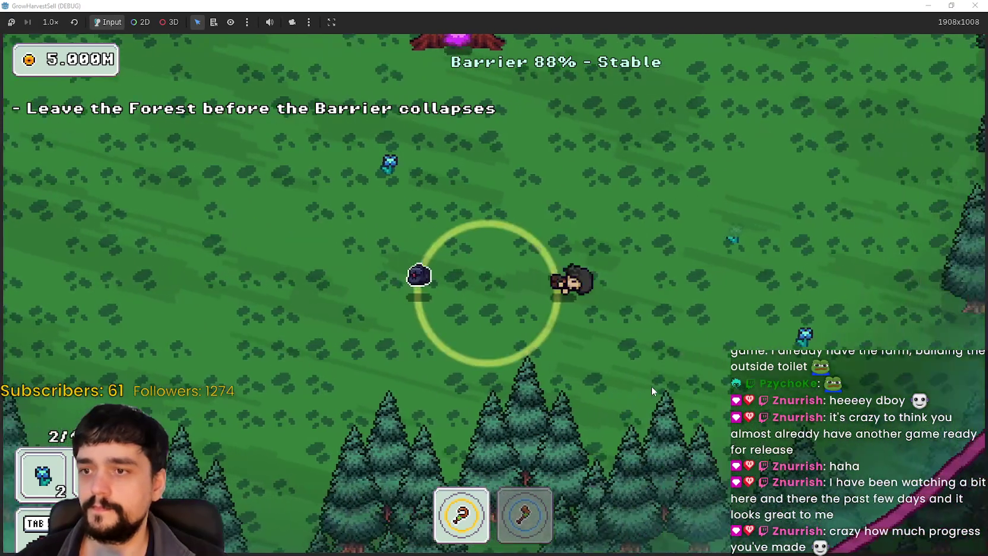
pyautogui.press('a')
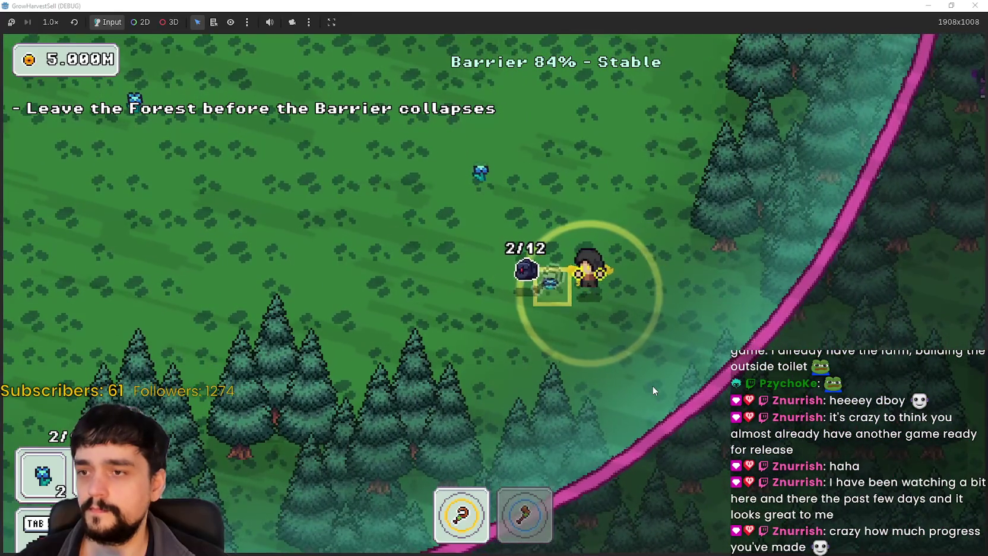
pyautogui.press('w')
pyautogui.press('a')
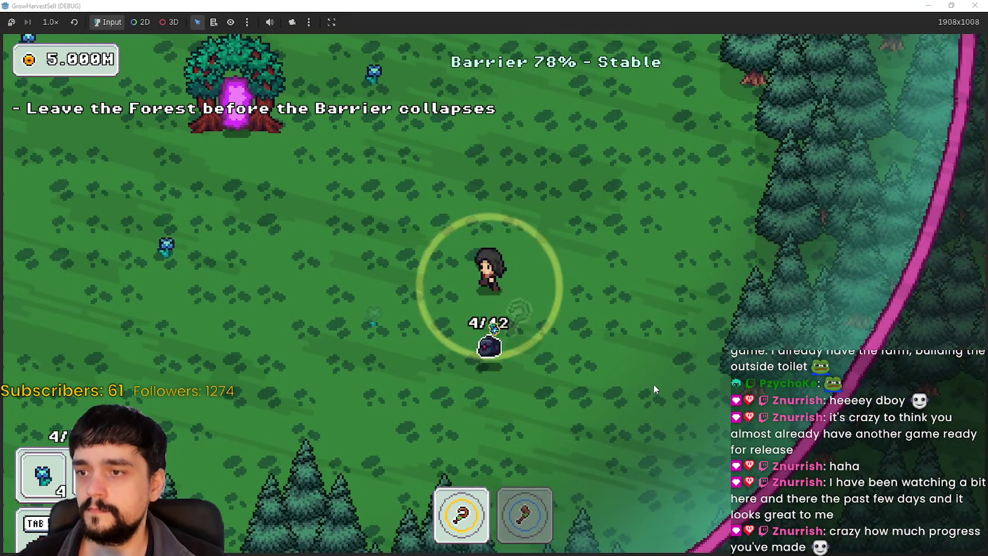
pyautogui.press('w')
pyautogui.press('a')
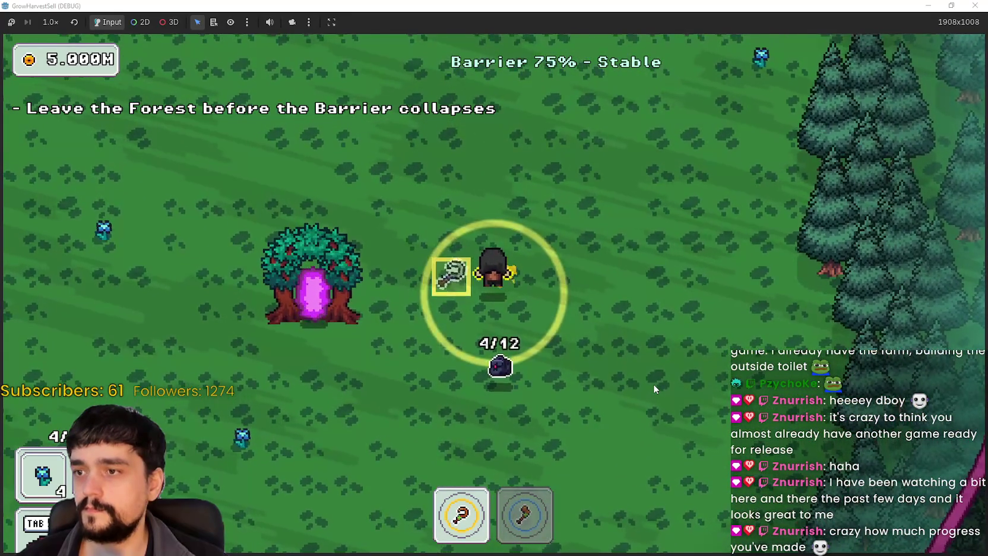
# Harvest the remaining plants to the left, up and right until the bag nears 12/12.
pyautogui.press('s')
pyautogui.press('a')
pyautogui.press('s')
pyautogui.press('a')
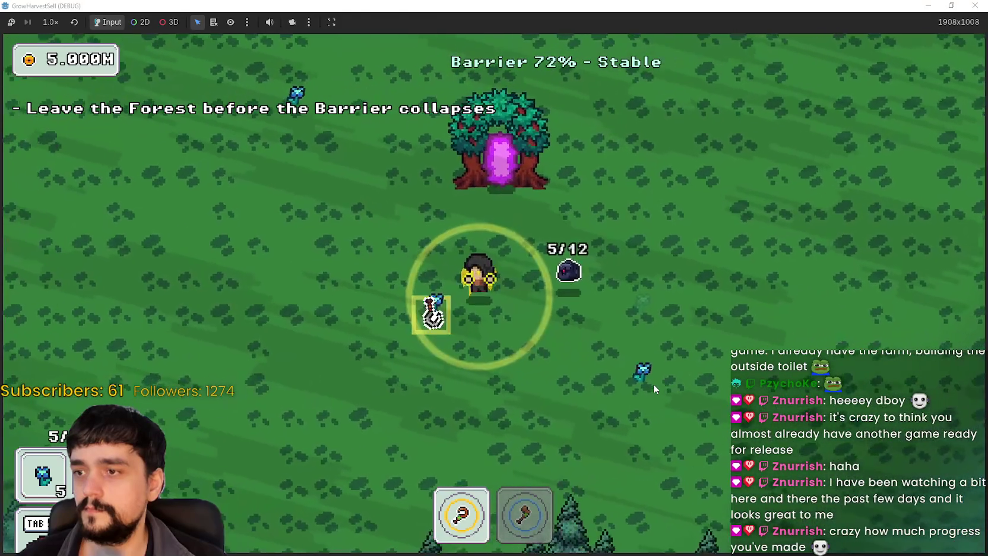
pyautogui.press('a')
pyautogui.press('w')
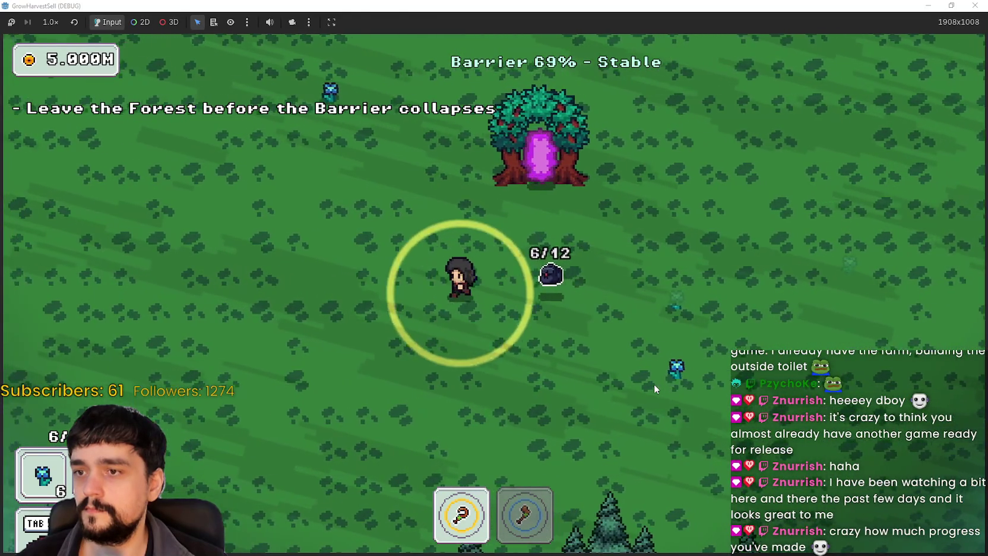
pyautogui.press('w')
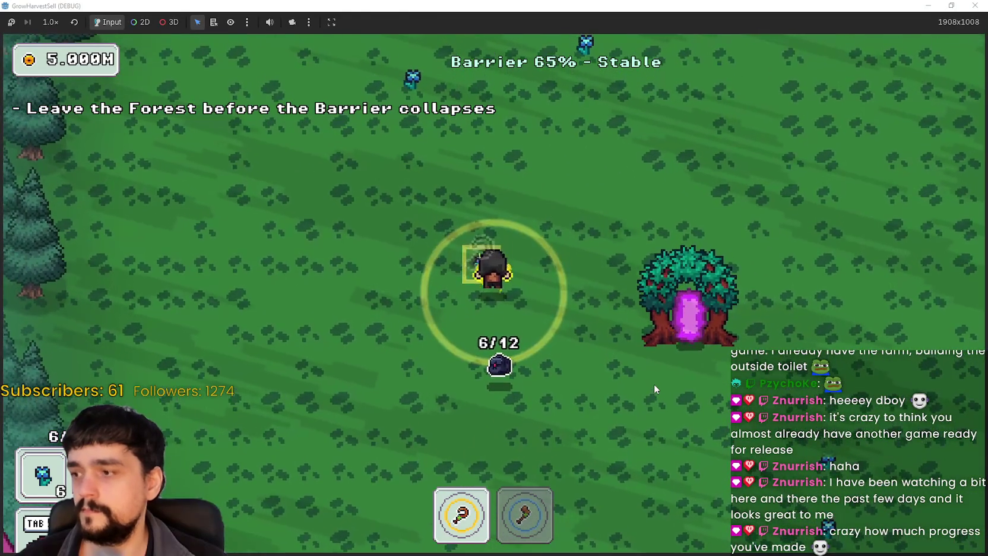
pyautogui.press('w')
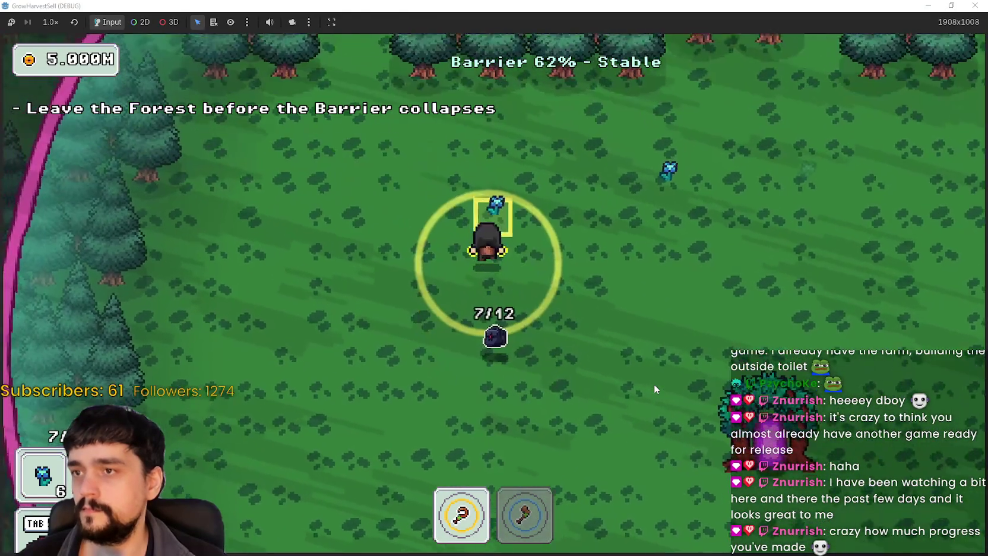
pyautogui.press('w')
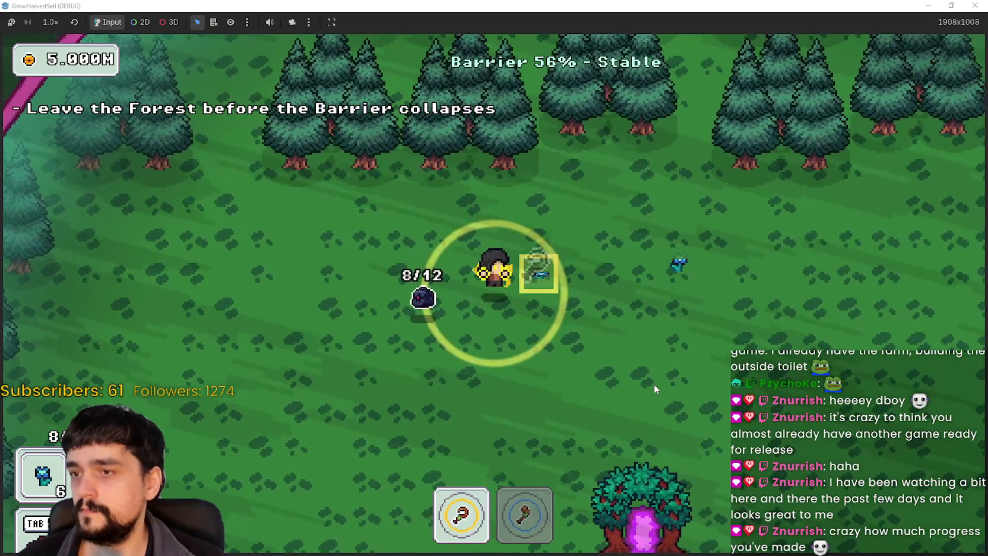
pyautogui.press('d')
pyautogui.press('d')
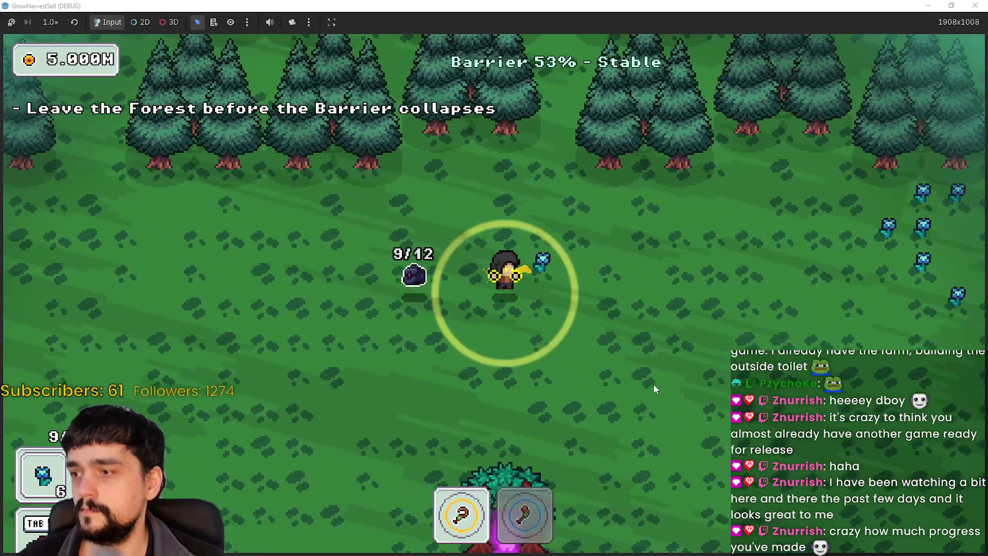
pyautogui.press('d')
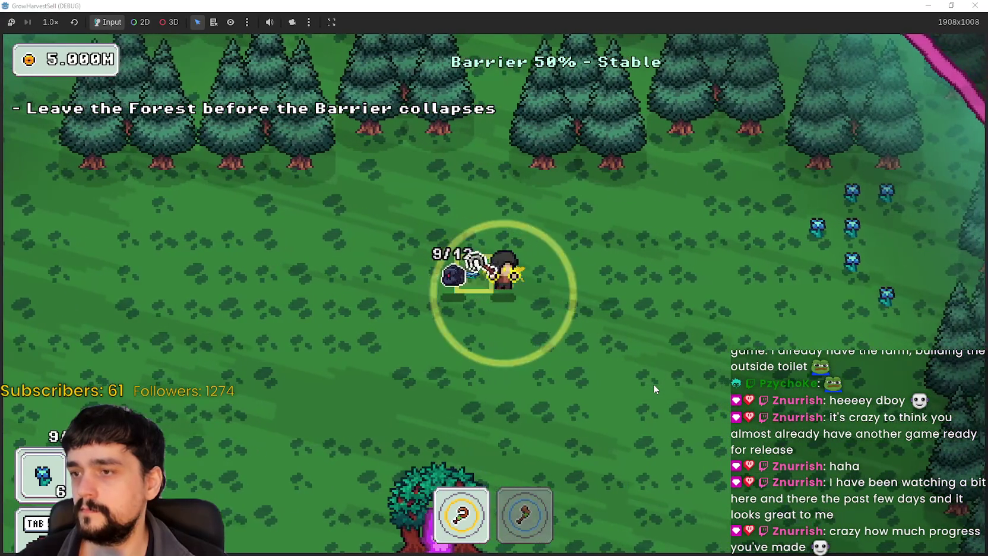
pyautogui.press('d')
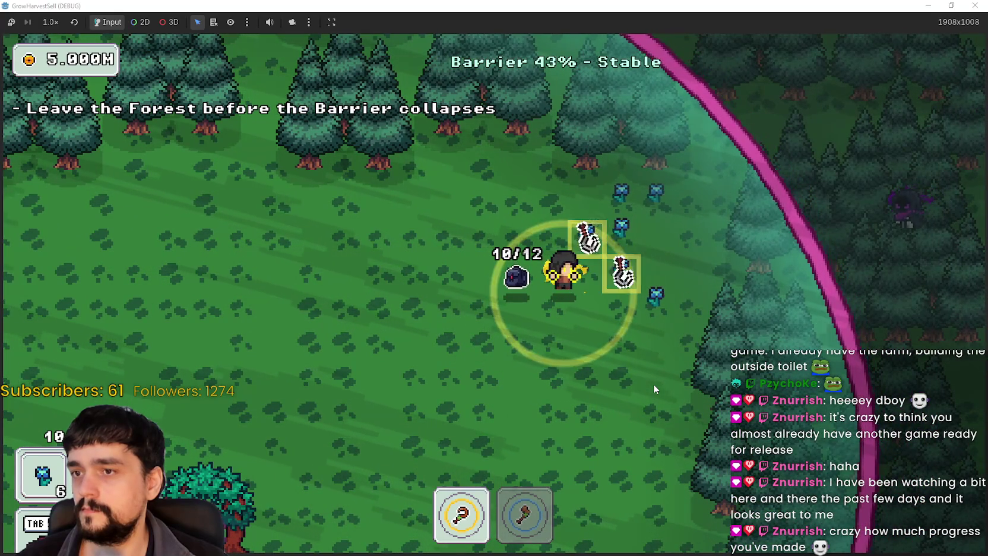
# Fill the bag to 12/12 and return to the village through the portal tree.
pyautogui.press('w')
pyautogui.press('a')
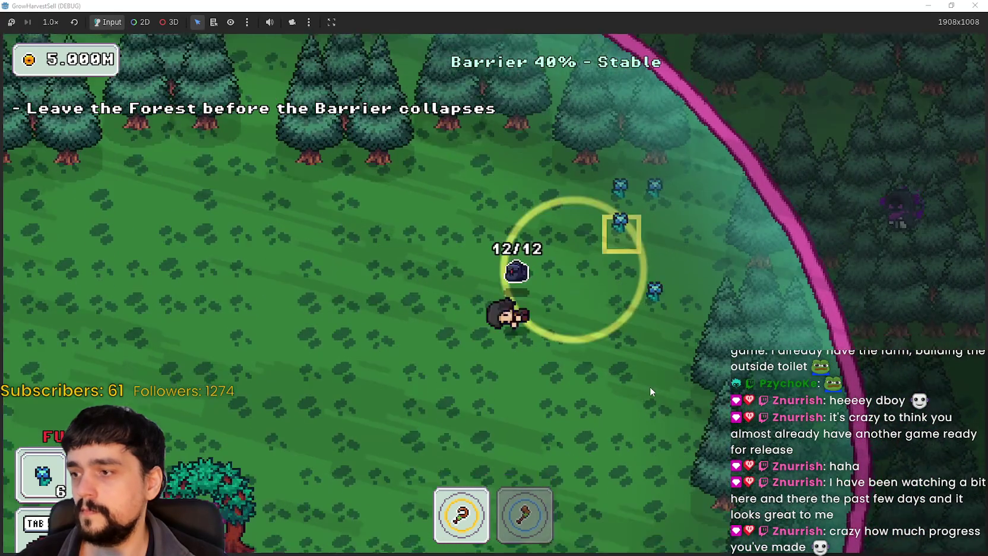
pyautogui.press('s')
pyautogui.press('e')
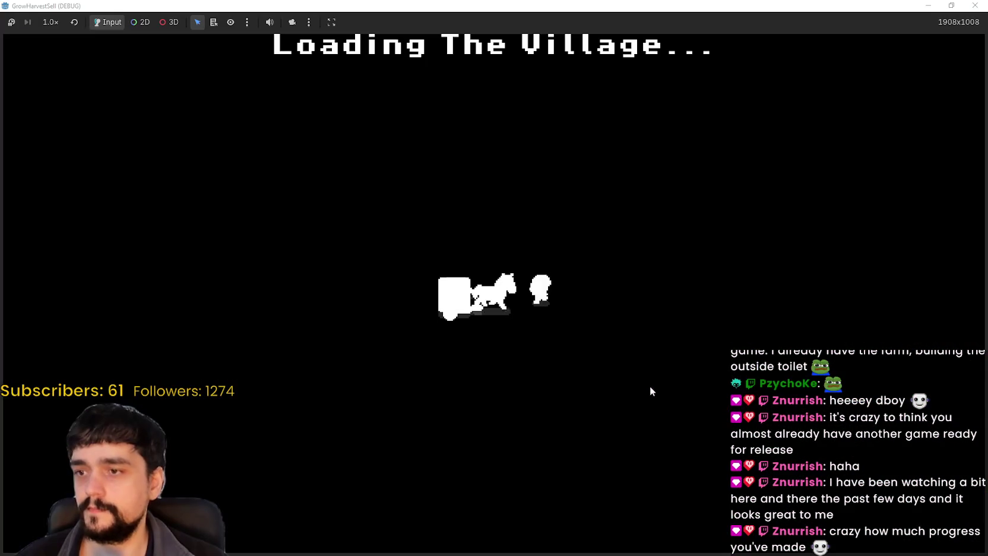
# Sell the harvested plants at the village market stall.
pyautogui.press('d')
pyautogui.press('w')
pyautogui.press('e')
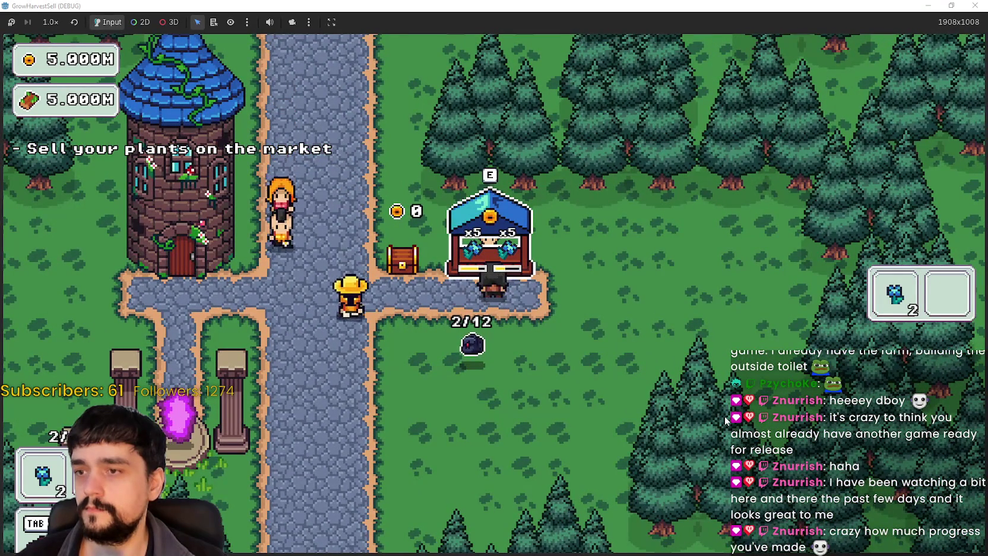
# Collect the 20 gold from the bank chest and bring up the Prestige tree.
pyautogui.press('a')
pyautogui.press('d')
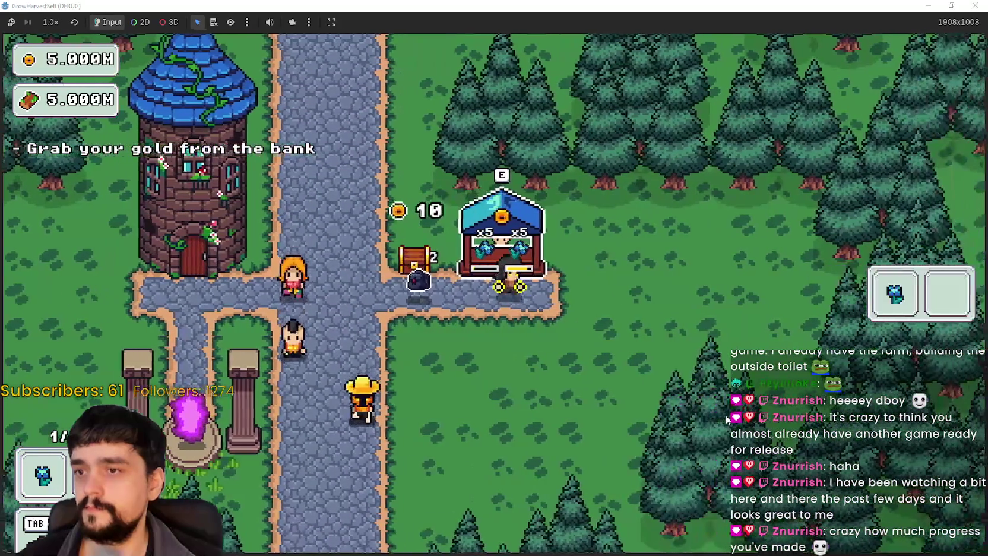
pyautogui.press('a')
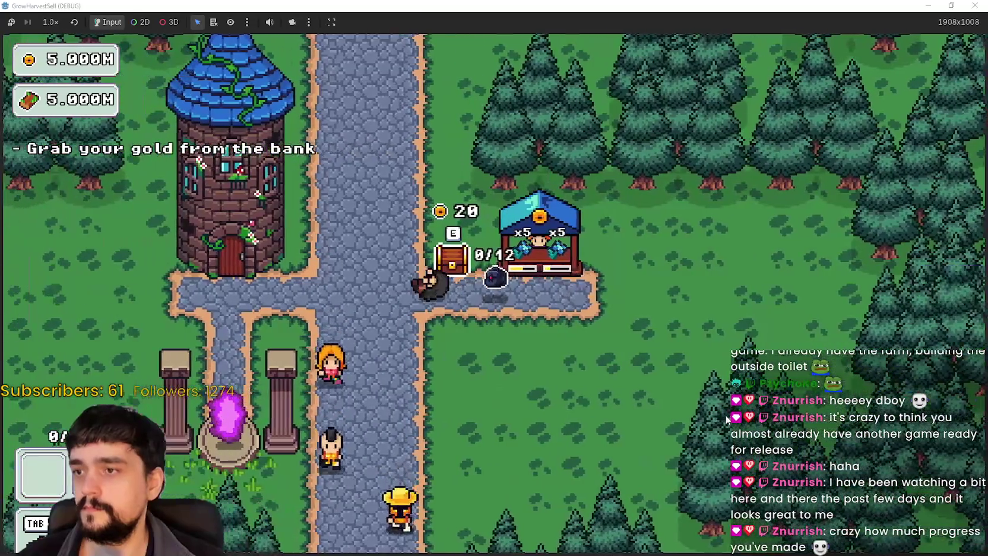
pyautogui.press('Tab')
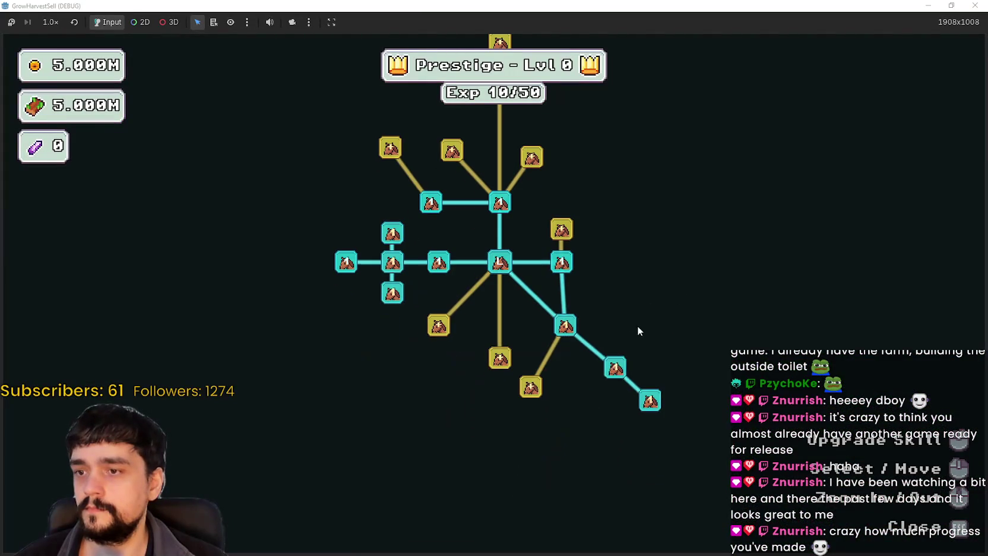
# Unlock the first skill nodes across the tree, including Forest 1 - 3 Spawn Rate.
pyautogui.click(531, 386)
pyautogui.click(500, 357)
pyautogui.click(438, 325)
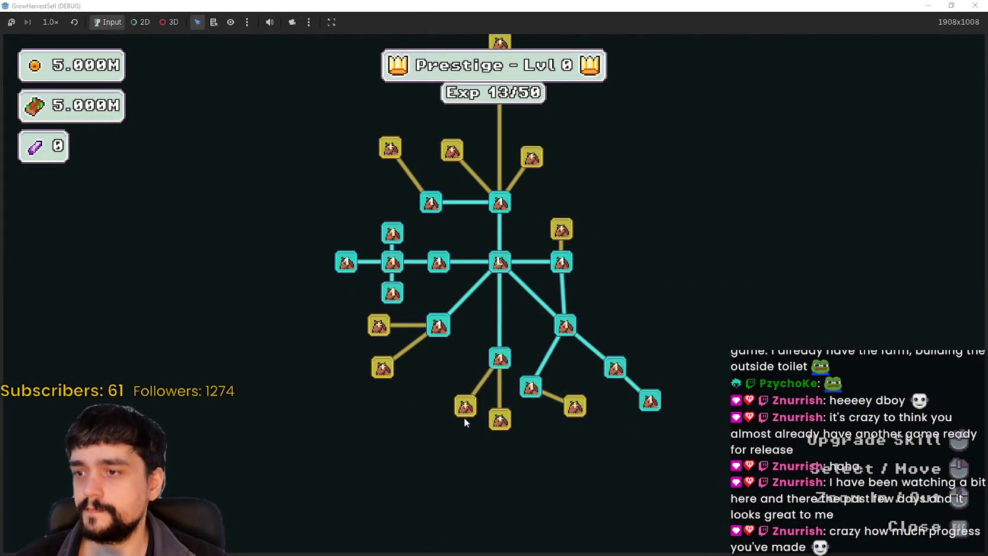
pyautogui.click(465, 407)
pyautogui.click(500, 419)
pyautogui.click(575, 407)
pyautogui.click(383, 330)
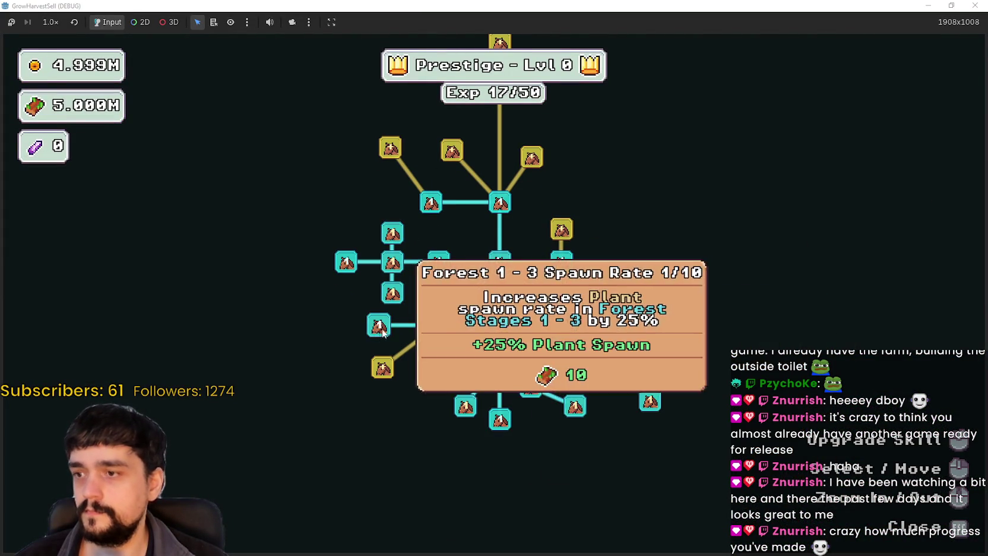
pyautogui.click(383, 331)
pyautogui.click(383, 367)
pyautogui.click(392, 264)
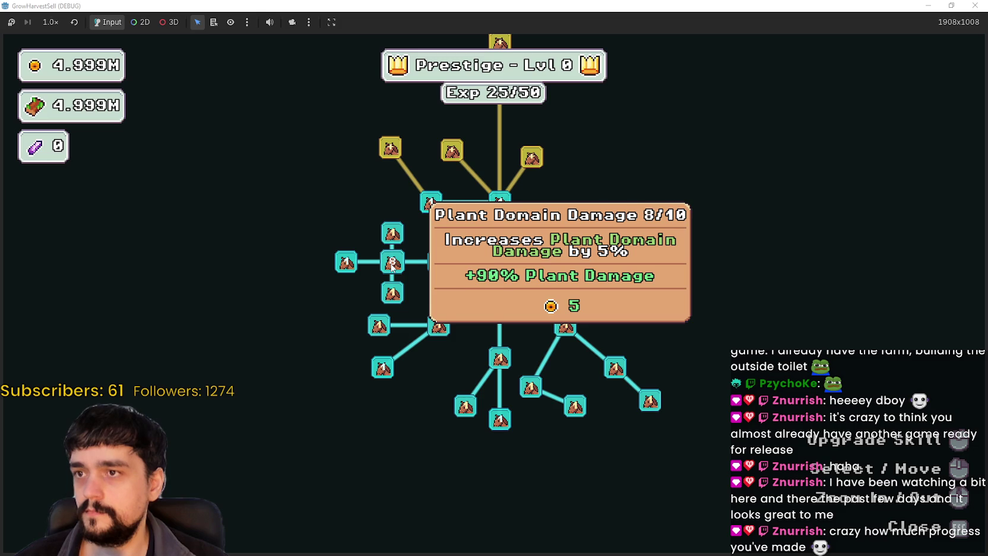
# Raise Plant Domain Damage and Double Sickle (4/4) to their max ranks.
pyautogui.click(392, 264)
pyautogui.click(391, 265)
pyautogui.click(393, 234)
pyautogui.click(395, 237)
pyautogui.click(395, 238)
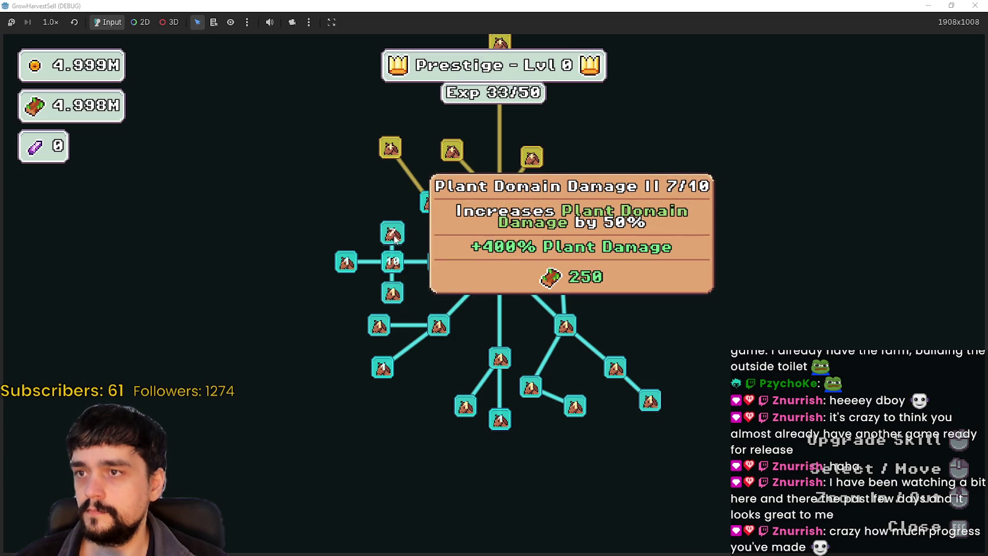
pyautogui.click(394, 236)
pyautogui.click(392, 292)
pyautogui.click(392, 292)
pyautogui.click(392, 292)
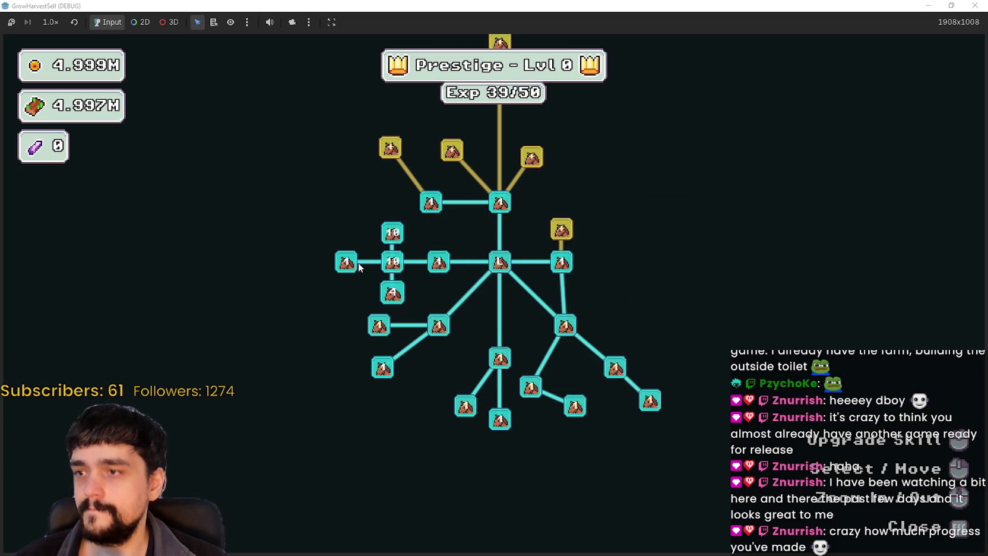
# Max out Forest 1 - 3 Spawn Rate, Plants Value and Light Feet (4/4), then close the tree.
pyautogui.click(379, 325)
pyautogui.click(379, 325)
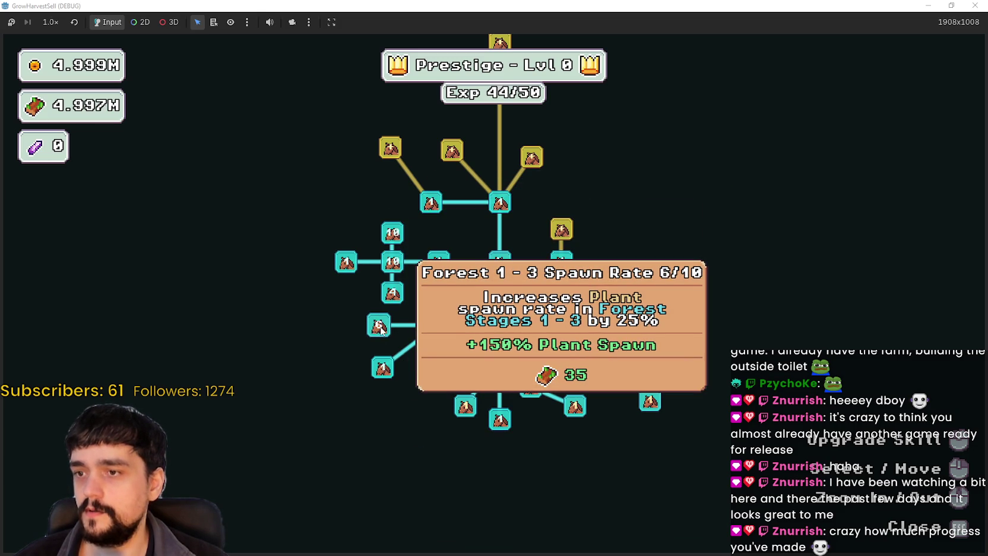
pyautogui.click(378, 328)
pyautogui.click(378, 328)
pyautogui.click(436, 332)
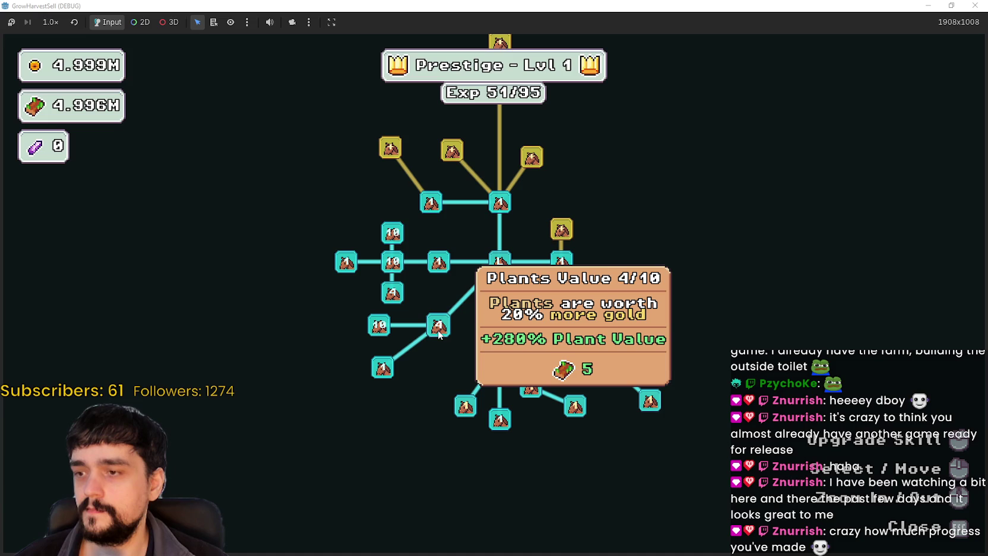
pyautogui.click(439, 334)
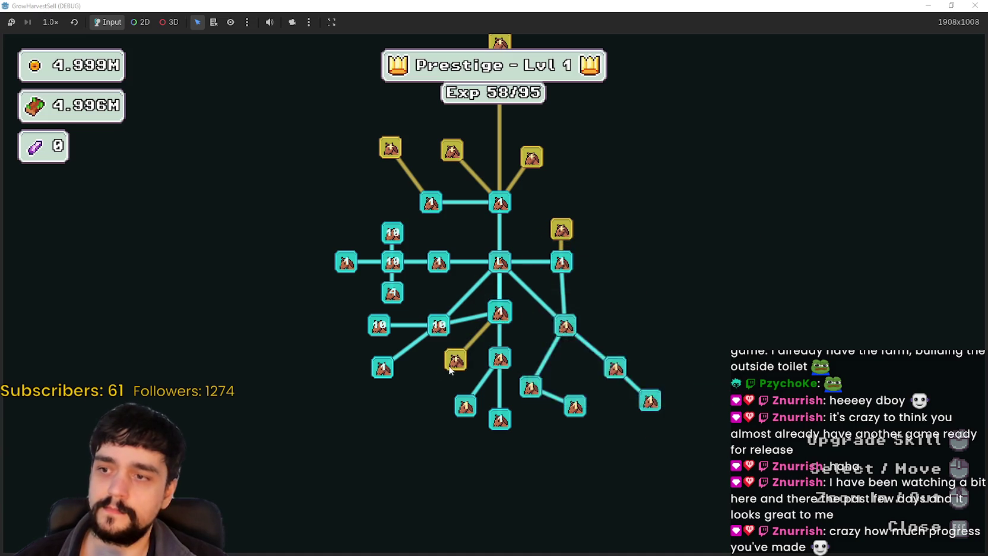
pyautogui.click(457, 363)
pyautogui.click(457, 363)
pyautogui.click(461, 366)
pyautogui.click(460, 367)
pyautogui.press('Escape')
# Travel to Forest Stage 2 and pick up the first item nearby.
pyautogui.press('s')
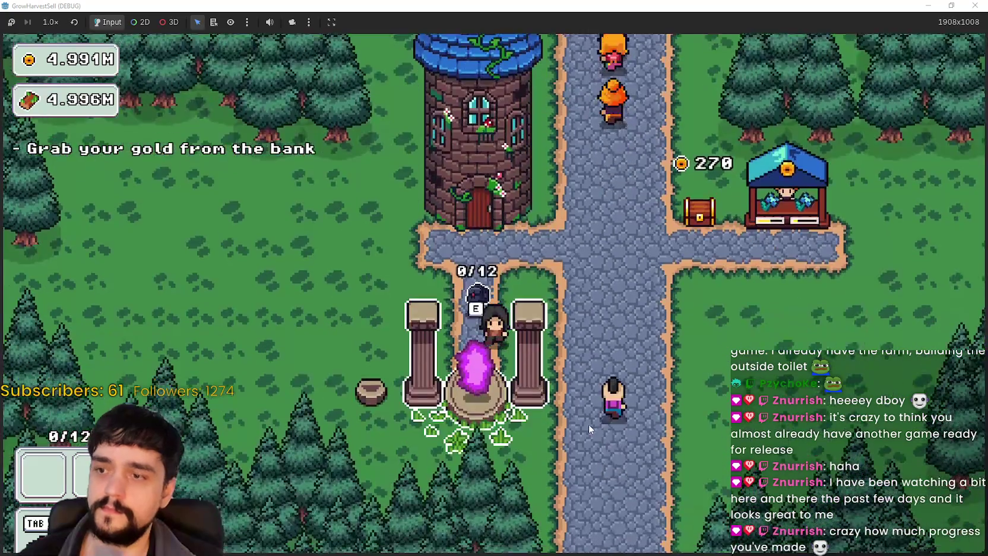
pyautogui.press('Return')
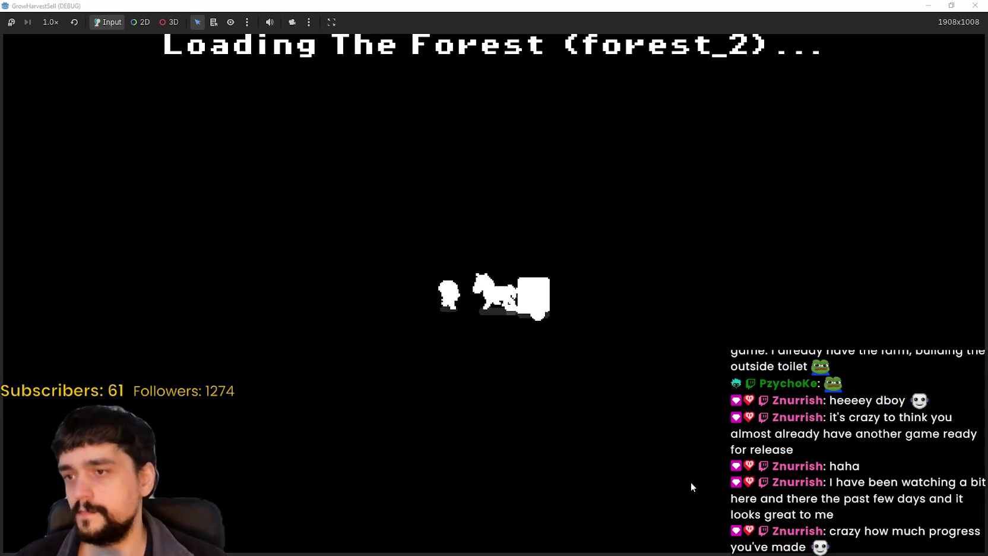
pyautogui.press('a')
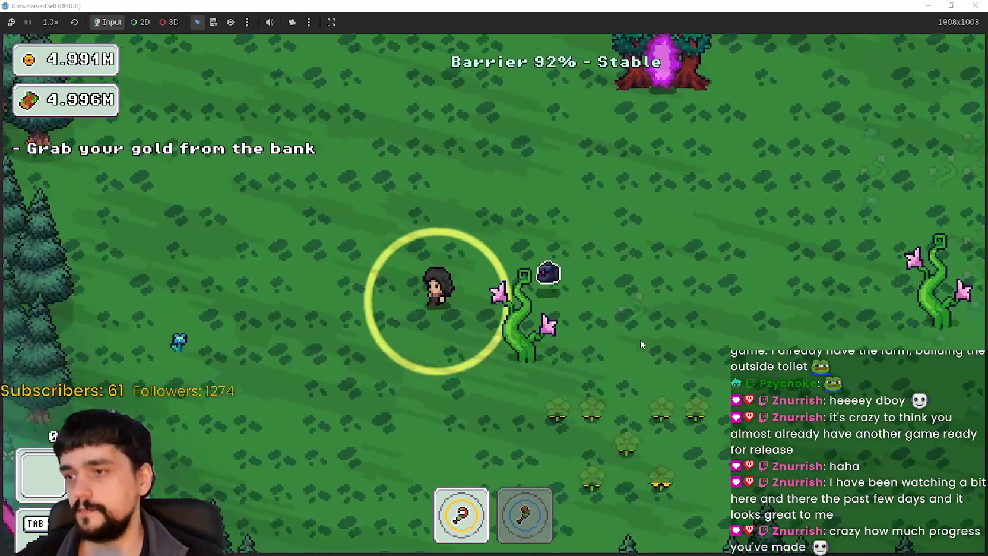
pyautogui.press('e')
pyautogui.press('d')
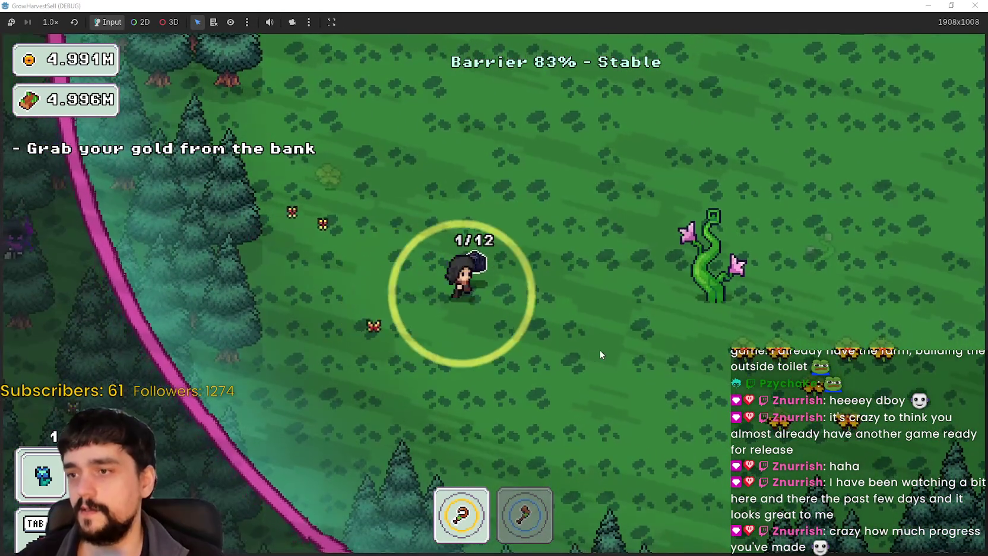
pyautogui.press('w')
# Collect the items to the northwest and northeast, plus the blue item to the southeast.
pyautogui.press('a')
pyautogui.press('w')
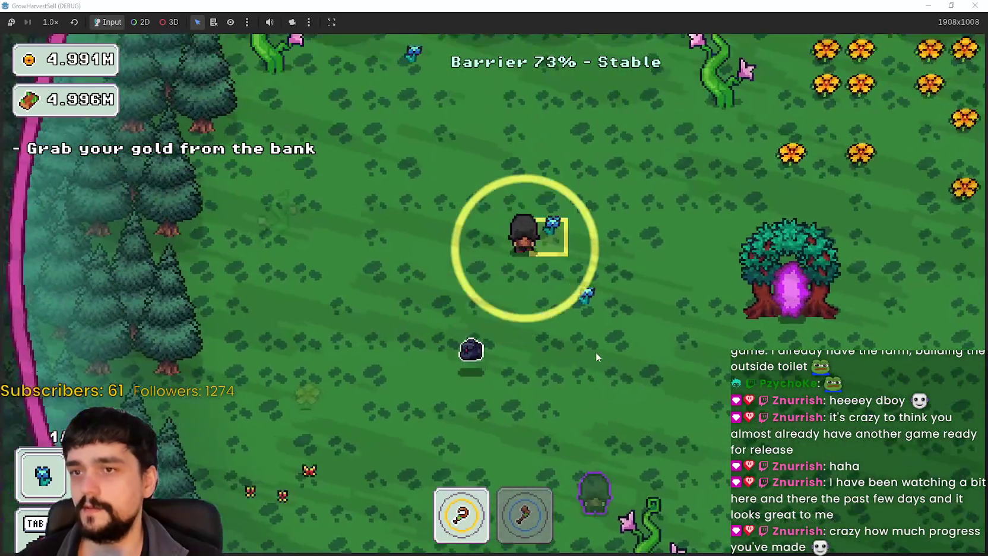
pyautogui.press('d')
pyautogui.press('e')
pyautogui.press('s')
pyautogui.press('d')
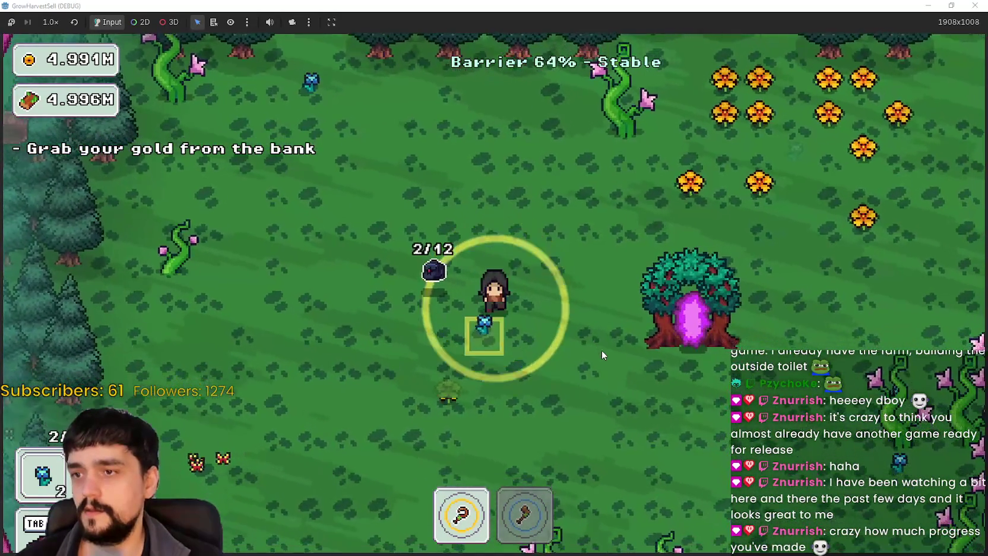
pyautogui.press('e')
# Roam past the portal tree collecting items and burst the red slime for its drop.
pyautogui.press('d')
pyautogui.press('w')
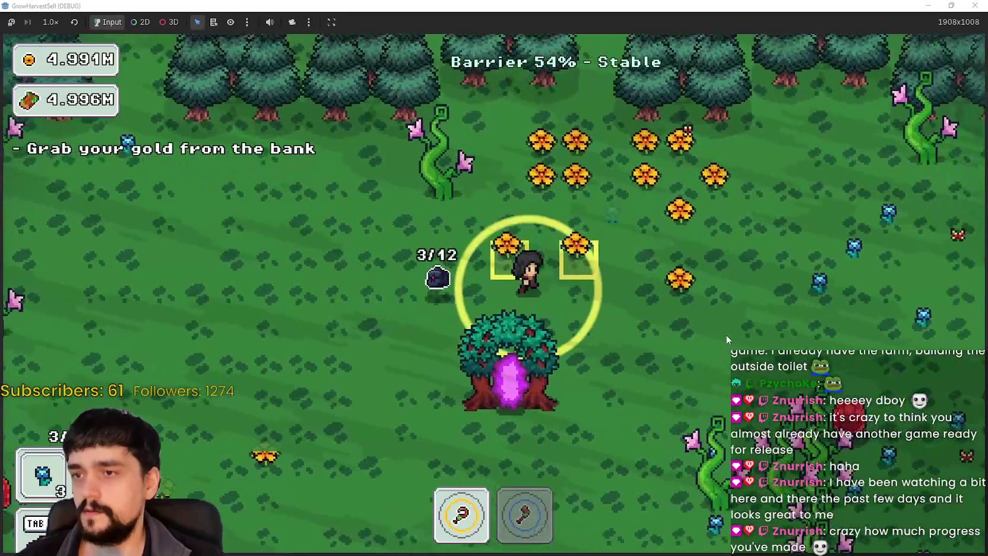
pyautogui.press('w')
pyautogui.press('e')
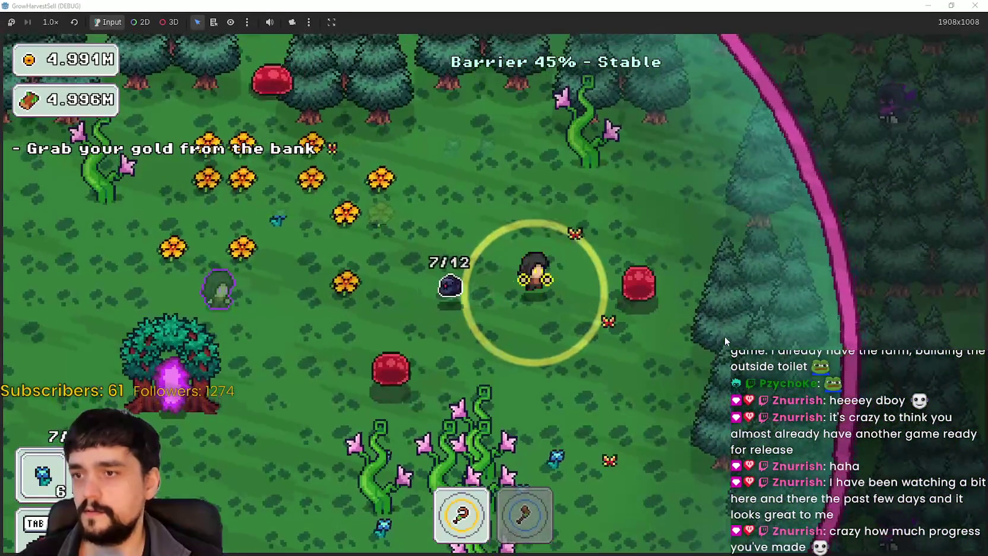
pyautogui.press('s')
pyautogui.press('a')
pyautogui.press('a')
pyautogui.press('w')
pyautogui.press('e')
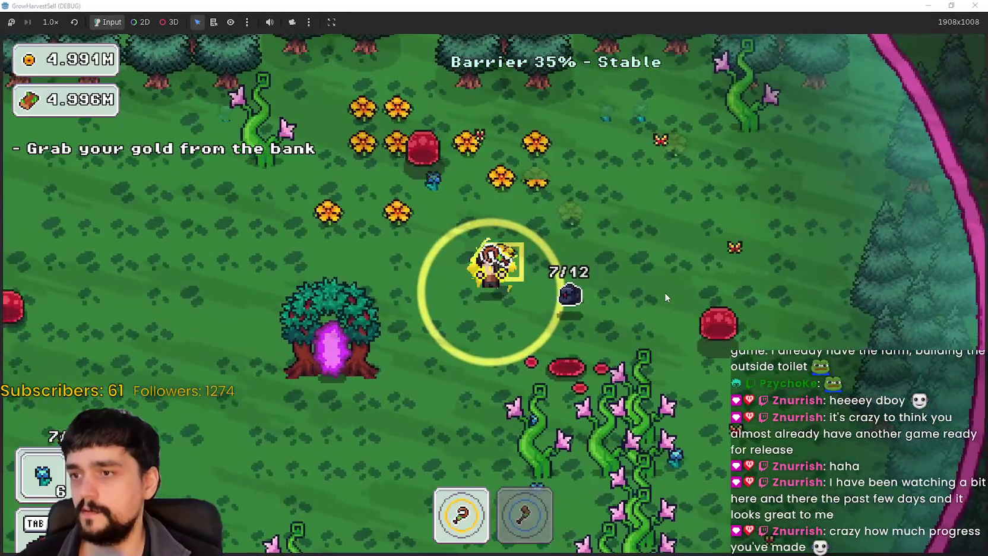
pyautogui.press('a')
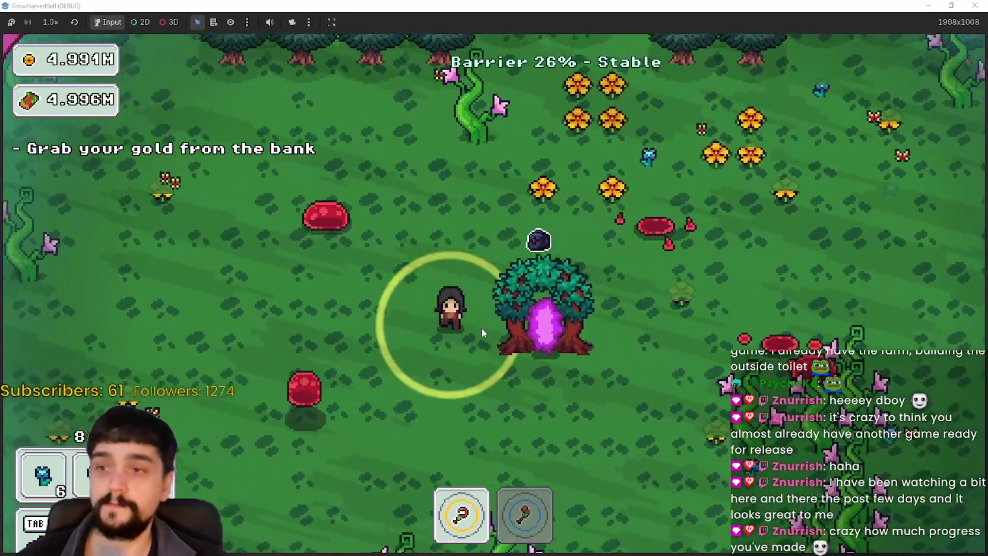
# Sweep the field for the last items, then return to the village through the portal tree.
pyautogui.press('s')
pyautogui.press('s')
pyautogui.press('d')
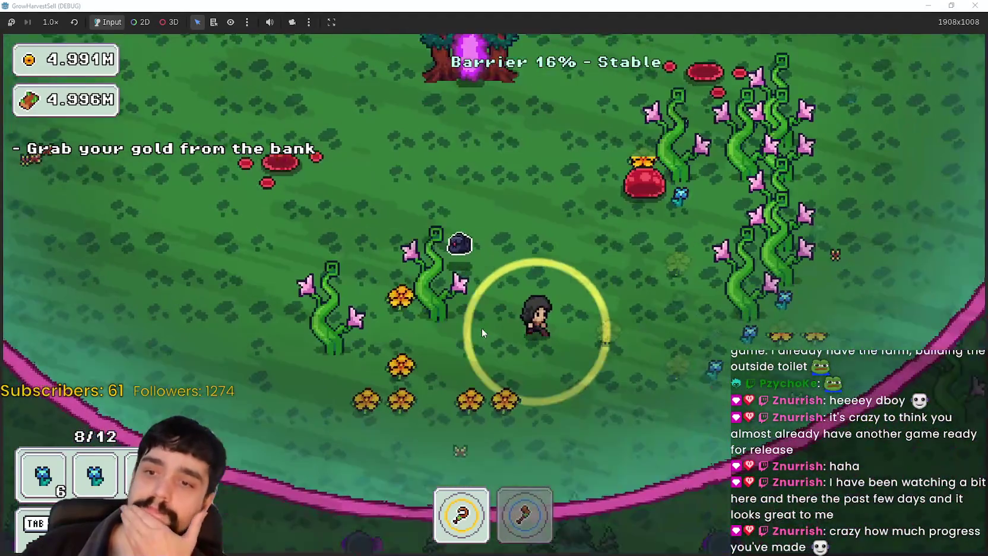
pyautogui.press('w')
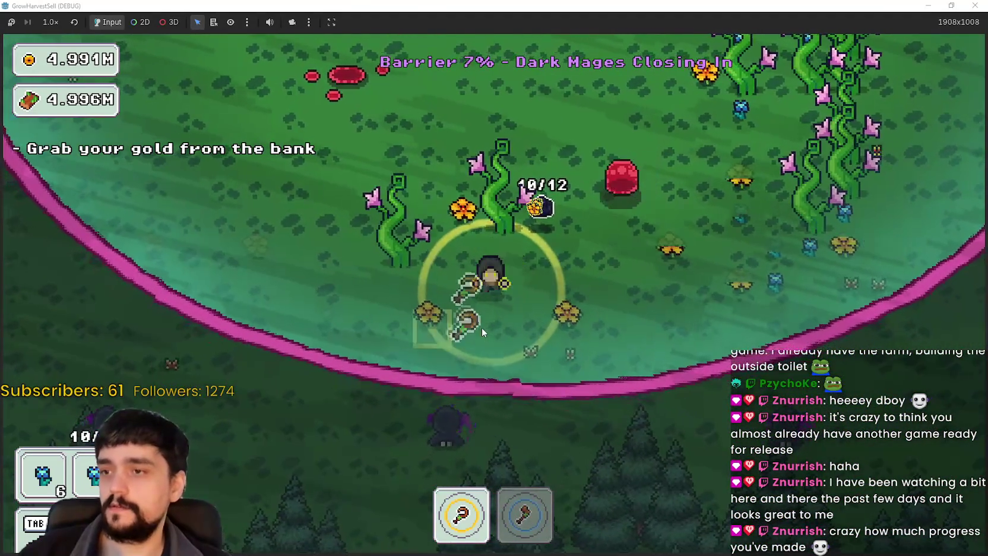
pyautogui.press('w')
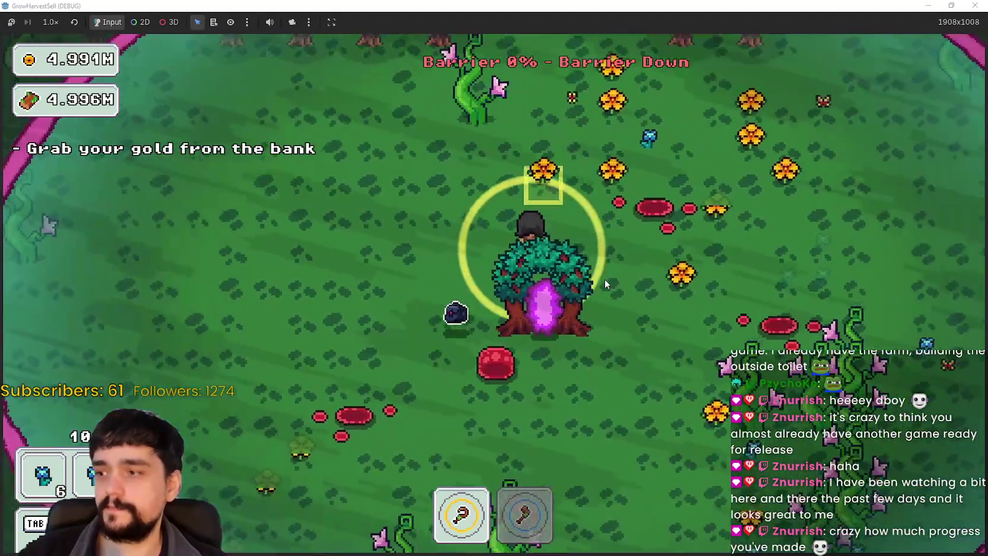
pyautogui.press('w')
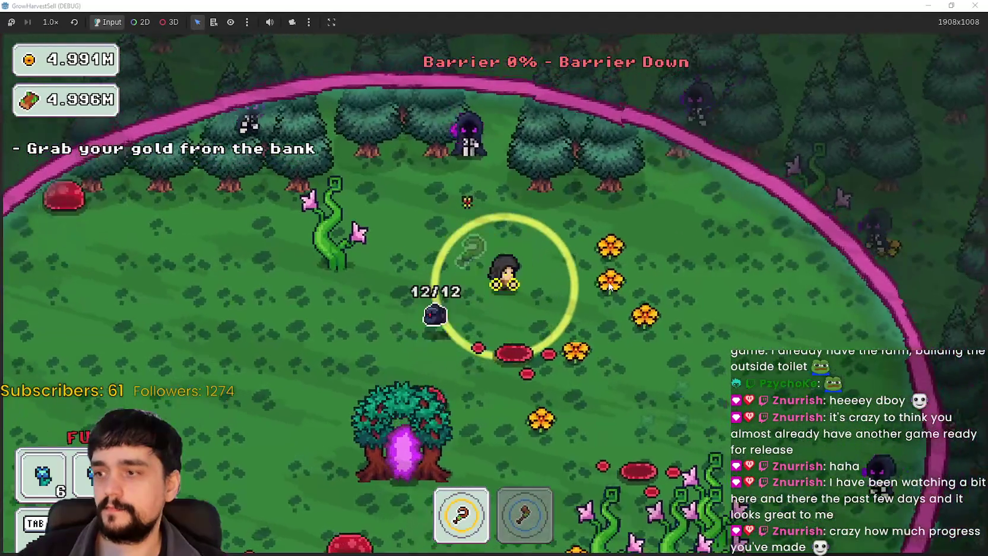
pyautogui.press('a')
pyautogui.press('s')
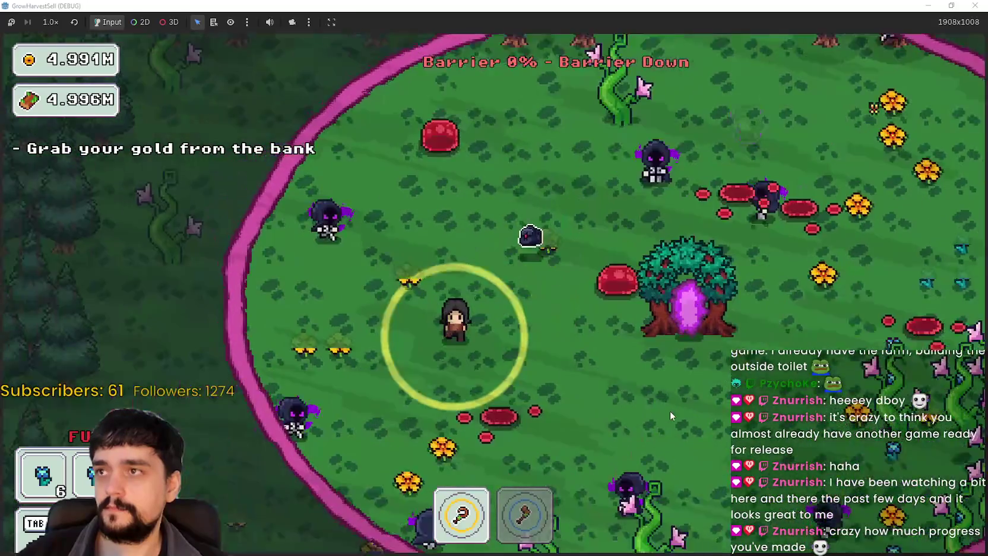
pyautogui.press('w')
pyautogui.press('d')
pyautogui.press('e')
# Hand the items in at the bank stall and walk back up the village path.
pyautogui.press('d')
pyautogui.press('w')
pyautogui.press('d')
pyautogui.press('w')
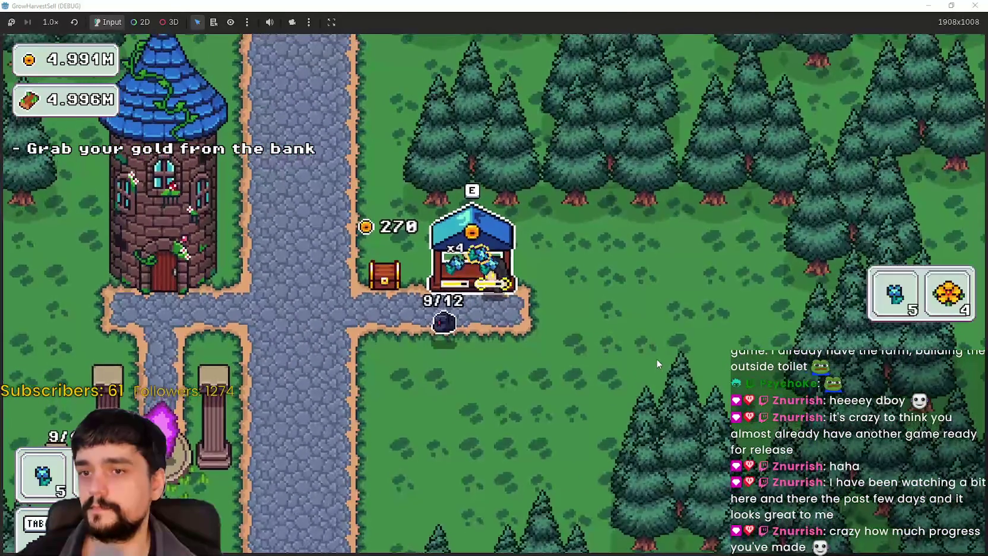
pyautogui.press('s')
pyautogui.press('a')
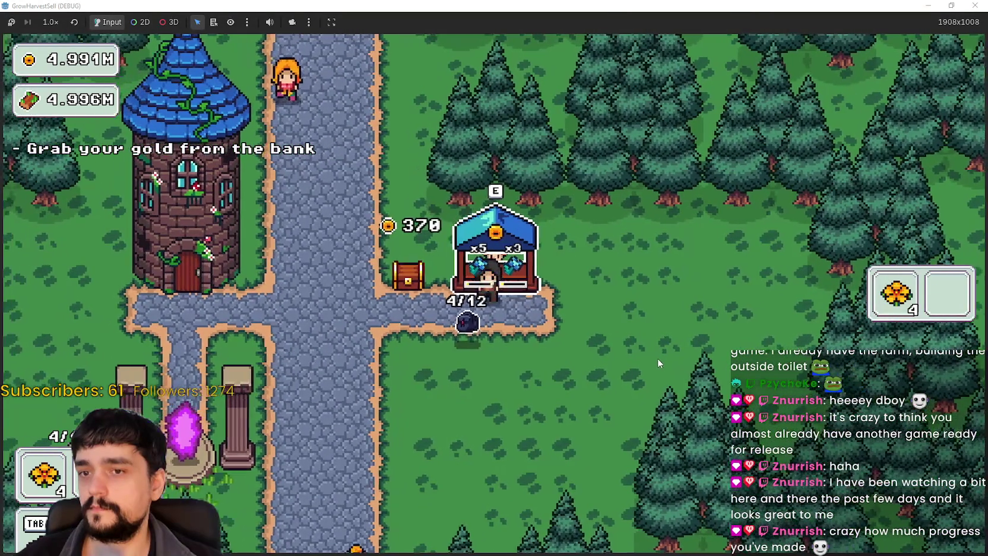
pyautogui.press('a')
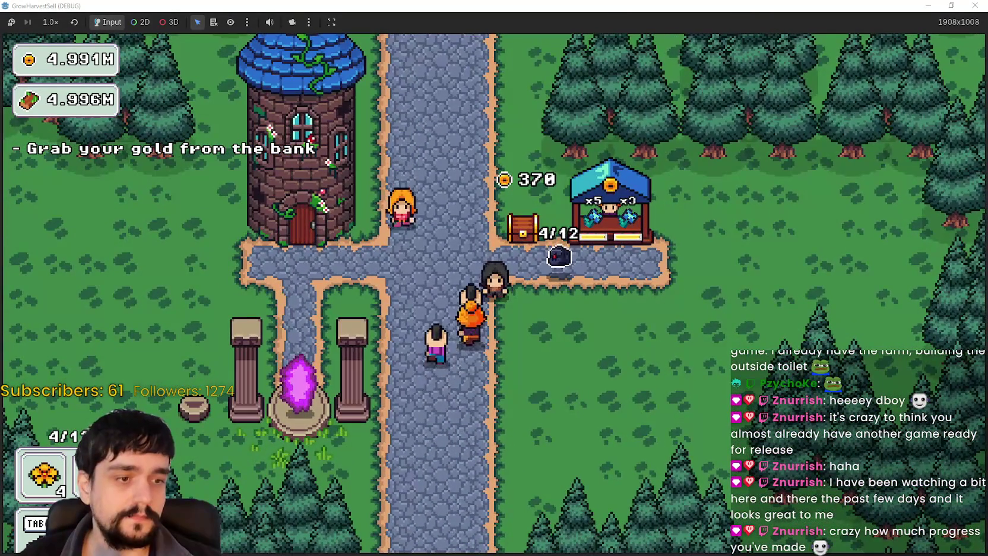
pyautogui.press('w')
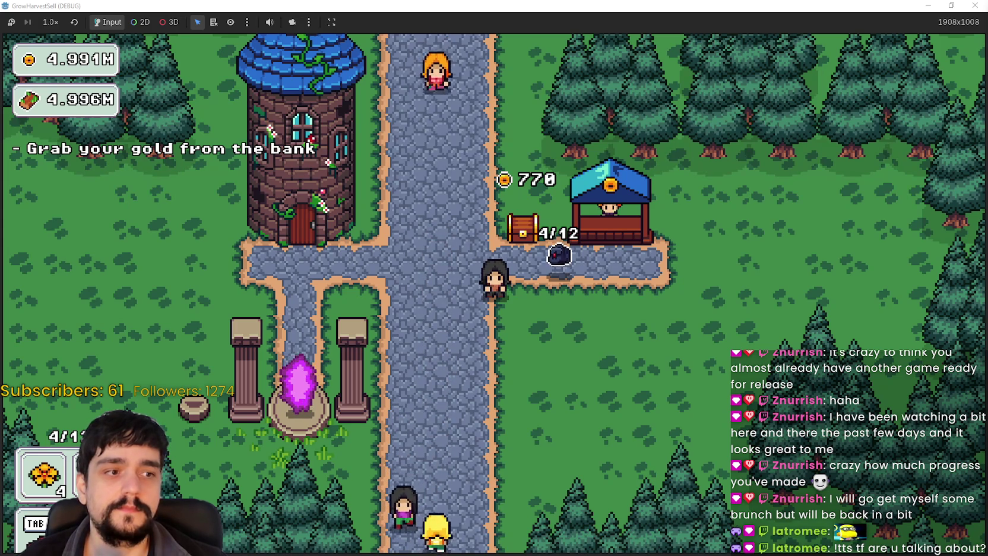
pyautogui.moveTo(987, 62)
pyautogui.mouseDown()
pyautogui.moveTo(624, 63)
pyautogui.moveTo(602, 41)
pyautogui.mouseUp()
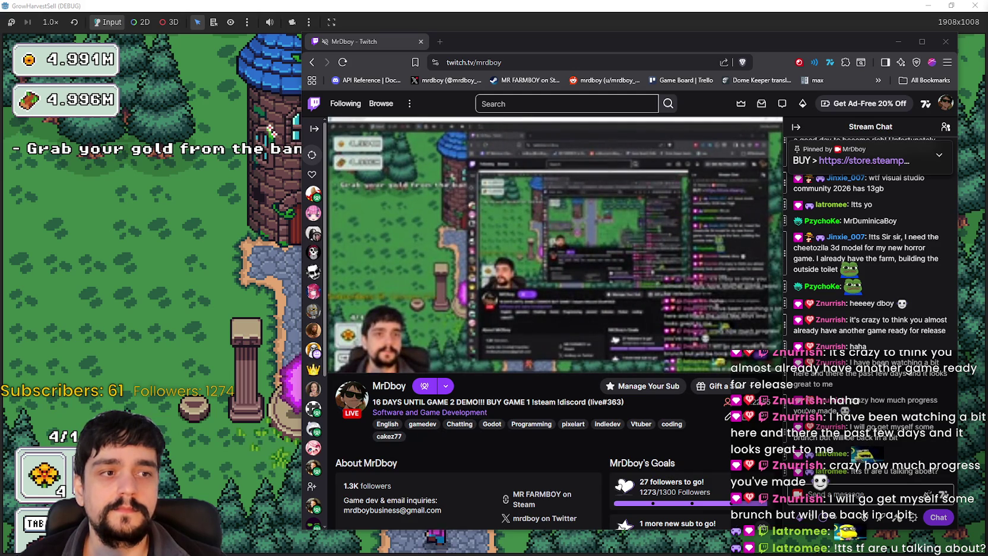
# Nudge the Twitch window into position over the game, then switch back to the running game.
pyautogui.moveTo(791, 36); pyautogui.dragTo(767, 31)
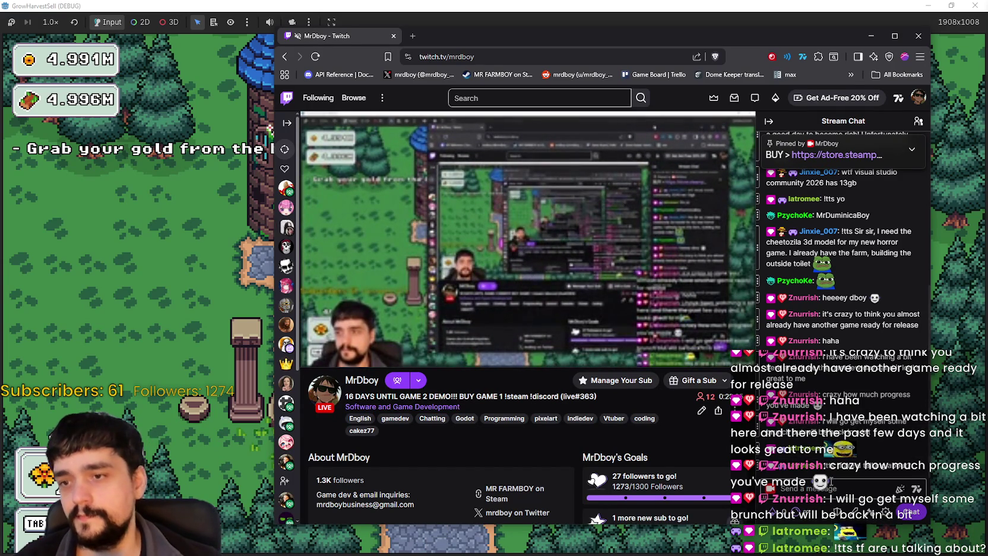
pyautogui.moveTo(562, 37); pyautogui.dragTo(569, 33)
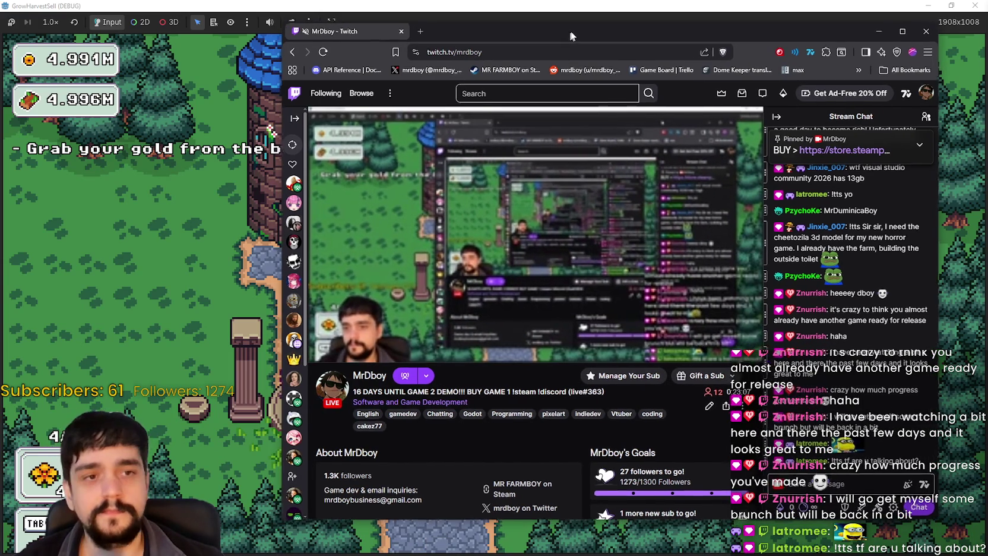
pyautogui.hotkey('alt', 'Tab')
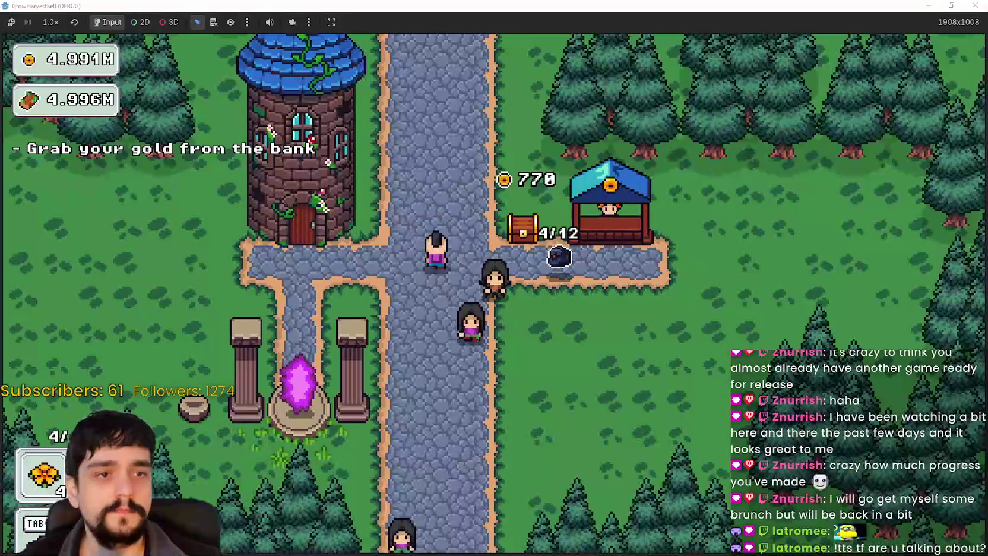
# Collect the bank gold and deliver the flowers to the stall.
pyautogui.hotkey('alt', 'Tab')
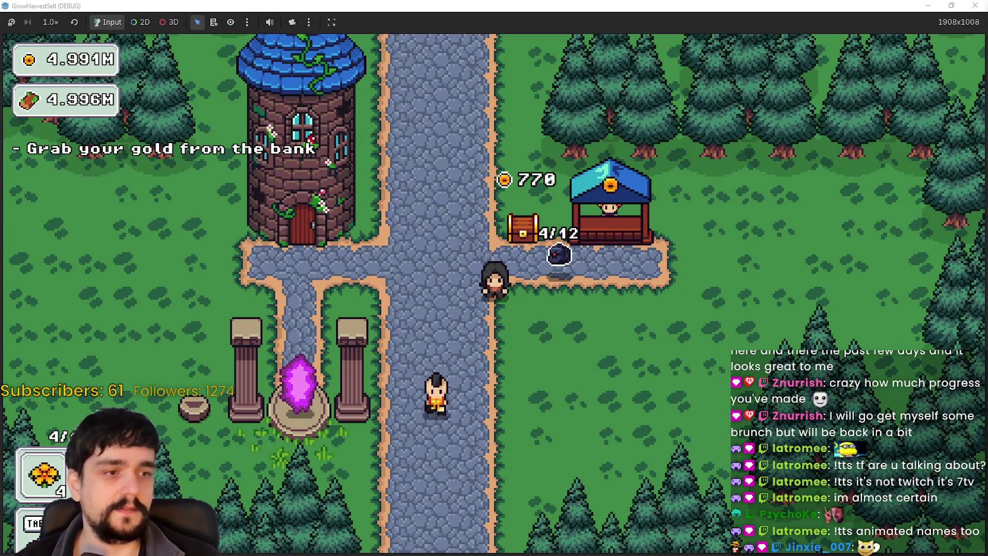
pyautogui.press('w')
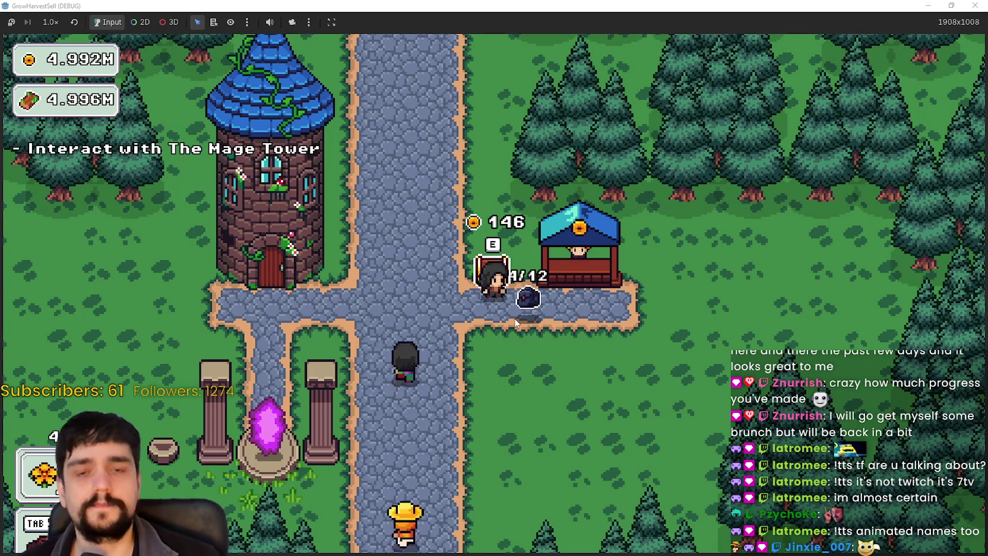
pyautogui.press('d')
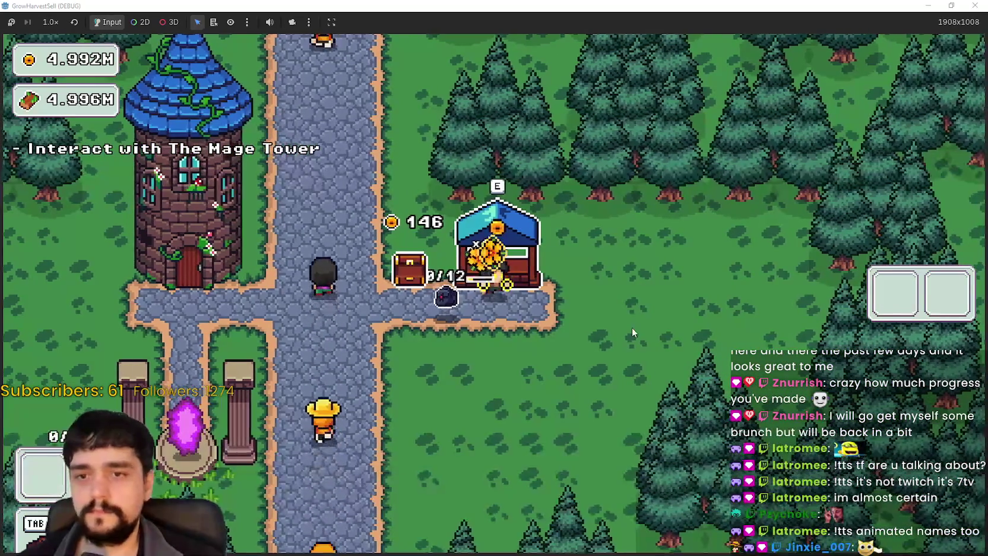
# Visit the Mage Tower, browse its Prestige skill tree, and close it.
pyautogui.press('a')
pyautogui.press('e')
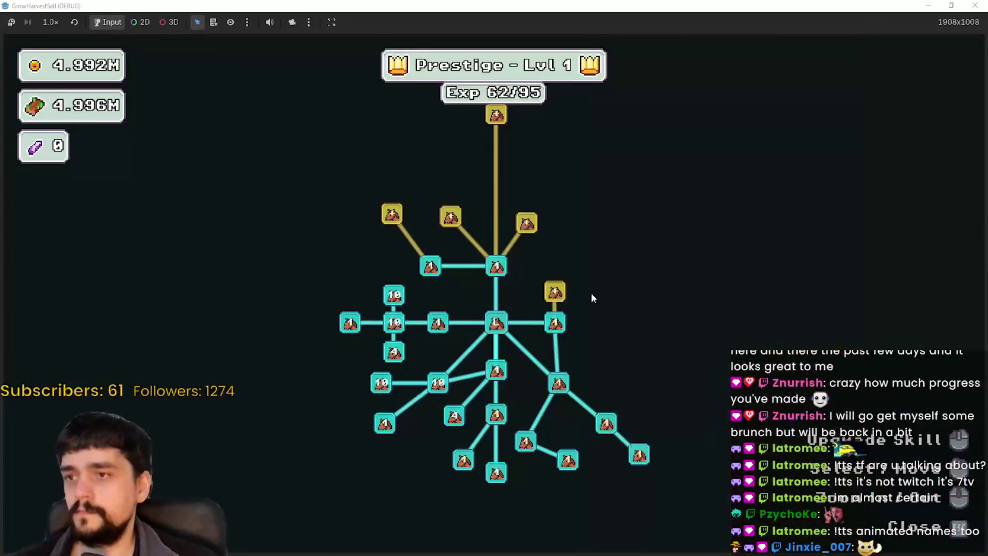
pyautogui.scroll(-2, 656, 350)
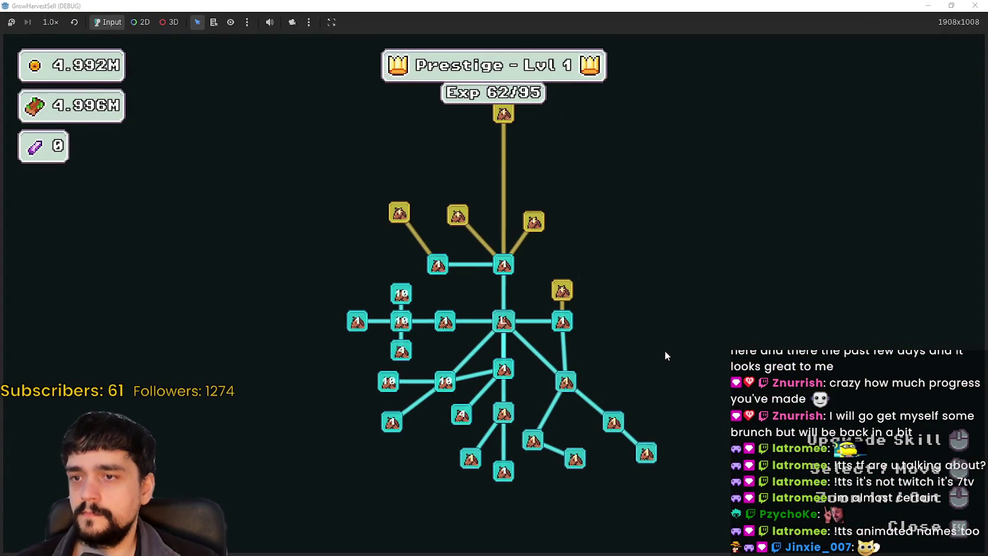
pyautogui.press('Escape')
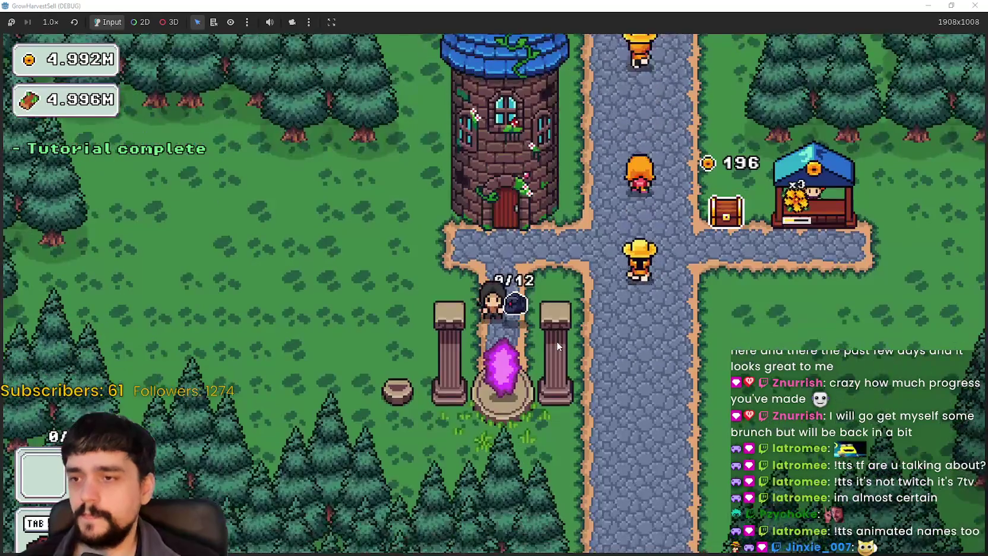
# Walk the character around the village from the stump and tower door to the shop chest.
pyautogui.press('s')
pyautogui.press('a')
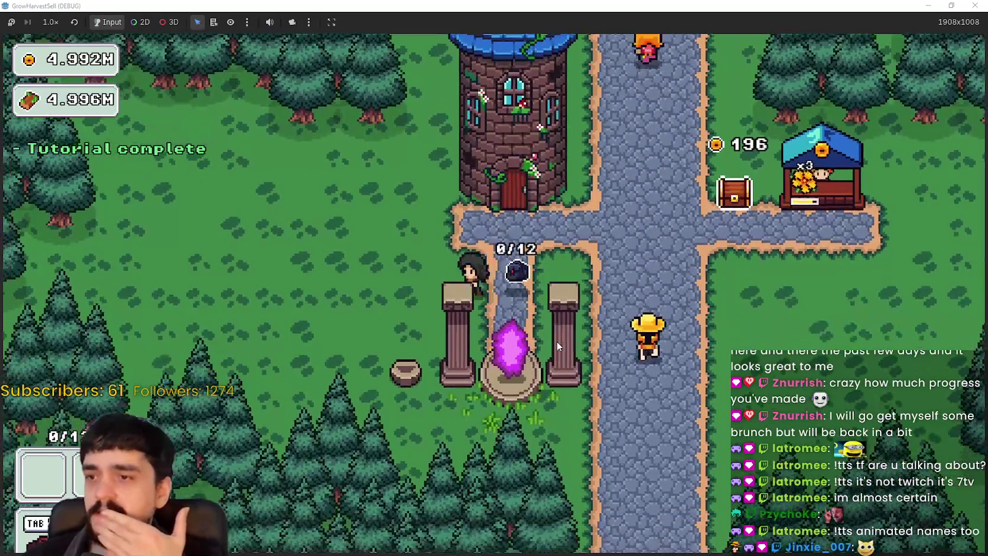
pyautogui.press('w')
pyautogui.press('d')
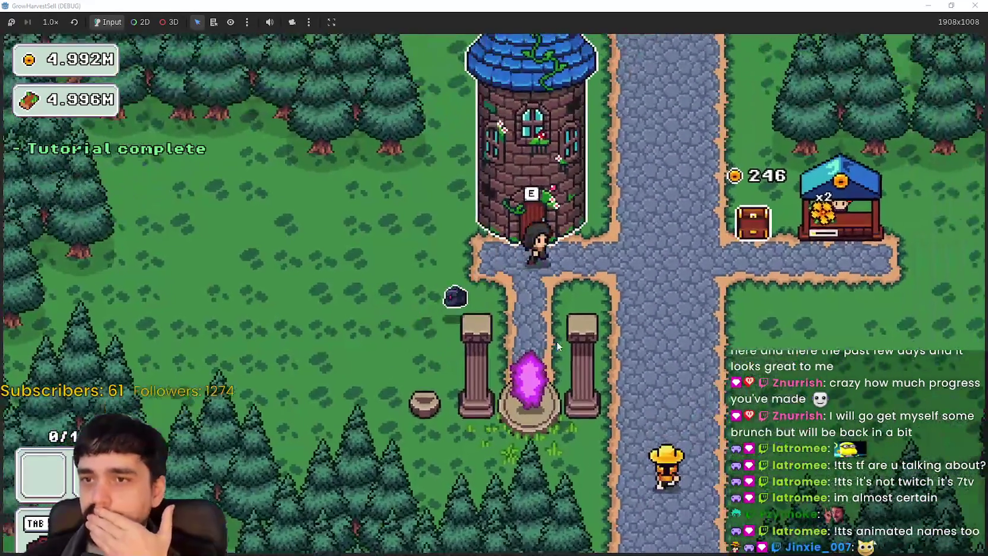
pyautogui.press('s')
pyautogui.press('a')
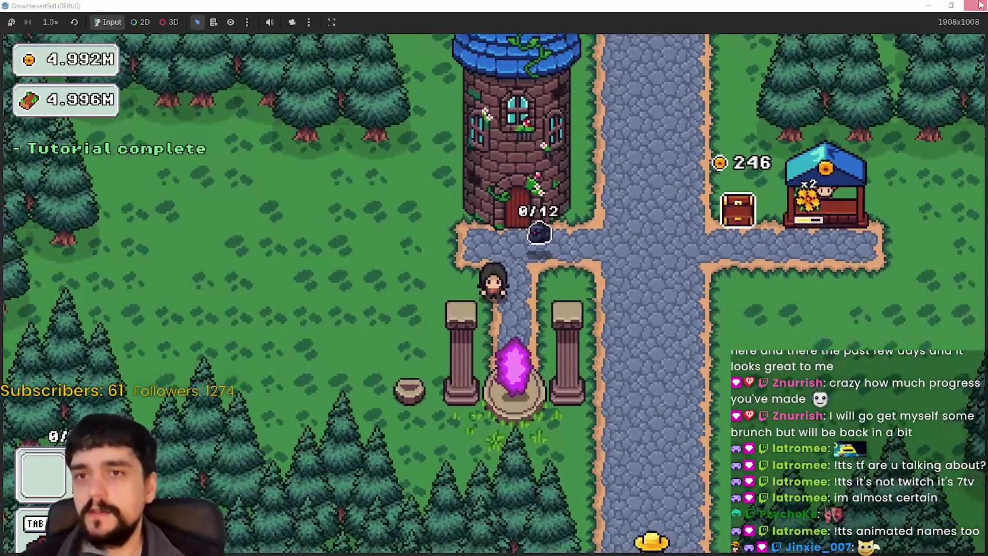
pyautogui.press('w')
pyautogui.press('d')
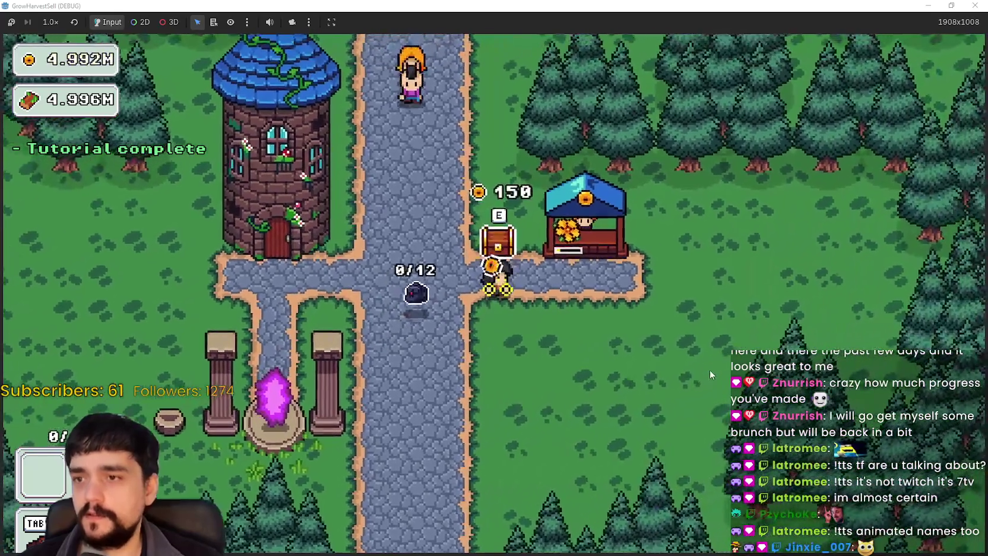
# Travel through the portal to a forest stage, then walk back into the tree portal.
pyautogui.press('a')
pyautogui.press('s')
pyautogui.press('e')
pyautogui.click(251, 473)
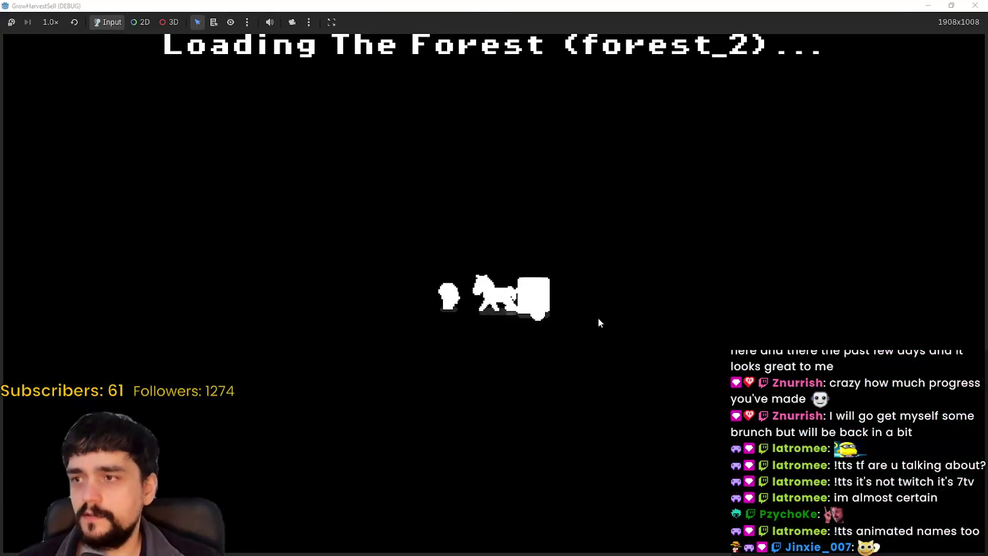
pyautogui.press('w')
pyautogui.press('e')
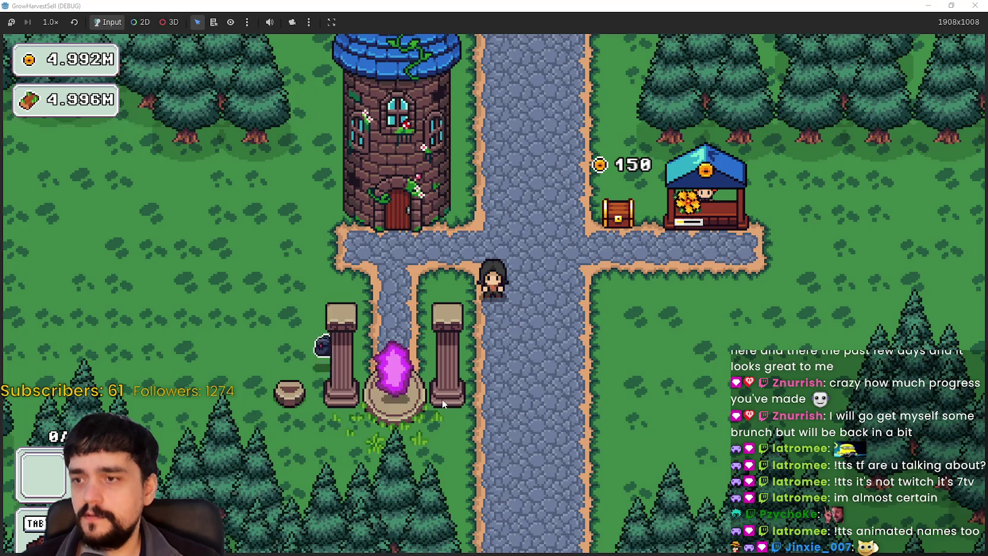
# Choose Stage 1 at the portal and travel to its forest.
pyautogui.press('s')
pyautogui.press('e')
pyautogui.click(347, 157)
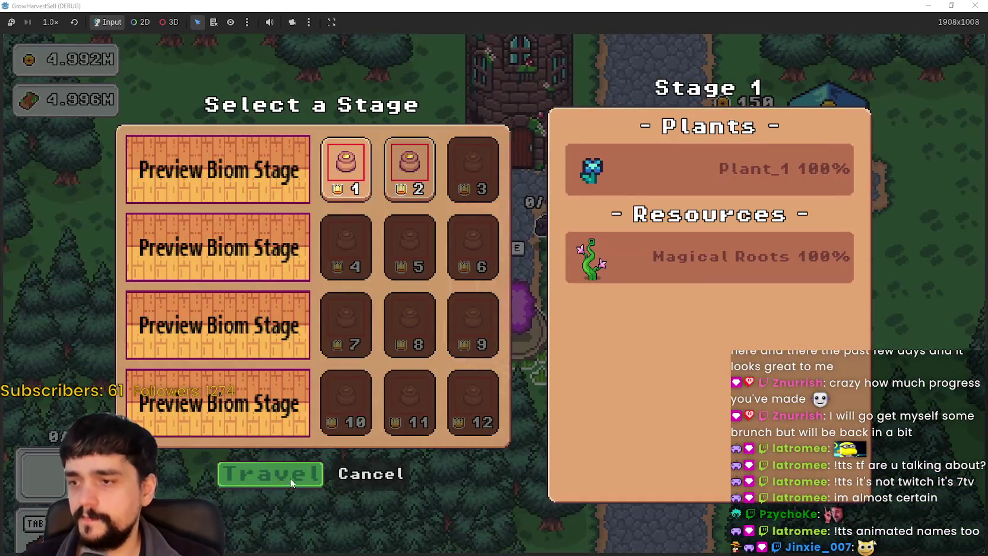
pyautogui.click(292, 482)
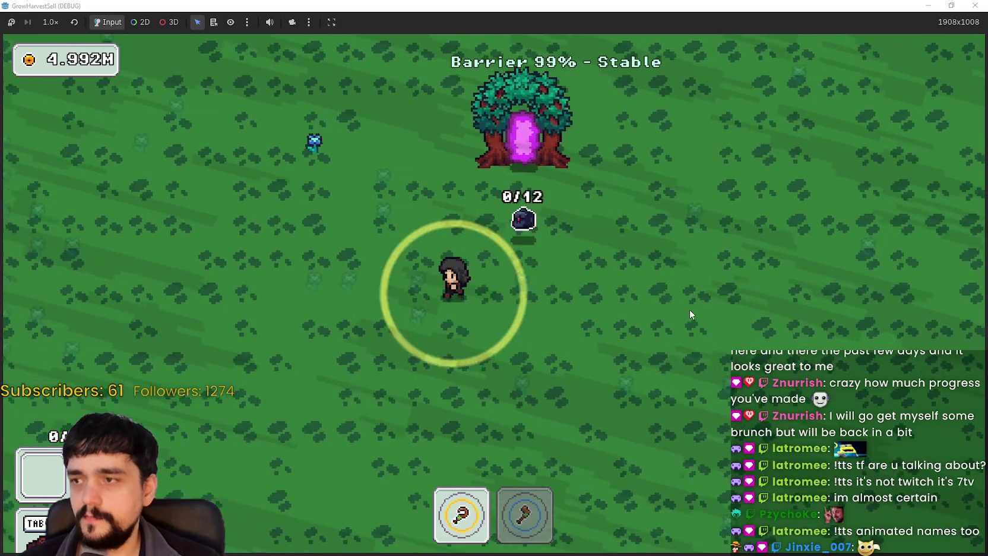
# Walk through the forest and meadow collecting blue flowers until the bag reaches 12/12.
pyautogui.press('w')
pyautogui.press('a')
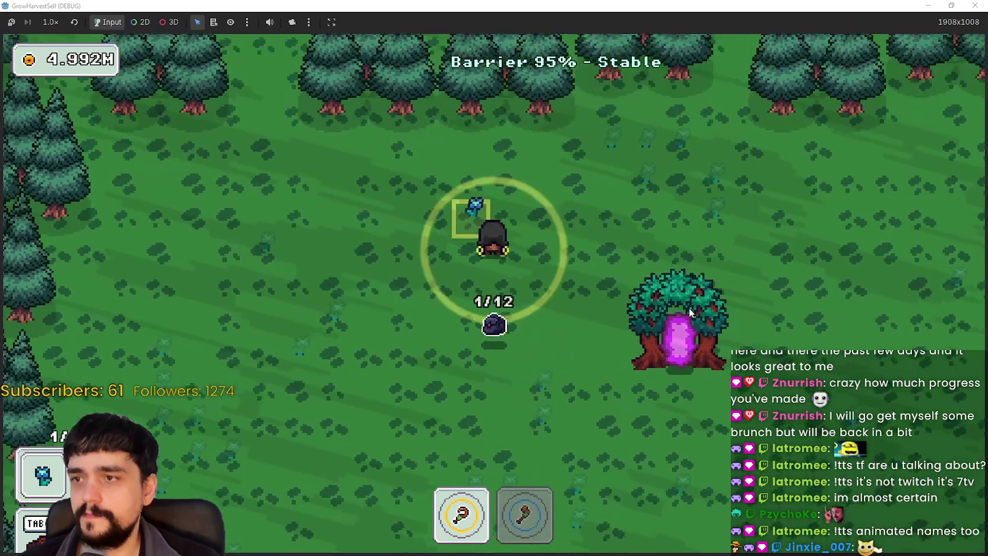
pyautogui.press('w')
pyautogui.press('d')
pyautogui.press('s')
pyautogui.press('s')
pyautogui.press('d')
pyautogui.press('s')
pyautogui.press('a')
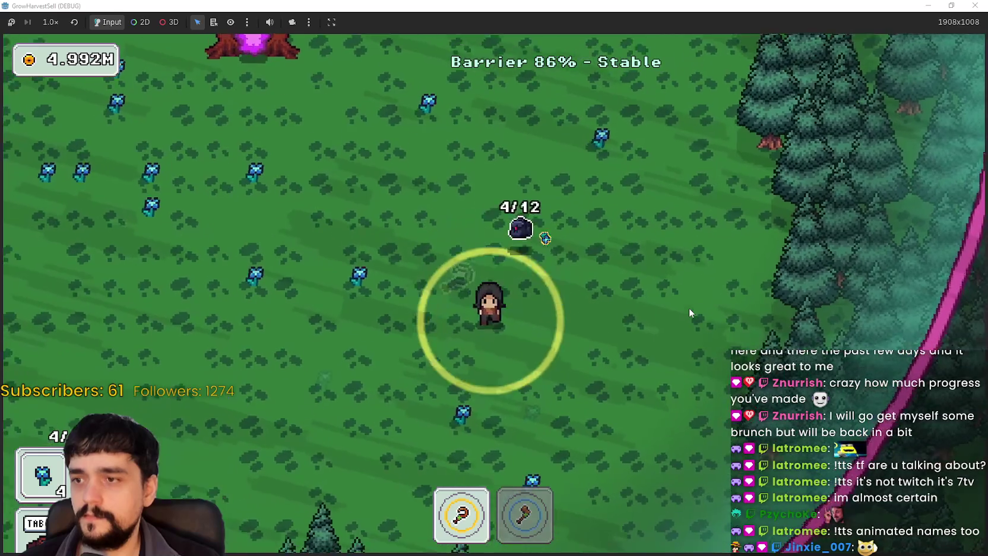
pyautogui.press('s')
pyautogui.press('a')
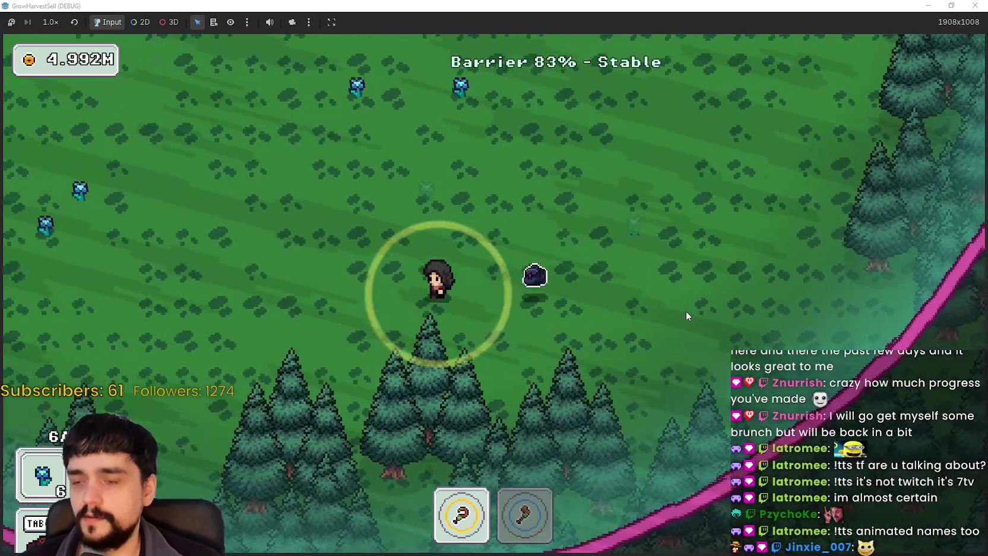
pyautogui.press('w')
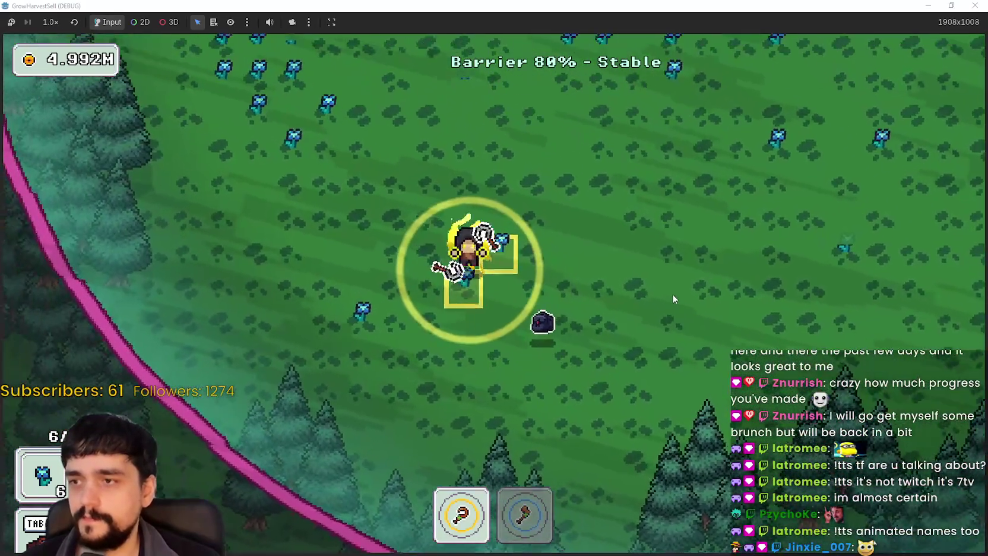
pyautogui.press('w')
pyautogui.press('a')
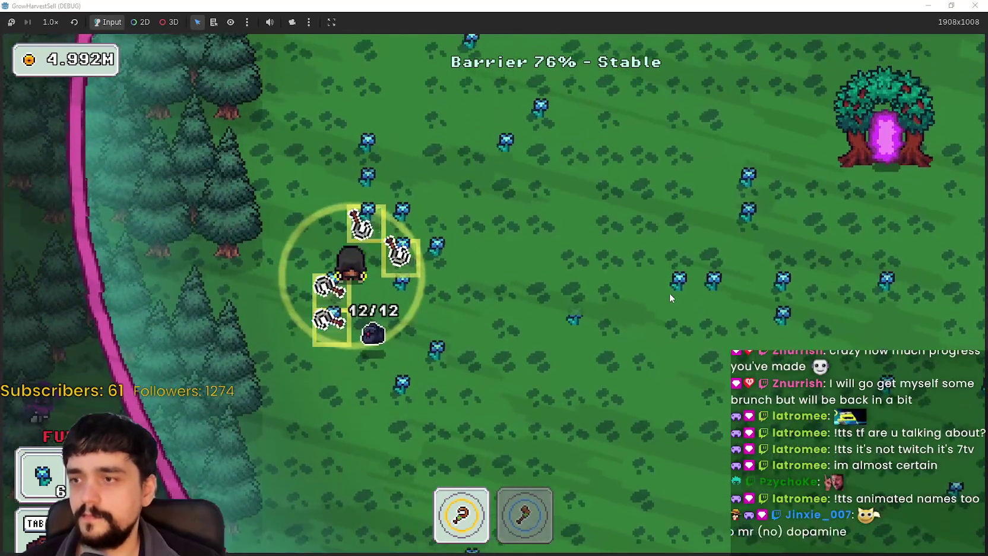
pyautogui.press('d')
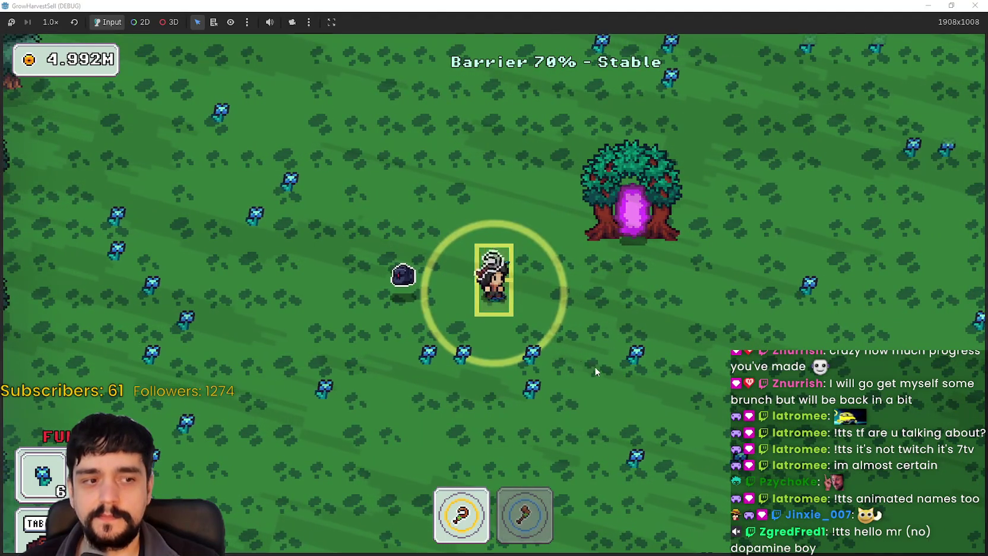
pyautogui.press('s')
pyautogui.press('d')
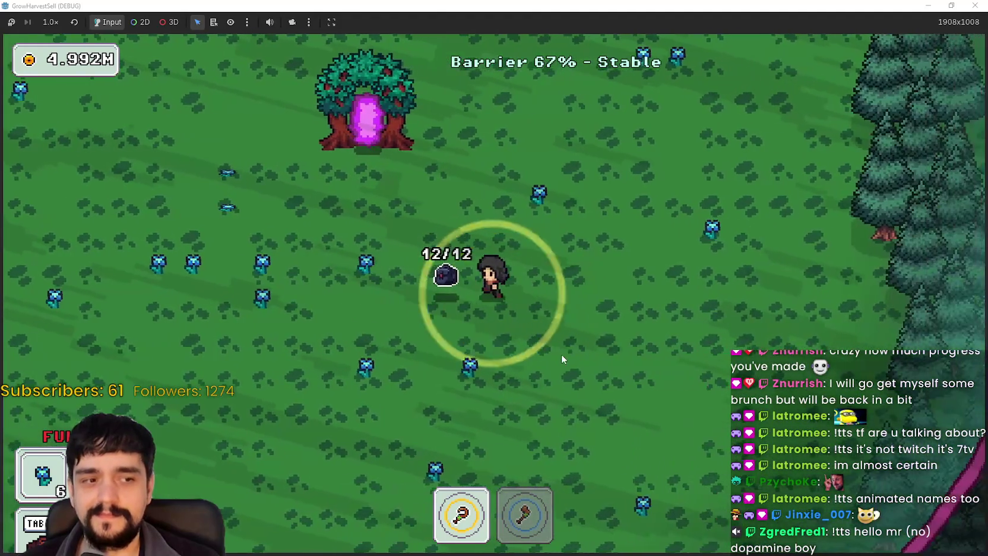
pyautogui.press('a')
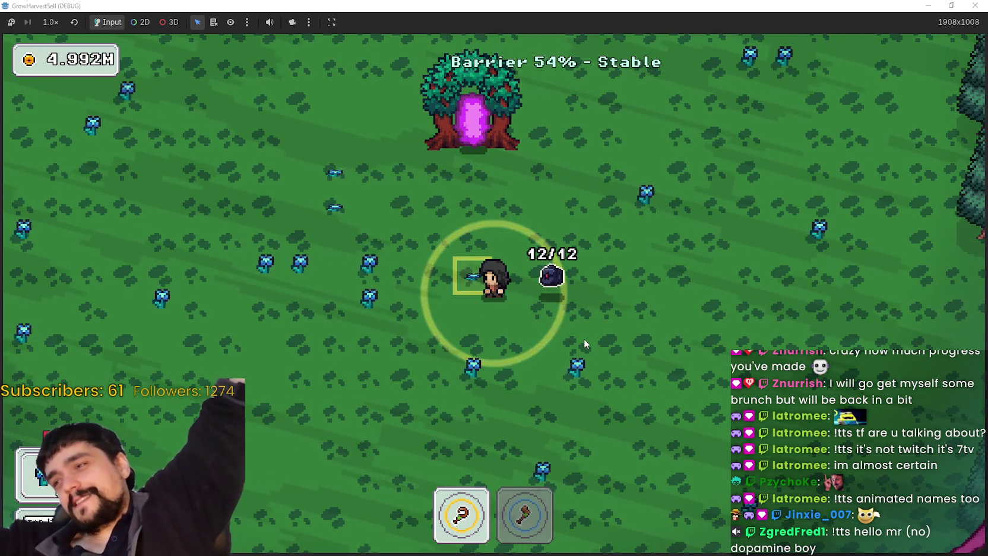
# Walk past the pet, around the portal tree and into the portal to load the village.
pyautogui.press('d')
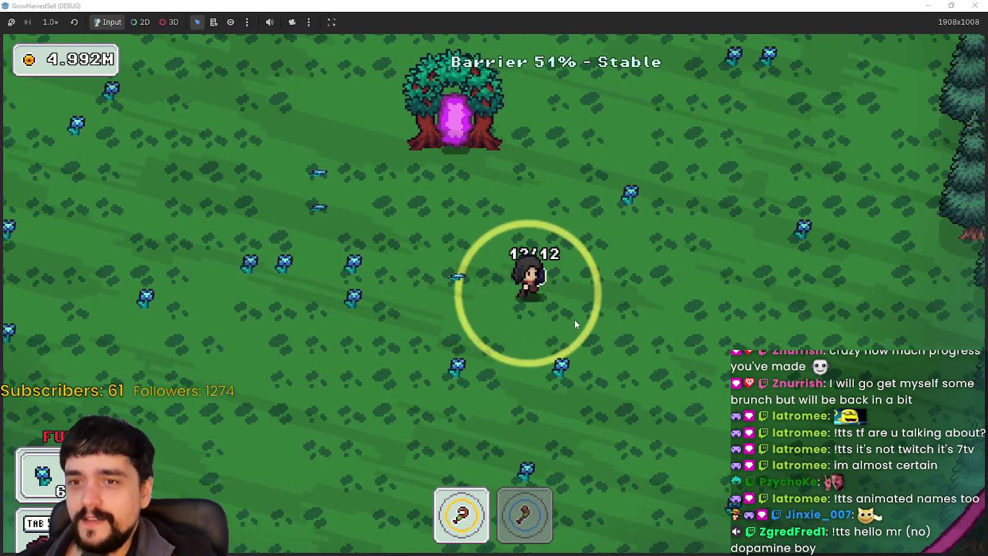
pyautogui.press('s')
pyautogui.press('w')
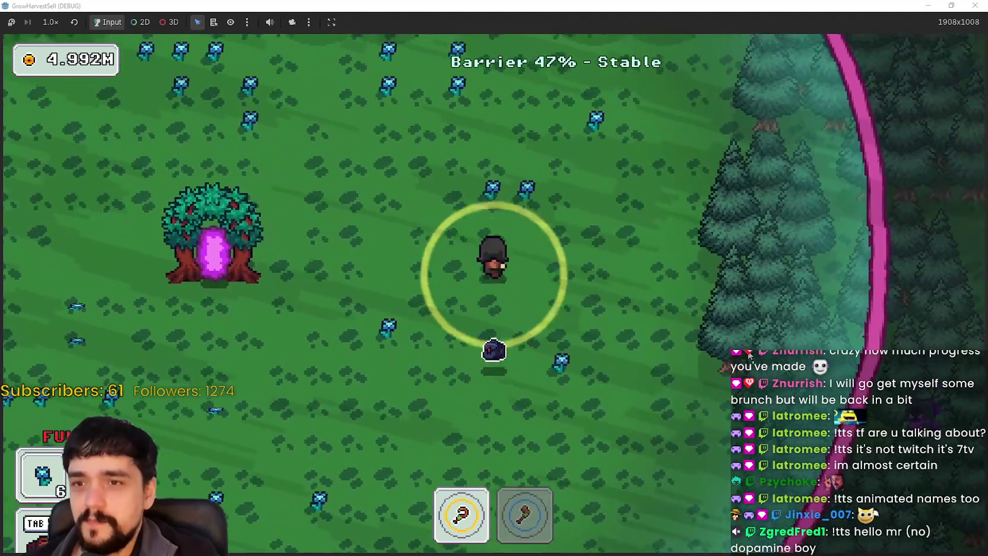
pyautogui.press('a')
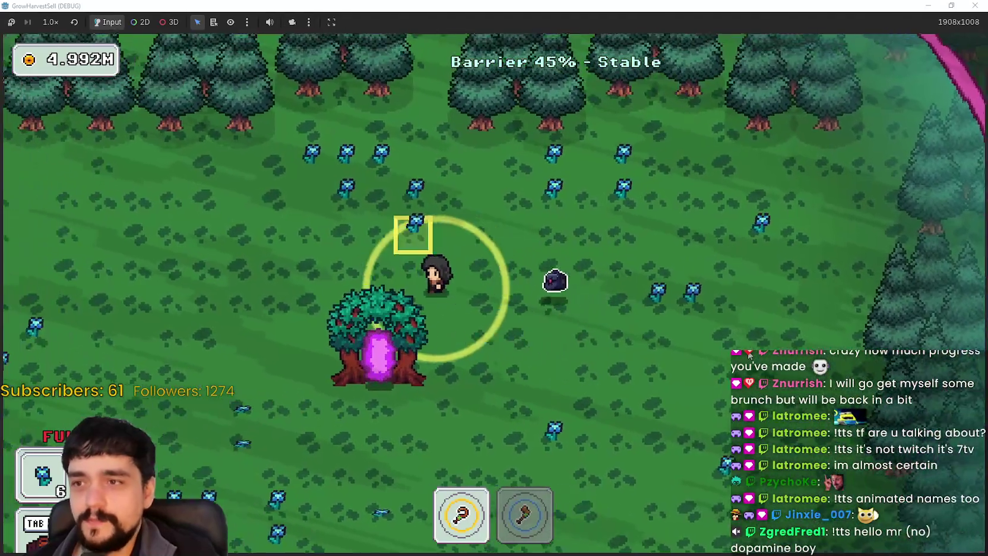
pyautogui.press('a')
pyautogui.press('w')
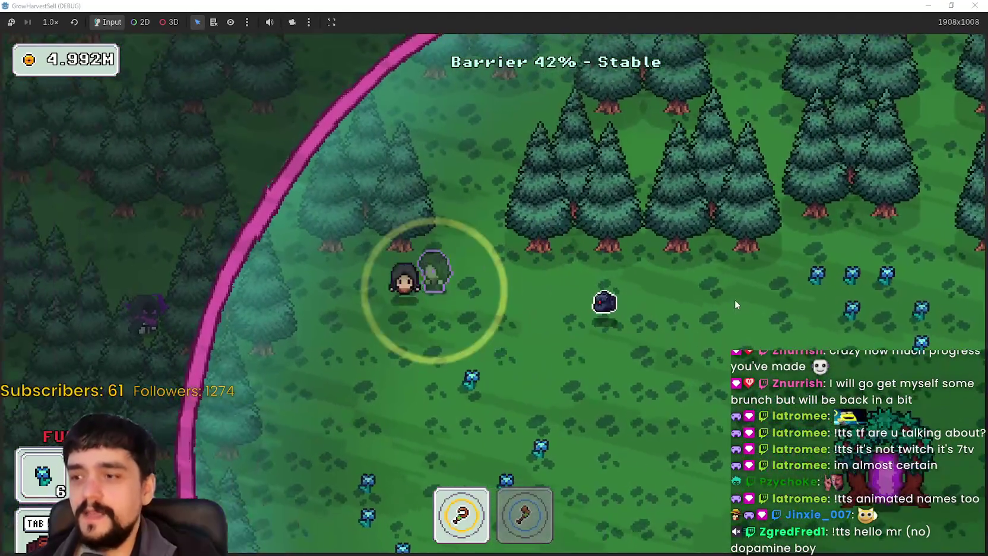
pyautogui.press('s')
pyautogui.press('d')
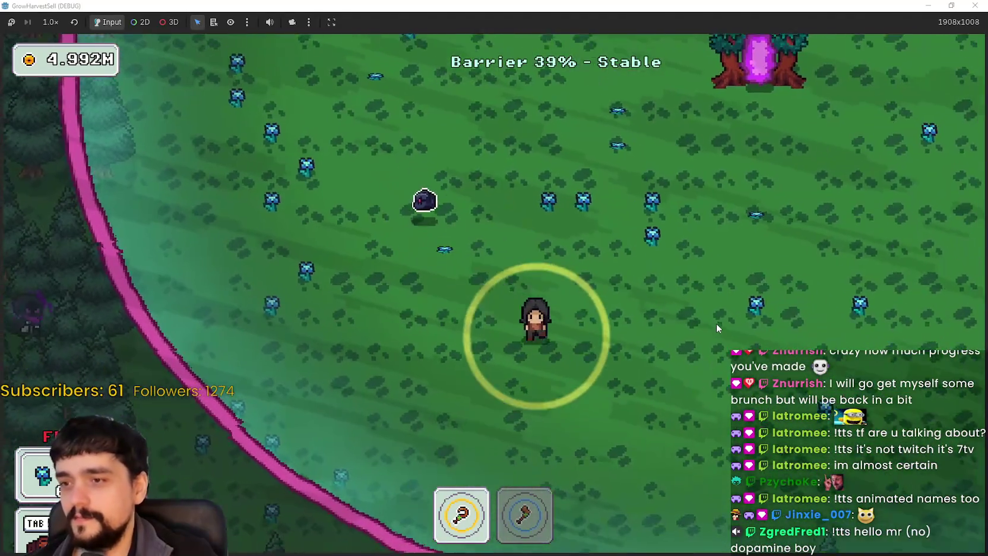
pyautogui.press('d')
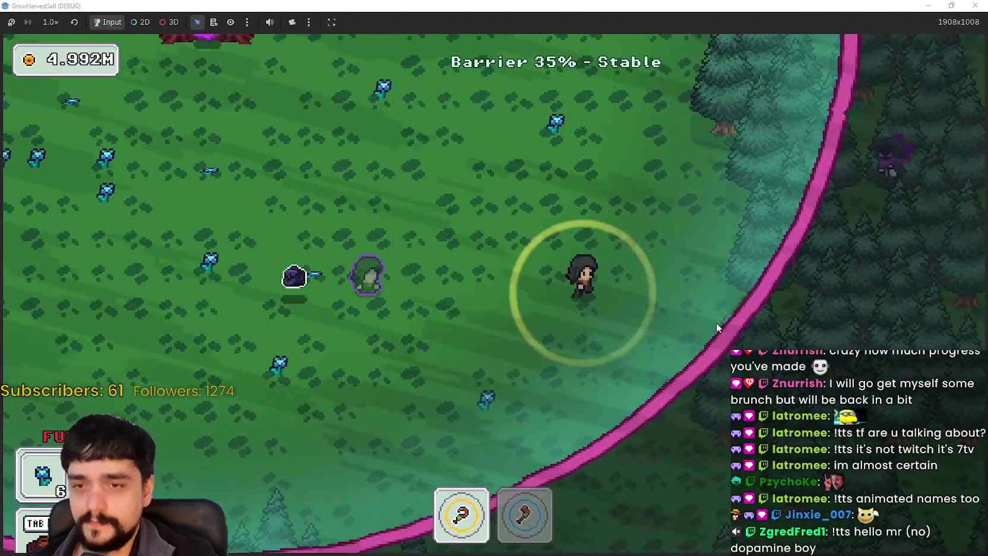
pyautogui.press('w')
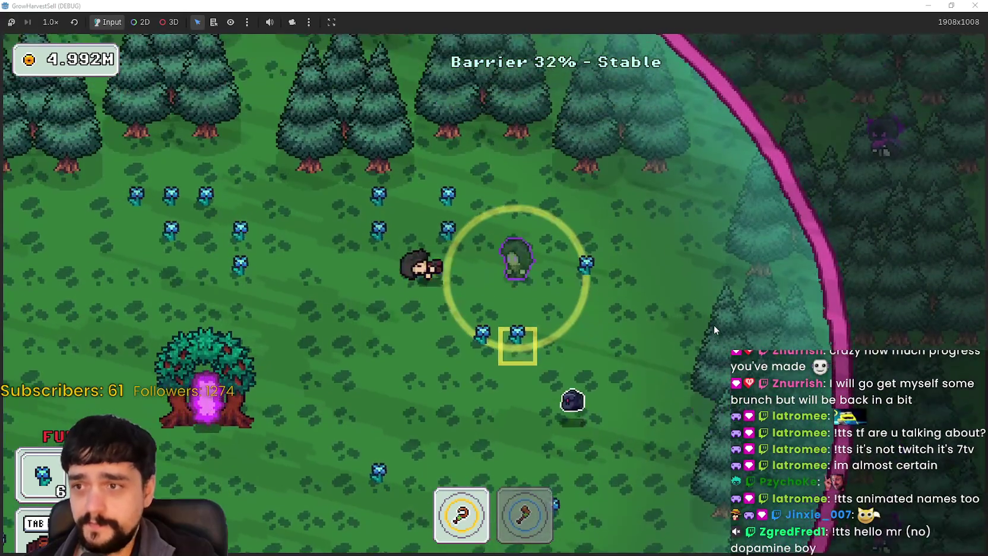
pyautogui.press('s')
pyautogui.press('a')
pyautogui.press('w')
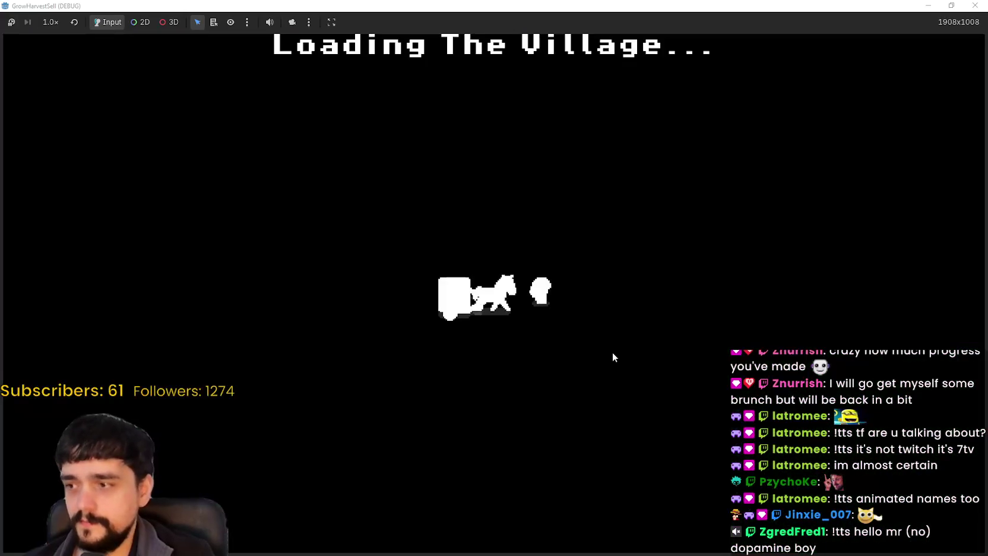
# Walk to the village shop and sell the carried flowers, emptying the bag to 0/12.
pyautogui.press('d')
pyautogui.press('w')
pyautogui.press('e')
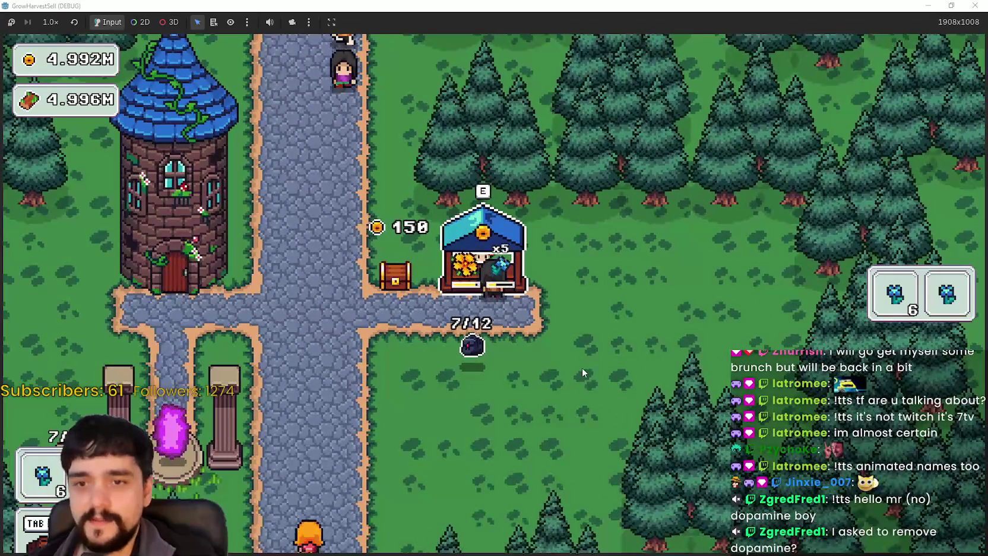
pyautogui.press('s')
pyautogui.press('a')
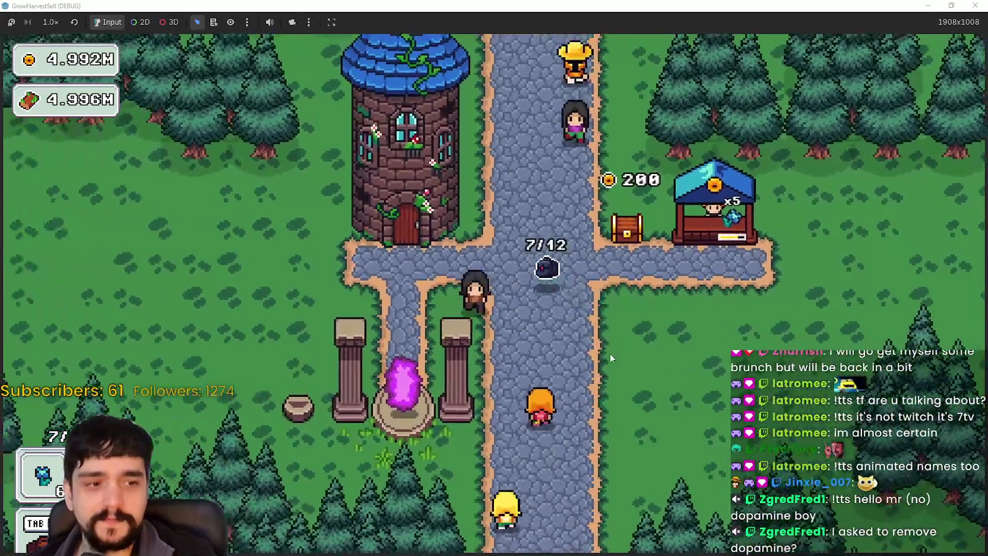
pyautogui.press('w')
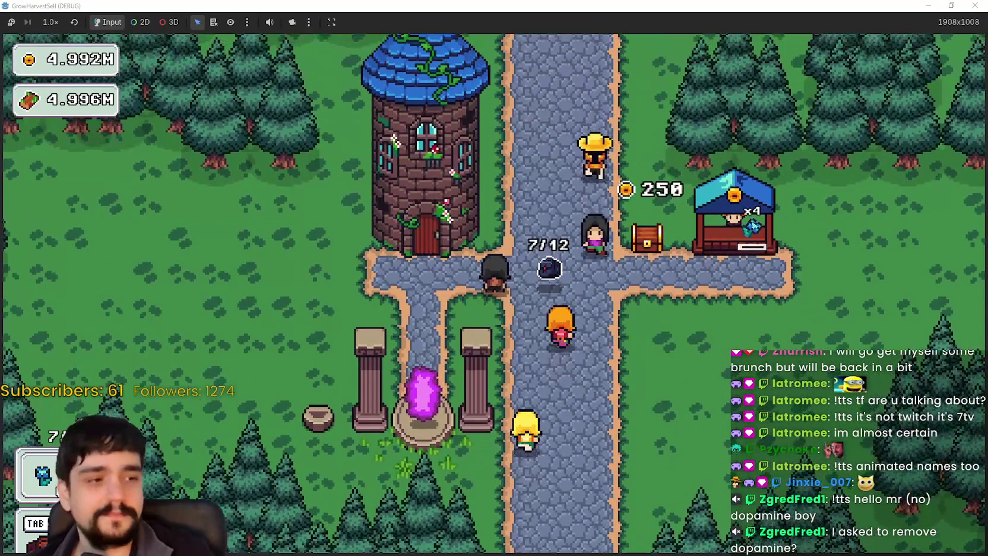
pyautogui.press('w')
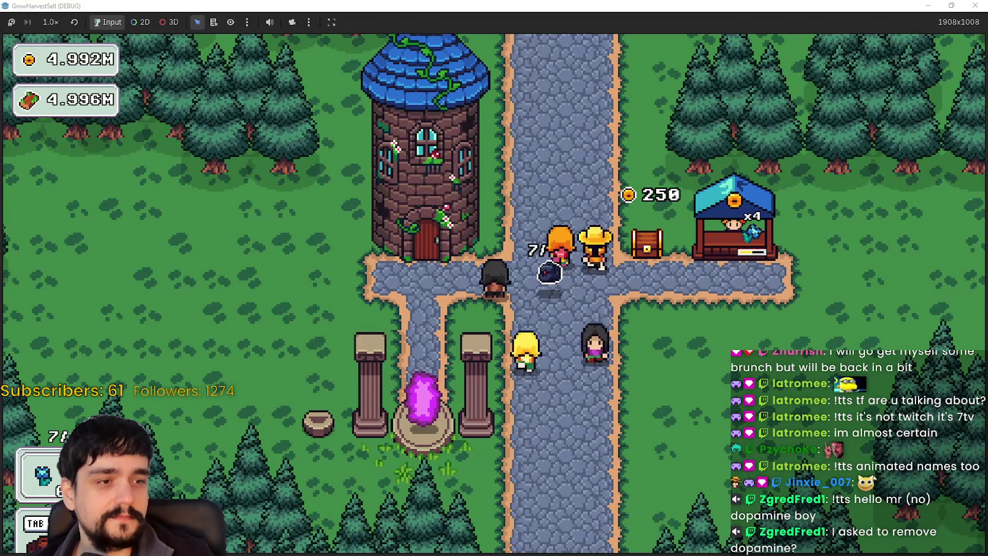
pyautogui.click(465, 368)
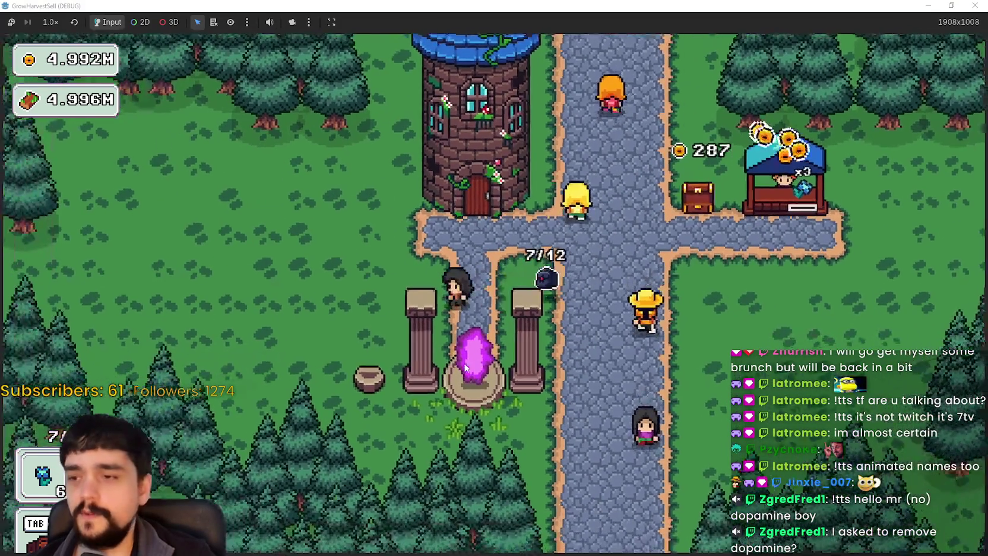
pyautogui.press('w')
pyautogui.press('d')
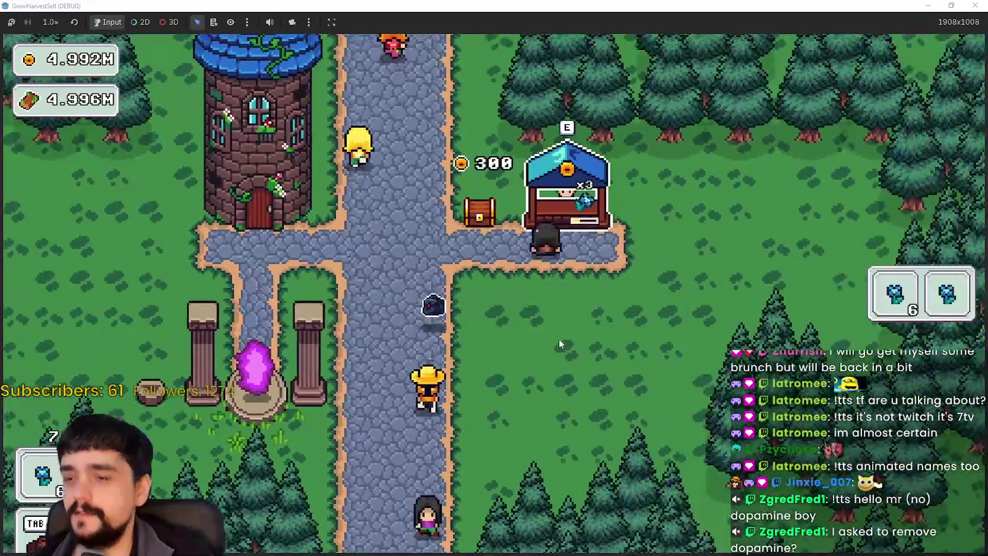
pyautogui.press('e')
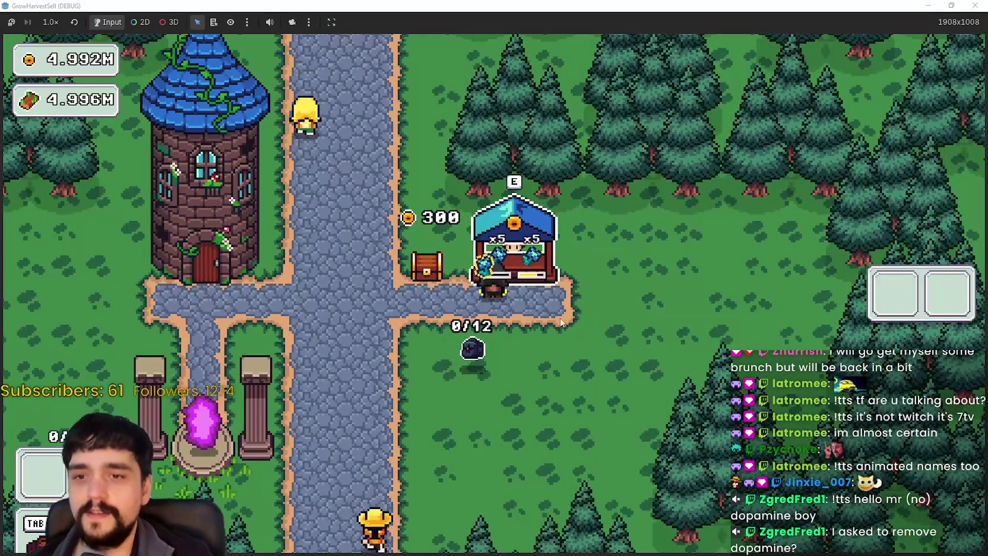
# Open the chest's stage selection menu and close it without travelling.
pyautogui.press('a')
pyautogui.press('e')
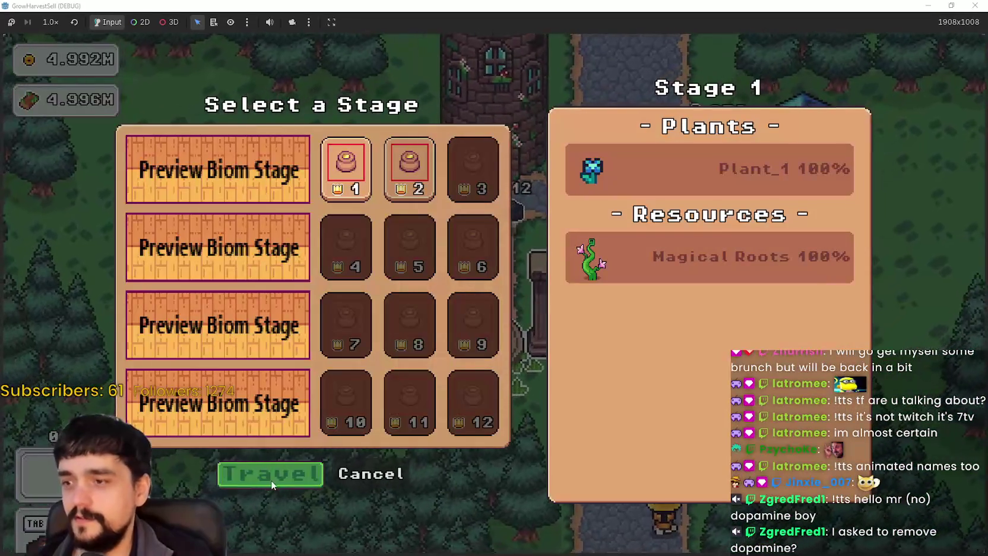
pyautogui.click(371, 474)
# Walk back onto the road and take the game out of fullscreen into a window.
pyautogui.press('a')
pyautogui.press('s')
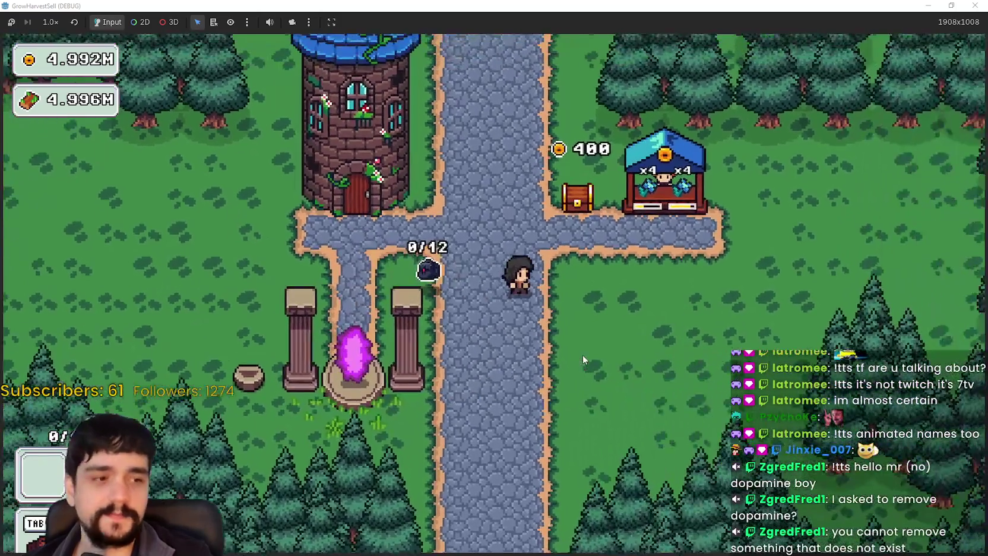
pyautogui.press('a')
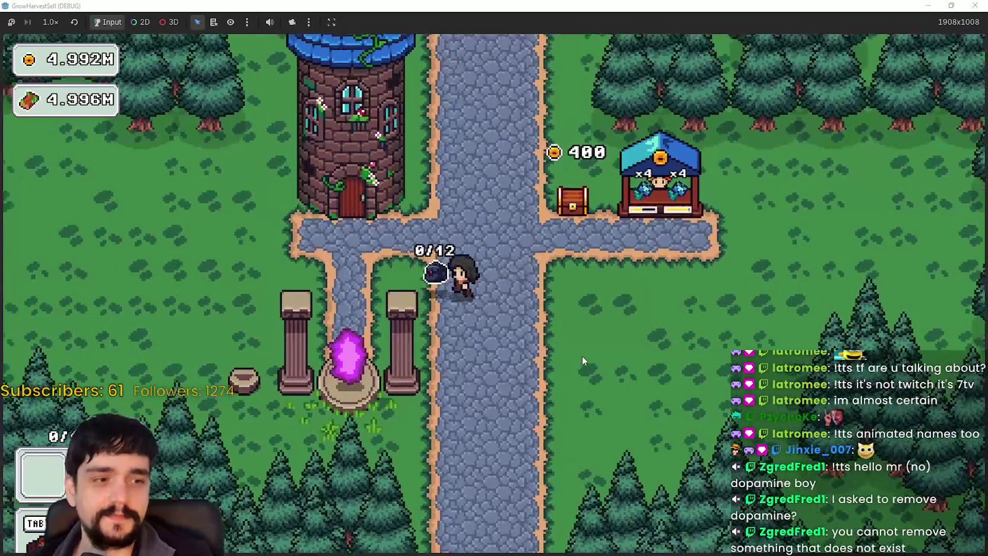
pyautogui.press('d')
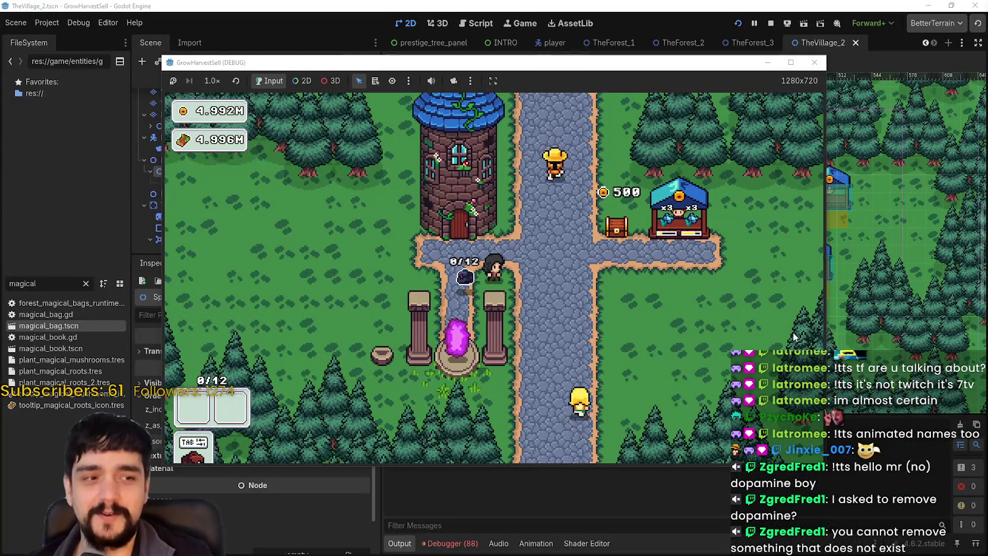
# Move the game window aside and stop the debug run, returning to the TheVillage_2 scene.
pyautogui.moveTo(577, 69)
pyautogui.mouseDown()
pyautogui.moveTo(739, 87)
pyautogui.moveTo(690, 86)
pyautogui.mouseUp()
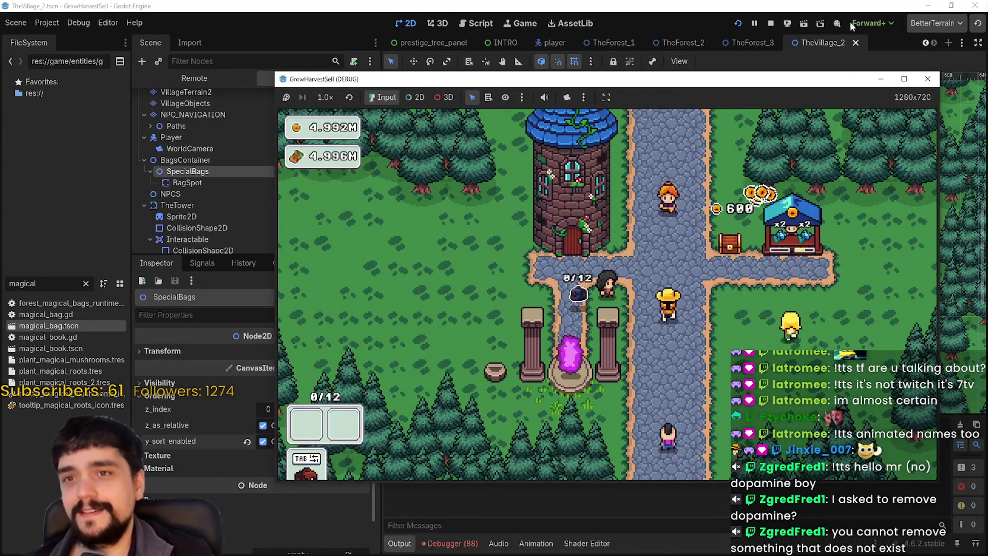
pyautogui.click(772, 23)
pyautogui.scroll(6, 647, 324)
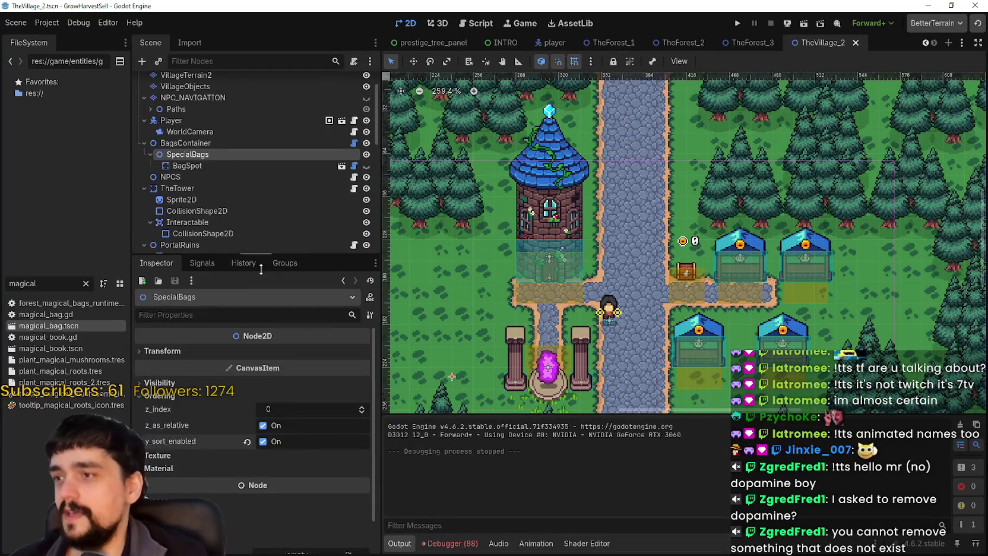
pyautogui.moveTo(263, 256); pyautogui.dragTo(263, 349)
pyautogui.scroll(-6, 240, 251)
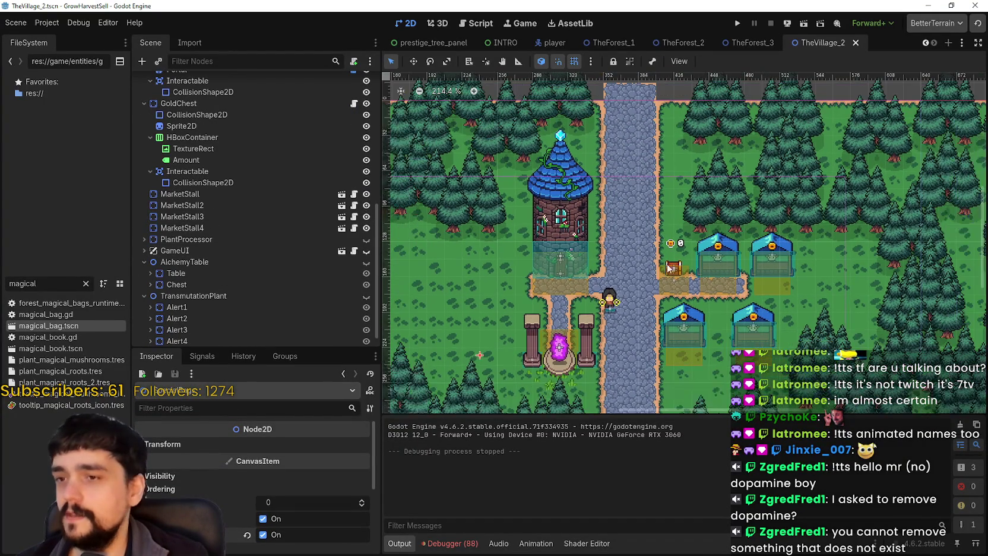
pyautogui.scroll(-2, 611, 257)
pyautogui.scroll(-1, 284, 319)
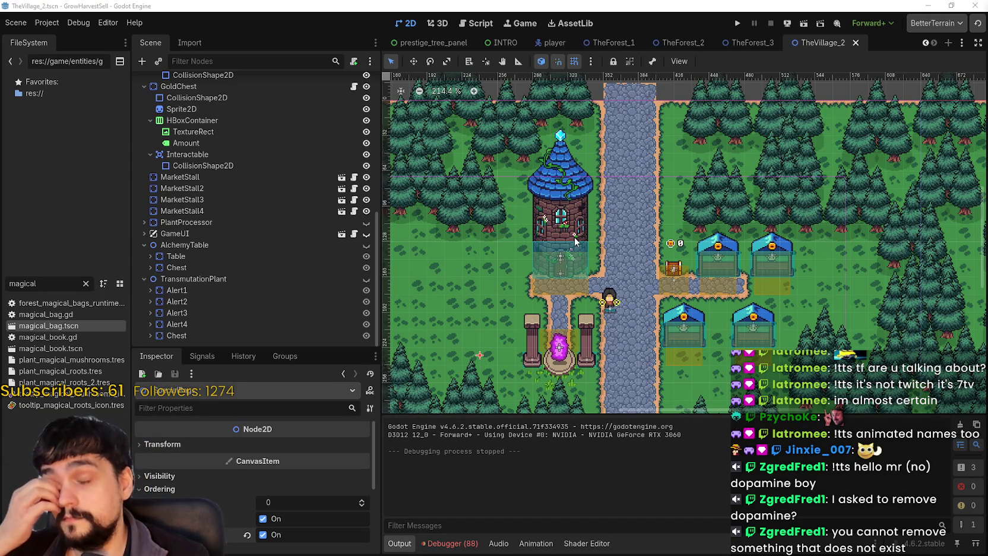
# Zoom and pan around the village map to inspect the tower, portal and market stalls.
pyautogui.scroll(1, 673, 285)
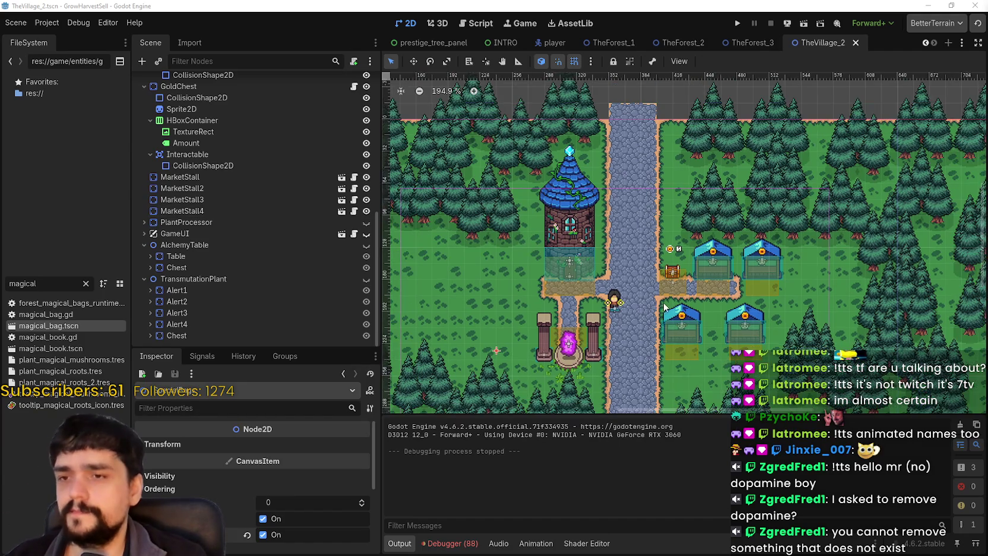
pyautogui.scroll(3, 200, 236)
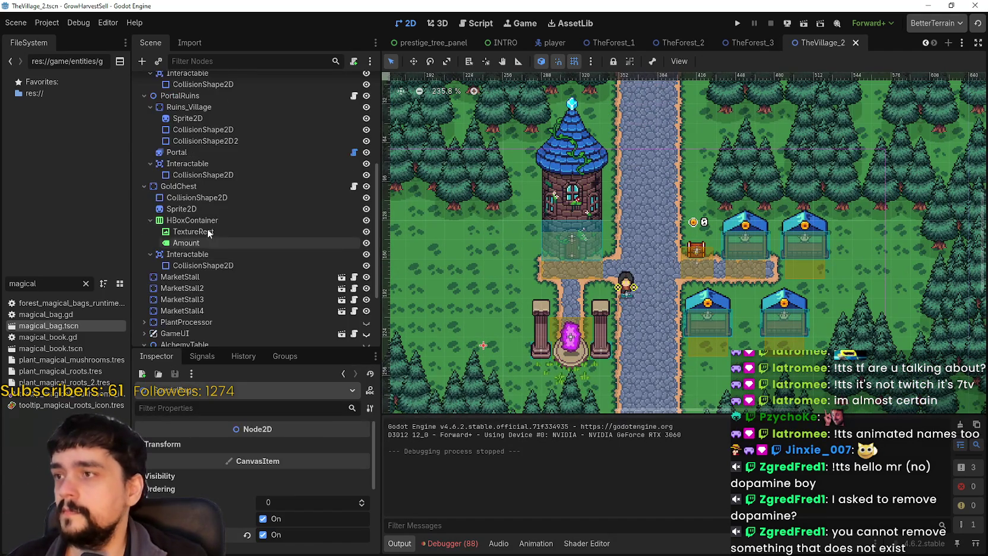
pyautogui.scroll(1, 208, 163)
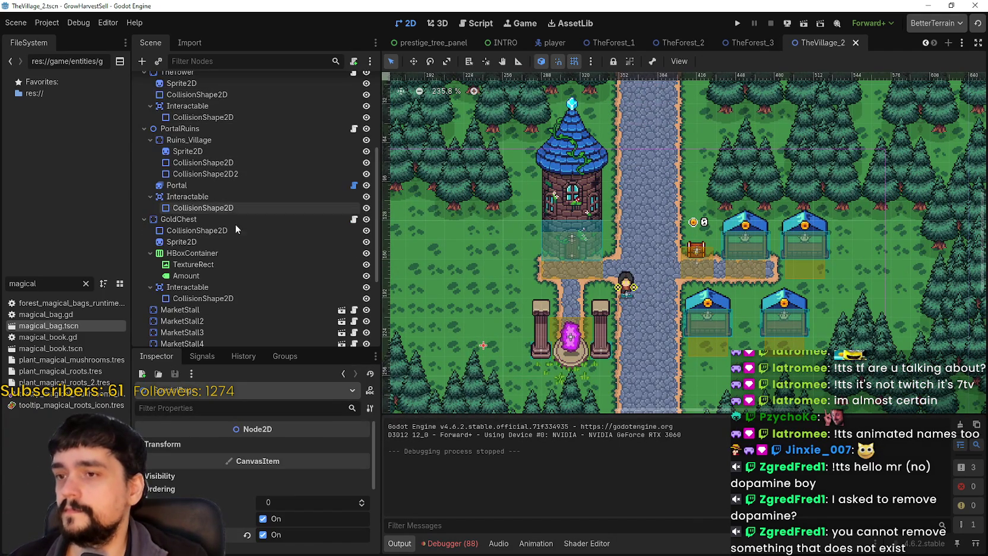
pyautogui.scroll(-3, 250, 280)
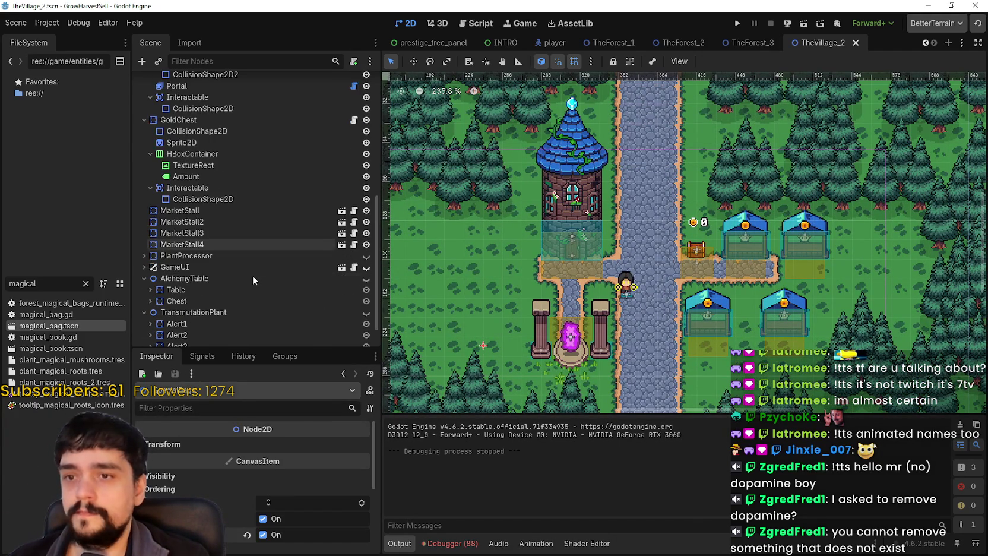
pyautogui.scroll(2, 257, 245)
pyautogui.scroll(-1, 488, 276)
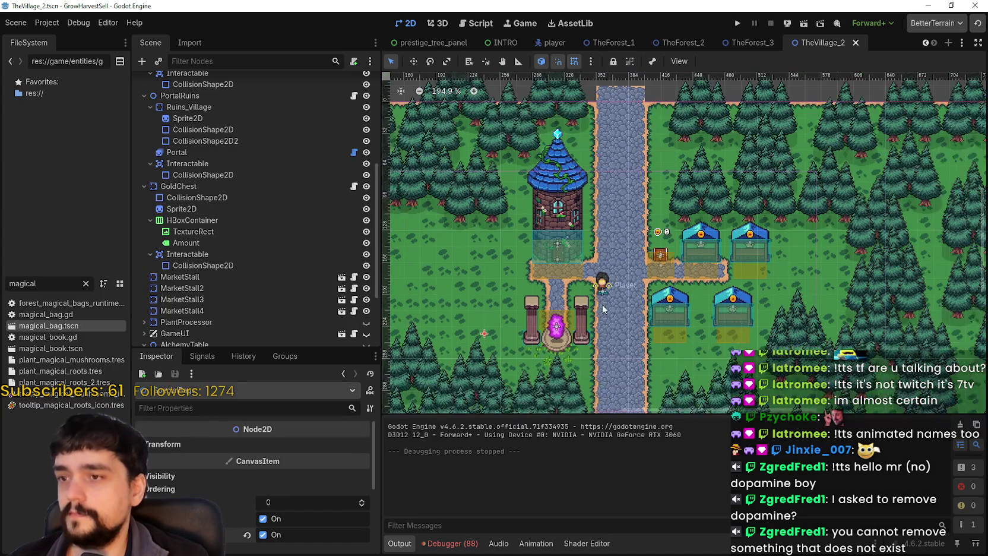
pyautogui.hscroll(-1, 600, 312)
pyautogui.scroll(6, 231, 268)
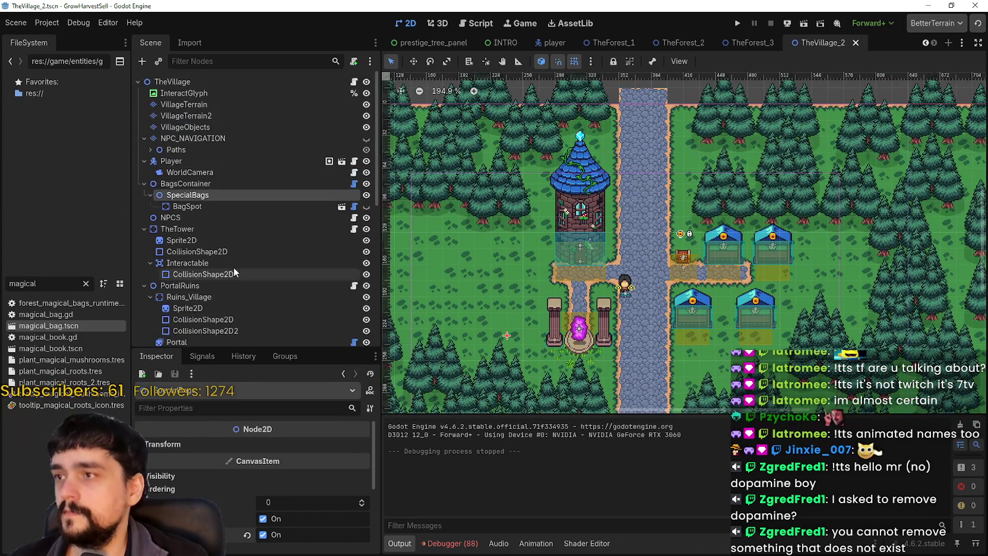
pyautogui.scroll(-3, 240, 261)
pyautogui.scroll(-2, 238, 253)
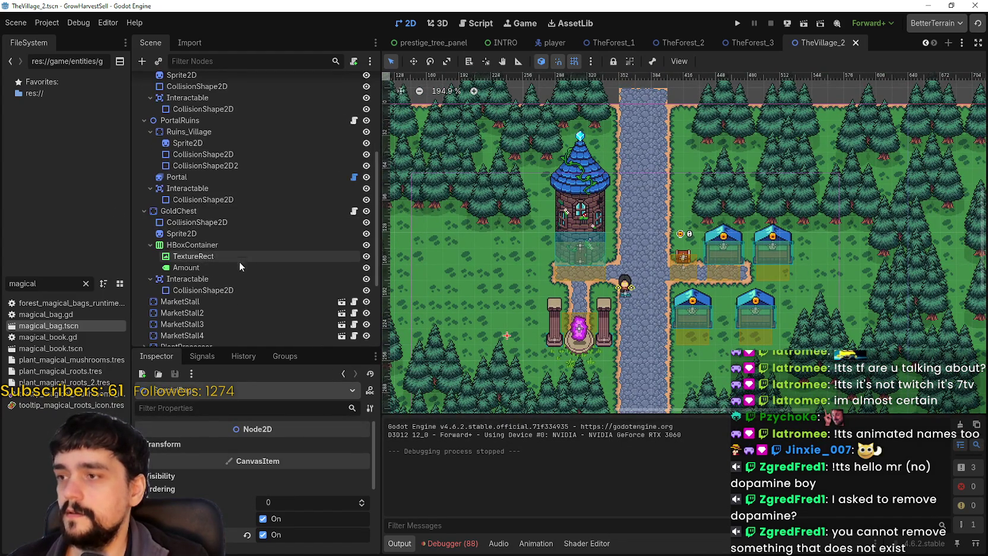
pyautogui.scroll(-1, 236, 257)
pyautogui.scroll(2, 588, 312)
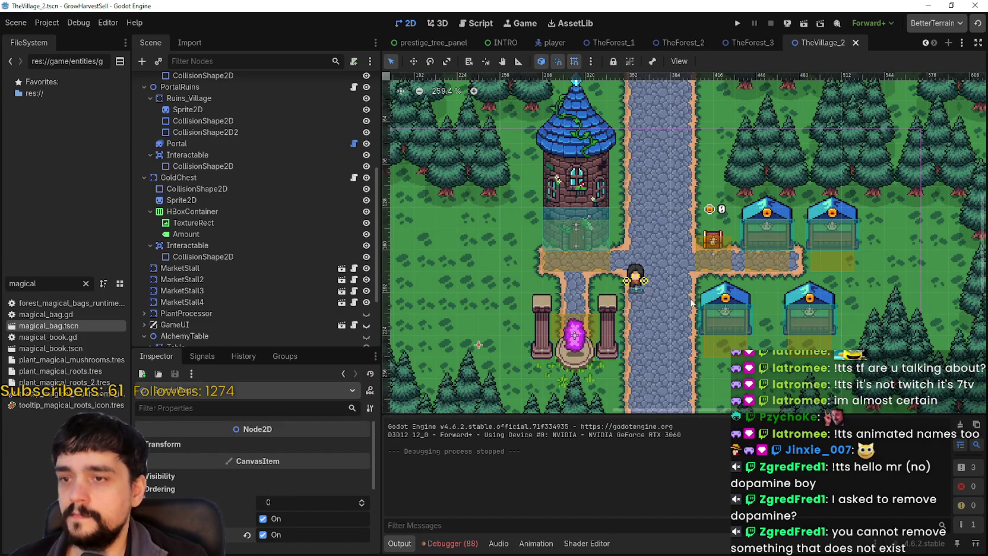
pyautogui.scroll(-2, 692, 302)
pyautogui.scroll(-1, 672, 308)
pyautogui.scroll(1, 672, 309)
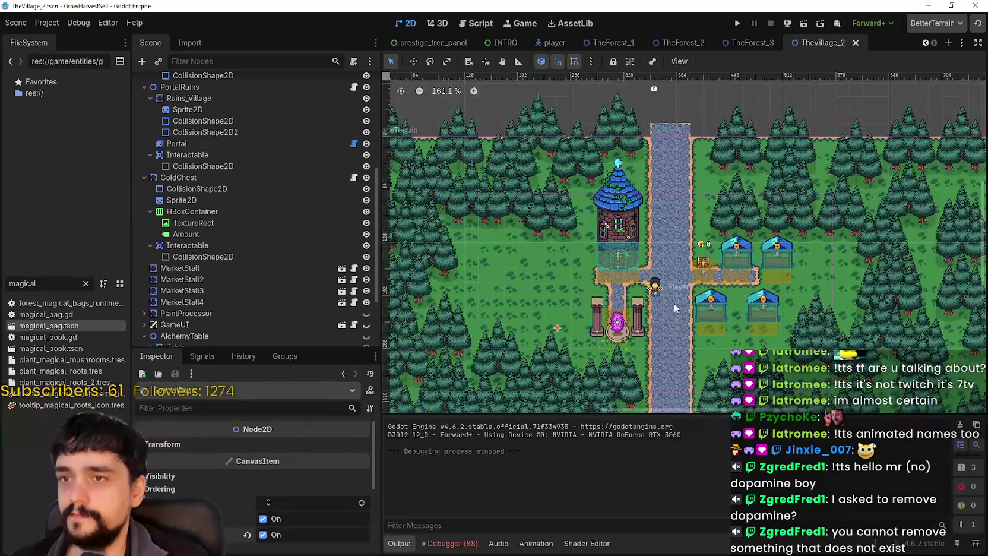
pyautogui.scroll(-1, 674, 305)
pyautogui.scroll(2, 565, 286)
pyautogui.moveTo(572, 297)
pyautogui.mouseDown()
pyautogui.moveTo(569, 306)
pyautogui.moveTo(634, 297)
pyautogui.moveTo(612, 320)
pyautogui.moveTo(573, 294)
pyautogui.moveTo(485, 274)
pyautogui.moveTo(686, 279)
pyautogui.moveTo(821, 299)
pyautogui.moveTo(668, 291)
pyautogui.mouseUp()
pyautogui.scroll(-4, 667, 290)
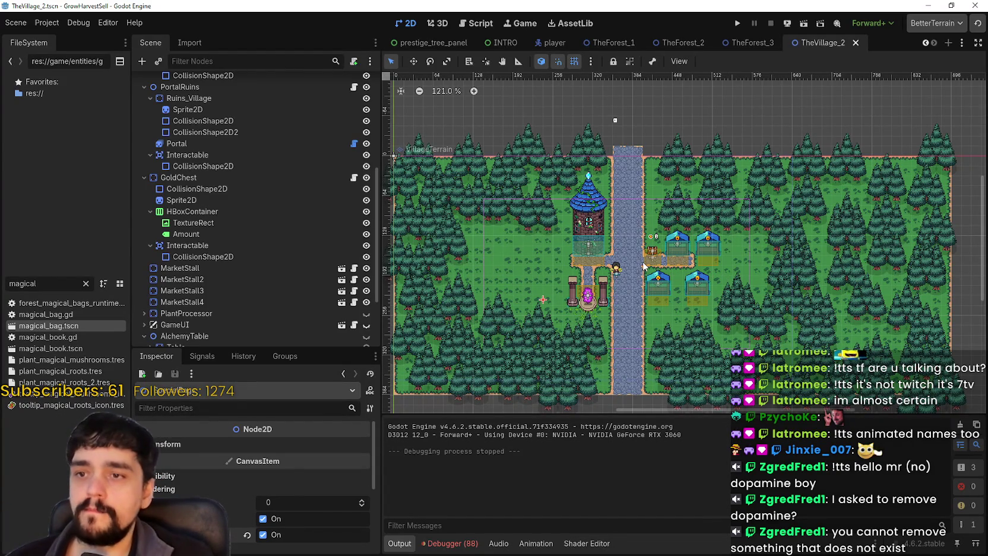
pyautogui.scroll(2, 643, 265)
pyautogui.scroll(1, 636, 285)
pyautogui.scroll(-2, 637, 288)
pyautogui.scroll(-2, 639, 296)
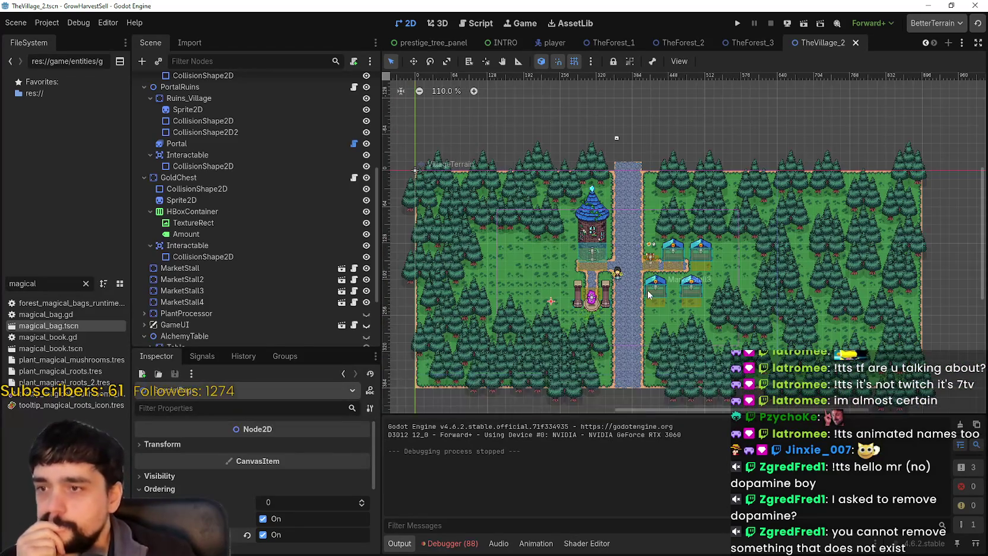
pyautogui.scroll(2, 643, 306)
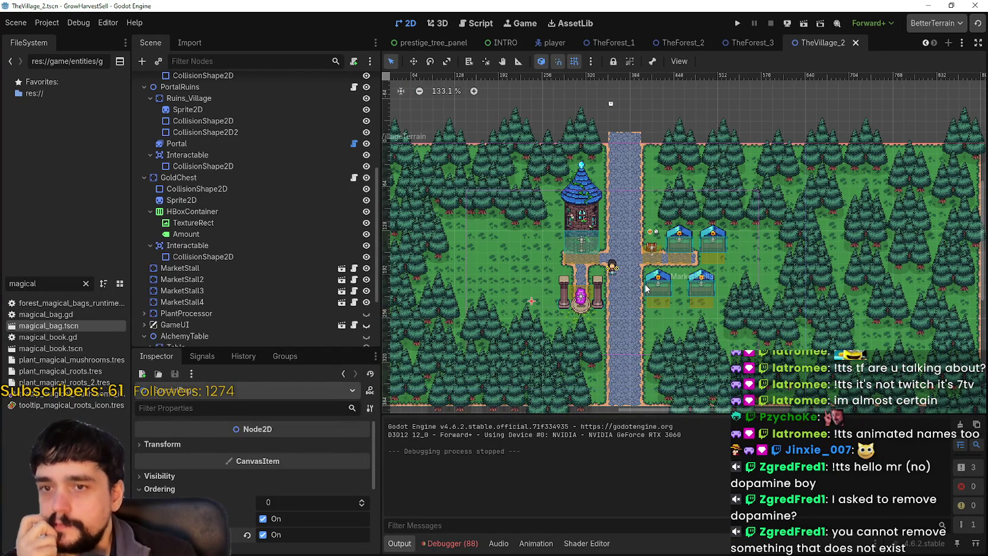
pyautogui.scroll(-2, 646, 289)
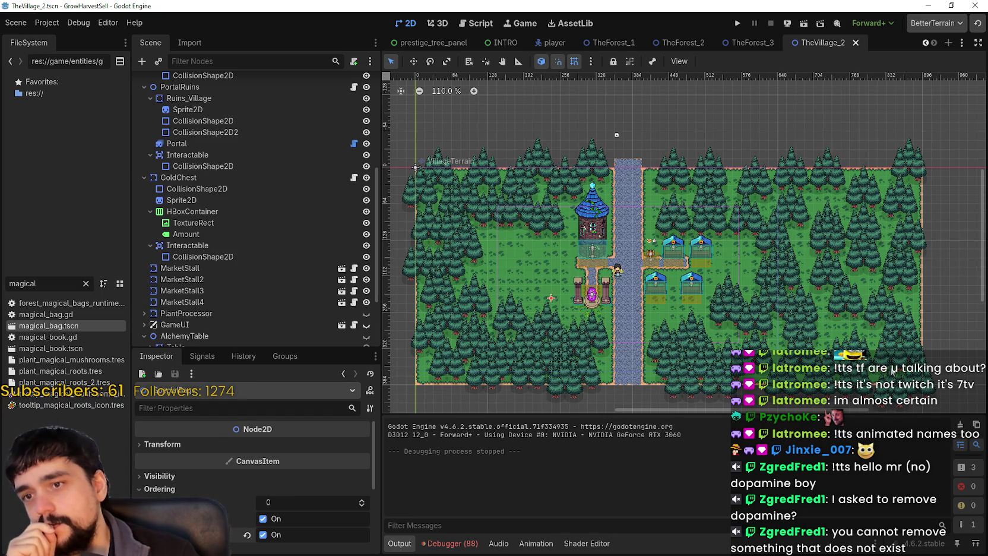
pyautogui.scroll(6, 251, 182)
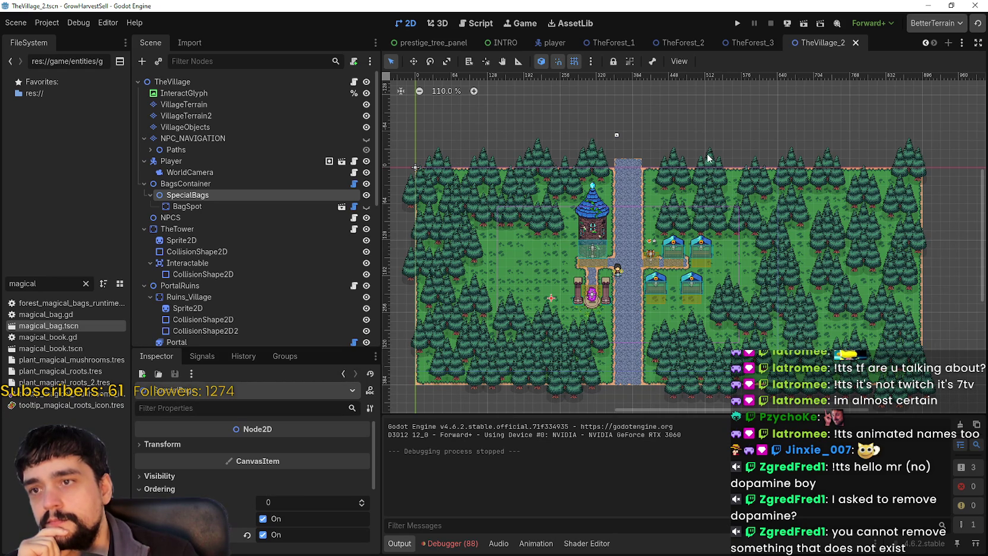
pyautogui.scroll(1, 665, 147)
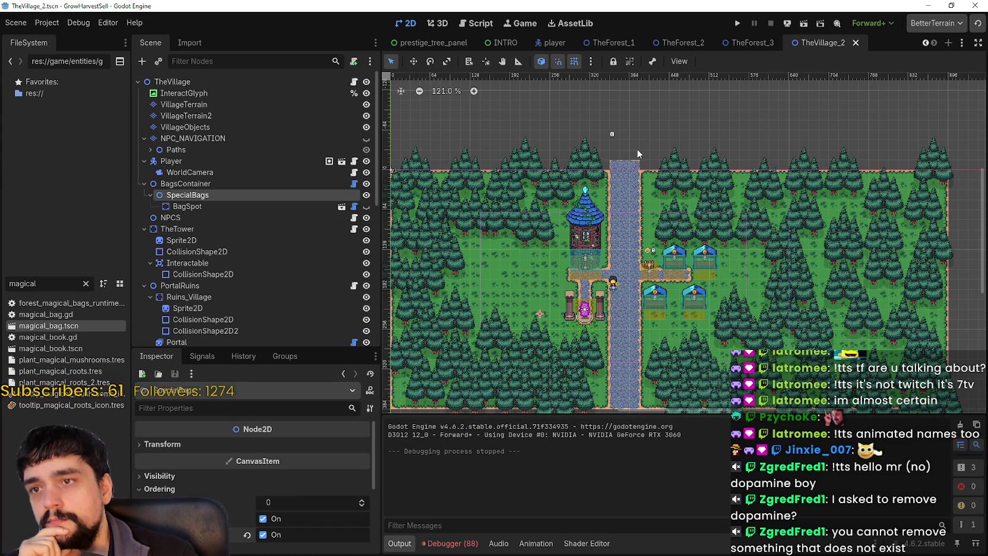
pyautogui.scroll(-2, 637, 148)
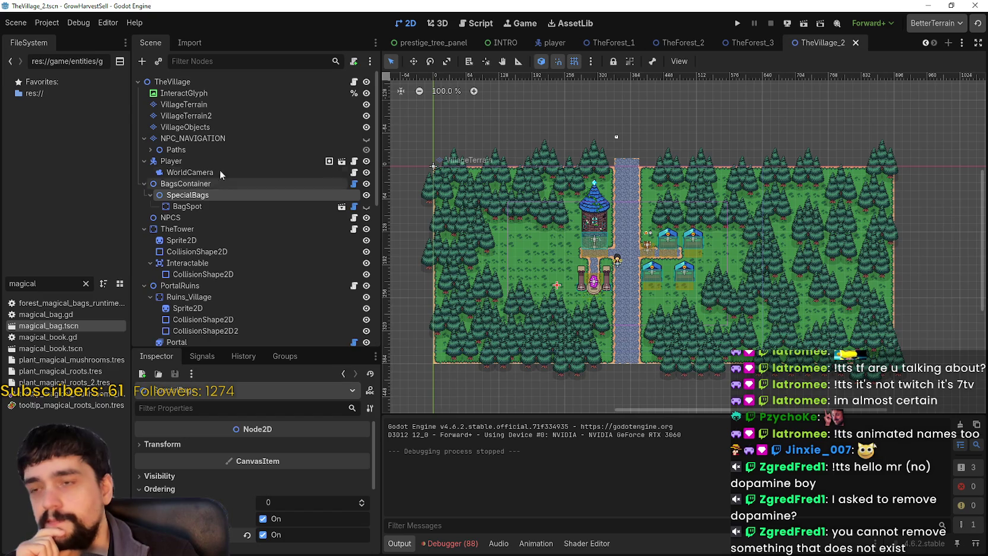
pyautogui.click(248, 104)
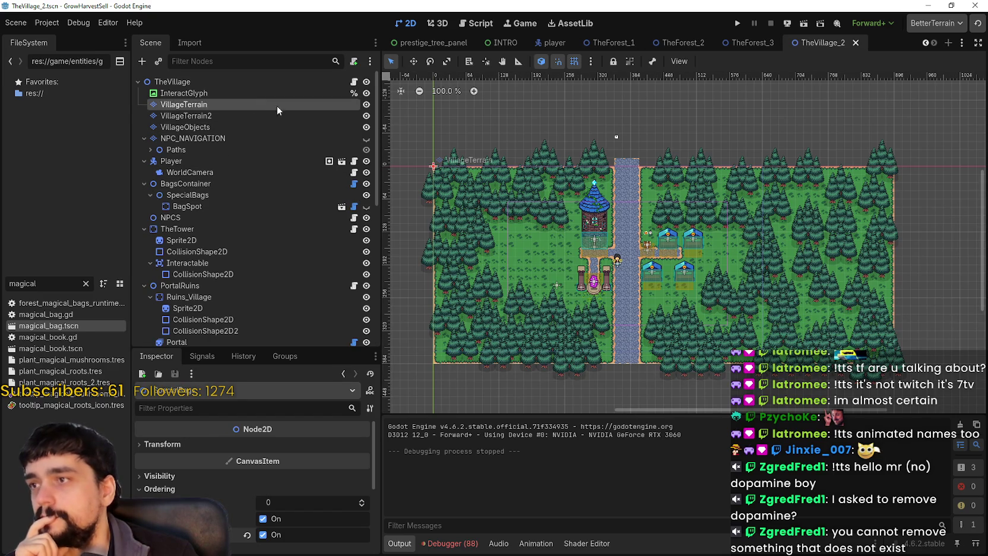
# Use the Rect tool to erase a 9x35 right-edge strip on VillageTerrain, then on VillageObjects.
pyautogui.click(571, 440)
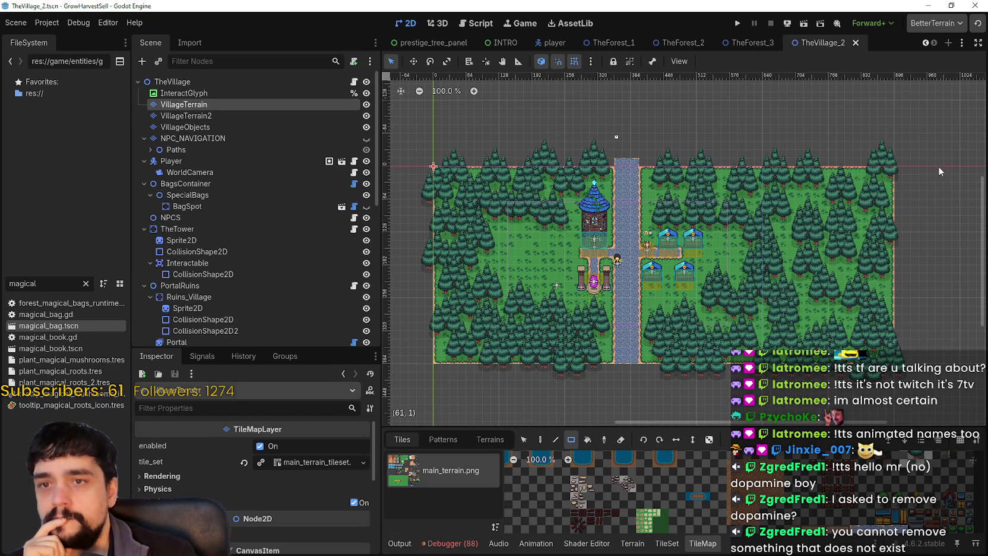
pyautogui.click(624, 483)
pyautogui.moveTo(891, 169)
pyautogui.mouseDown()
pyautogui.moveTo(840, 424)
pyautogui.moveTo(872, 428)
pyautogui.moveTo(843, 431)
pyautogui.mouseUp()
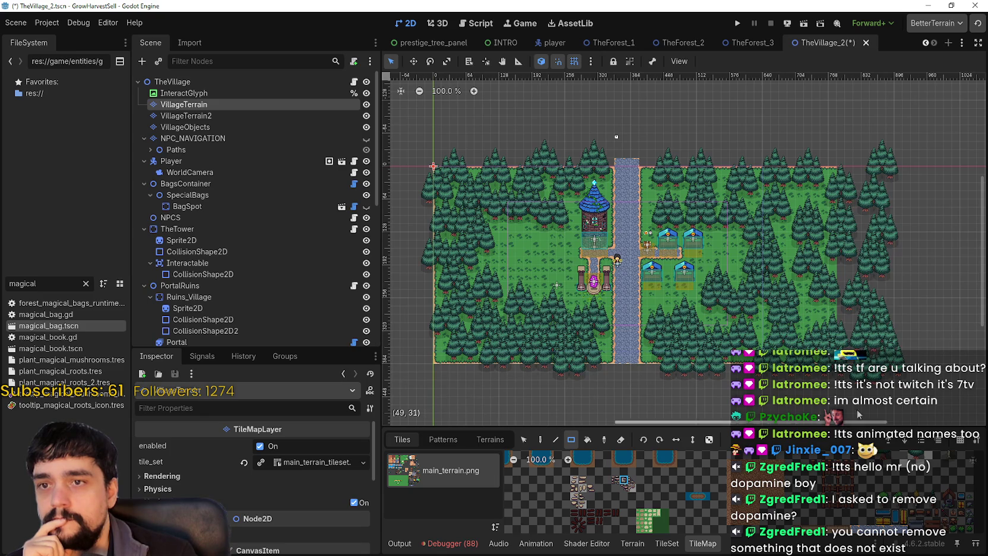
pyautogui.click(225, 115)
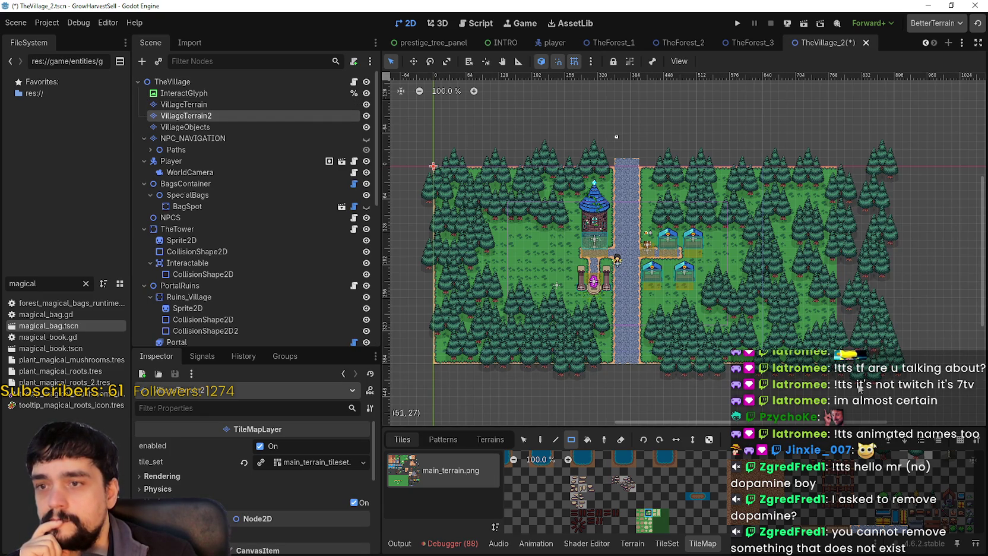
pyautogui.click(208, 127)
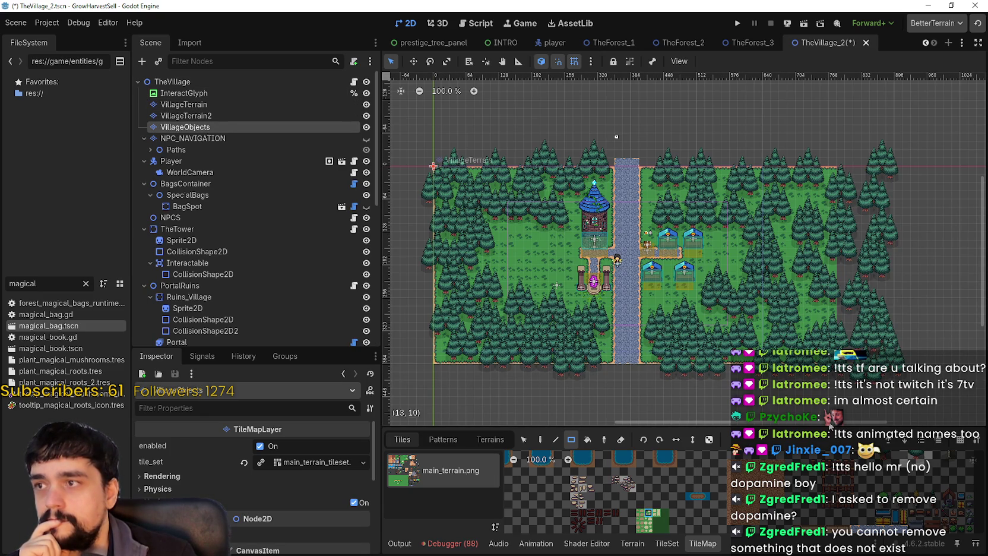
pyautogui.moveTo(918, 141); pyautogui.dragTo(853, 392)
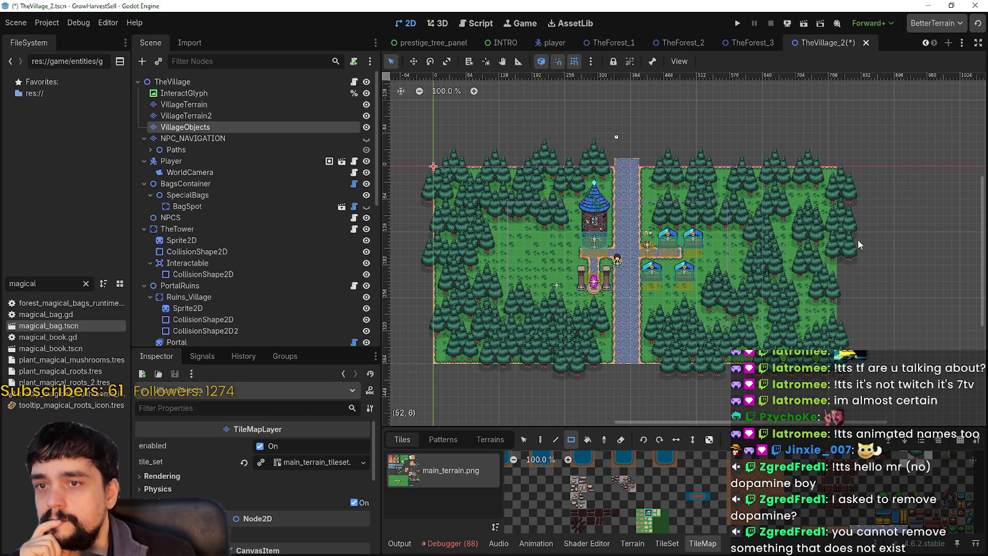
pyautogui.scroll(-1, 853, 242)
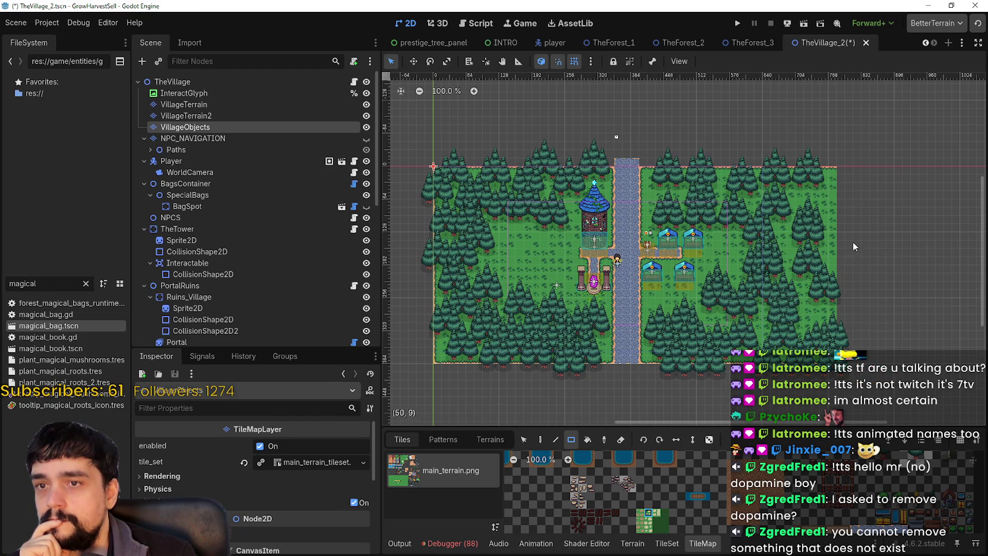
# With the Paint tool, stamp a pine tree cluster onto the upper-right grass of the village.
pyautogui.scroll(2, 852, 242)
pyautogui.scroll(-8, 668, 462)
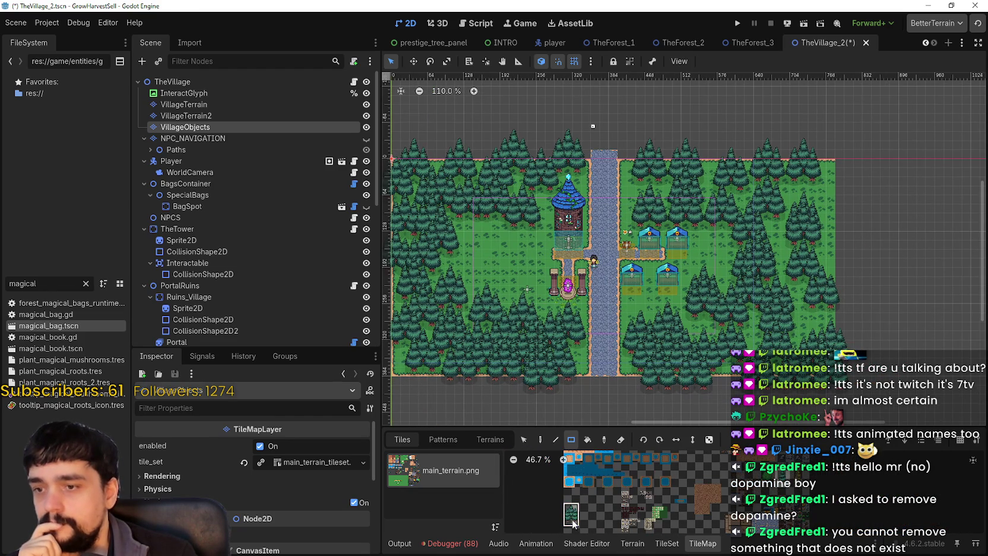
pyautogui.click(540, 439)
pyautogui.scroll(3, 842, 255)
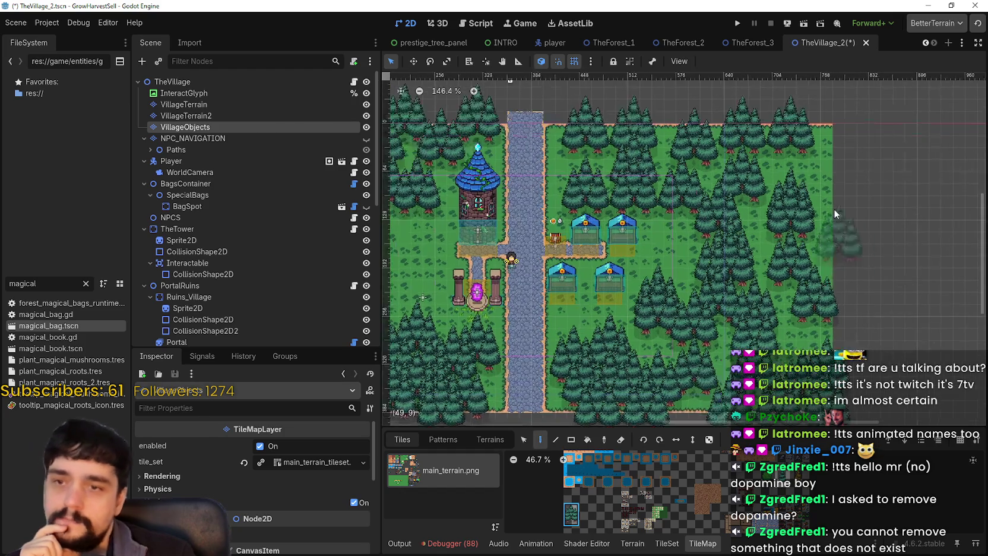
pyautogui.scroll(1, 840, 224)
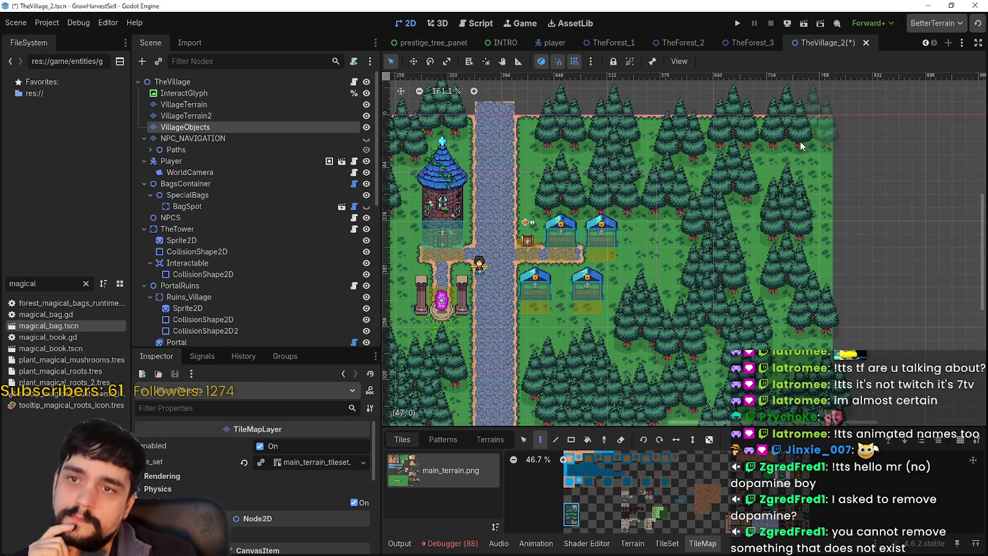
pyautogui.click(813, 149)
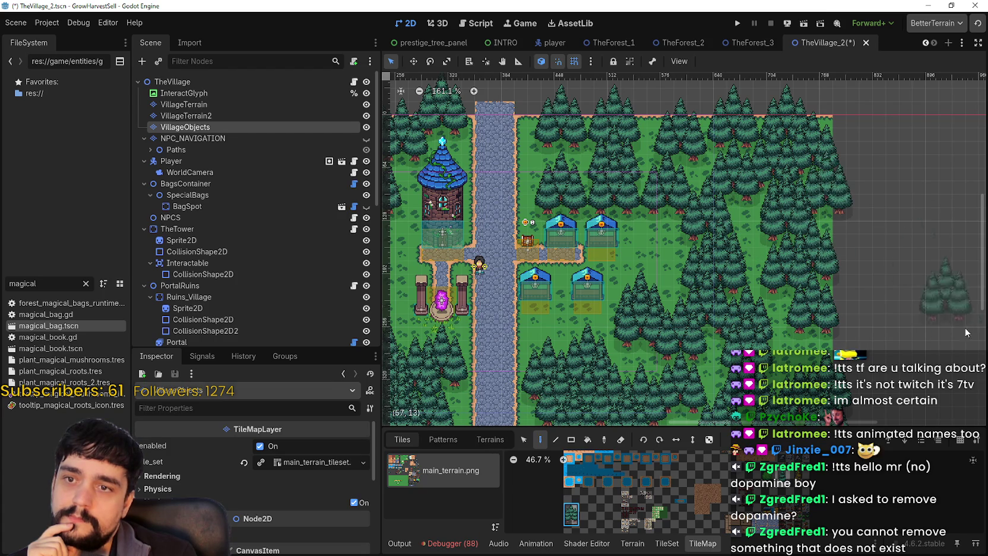
pyautogui.scroll(-3, 879, 255)
pyautogui.hscroll(-3, 755, 249)
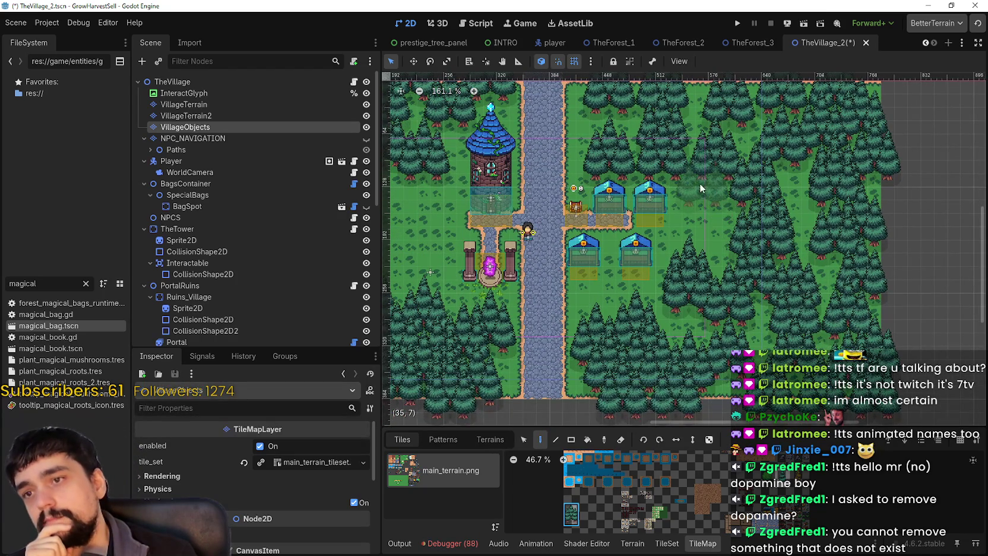
pyautogui.scroll(3, 716, 202)
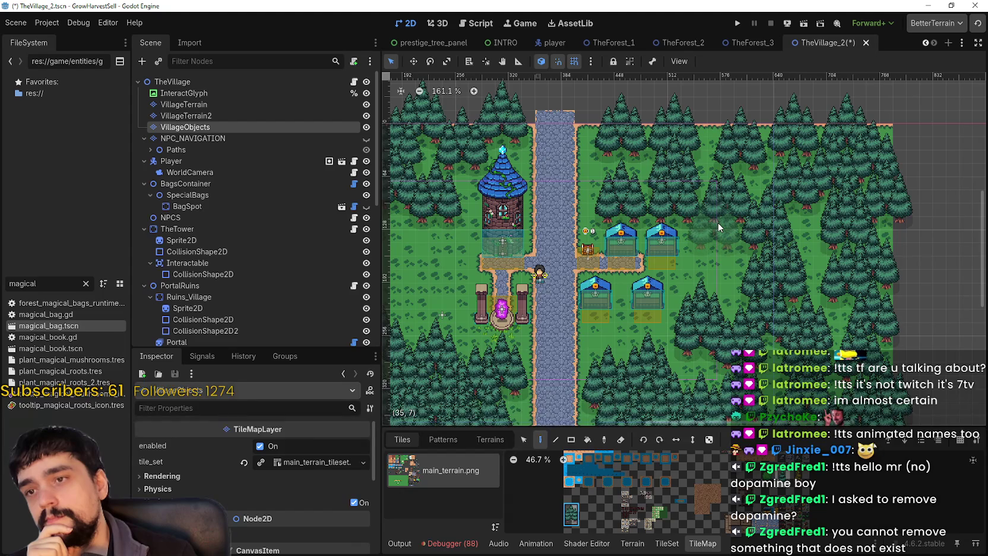
pyautogui.hscroll(-3, 704, 294)
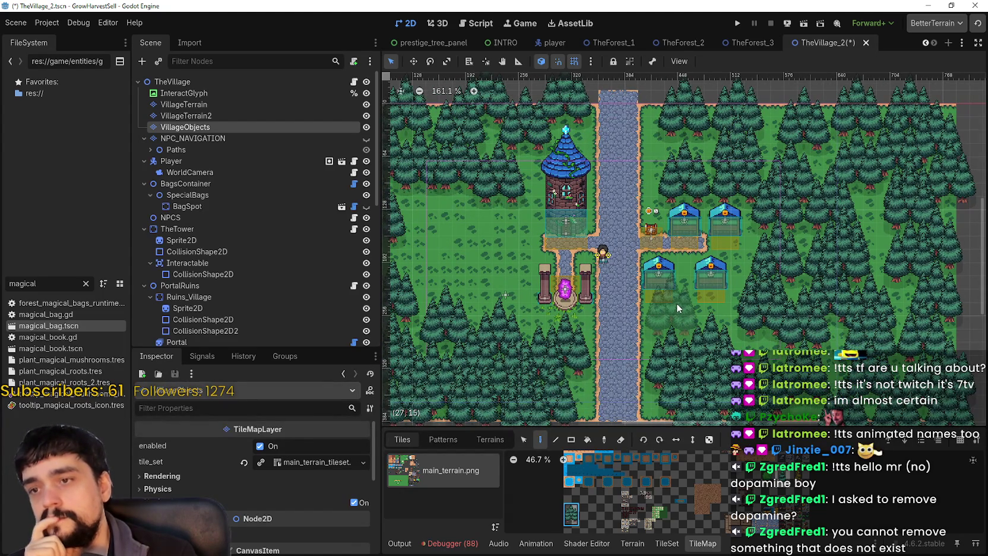
pyautogui.scroll(4, 674, 306)
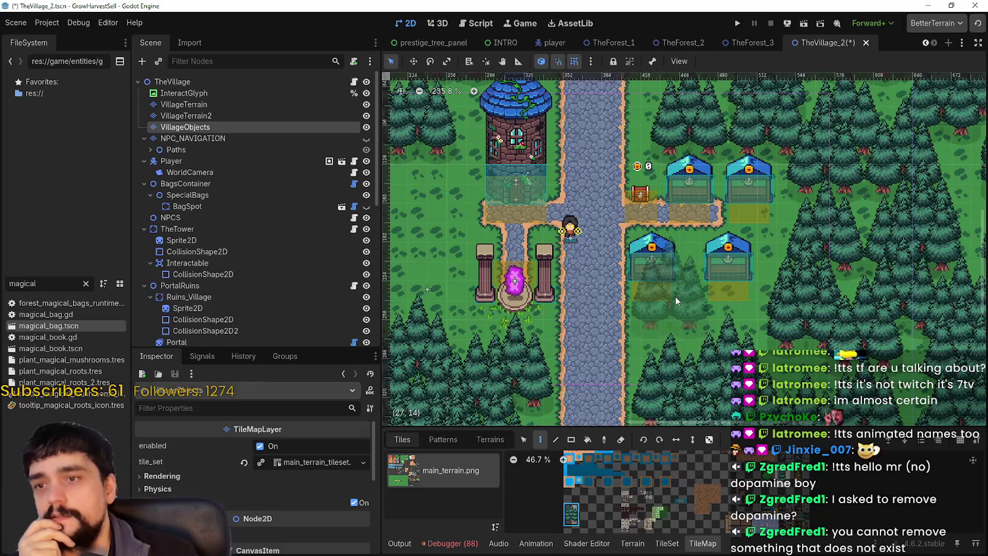
# Stamp more tree clusters onto the left forest grass, extending further left and down.
pyautogui.moveTo(677, 304); pyautogui.dragTo(670, 293)
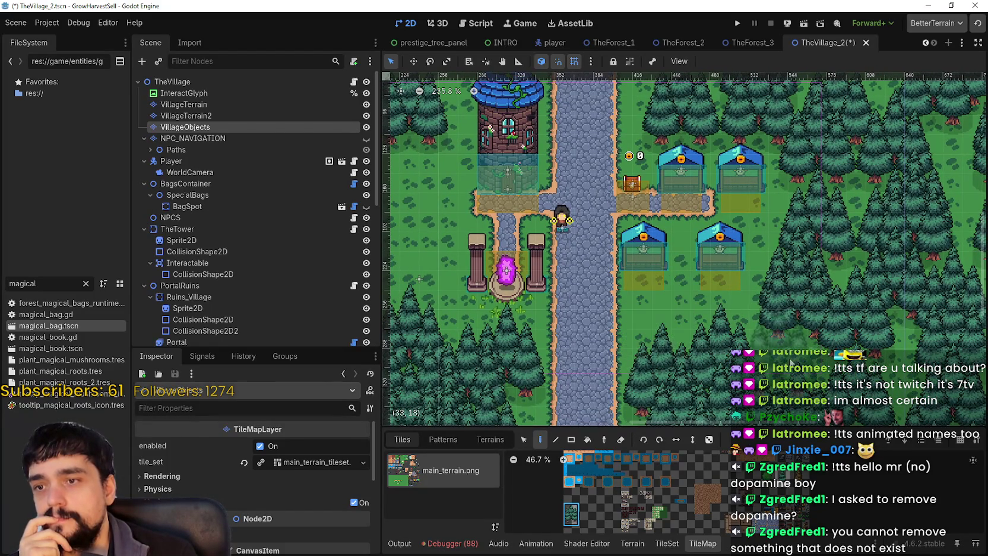
pyautogui.scroll(-3, 781, 351)
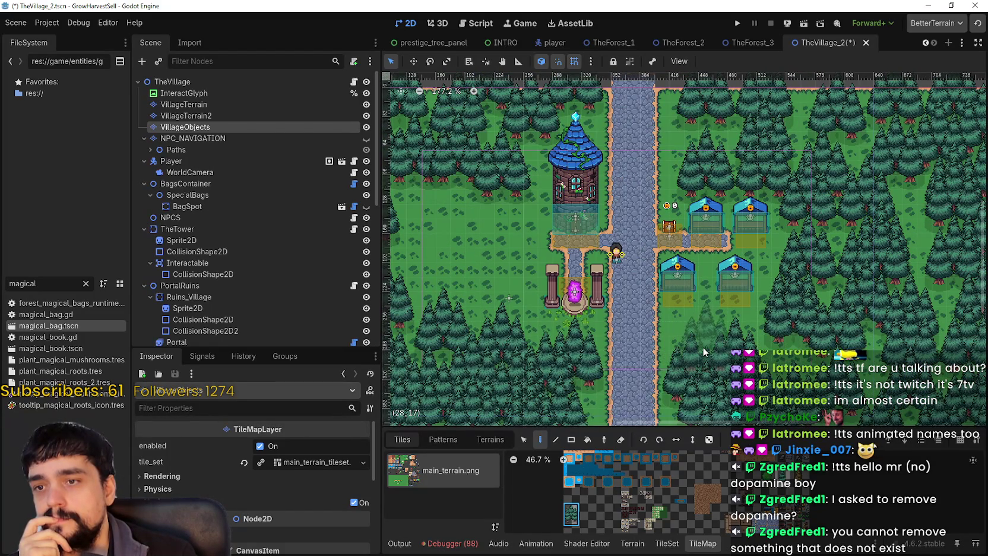
pyautogui.scroll(-2, 683, 339)
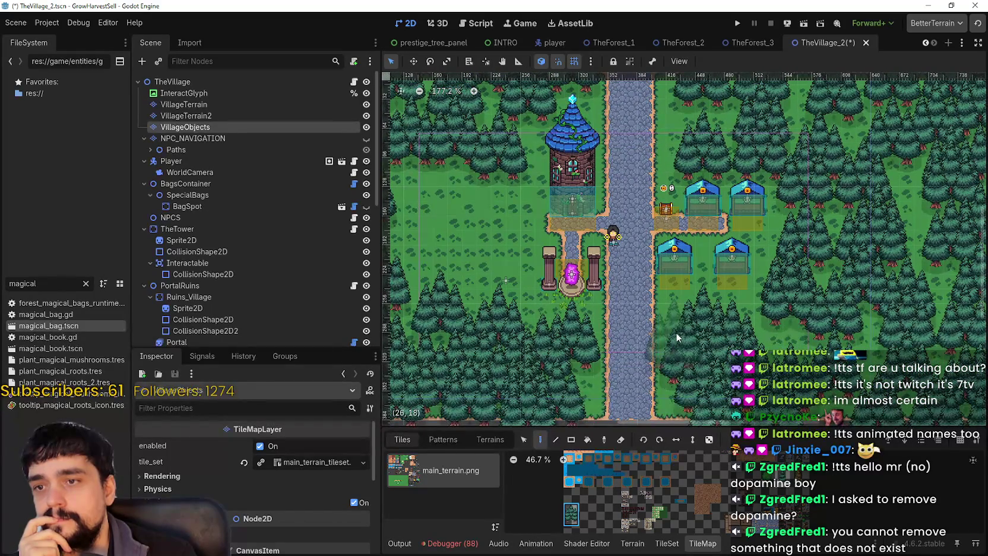
pyautogui.scroll(3, 691, 326)
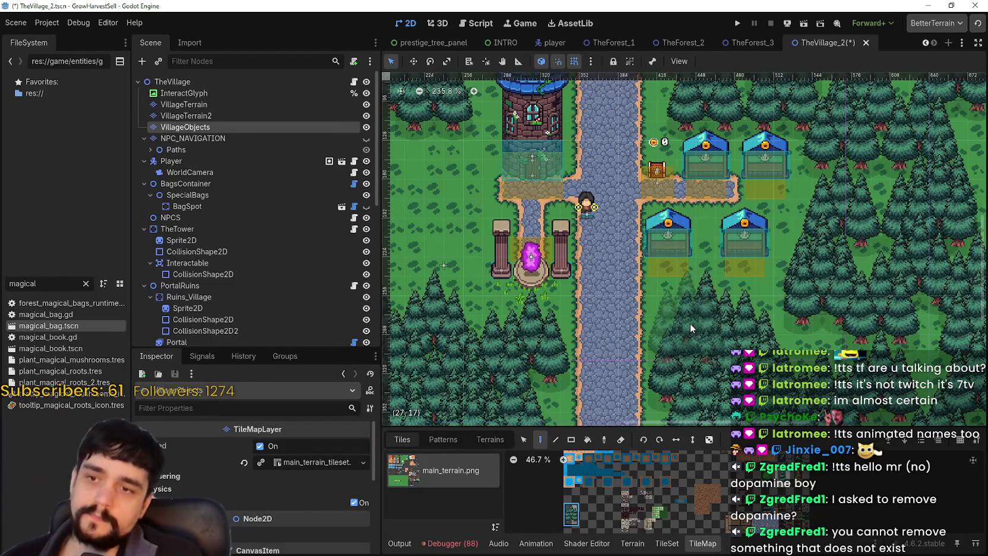
pyautogui.scroll(-3, 741, 332)
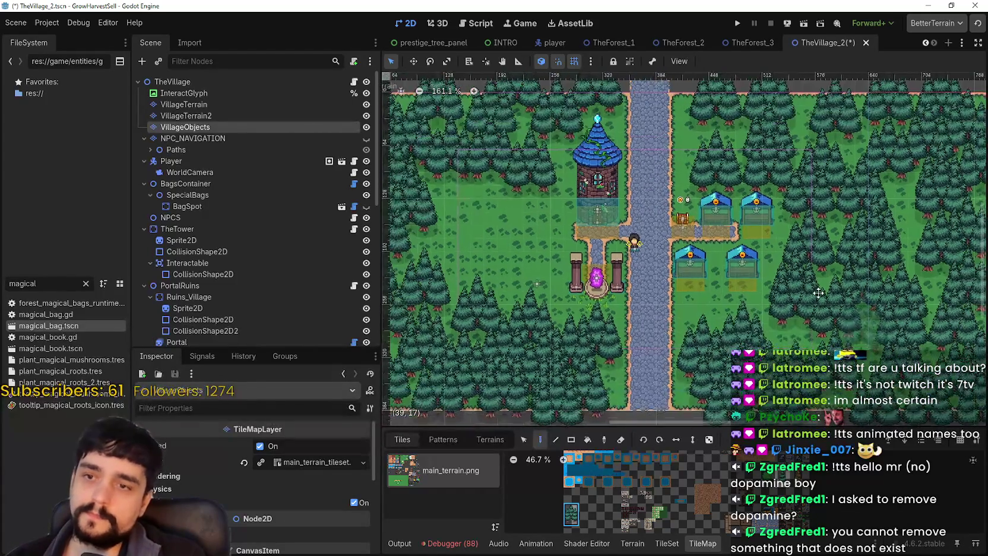
pyautogui.scroll(-3, 728, 262)
pyautogui.scroll(2, 620, 270)
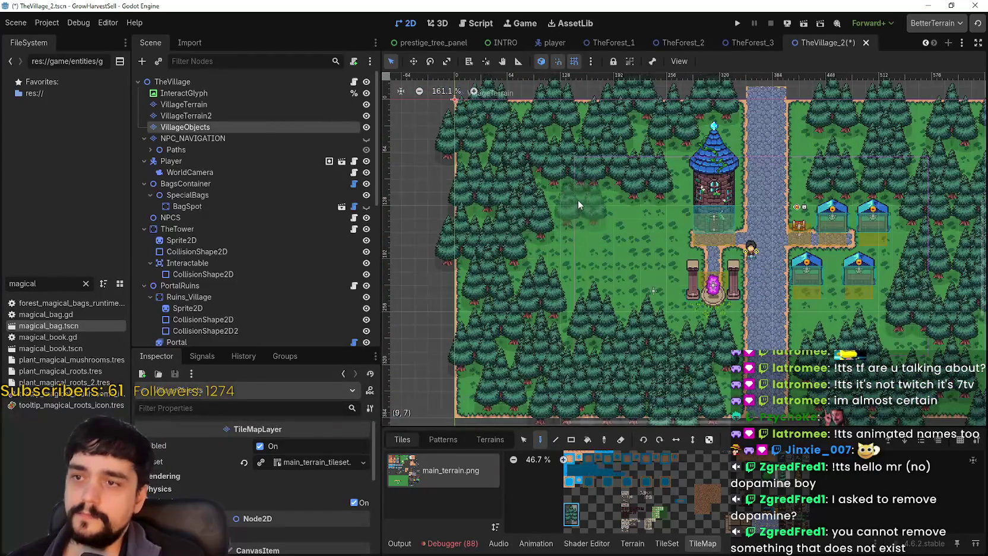
pyautogui.scroll(2, 577, 199)
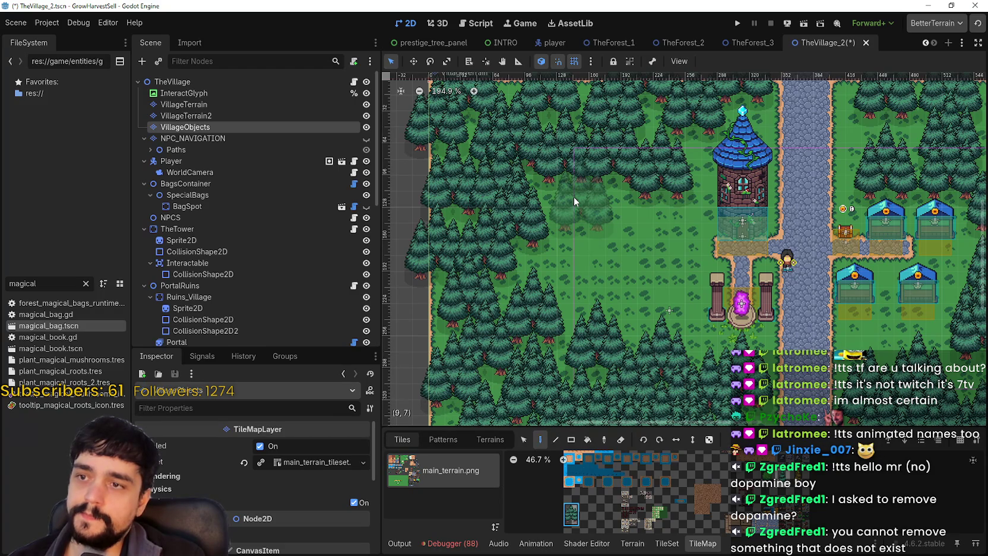
pyautogui.click(573, 197)
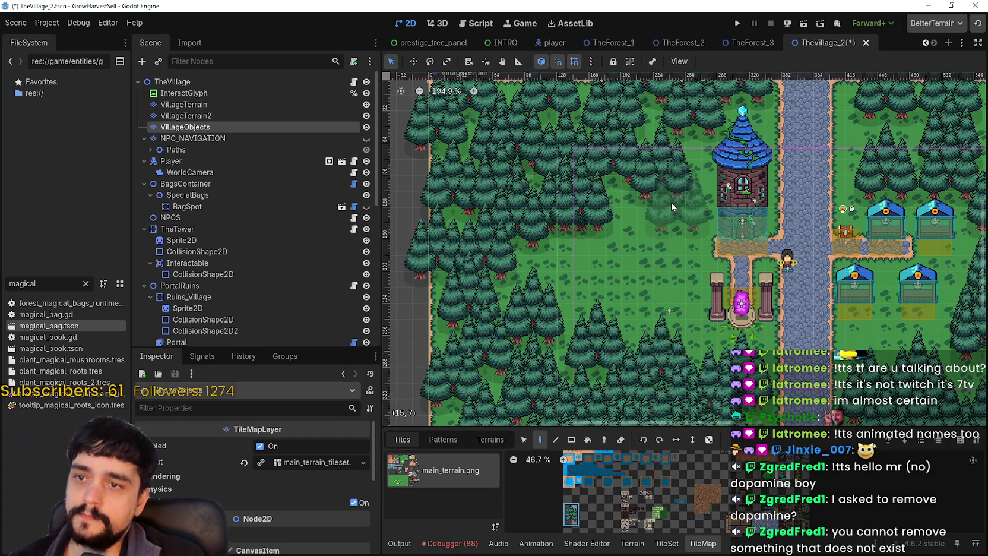
pyautogui.moveTo(671, 202)
pyautogui.mouseDown()
pyautogui.moveTo(568, 263)
pyautogui.moveTo(631, 311)
pyautogui.moveTo(623, 297)
pyautogui.moveTo(673, 287)
pyautogui.moveTo(675, 254)
pyautogui.moveTo(623, 356)
pyautogui.moveTo(651, 331)
pyautogui.mouseUp()
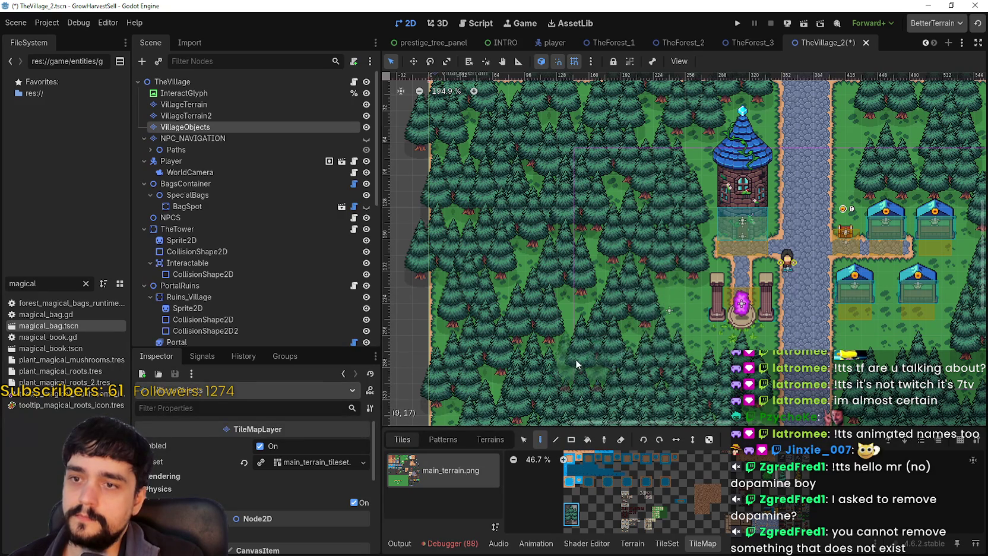
# Save the TheVillage_2 scene with Ctrl+S and look over the village map.
pyautogui.scroll(-2, 575, 358)
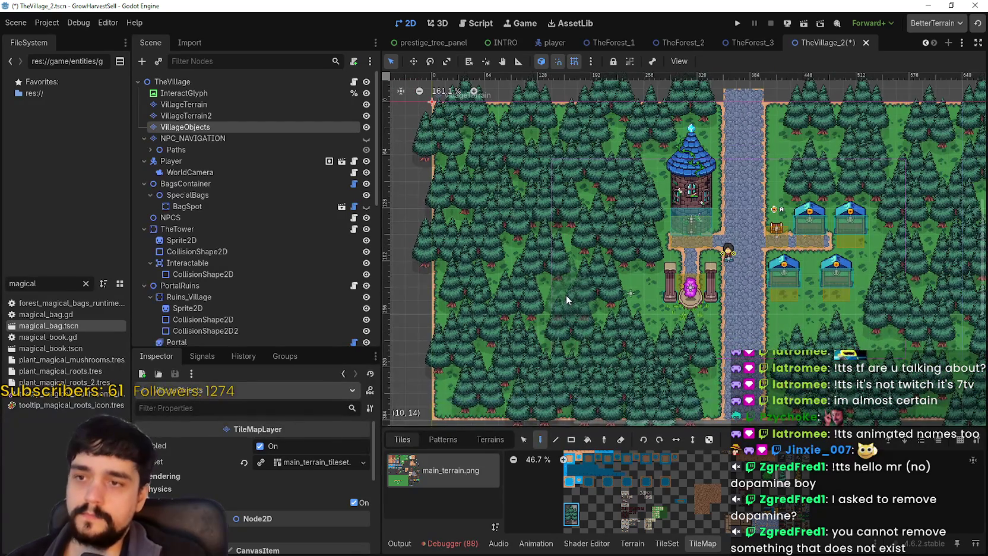
pyautogui.scroll(2, 566, 295)
pyautogui.hotkey('ctrl', 's')
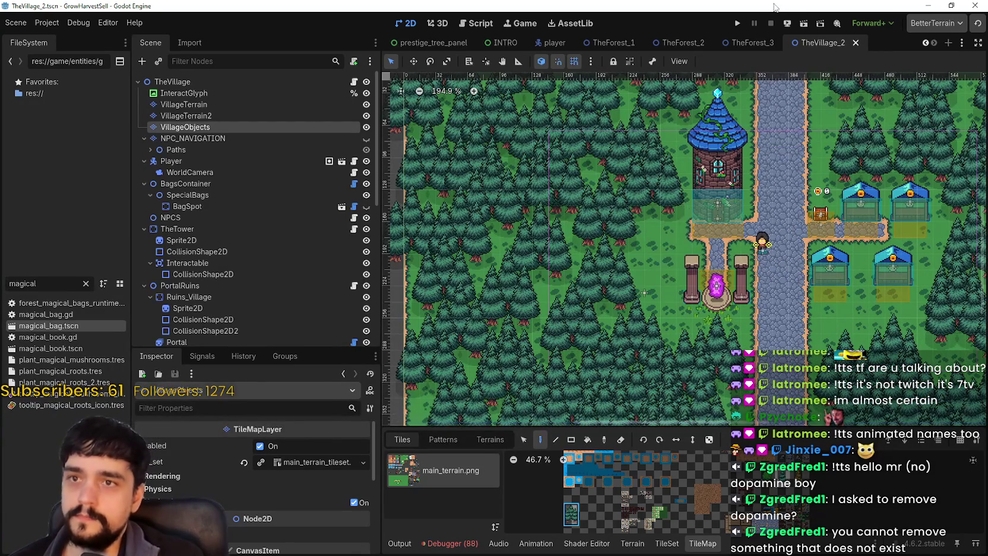
pyautogui.scroll(-3, 457, 250)
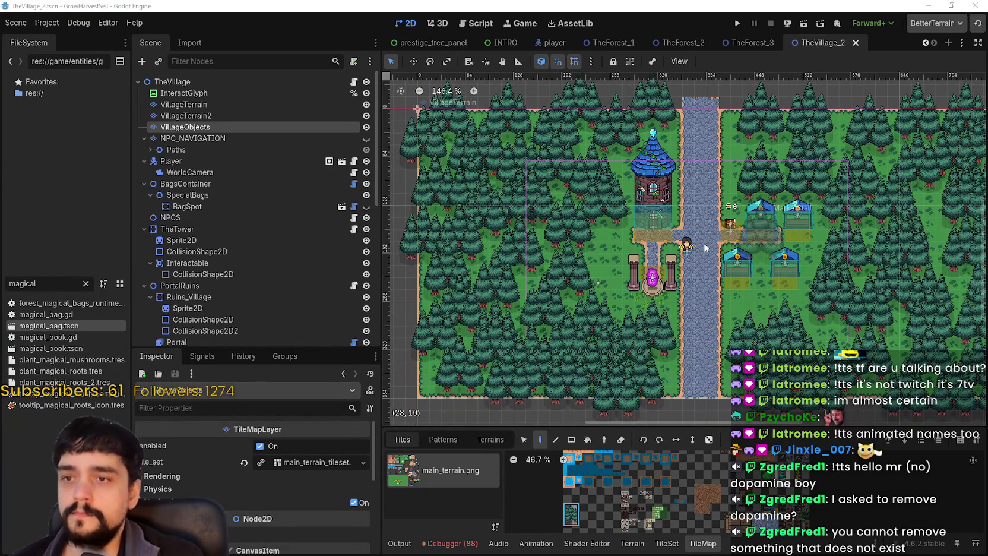
pyautogui.scroll(1, 705, 248)
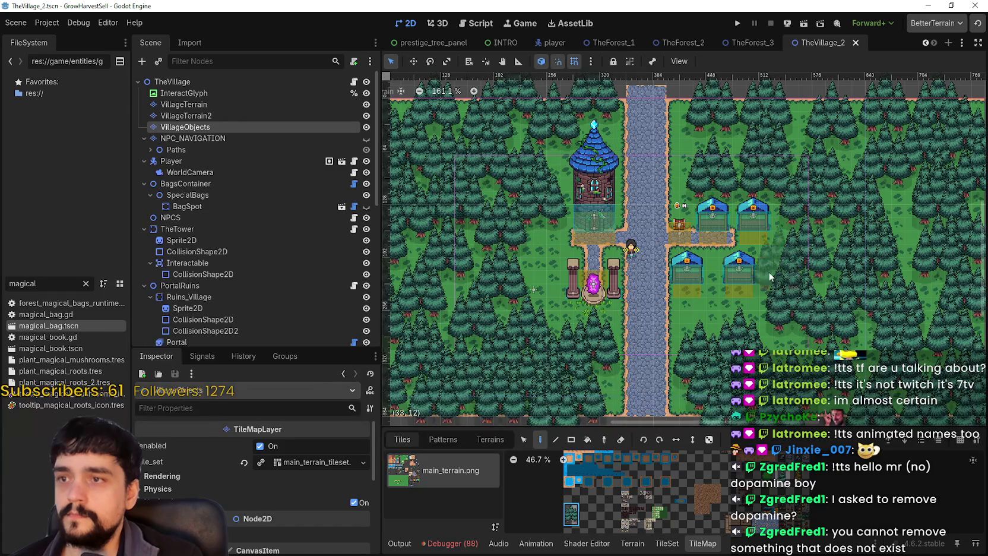
pyautogui.scroll(1, 774, 274)
# Make NPC_NAVIGATION visible and select it so its icon.svg tileset opens for editing.
pyautogui.click(196, 127)
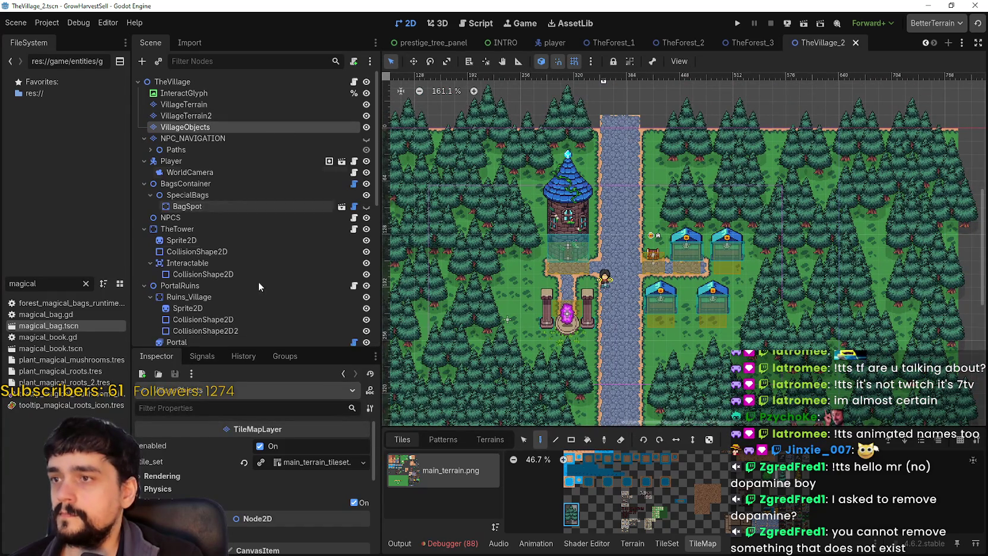
pyautogui.click(366, 138)
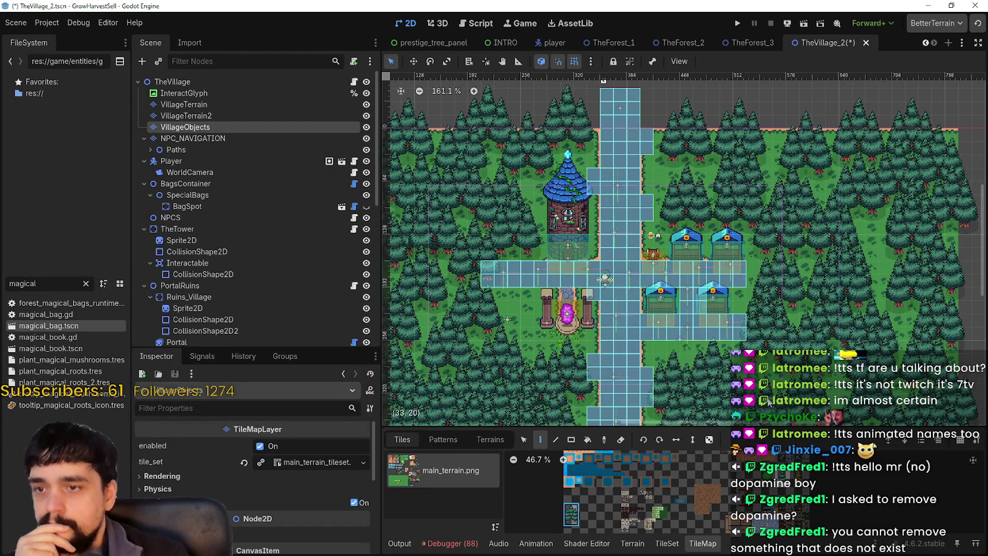
pyautogui.scroll(2, 777, 381)
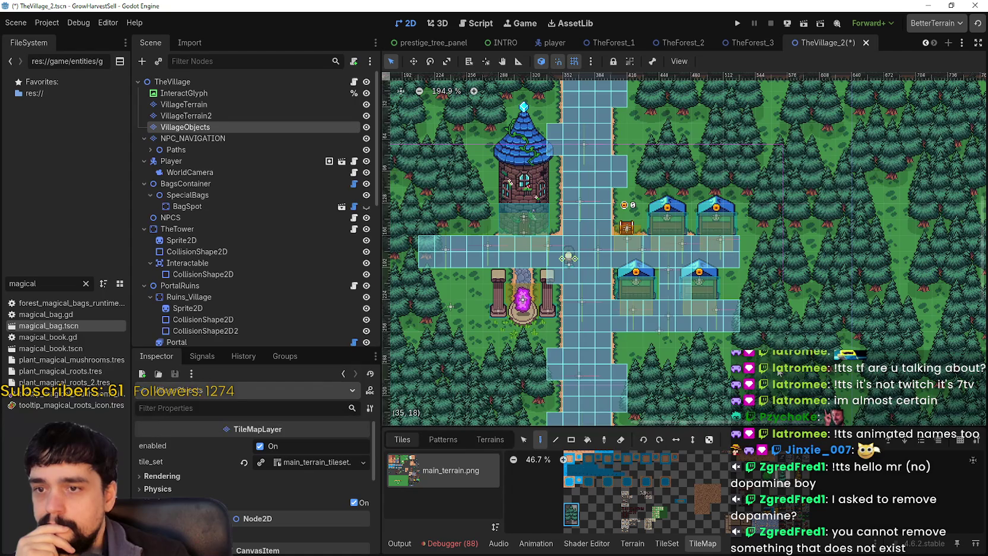
pyautogui.scroll(5, 725, 334)
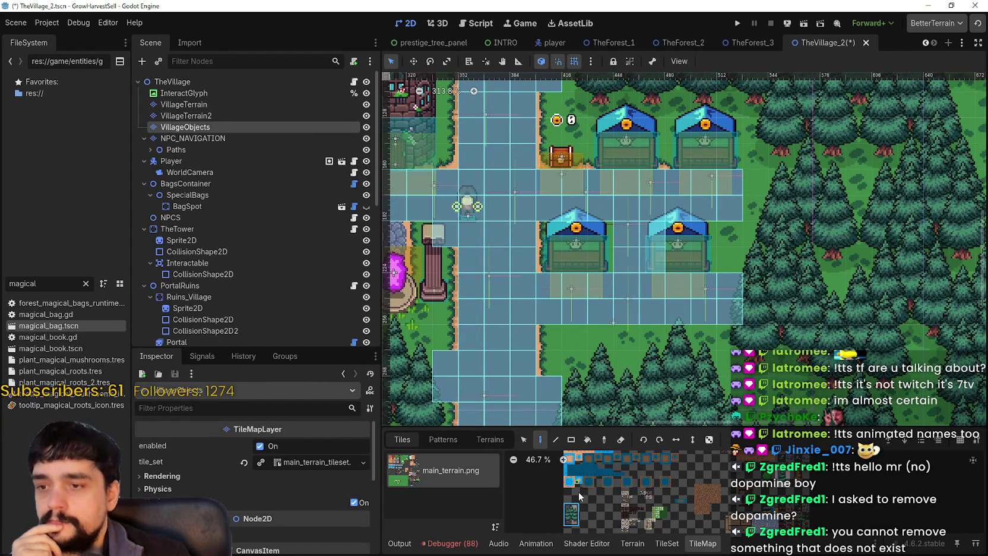
pyautogui.hscroll(-1, 604, 487)
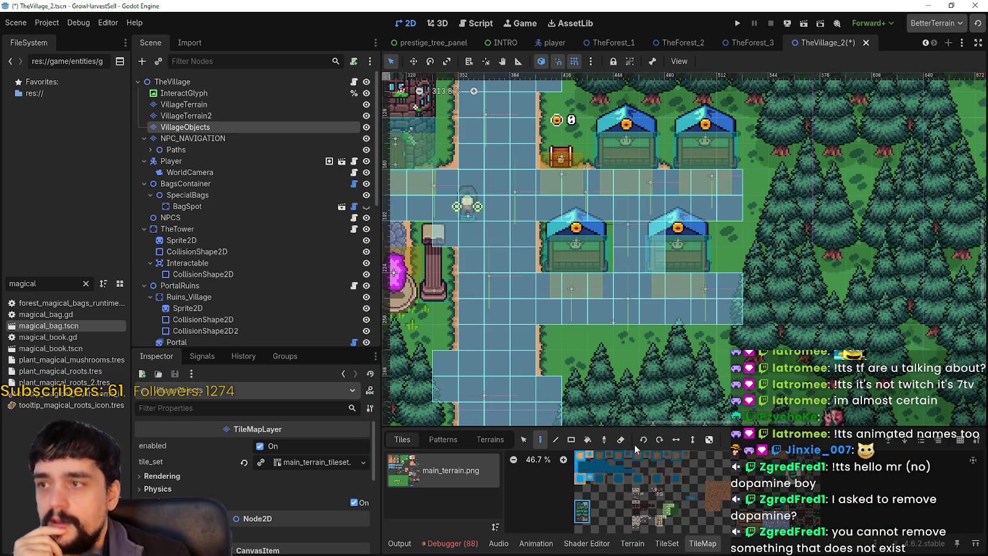
pyautogui.click(167, 142)
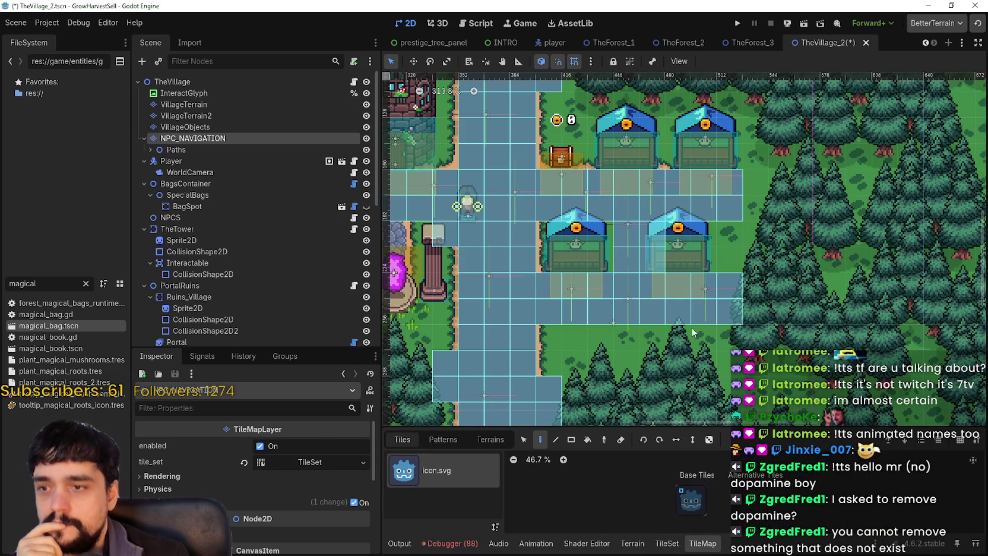
# Erase a stretch of NPC navigation tiles across both rows near the market houses.
pyautogui.scroll(-2, 692, 374)
pyautogui.scroll(-7, 717, 355)
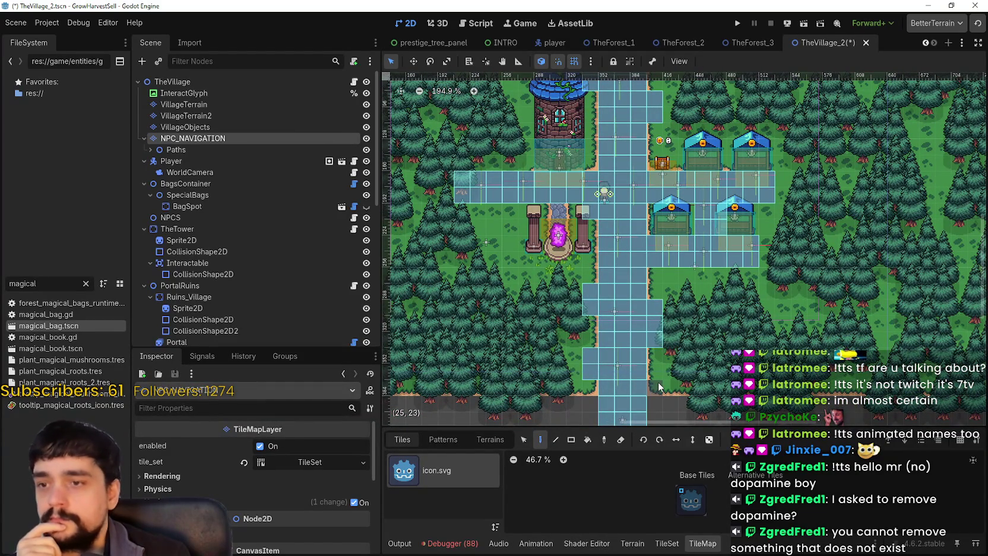
pyautogui.moveTo(657, 390)
pyautogui.mouseDown()
pyautogui.moveTo(653, 451)
pyautogui.moveTo(619, 120)
pyautogui.moveTo(602, 242)
pyautogui.mouseUp()
pyautogui.scroll(3, 504, 283)
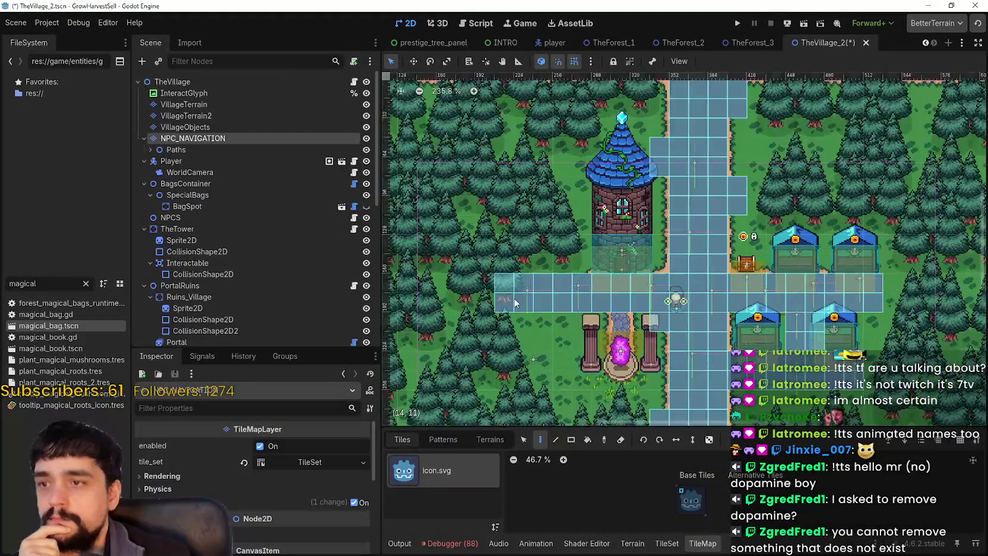
pyautogui.moveTo(504, 282)
pyautogui.mouseDown()
pyautogui.moveTo(505, 303)
pyautogui.moveTo(526, 282)
pyautogui.moveTo(569, 313)
pyautogui.mouseUp()
# Toggle the NPC_NAVIGATION layer off and on to compare its tiles with the terrain beneath.
pyautogui.scroll(3, 574, 320)
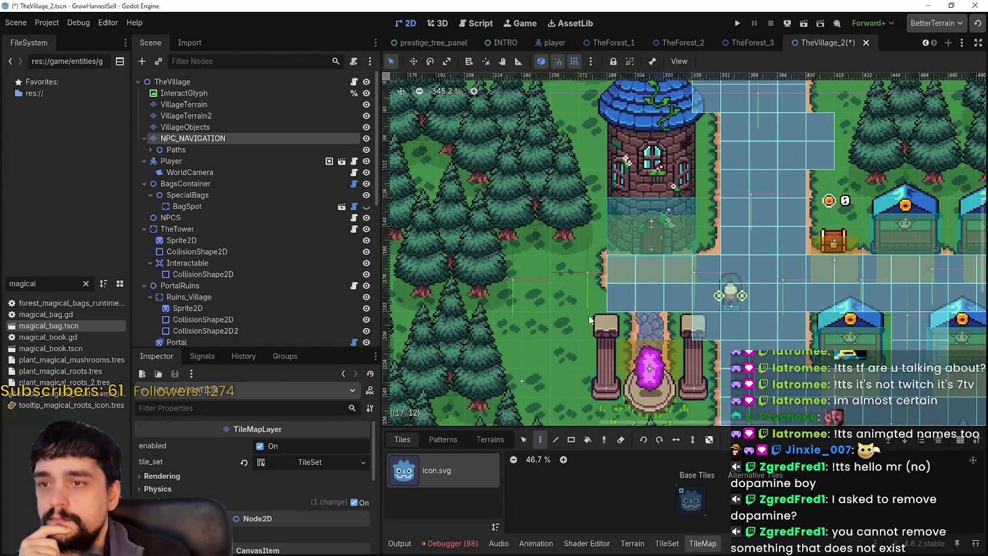
pyautogui.scroll(6, 598, 324)
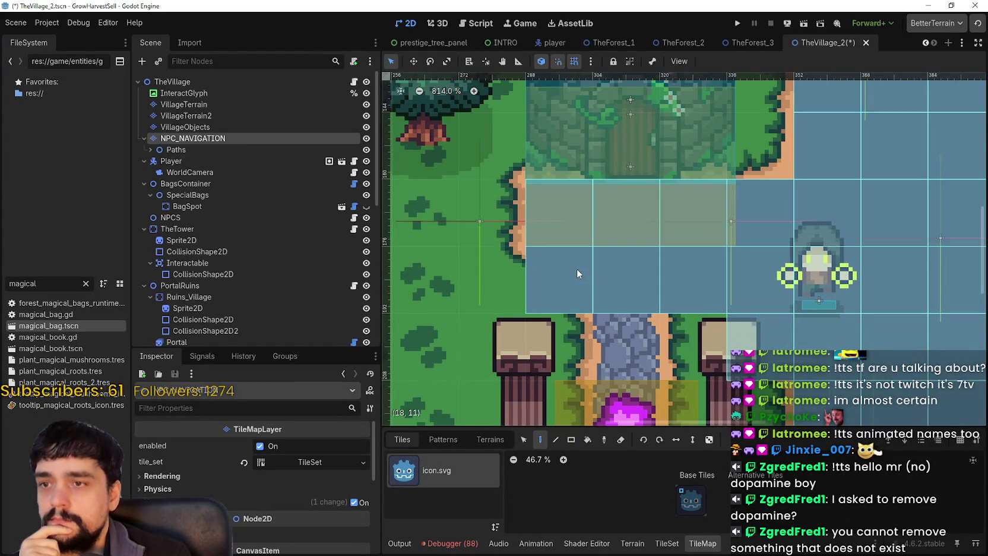
pyautogui.scroll(2, 576, 270)
pyautogui.click(365, 137)
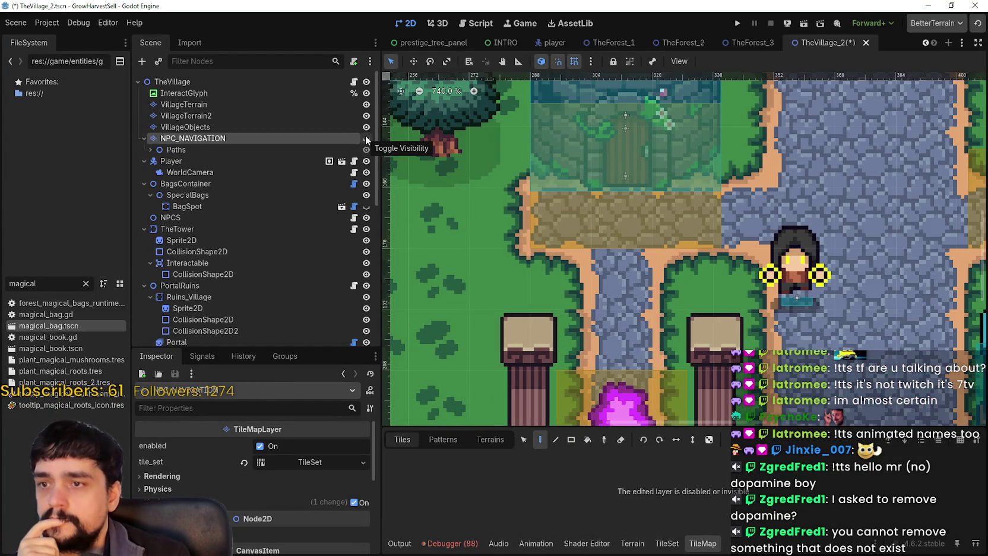
pyautogui.click(365, 136)
pyautogui.hotkey('shift', 'f')
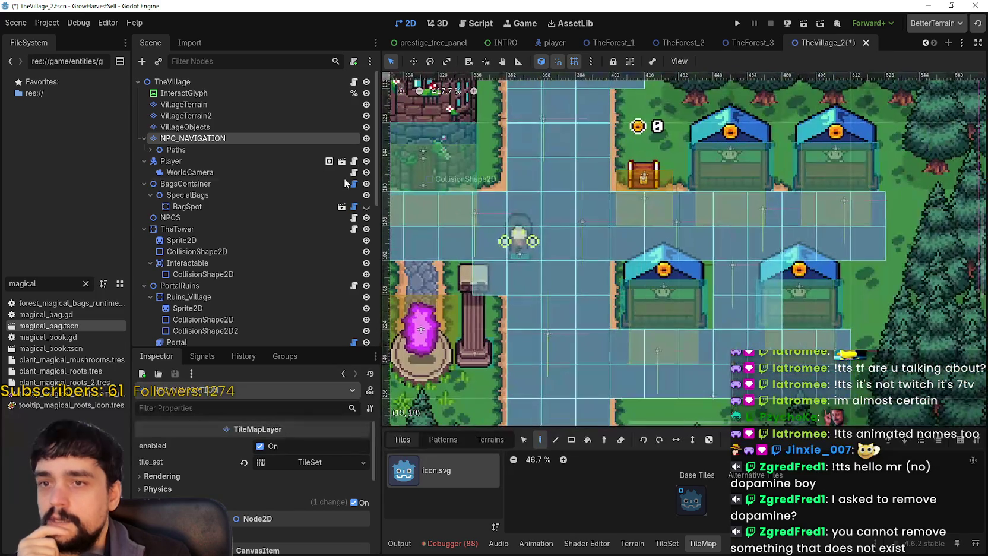
pyautogui.click(367, 137)
pyautogui.click(366, 138)
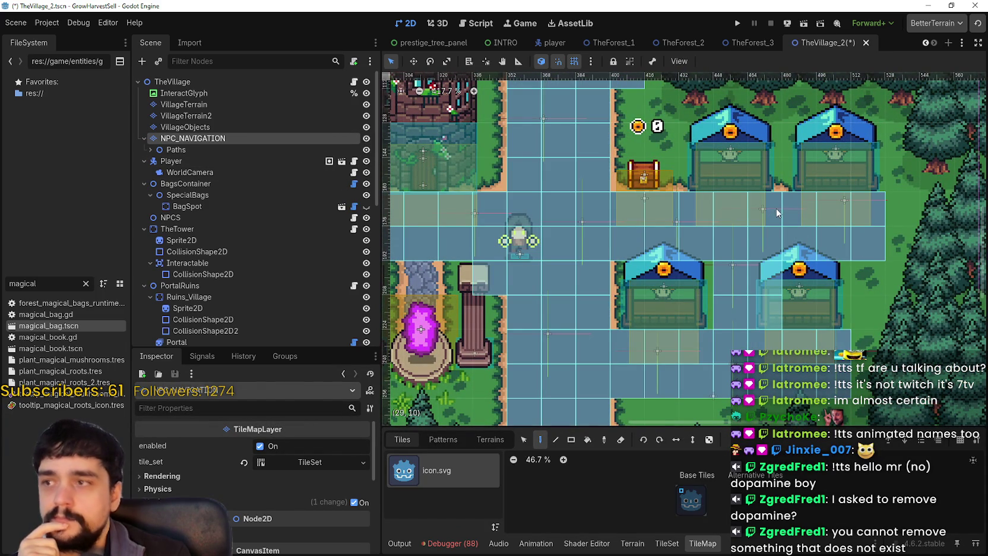
# Erase the navigation tiles beside the right-hand house and along the houses' rows.
pyautogui.rightClick(779, 248)
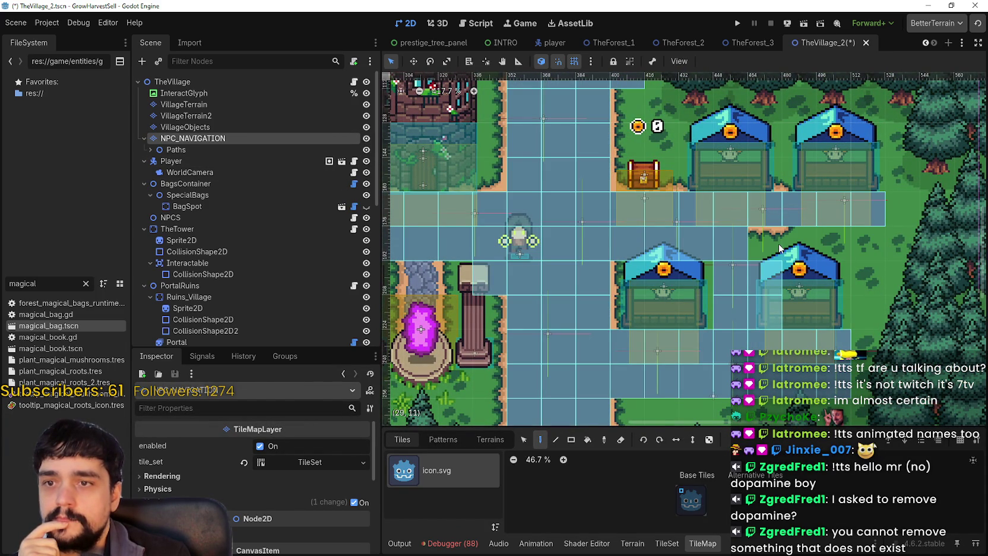
pyautogui.moveTo(729, 242); pyautogui.dragTo(645, 244)
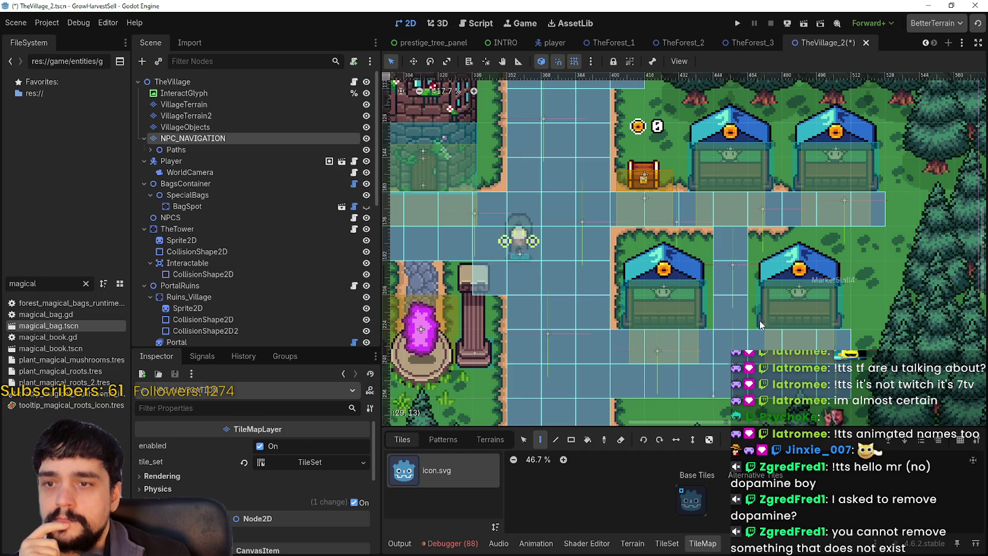
pyautogui.moveTo(759, 319); pyautogui.dragTo(631, 382)
pyautogui.scroll(-3, 685, 293)
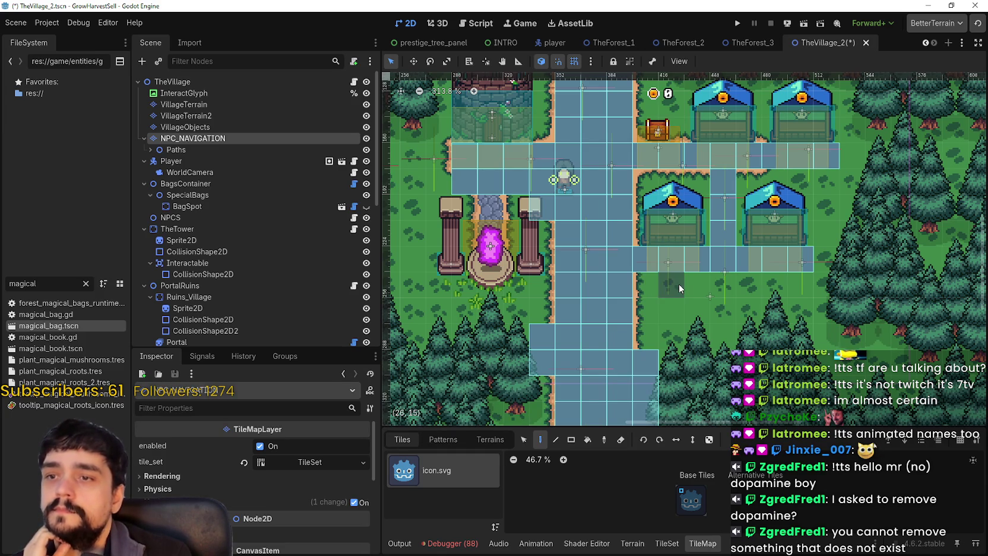
# Paint navigation tiles below the lower houses and a row between the houses.
pyautogui.moveTo(679, 283); pyautogui.dragTo(698, 285)
pyautogui.click(765, 295)
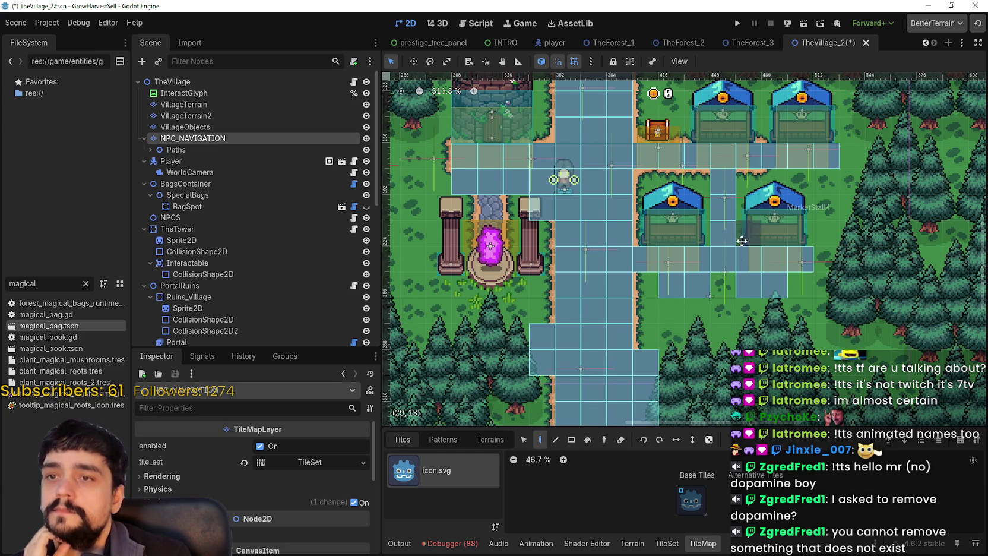
pyautogui.scroll(2, 744, 230)
pyautogui.moveTo(783, 229); pyautogui.dragTo(664, 230)
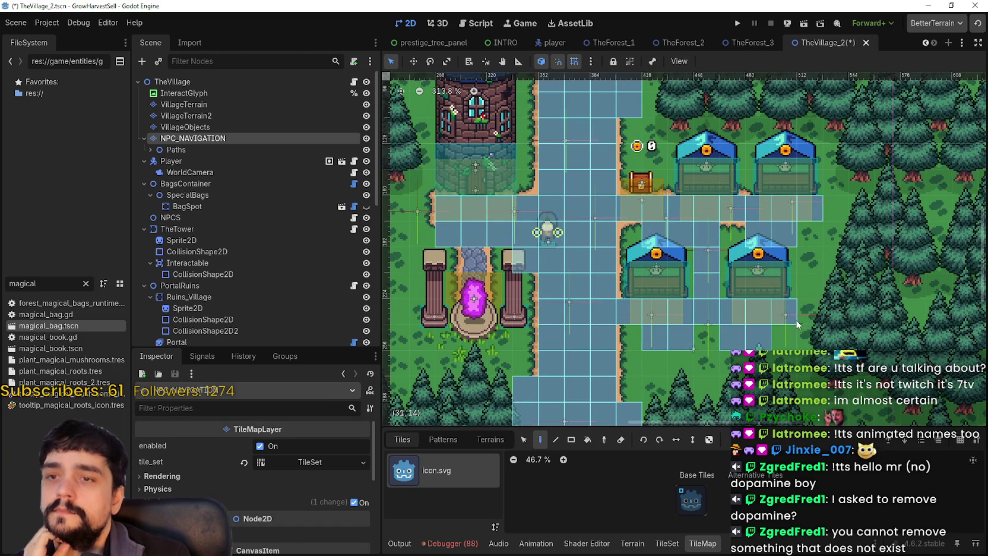
# Paint a navigation tile between the portal pillars and view the whole village.
pyautogui.scroll(-2, 797, 324)
pyautogui.moveTo(756, 317); pyautogui.dragTo(790, 303)
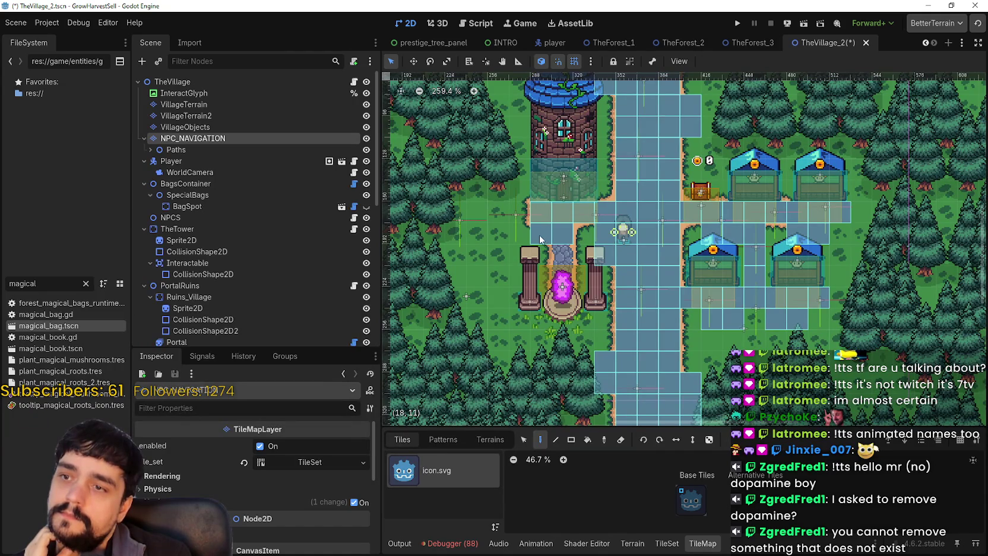
pyautogui.scroll(1, 541, 236)
pyautogui.click(562, 258)
pyautogui.scroll(-6, 685, 294)
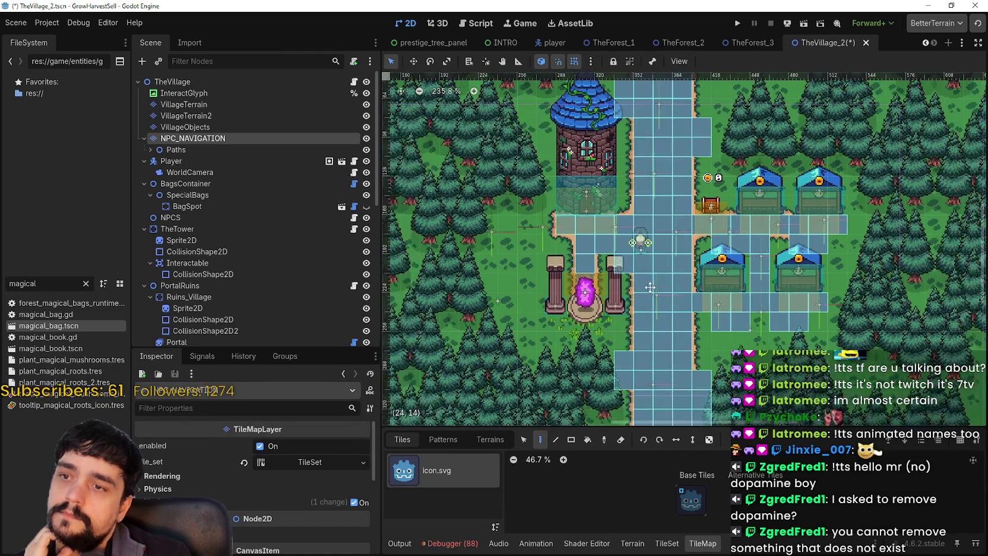
pyautogui.moveTo(607, 375); pyautogui.dragTo(609, 315)
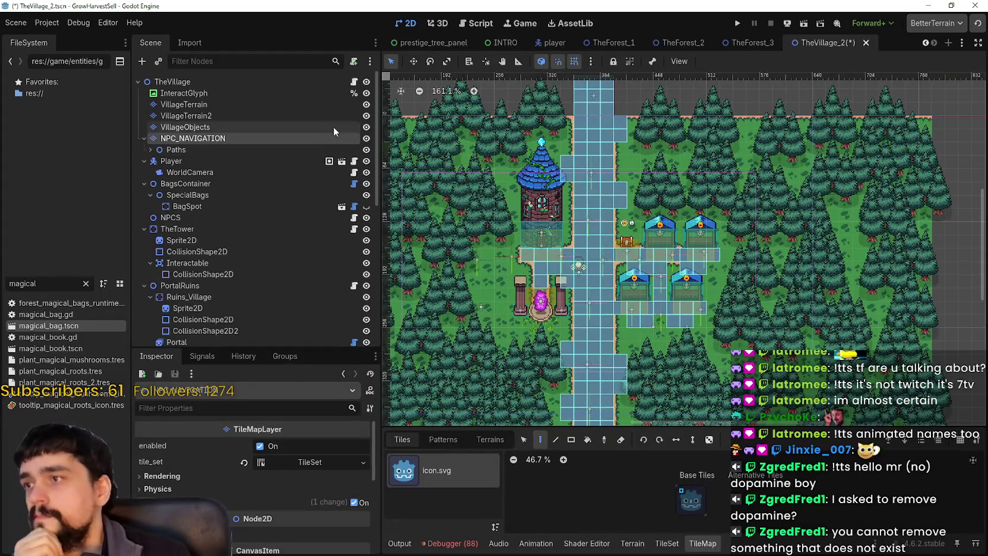
# Toggle the NPC_NAVIGATION layer's visibility repeatedly to check tile coverage.
pyautogui.click(366, 138)
pyautogui.click(366, 138)
pyautogui.click(368, 139)
pyautogui.click(368, 139)
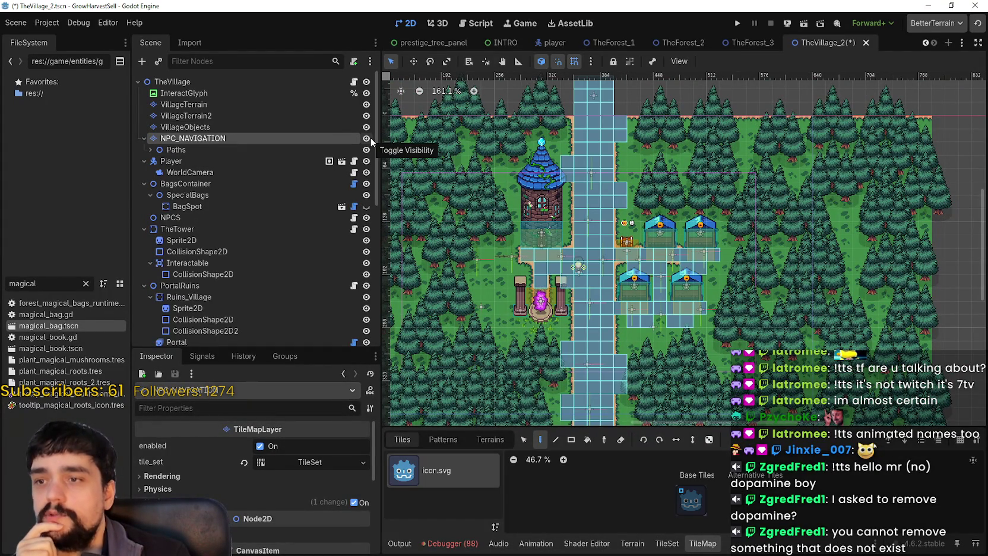
pyautogui.click(368, 139)
pyautogui.click(368, 139)
# Save the village scene, hide the NPC_NAVIGATION layer, and run the project.
pyautogui.moveTo(739, 249); pyautogui.dragTo(729, 238)
pyautogui.hotkey('ctrl', 's')
pyautogui.click(367, 139)
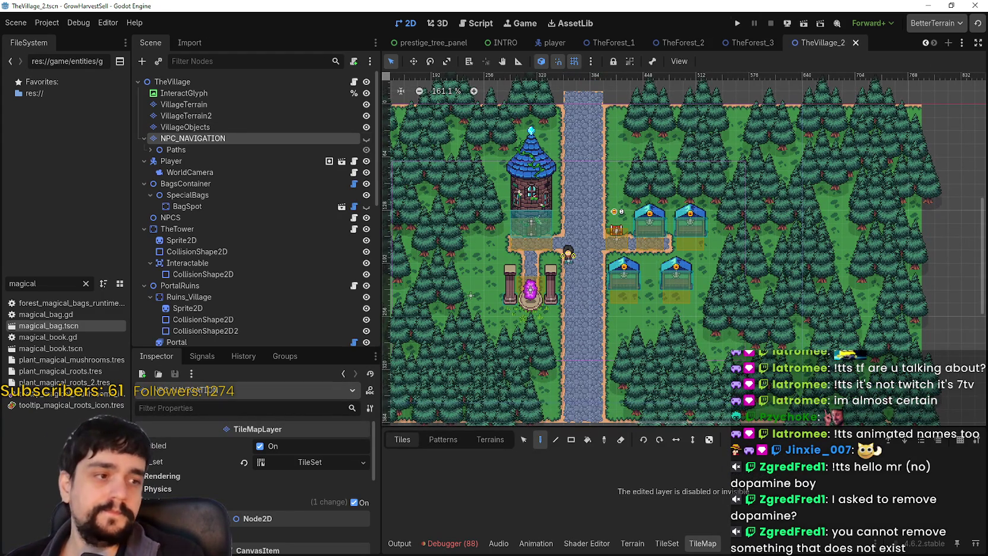
pyautogui.click(737, 23)
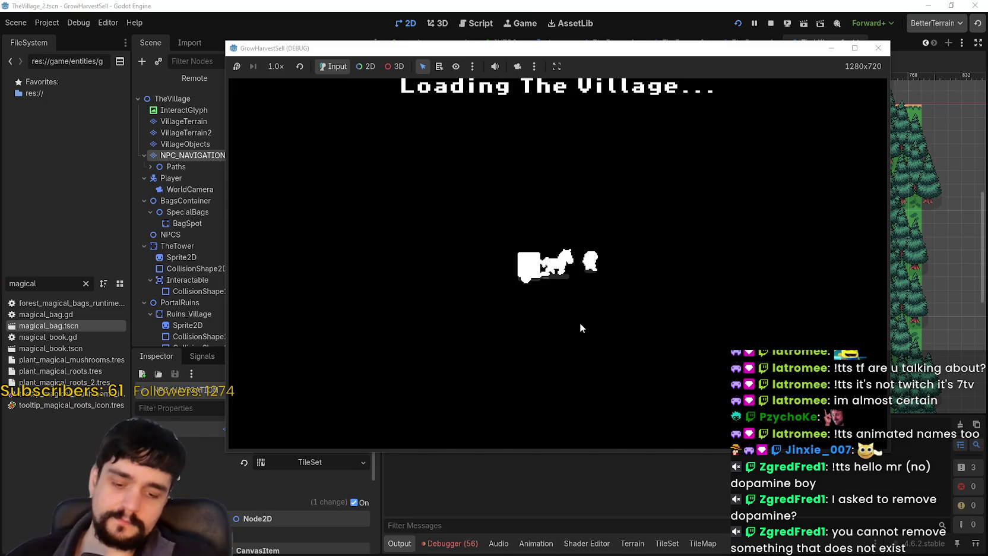
# Walk to the Mage Tower and buy prestige nodes up to Market Stall II.
pyautogui.press('w')
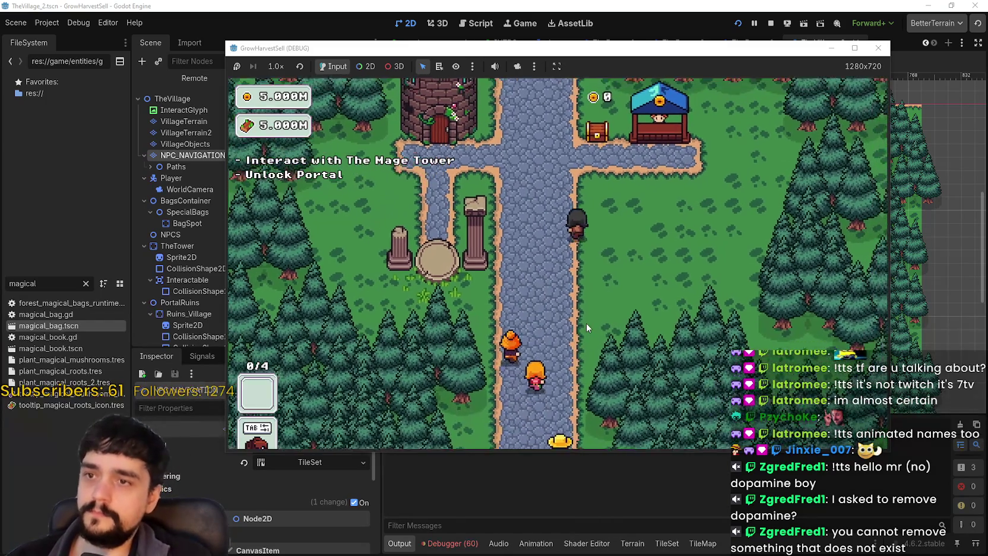
pyautogui.press('a')
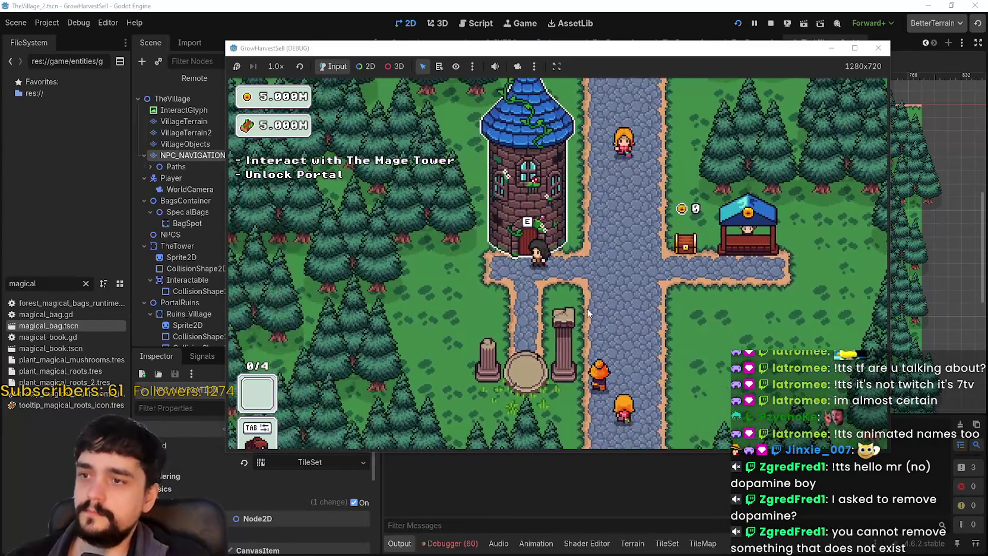
pyautogui.press('e')
pyautogui.scroll(-2, 584, 270)
pyautogui.click(565, 174)
pyautogui.moveTo(598, 190); pyautogui.dragTo(554, 340)
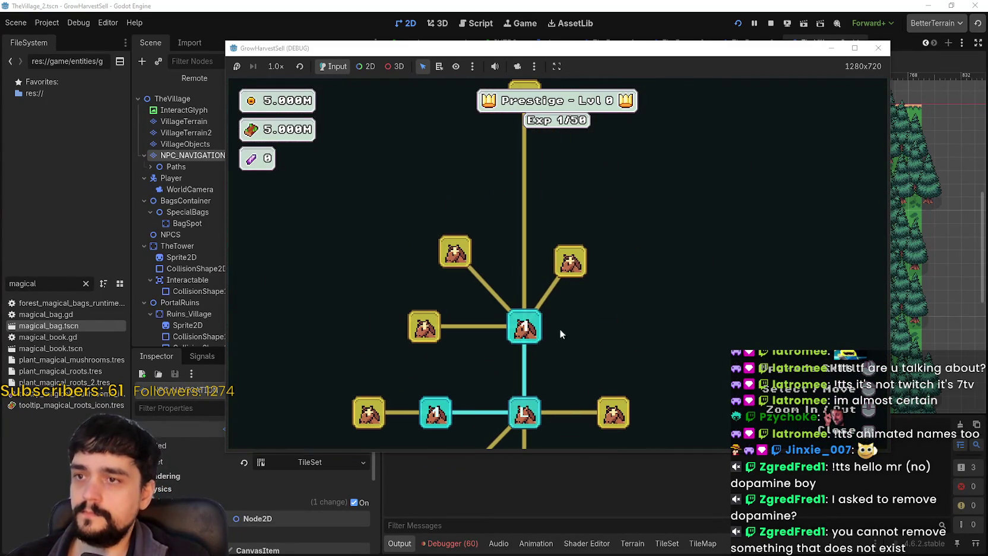
pyautogui.click(570, 261)
pyautogui.click(573, 176)
pyautogui.press('Escape')
# Walk the player down past the market stalls and Portal, then stop the game with F8.
pyautogui.press('s')
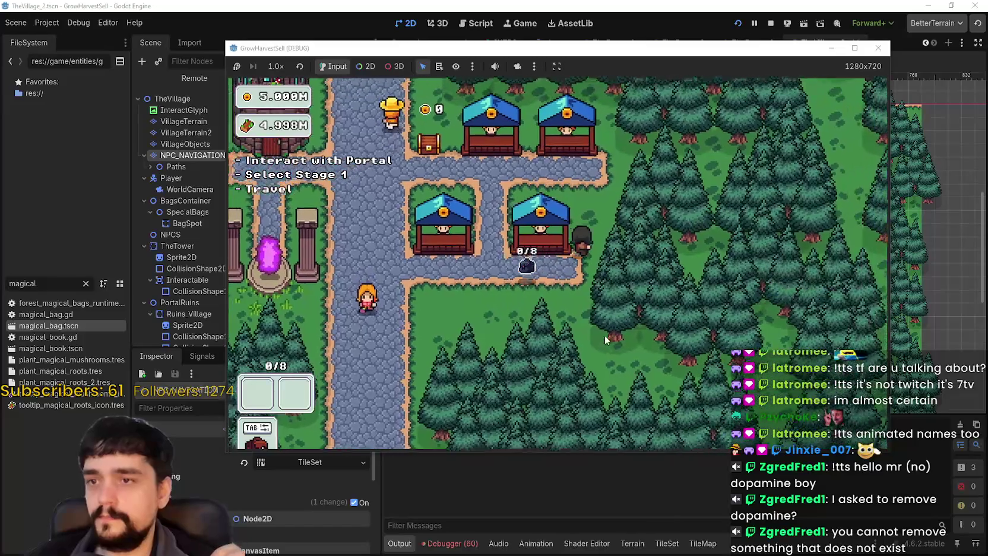
pyautogui.press('a')
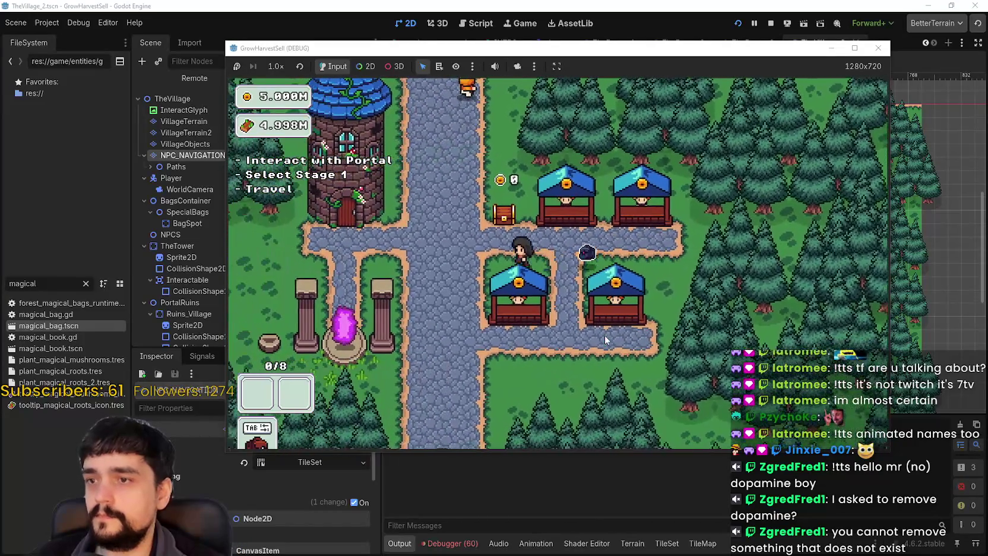
pyautogui.press('s')
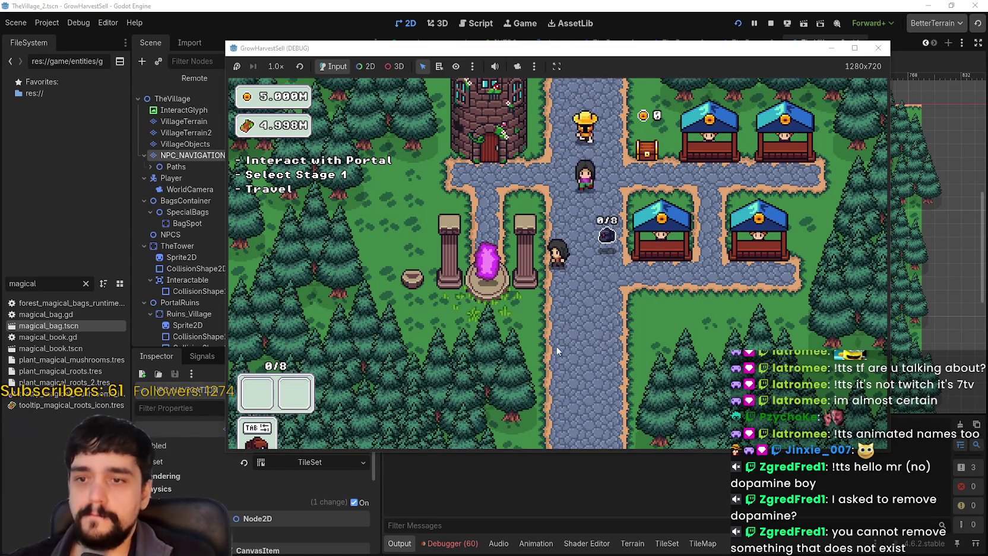
pyautogui.press('d')
pyautogui.press('s')
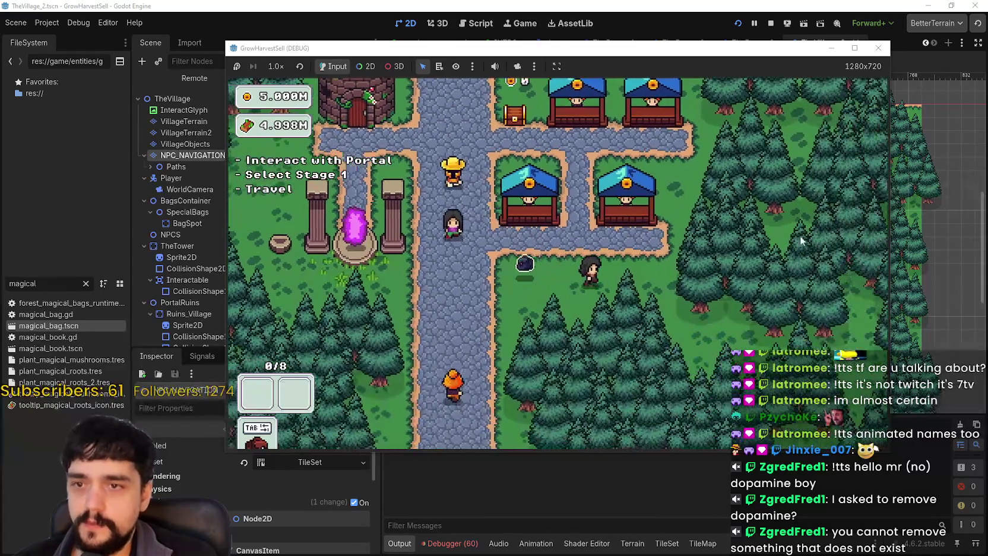
pyautogui.press('F8')
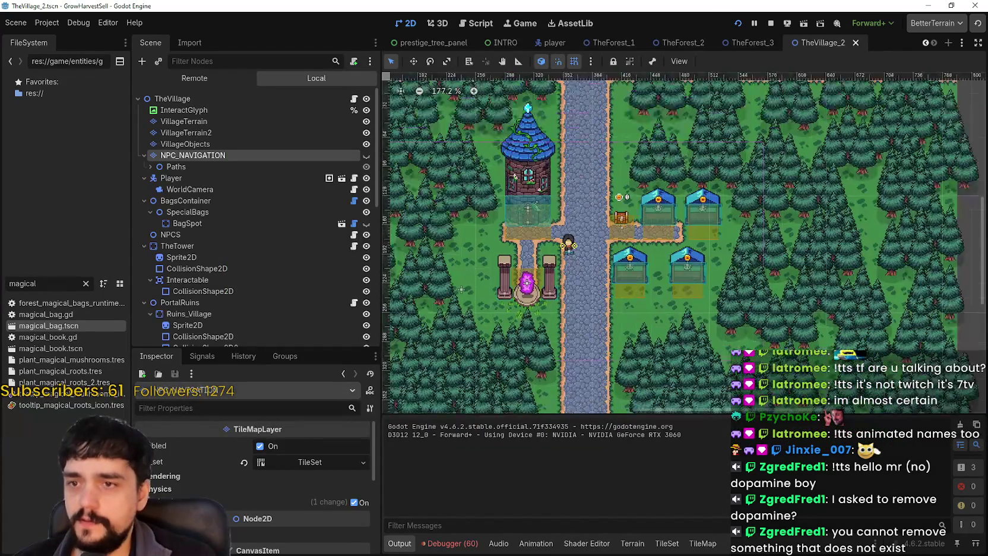
# Select VillageObjects and zoom and pan its main_terrain.png atlas to inspect the pine tree tiles.
pyautogui.click(181, 144)
pyautogui.scroll(15, 614, 508)
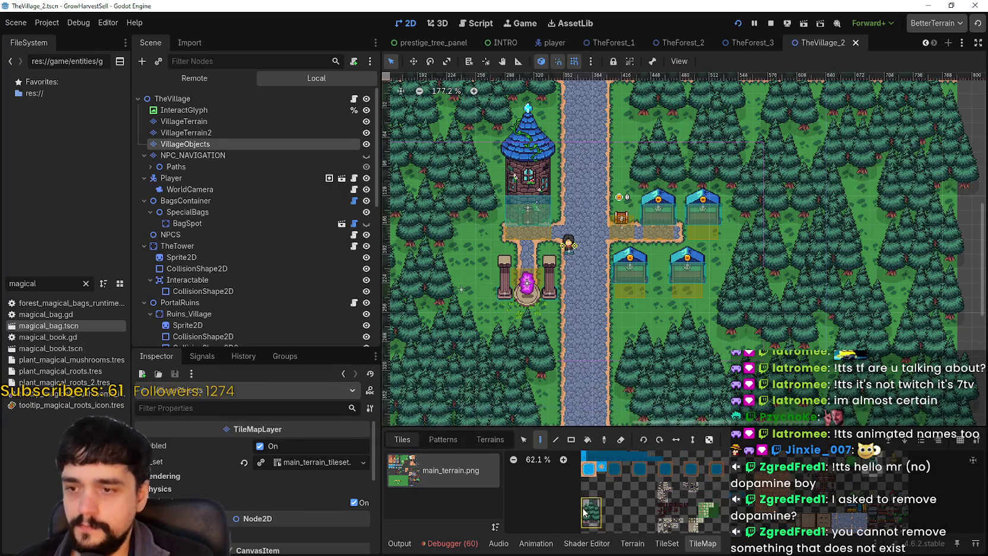
pyautogui.scroll(4, 645, 508)
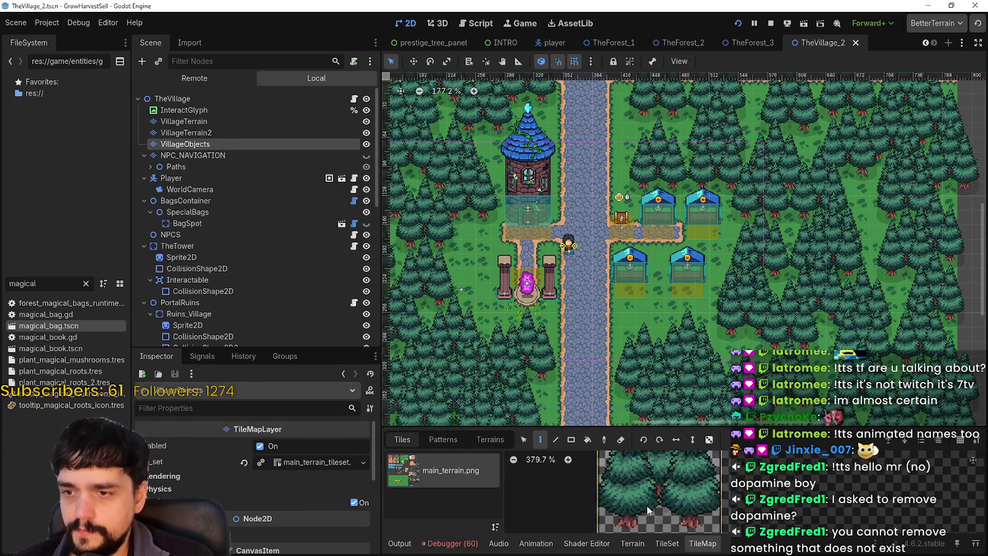
pyautogui.scroll(8, 712, 476)
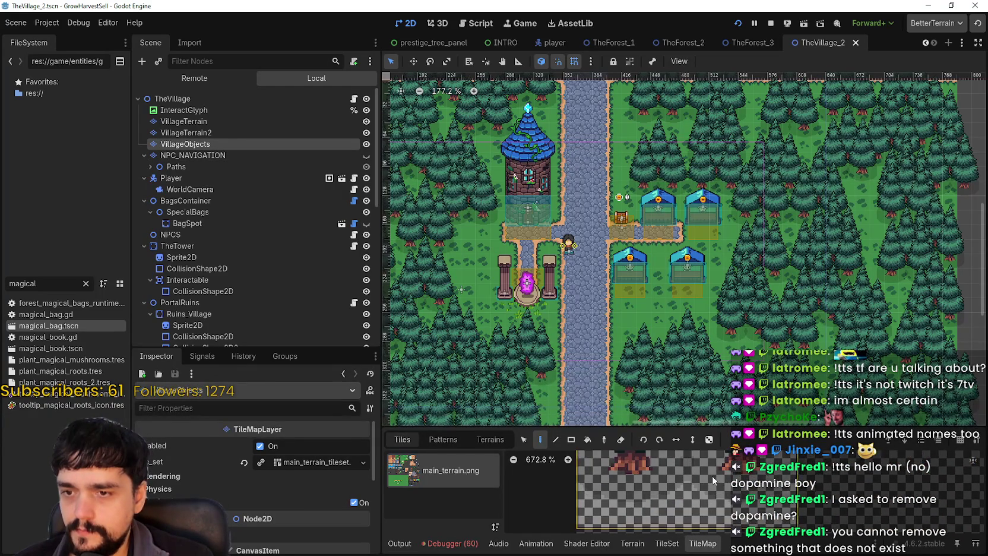
pyautogui.scroll(-12, 723, 482)
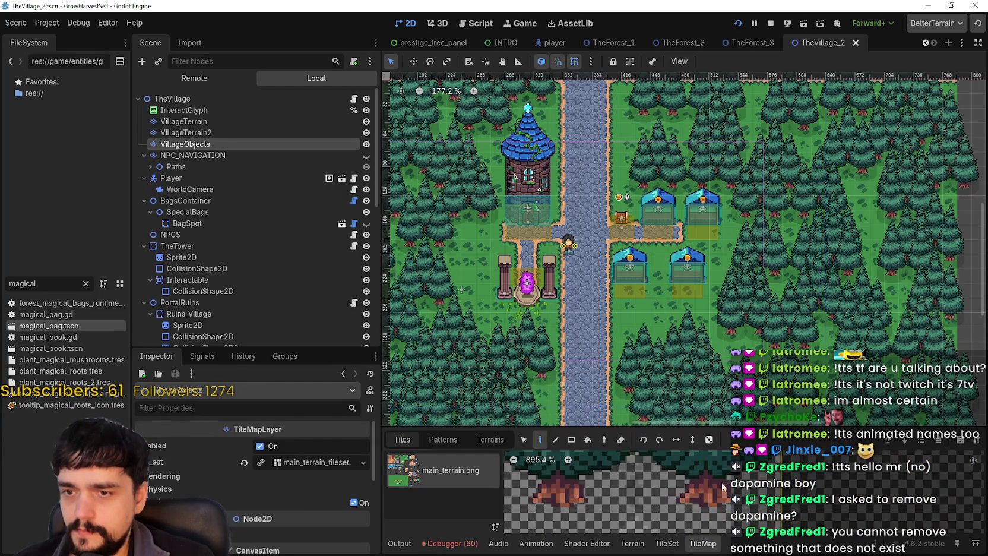
pyautogui.scroll(-2, 651, 522)
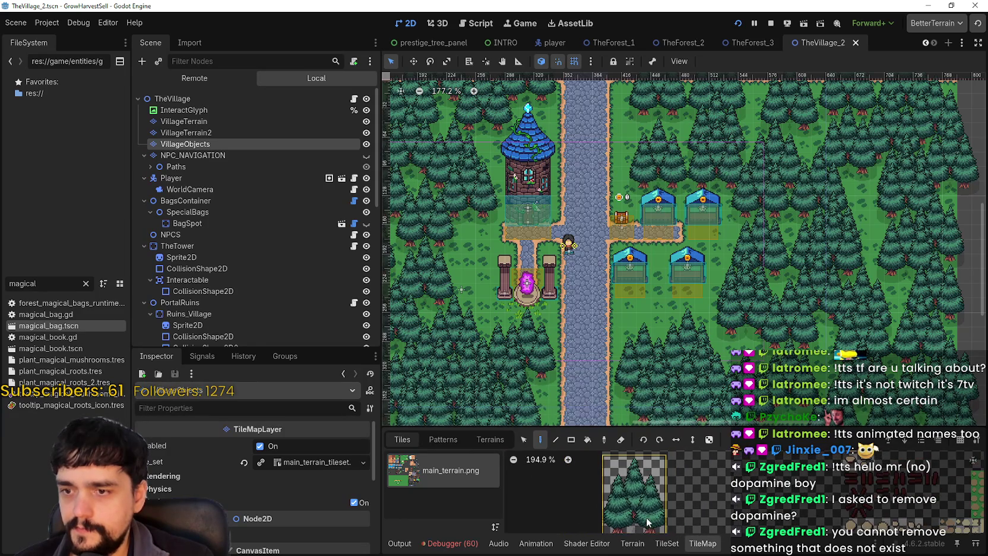
pyautogui.scroll(-5, 646, 505)
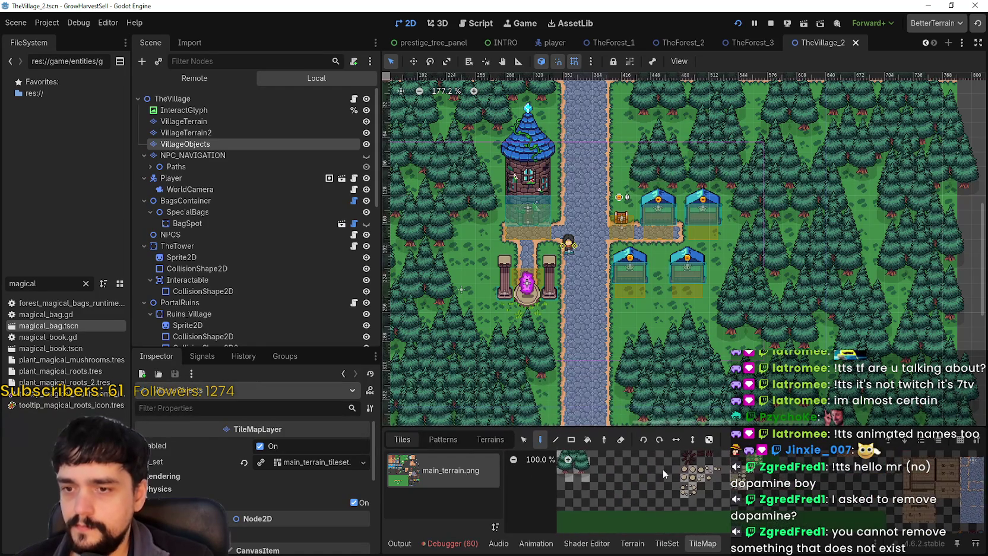
pyautogui.scroll(-2, 652, 476)
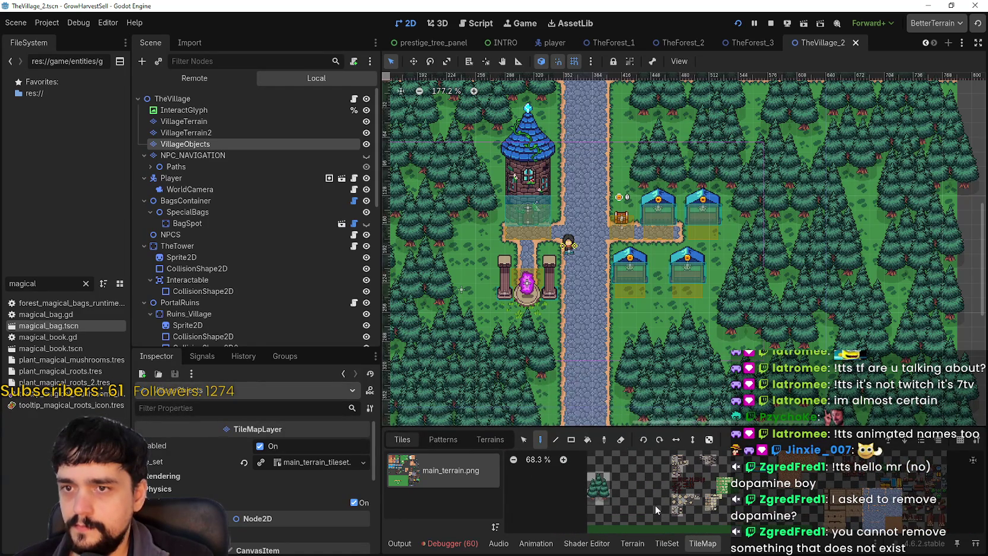
pyautogui.moveTo(651, 481)
pyautogui.mouseDown()
pyautogui.moveTo(617, 521)
pyautogui.moveTo(579, 504)
pyautogui.moveTo(687, 491)
pyautogui.mouseUp()
pyautogui.scroll(3, 637, 482)
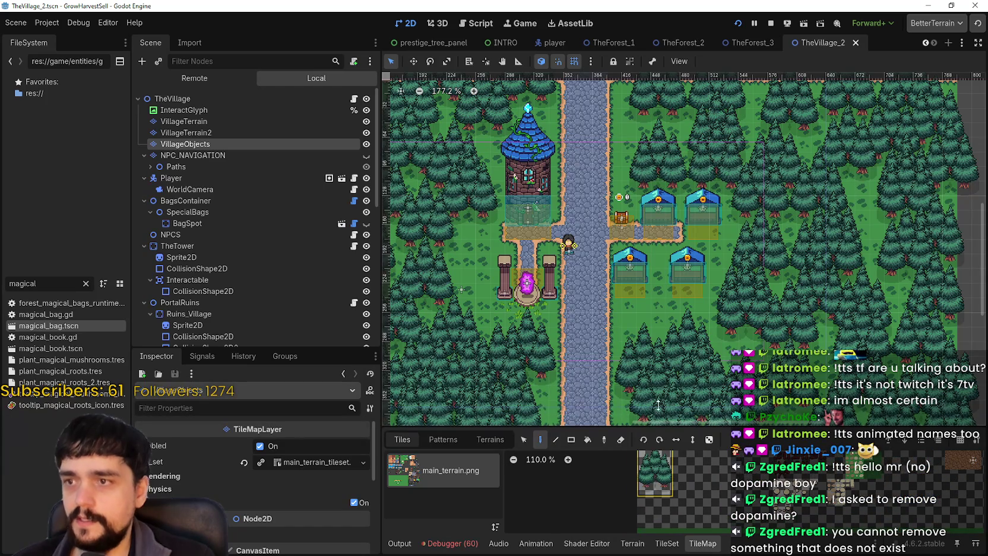
pyautogui.scroll(-3, 635, 331)
pyautogui.moveTo(435, 254)
pyautogui.mouseDown()
pyautogui.moveTo(556, 300)
pyautogui.moveTo(528, 276)
pyautogui.mouseUp()
pyautogui.scroll(3, 556, 299)
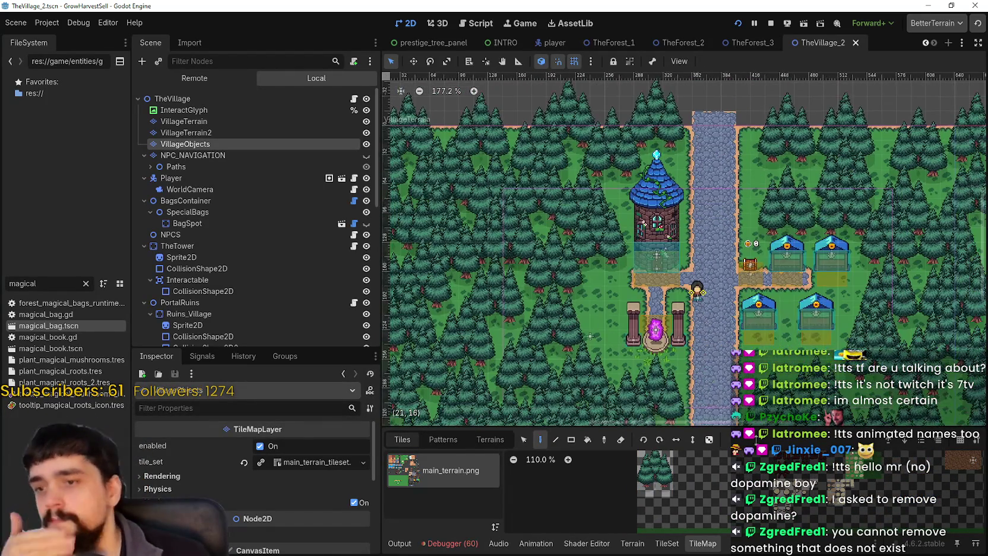
# Pick the pine tree tile and filter the FileSystem by 'terr' to locate main_terrain.png.
pyautogui.click(644, 486)
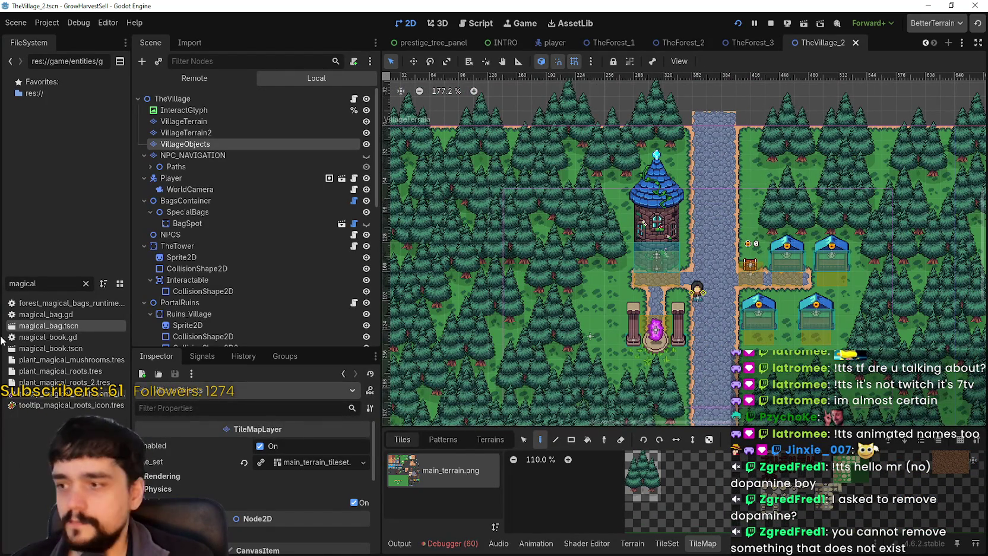
pyautogui.write('terr')
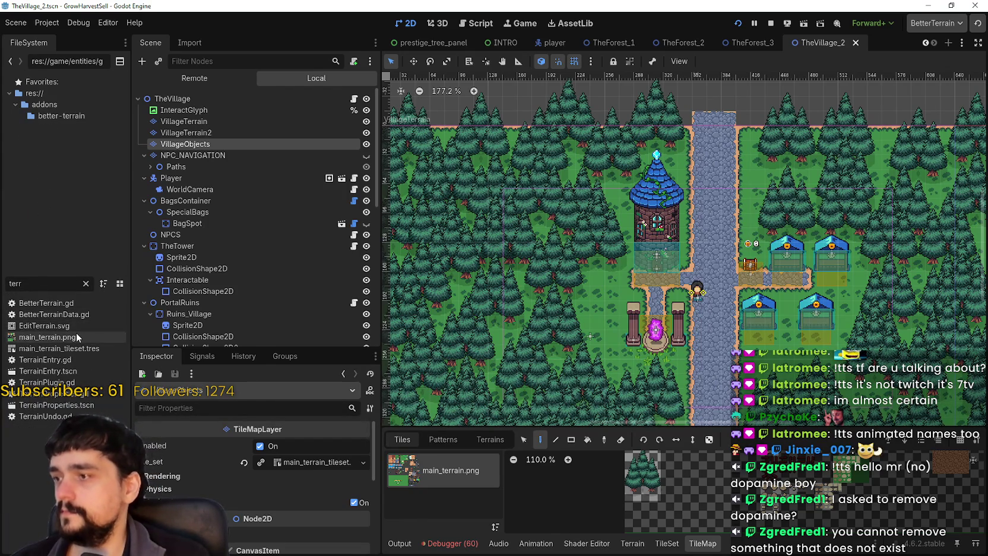
pyautogui.rightClick(82, 336)
pyautogui.press('Escape')
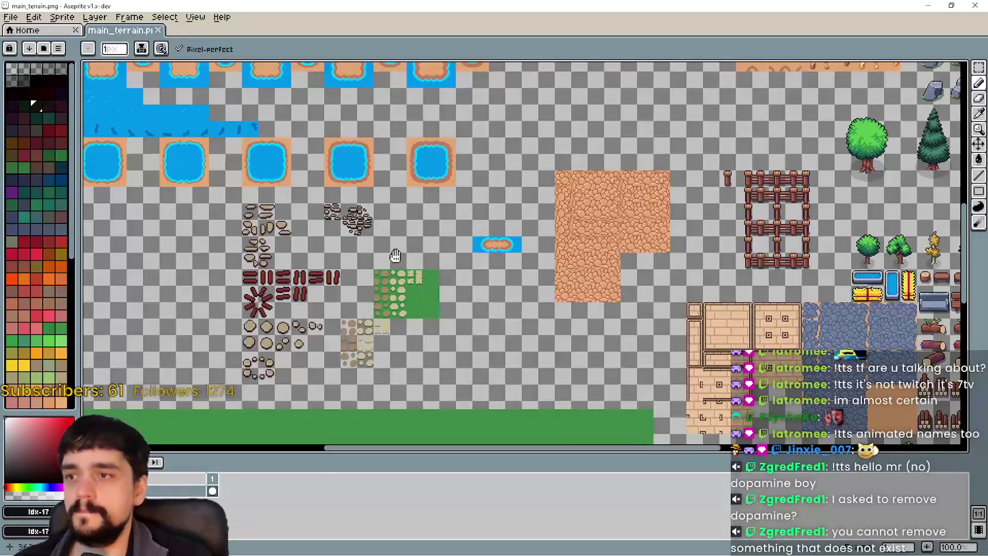
# Draw a rectangular marquee around the whole three-pine tree cluster.
pyautogui.hscroll(-5, 369, 289)
pyautogui.scroll(-2, 368, 289)
pyautogui.scroll(2, 424, 290)
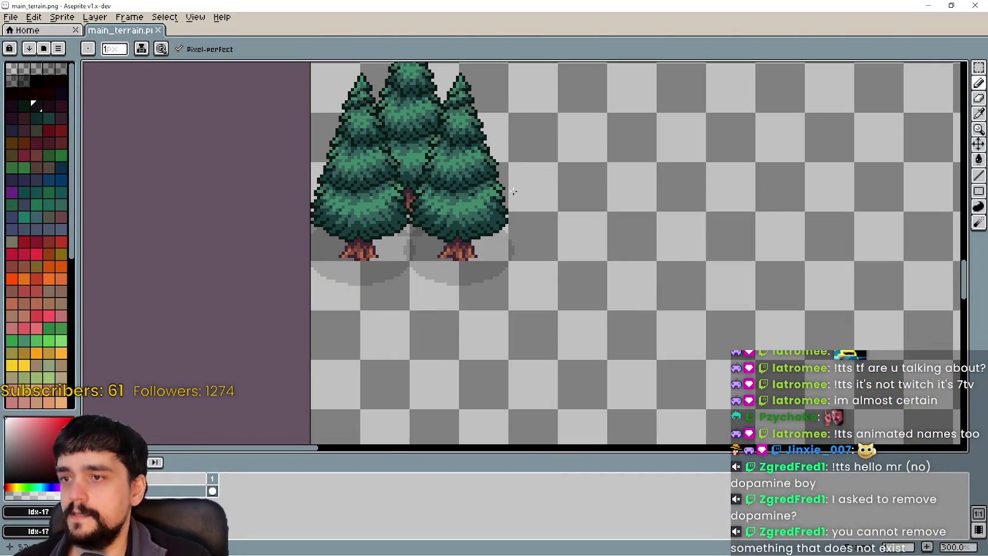
pyautogui.click(979, 67)
pyautogui.scroll(3, 493, 312)
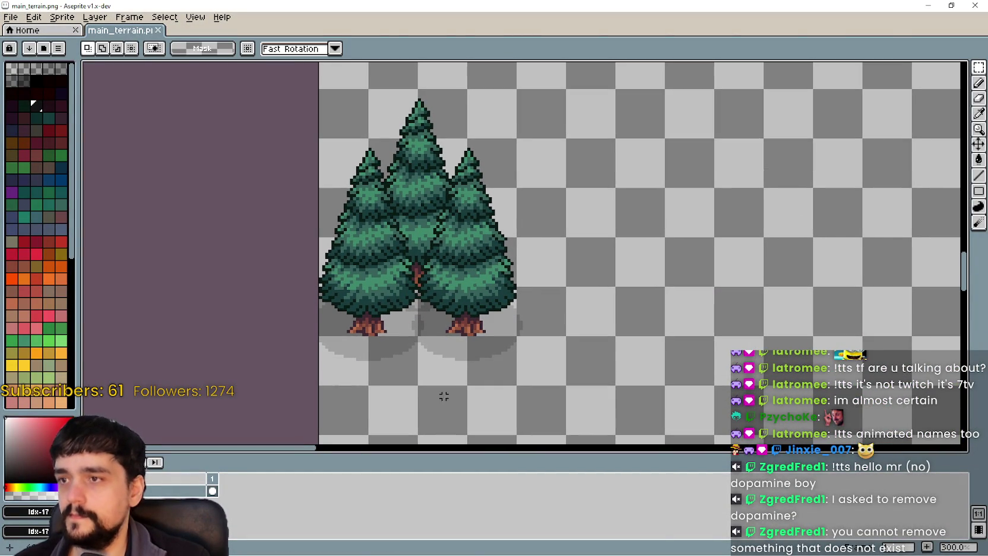
pyautogui.moveTo(329, 375)
pyautogui.mouseDown()
pyautogui.moveTo(506, 141)
pyautogui.moveTo(506, 121)
pyautogui.mouseUp()
pyautogui.moveTo(542, 363)
pyautogui.mouseDown()
pyautogui.moveTo(342, 133)
pyautogui.moveTo(353, 143)
pyautogui.mouseUp()
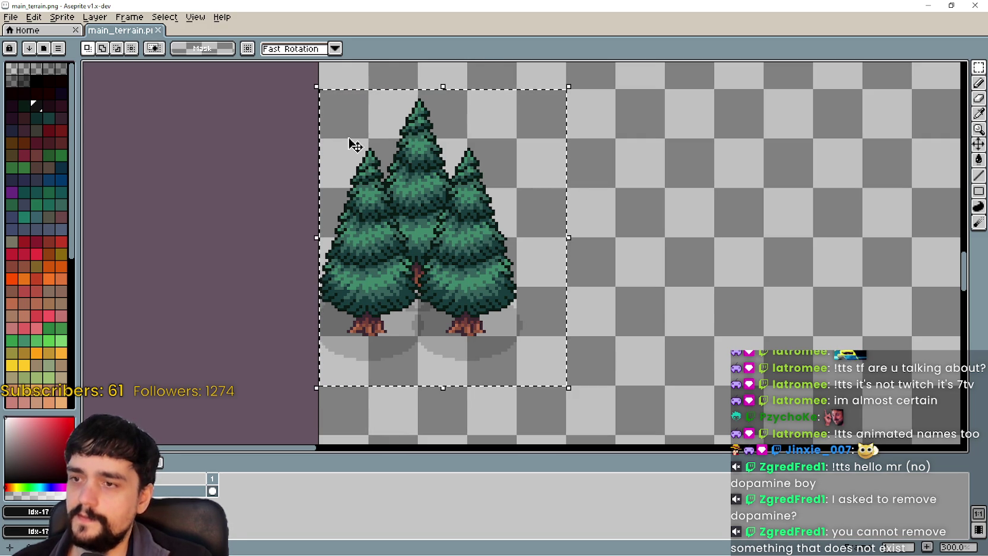
# Nudge the selected pines two steps right and commit the move.
pyautogui.press('Right')
pyautogui.press('Right')
pyautogui.press('Right')
pyautogui.press('Right')
pyautogui.press('Right')
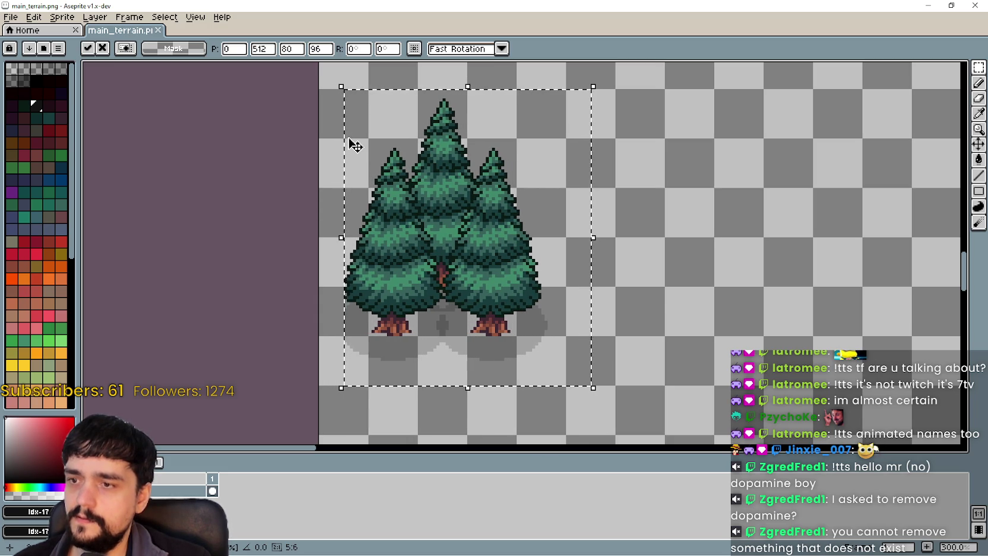
pyautogui.press('Right')
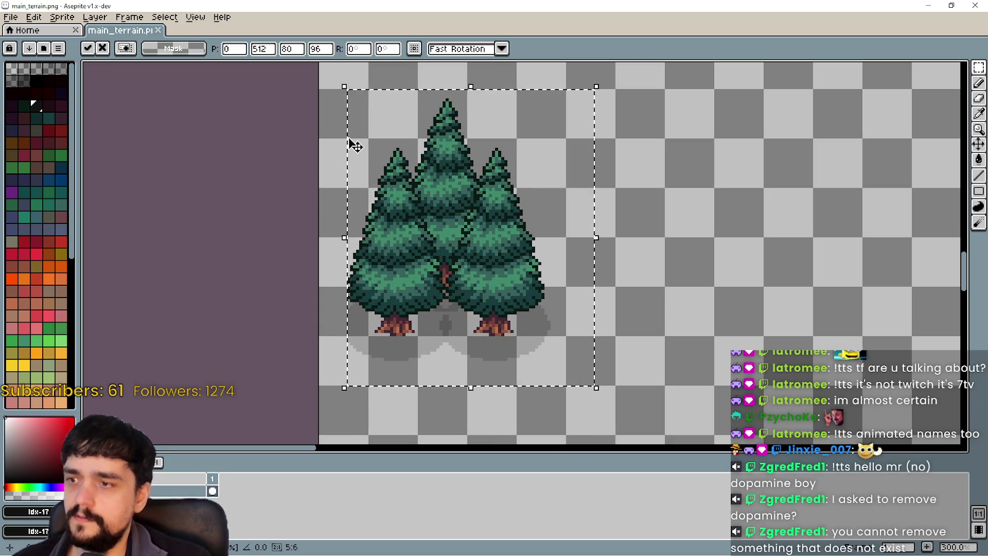
pyautogui.scroll(1, 666, 403)
pyautogui.hotkey('ctrl', 'd')
pyautogui.scroll(2, 597, 338)
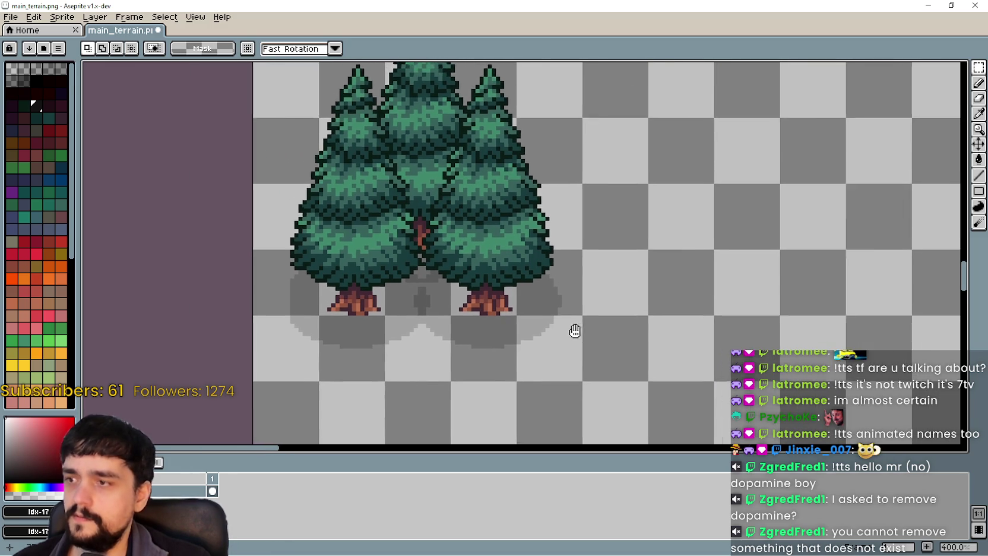
# Move the shadow piece from right of the right tree to left of the left tree.
pyautogui.scroll(1, 668, 297)
pyautogui.scroll(-1, 148, 287)
pyautogui.moveTo(148, 287); pyautogui.dragTo(424, 289)
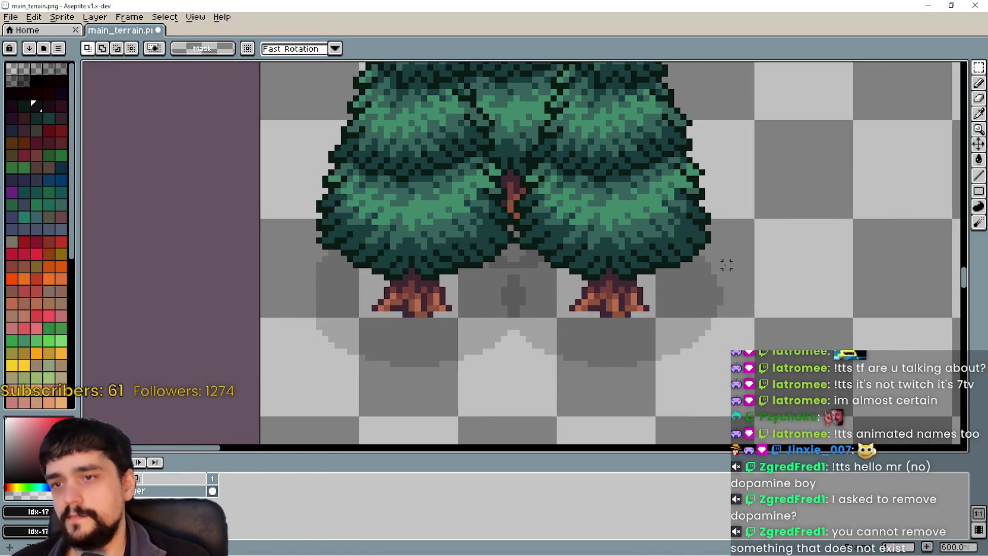
pyautogui.moveTo(707, 259); pyautogui.dragTo(757, 344)
pyautogui.moveTo(732, 297)
pyautogui.mouseDown()
pyautogui.moveTo(291, 302)
pyautogui.moveTo(299, 317)
pyautogui.mouseUp()
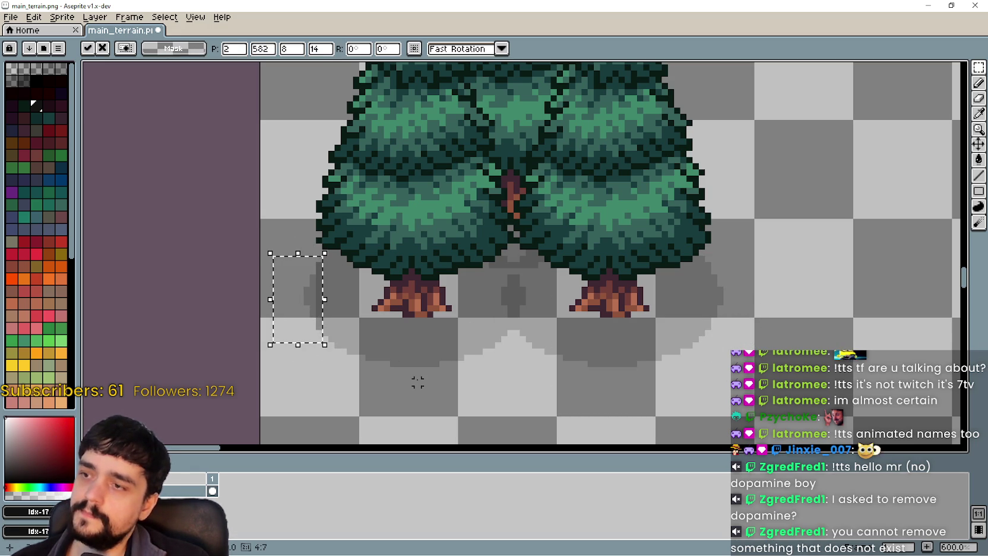
pyautogui.click(330, 302)
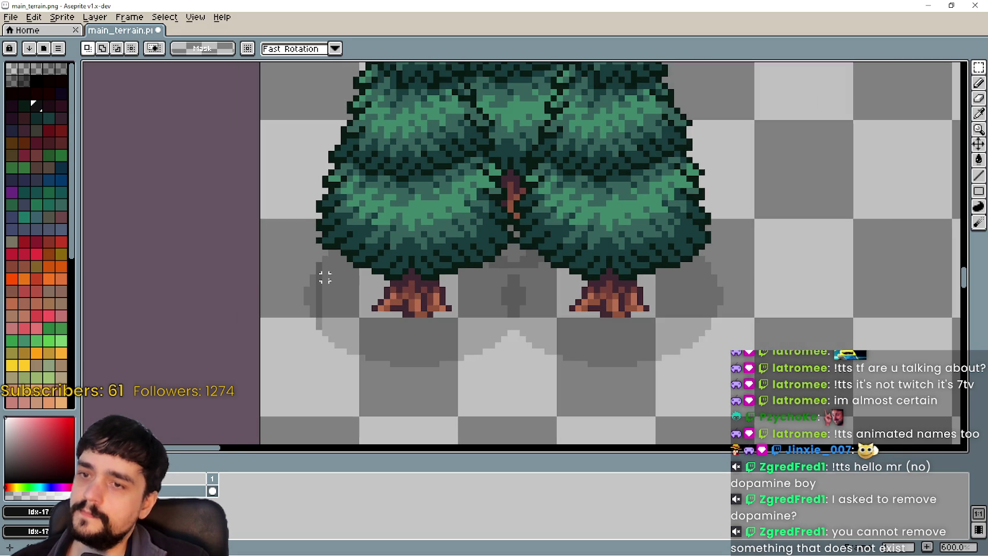
# Select the dark strip at the shadow's left edge and sample the lighter grey with the Eyedropper.
pyautogui.moveTo(335, 255); pyautogui.dragTo(290, 343)
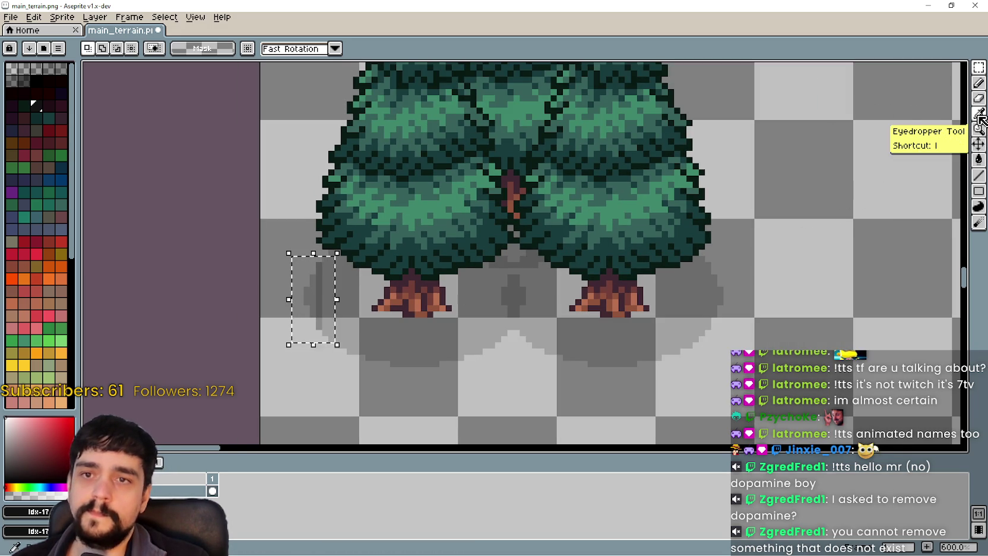
pyautogui.click(979, 115)
pyautogui.scroll(1, 516, 259)
pyautogui.scroll(-3, 515, 258)
pyautogui.scroll(1, 520, 279)
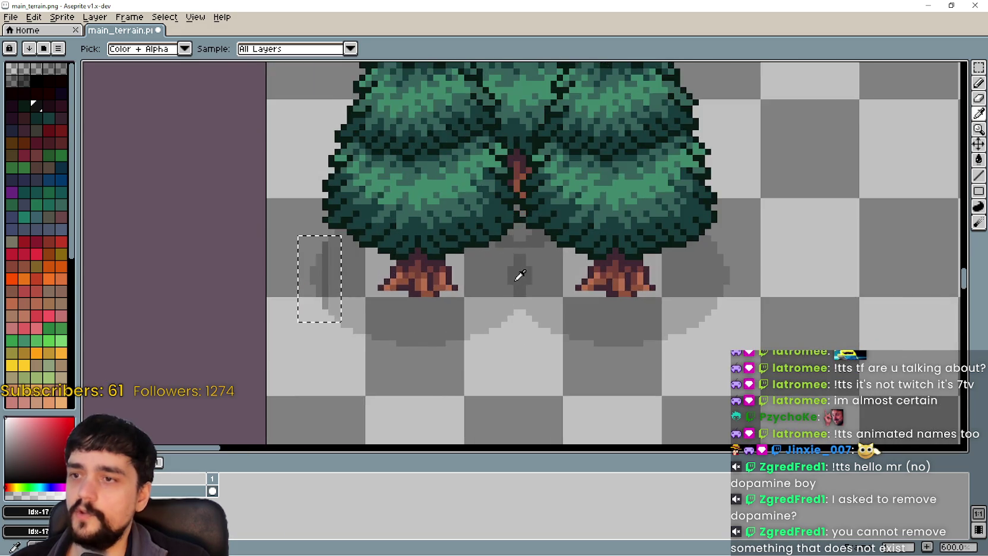
pyautogui.scroll(2, 514, 264)
pyautogui.scroll(-3, 514, 264)
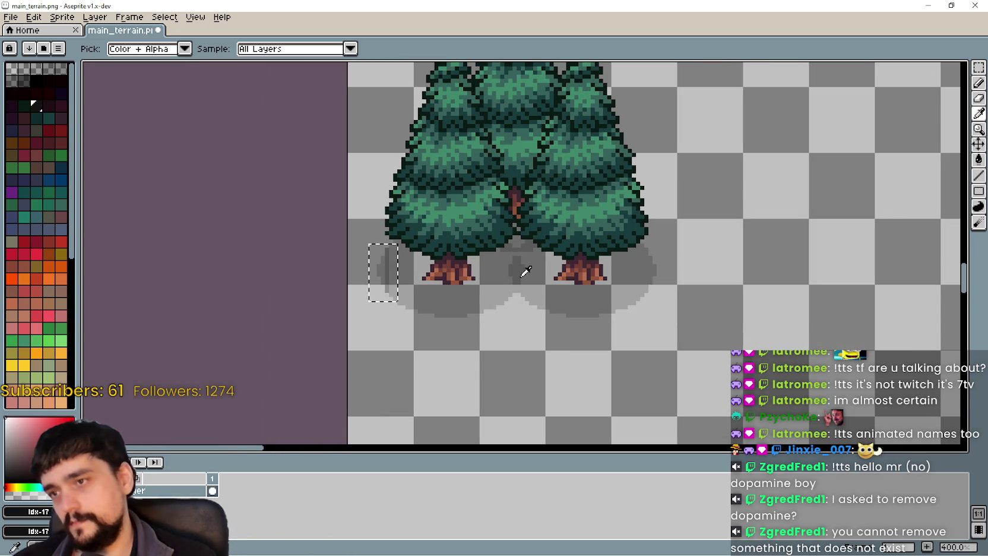
pyautogui.moveTo(490, 158); pyautogui.dragTo(503, 199)
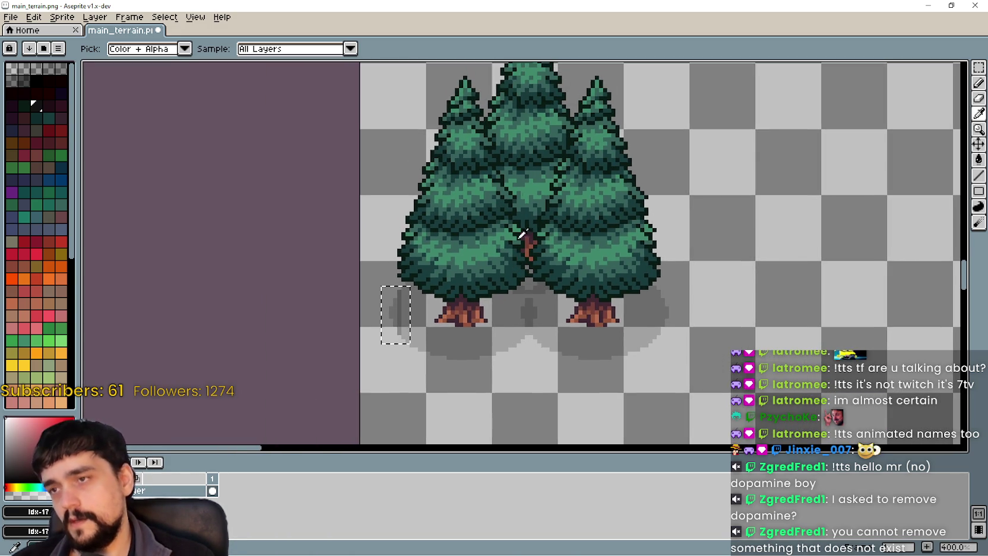
pyautogui.scroll(2, 534, 305)
pyautogui.scroll(-3, 511, 291)
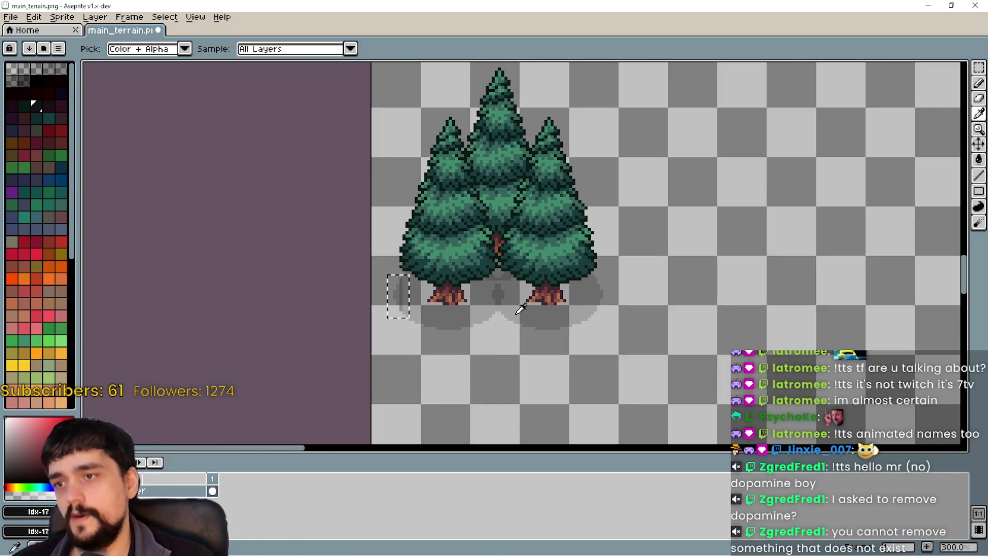
pyautogui.scroll(-1, 451, 320)
pyautogui.scroll(7, 567, 258)
pyautogui.scroll(-4, 546, 279)
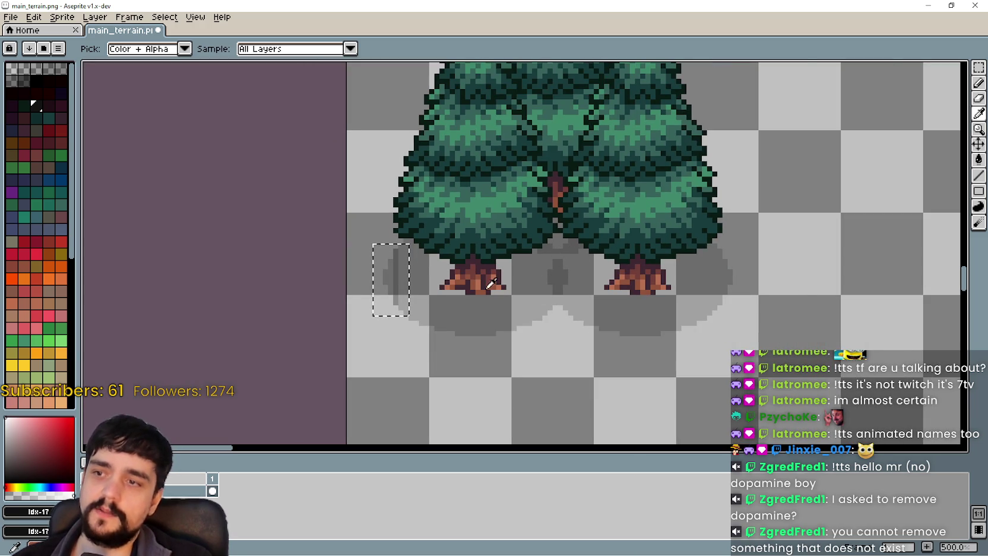
pyautogui.scroll(2, 491, 284)
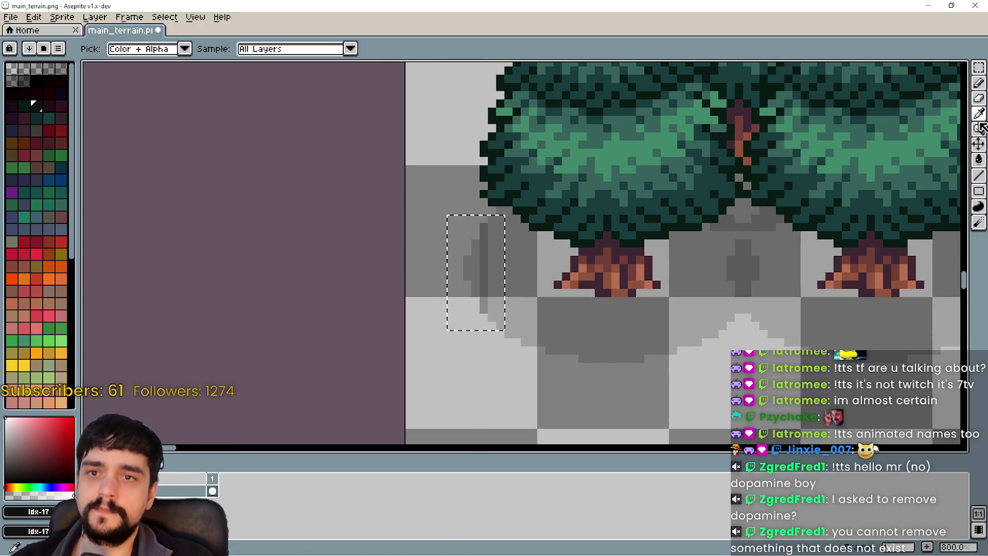
pyautogui.scroll(2, 499, 287)
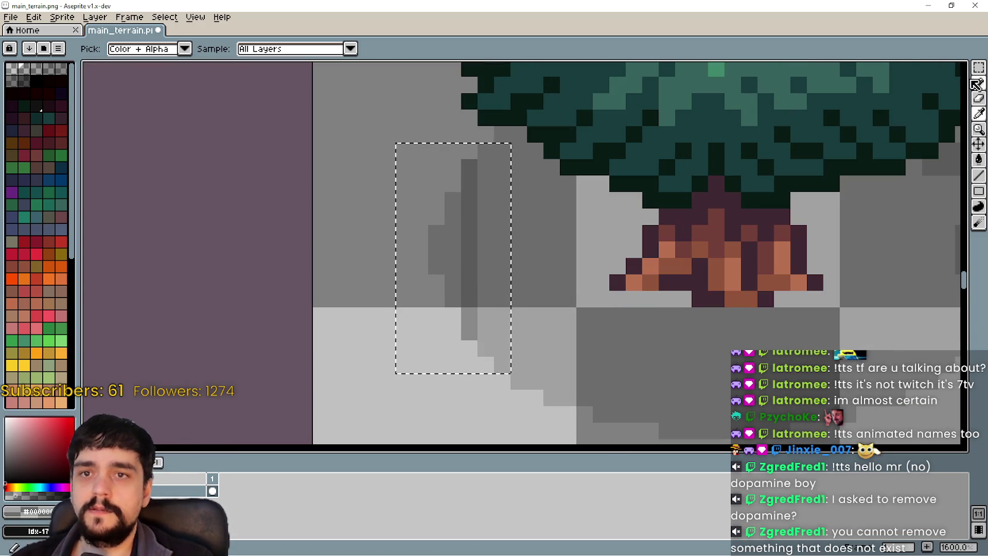
# Pencil over the dark shadow column in the lighter shadow grey.
pyautogui.click(978, 84)
pyautogui.moveTo(469, 166); pyautogui.dragTo(469, 335)
pyautogui.scroll(-4, 566, 335)
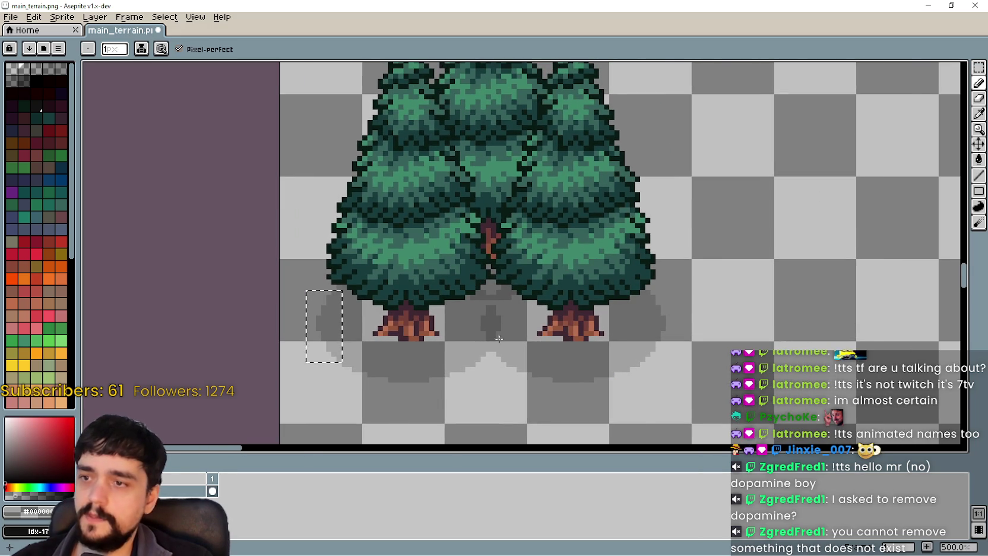
pyautogui.scroll(-2, 520, 333)
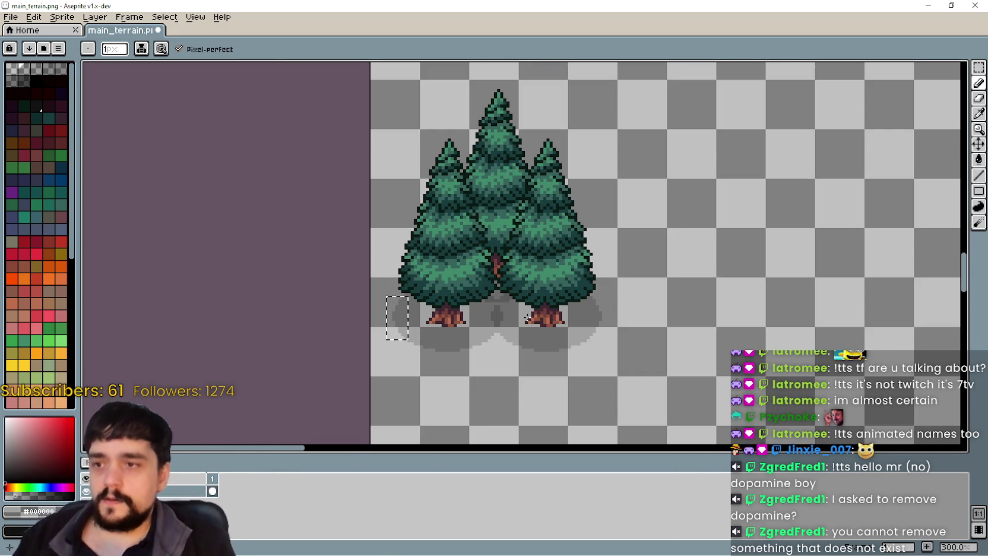
pyautogui.scroll(2, 503, 371)
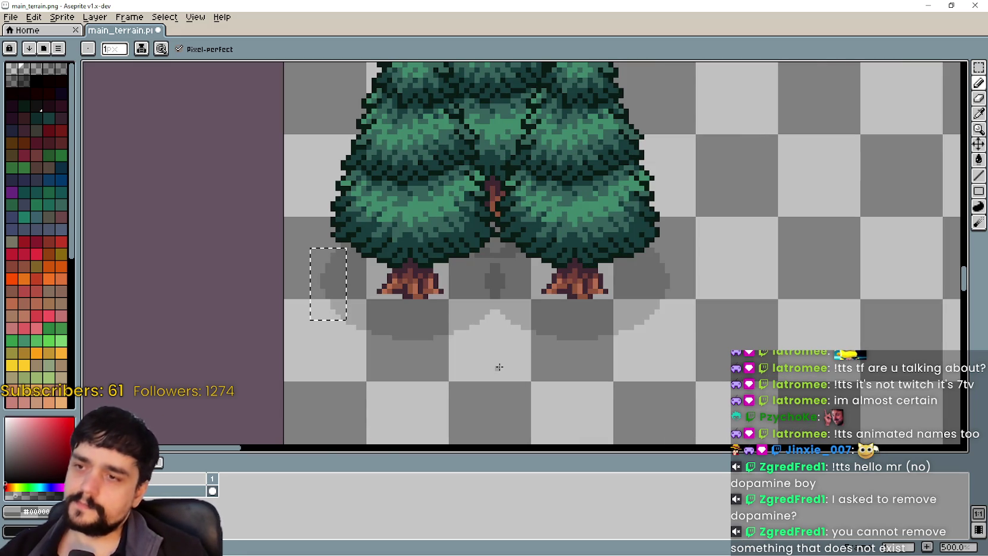
pyautogui.scroll(-1, 499, 367)
pyautogui.scroll(2, 492, 284)
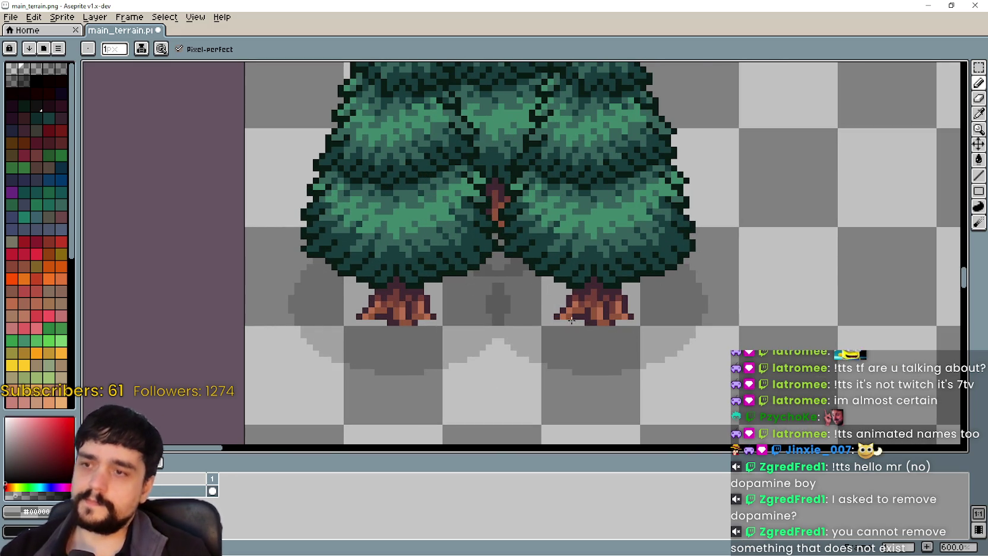
pyautogui.click(979, 67)
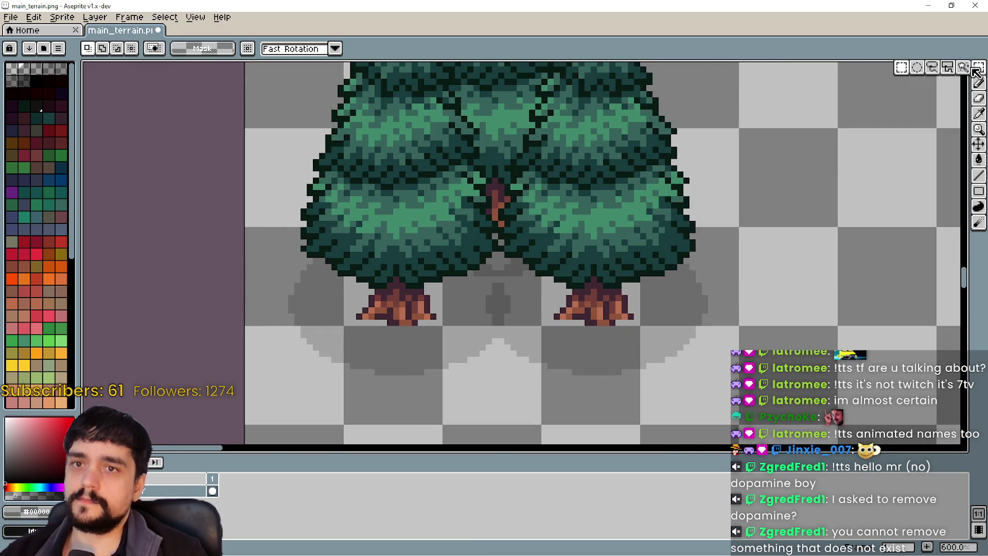
pyautogui.moveTo(553, 236); pyautogui.dragTo(425, 330)
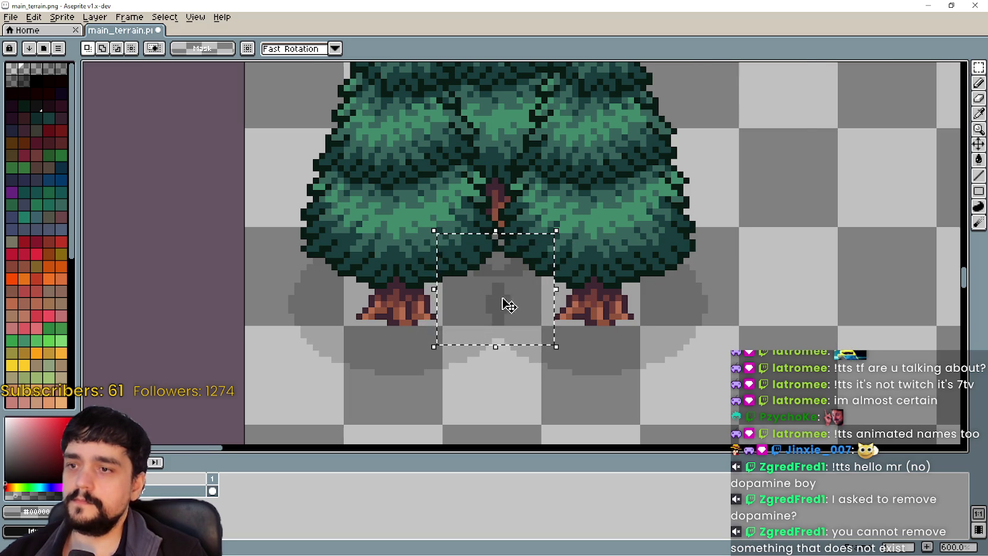
pyautogui.scroll(1, 503, 303)
pyautogui.click(979, 159)
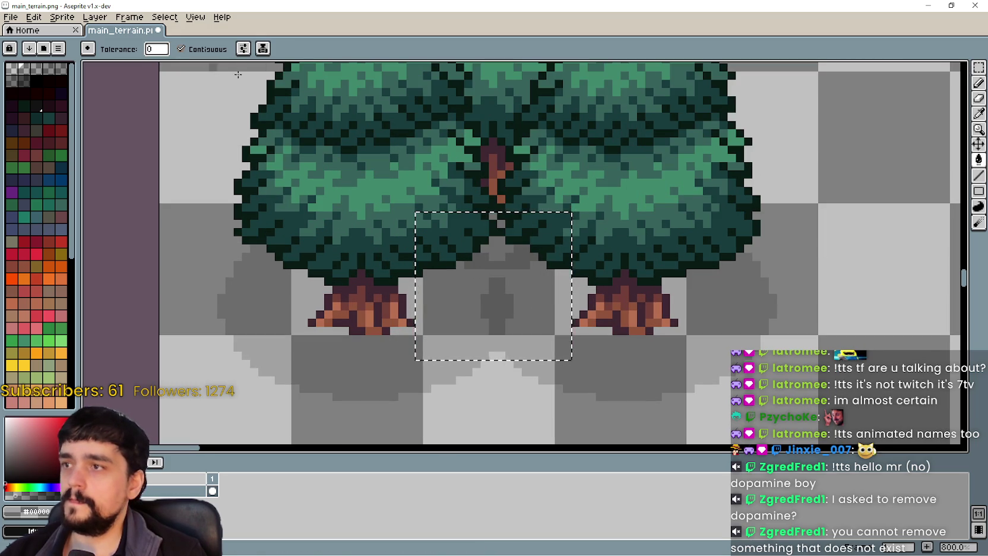
pyautogui.click(498, 296)
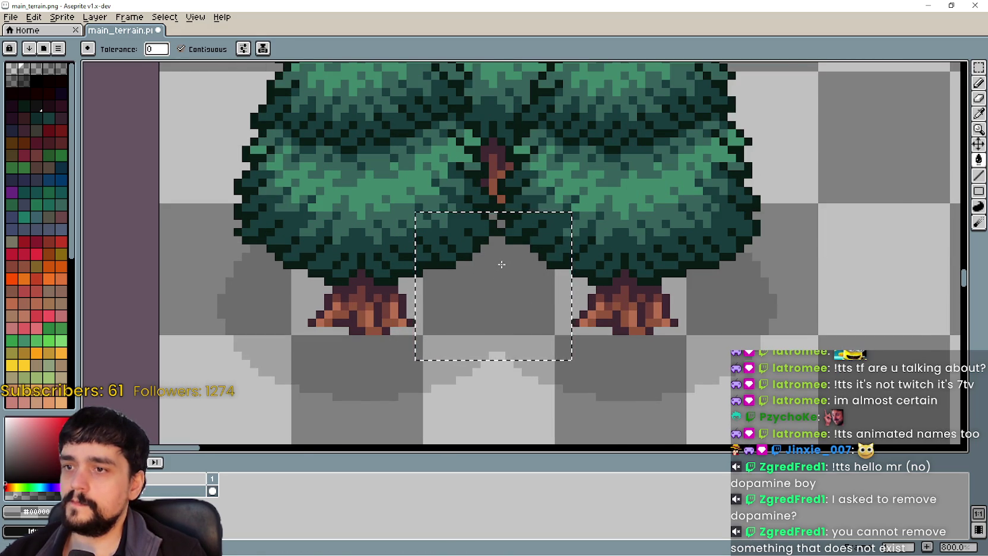
pyautogui.scroll(-4, 511, 350)
pyautogui.scroll(-3, 568, 355)
pyautogui.scroll(3, 560, 351)
pyautogui.scroll(1, 596, 343)
pyautogui.scroll(-1, 596, 344)
pyautogui.scroll(-1, 783, 331)
pyautogui.moveTo(783, 330); pyautogui.dragTo(480, 319)
pyautogui.scroll(2, 445, 343)
pyautogui.scroll(1, 514, 322)
pyautogui.press('v')
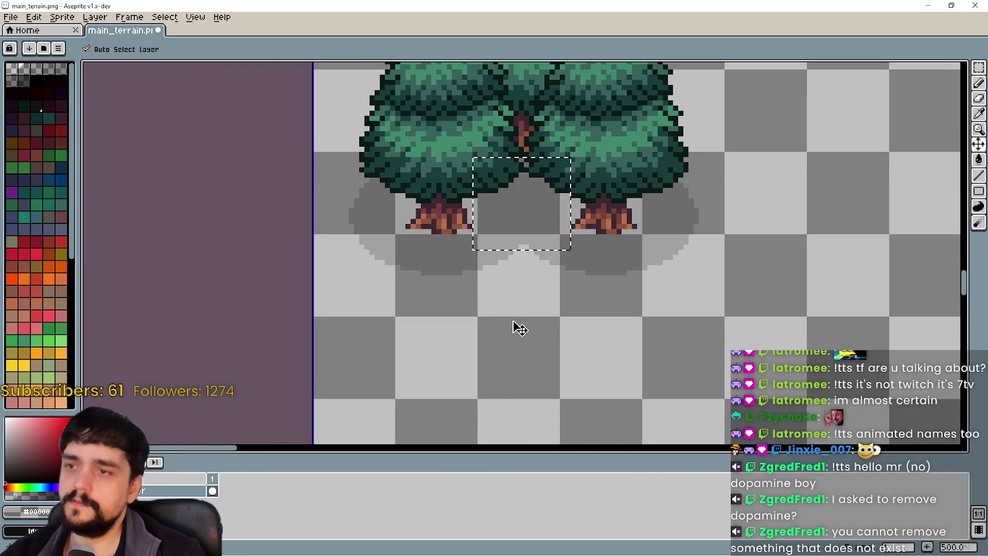
pyautogui.press('g')
pyautogui.scroll(-2, 512, 325)
pyautogui.hotkey('ctrl', 'd')
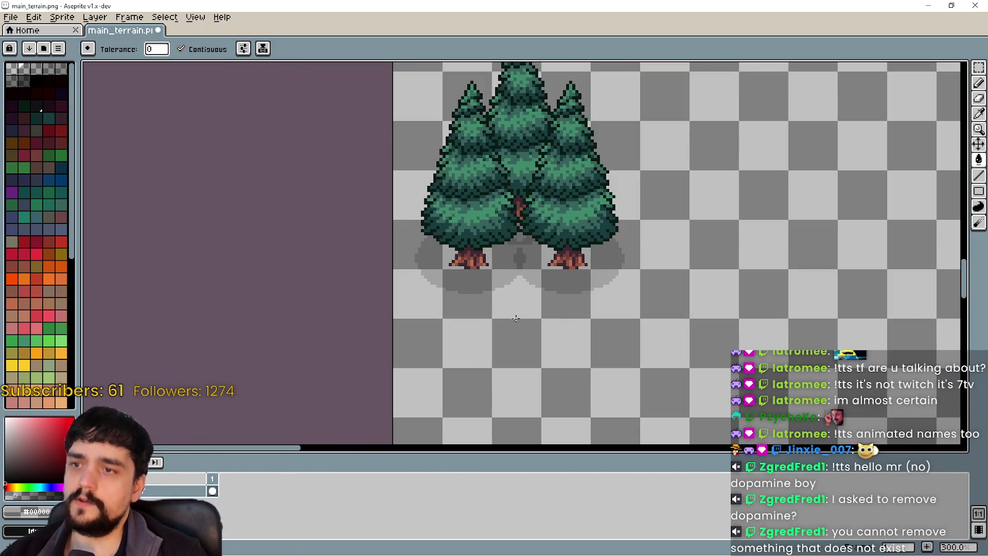
pyautogui.scroll(2, 535, 269)
pyautogui.scroll(-4, 536, 268)
pyautogui.scroll(2, 550, 291)
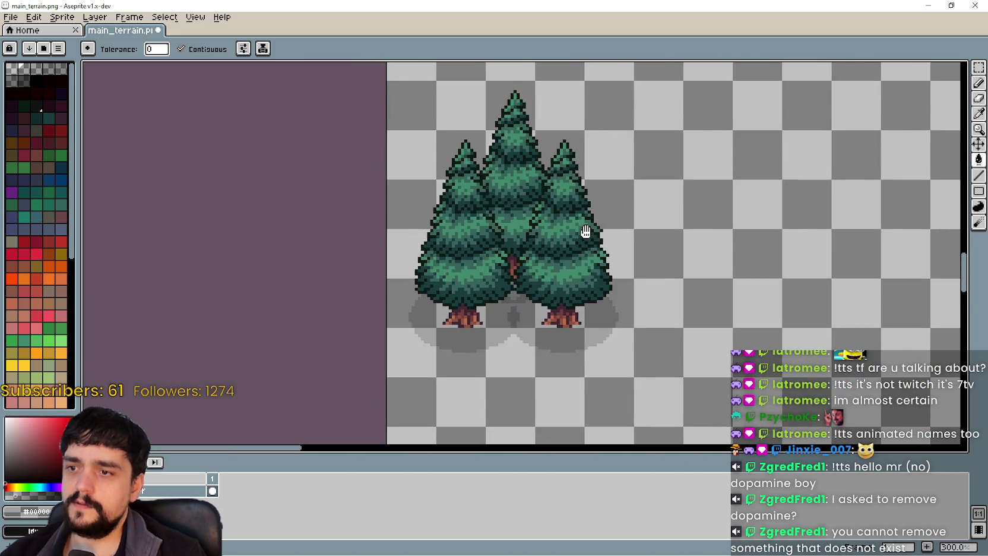
pyautogui.scroll(-2, 541, 264)
pyautogui.scroll(2, 541, 265)
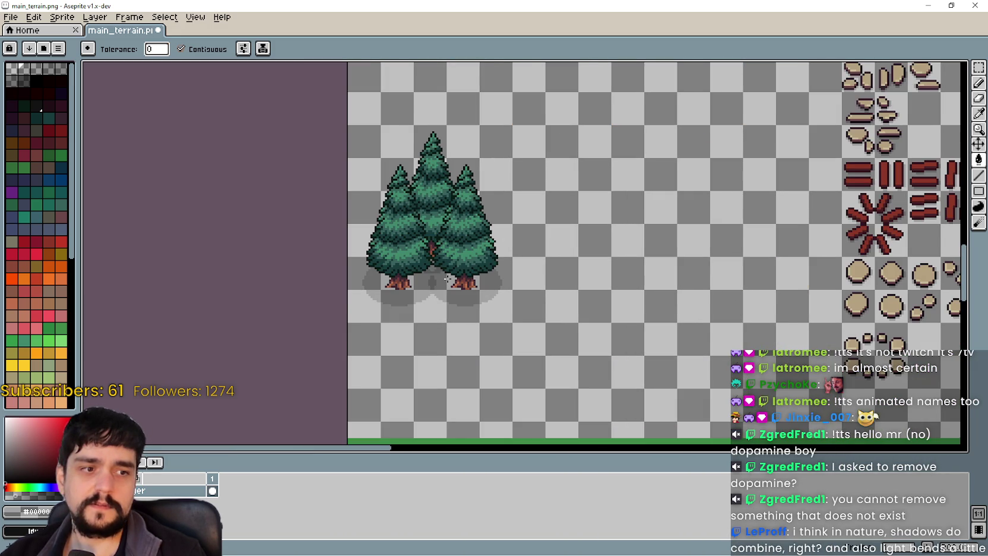
# Save the edited main_terrain.png tileset with Ctrl+S and reselect the Rectangular Marquee.
pyautogui.scroll(1, 446, 278)
pyautogui.moveTo(447, 278); pyautogui.dragTo(619, 263)
pyautogui.scroll(-2, 619, 263)
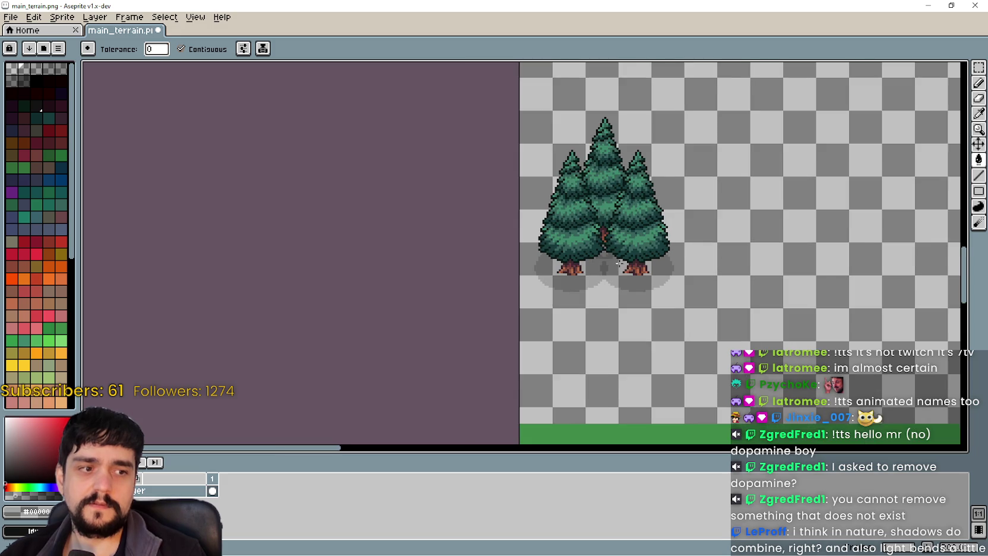
pyautogui.scroll(3, 645, 291)
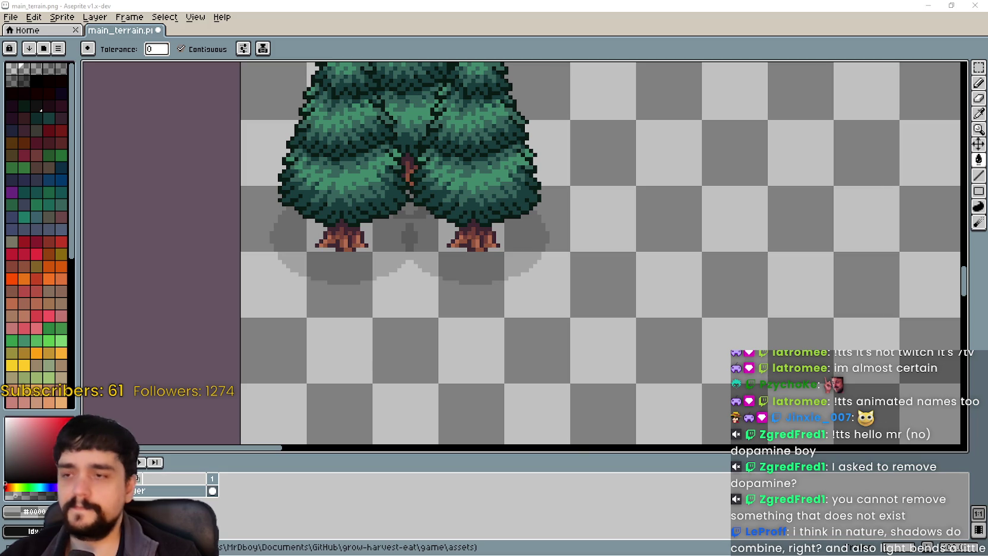
pyautogui.hscroll(2, 578, 255)
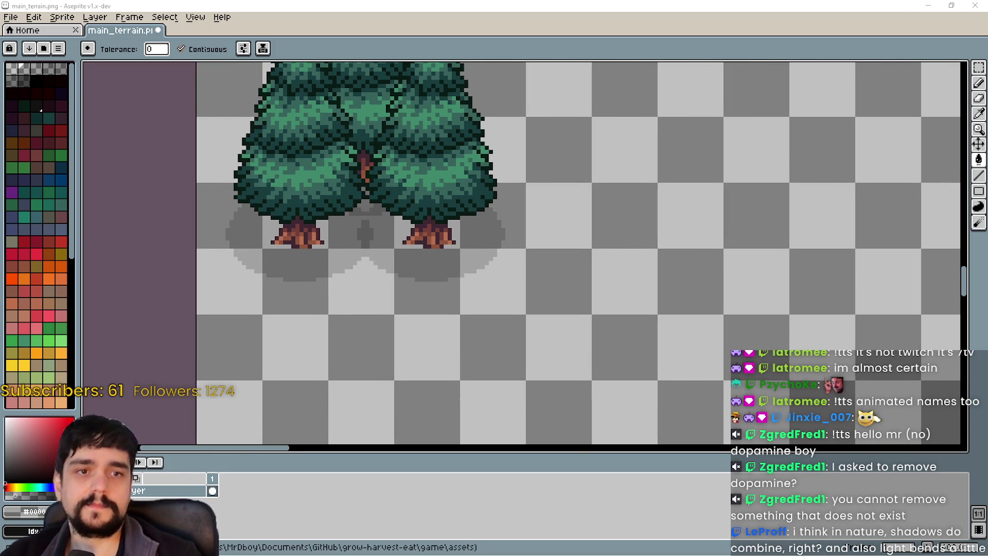
pyautogui.hotkey('ctrl', 's')
pyautogui.moveTo(567, 260); pyautogui.dragTo(567, 275)
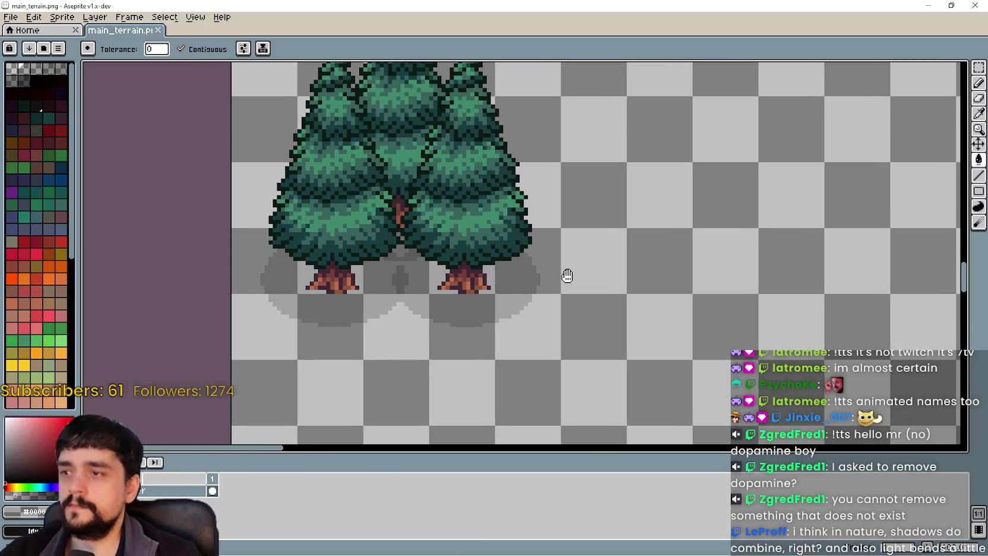
pyautogui.click(978, 67)
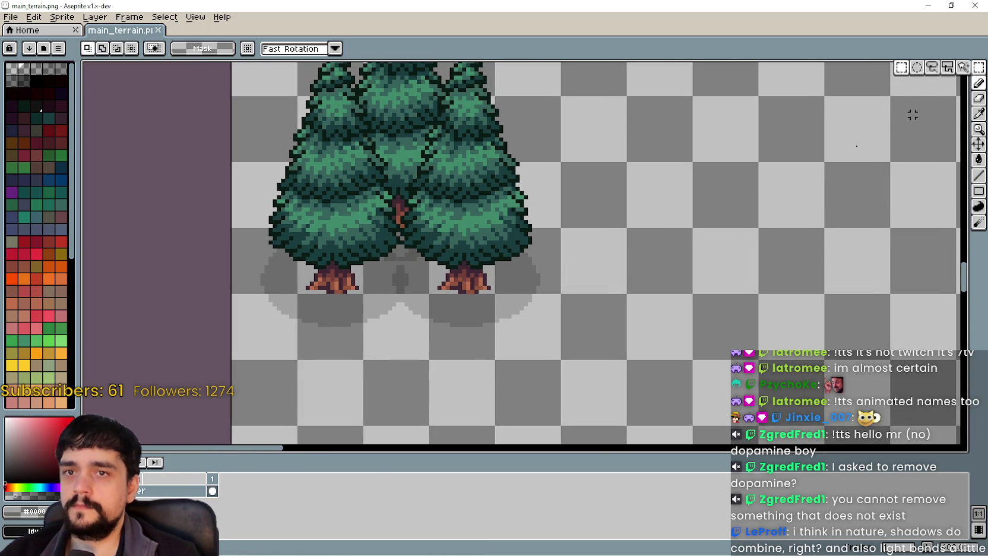
pyautogui.scroll(1, 529, 302)
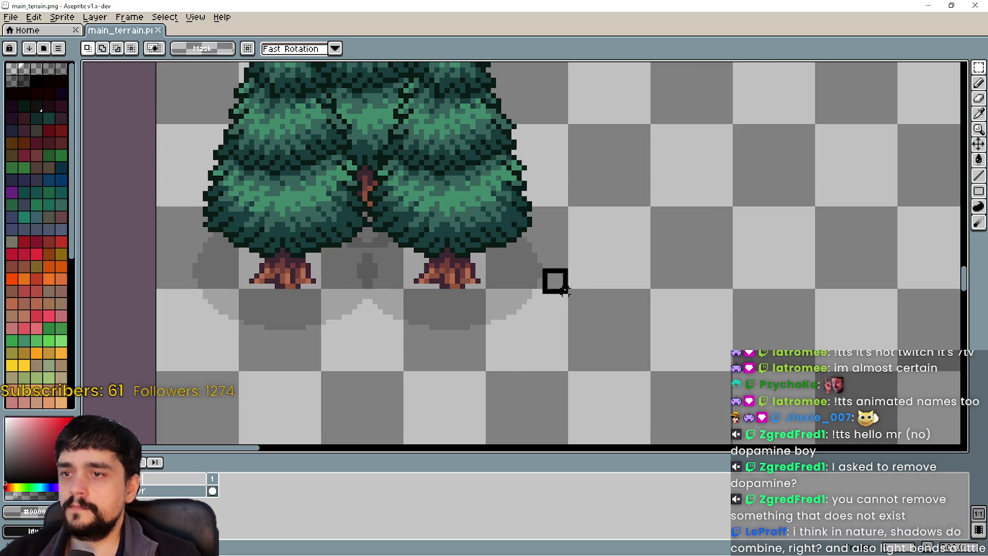
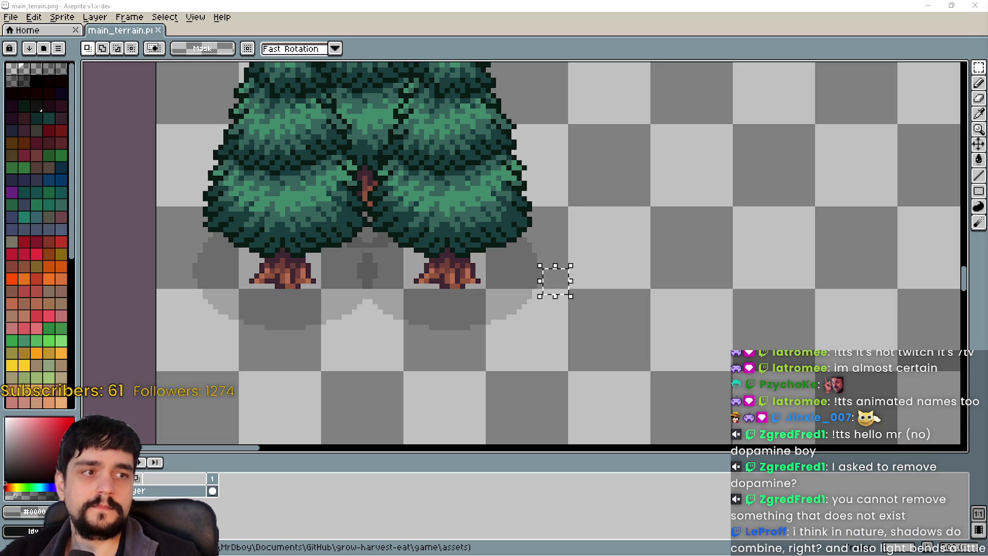
# Select the three-tree cluster in main_terrain.png and shift it a few pixels left.
pyautogui.moveTo(404, 358); pyautogui.dragTo(602, 333)
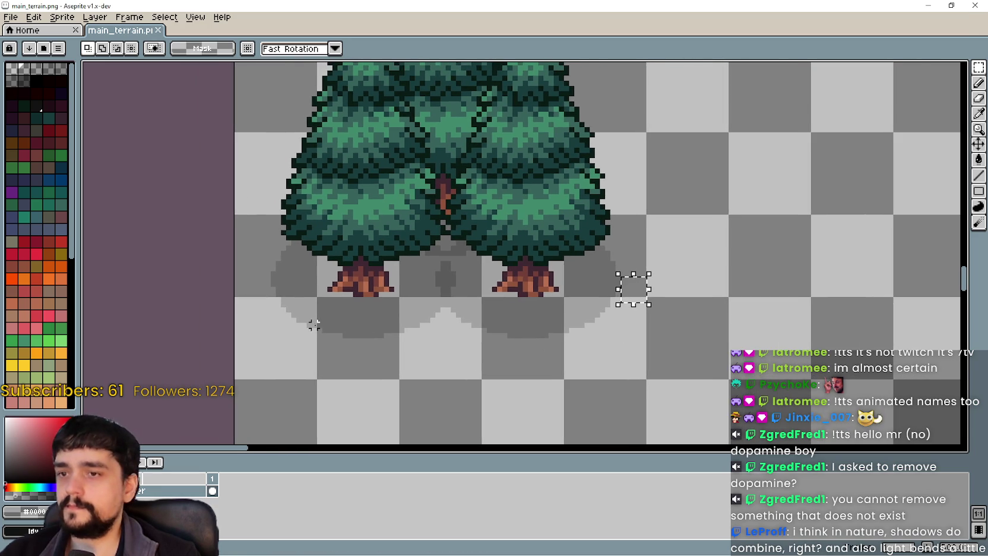
pyautogui.moveTo(322, 316); pyautogui.dragTo(415, 300)
pyautogui.scroll(1, 386, 261)
pyautogui.moveTo(347, 266); pyautogui.dragTo(313, 313)
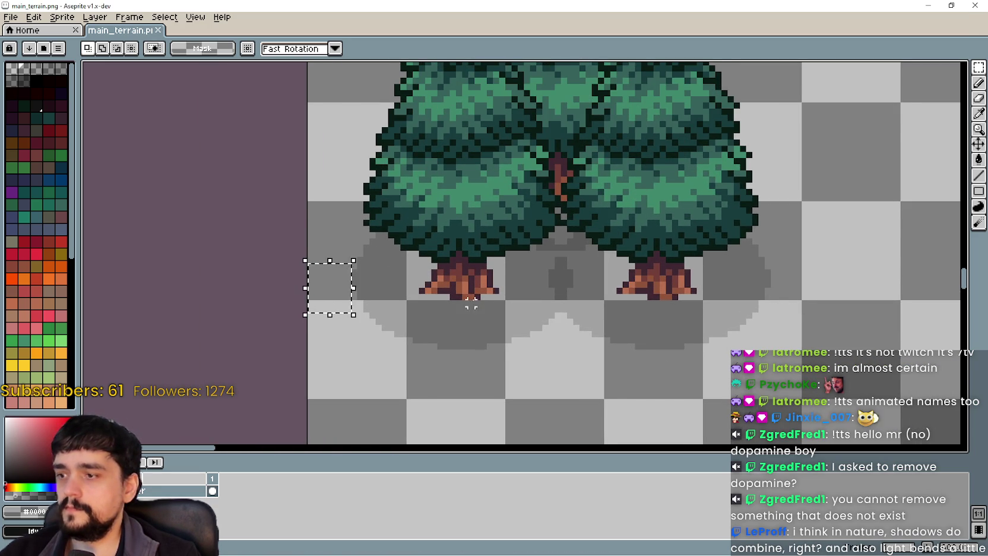
pyautogui.scroll(-2, 471, 303)
pyautogui.scroll(-1, 539, 295)
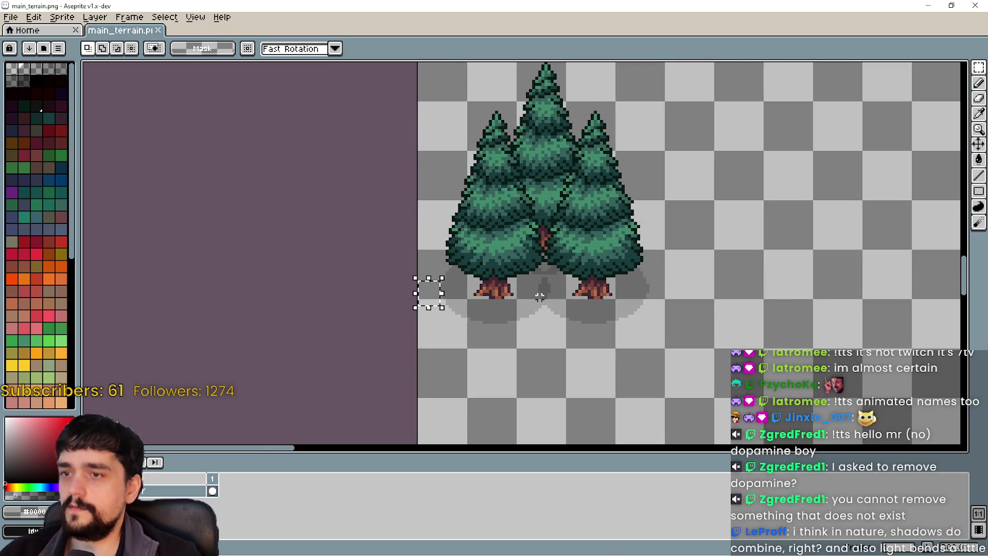
pyautogui.scroll(2, 666, 174)
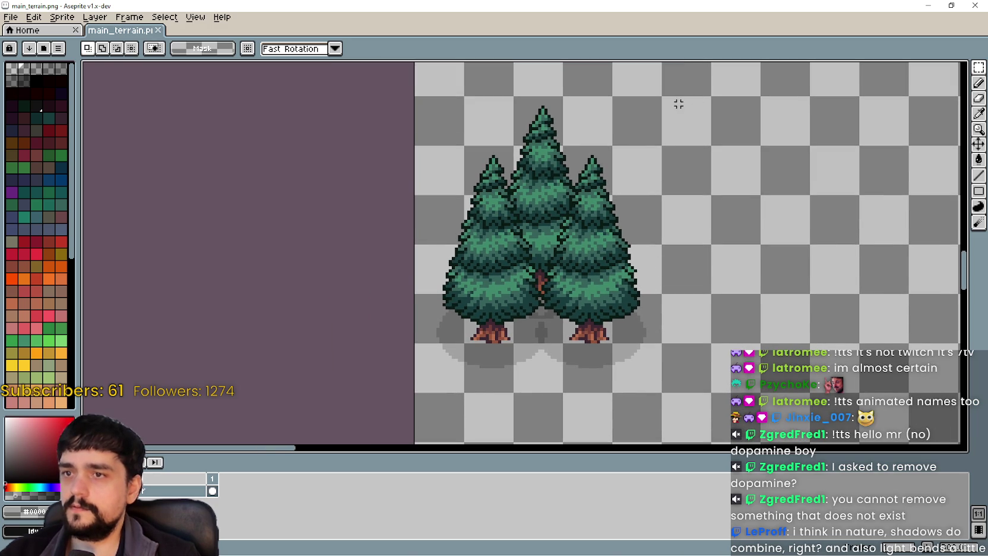
pyautogui.moveTo(651, 107)
pyautogui.mouseDown()
pyautogui.moveTo(517, 244)
pyautogui.moveTo(457, 353)
pyautogui.moveTo(474, 355)
pyautogui.mouseUp()
pyautogui.hotkey('ctrl', 'd')
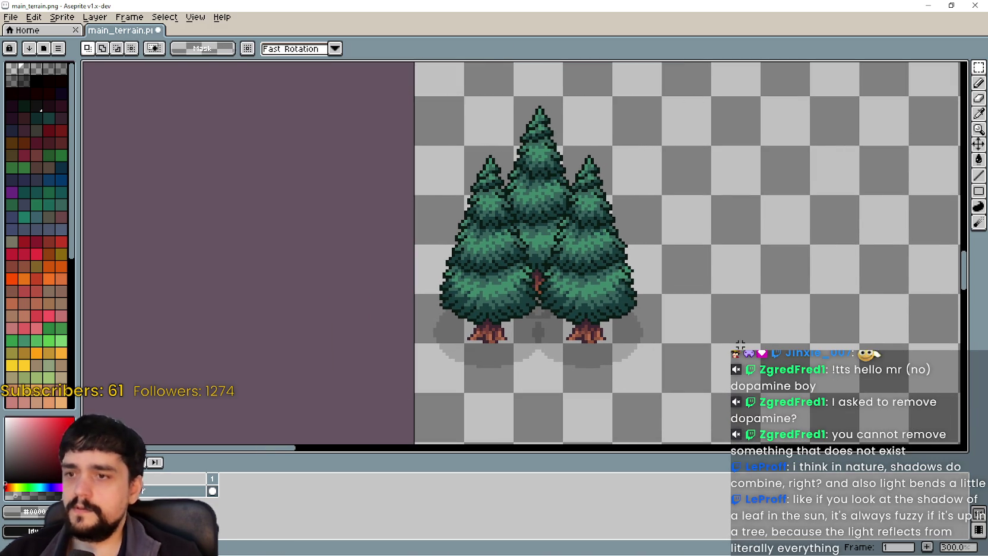
# Touch up the areas beside the trees, save main_terrain.png, and minimize Aseprite.
pyautogui.scroll(3, 568, 330)
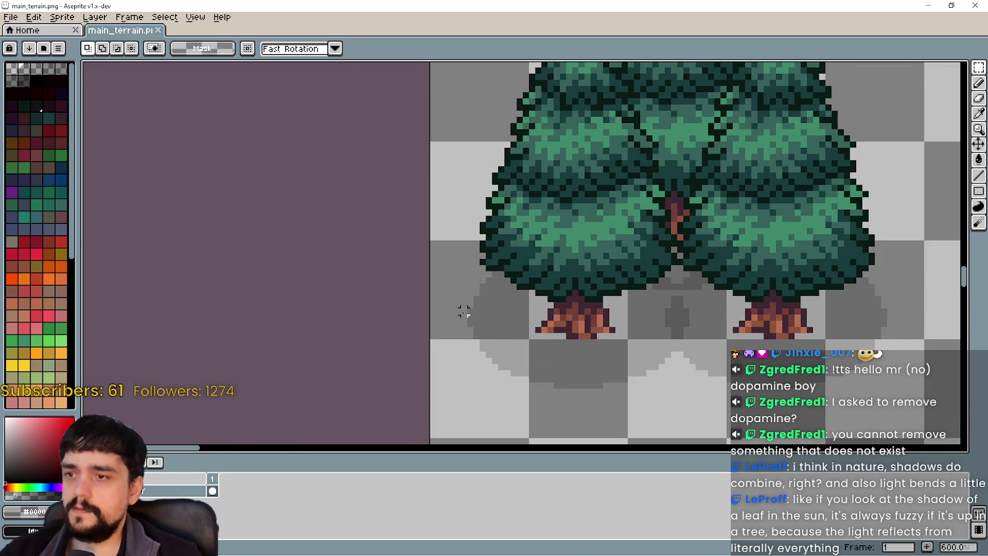
pyautogui.moveTo(452, 335); pyautogui.dragTo(428, 353)
pyautogui.hscroll(3, 713, 307)
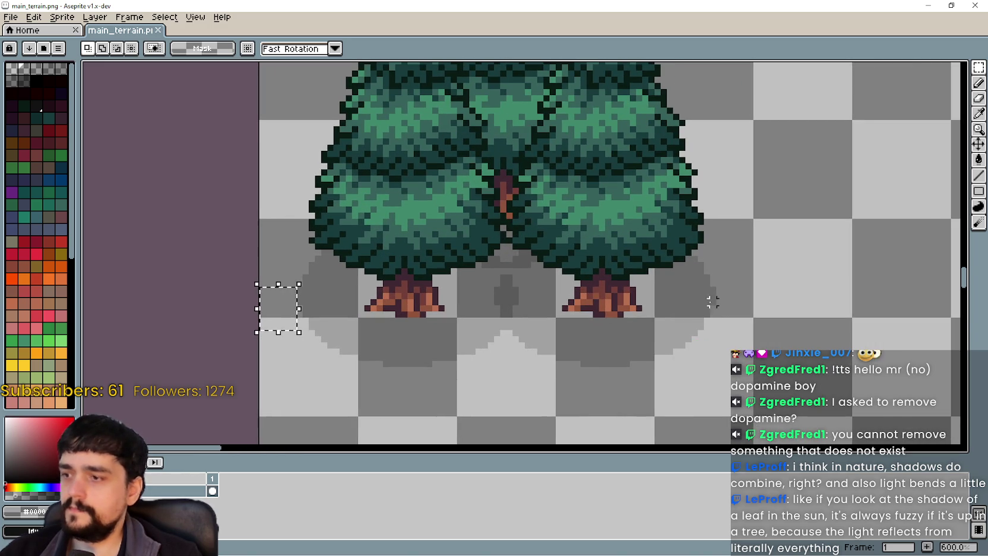
pyautogui.moveTo(715, 279); pyautogui.dragTo(756, 321)
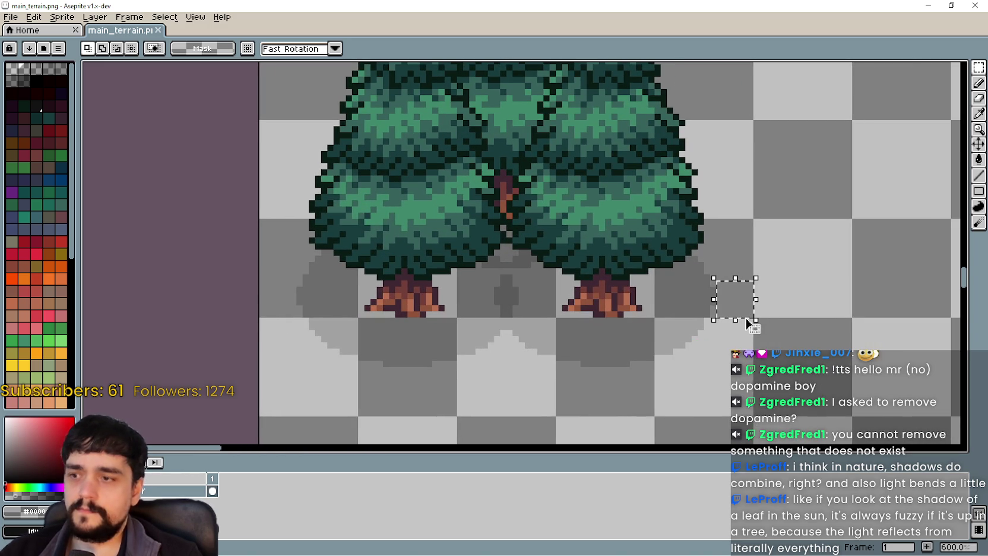
pyautogui.scroll(-1, 747, 322)
pyautogui.scroll(-3, 529, 307)
pyautogui.hotkey('ctrl', 's')
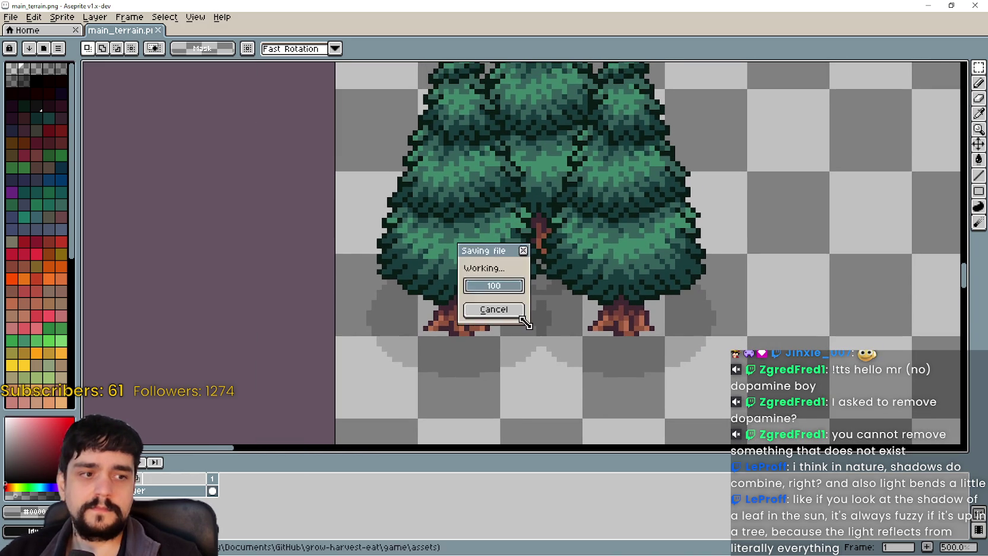
pyautogui.click(926, 5)
# Select the tree tile in the main_terrain tileset atlas.
pyautogui.moveTo(676, 248); pyautogui.dragTo(616, 277)
pyautogui.scroll(2, 664, 494)
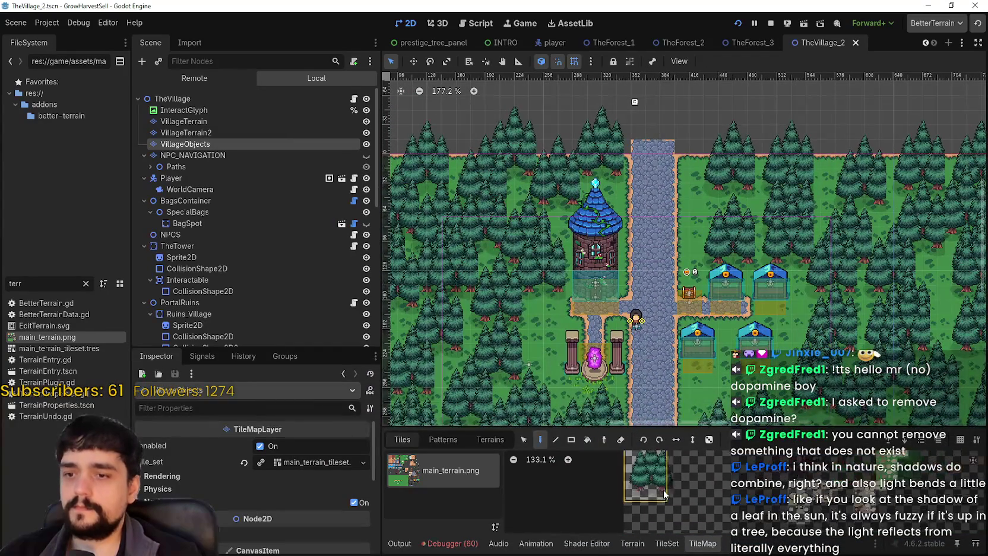
pyautogui.scroll(1, 665, 494)
pyautogui.click(667, 544)
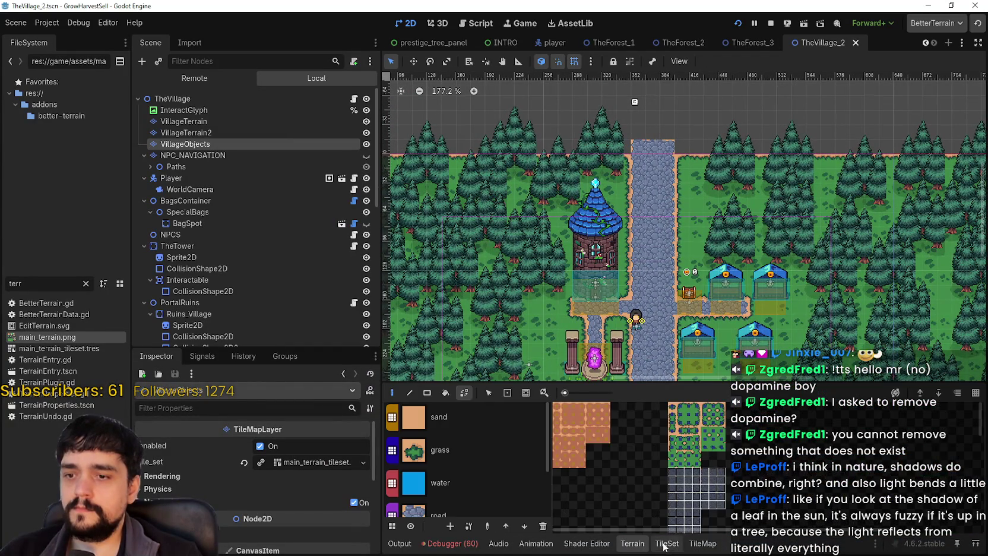
pyautogui.scroll(-7, 665, 413)
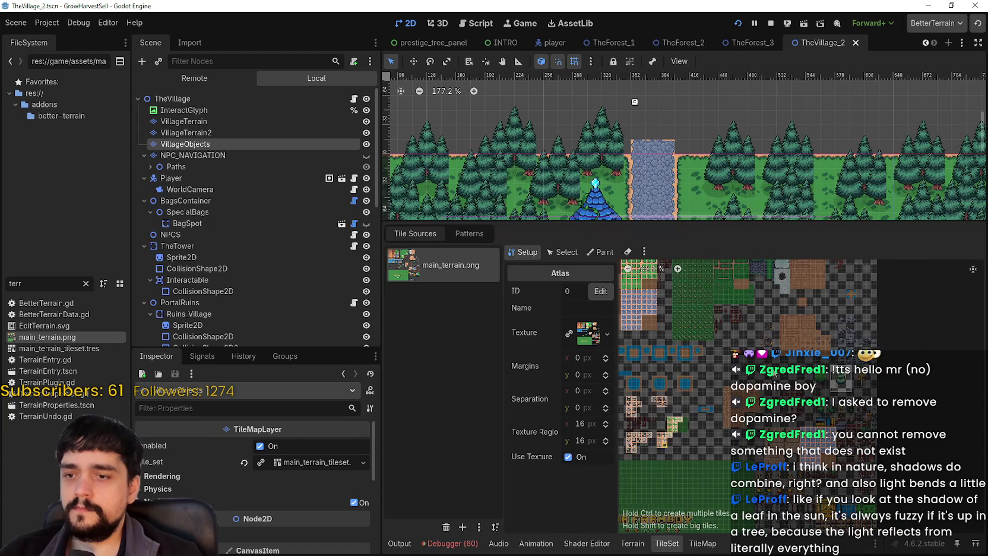
pyautogui.scroll(2, 884, 343)
pyautogui.scroll(1, 818, 336)
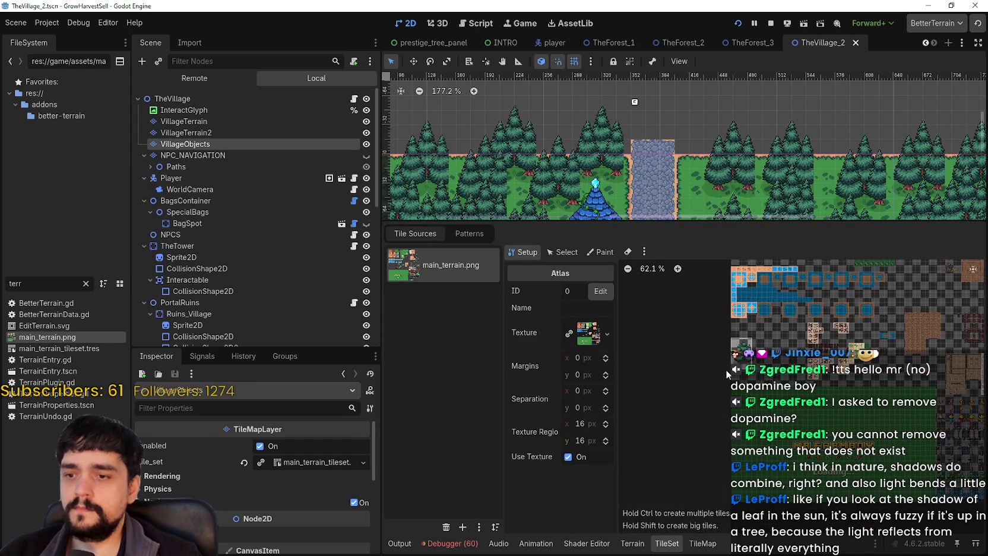
pyautogui.scroll(1, 710, 370)
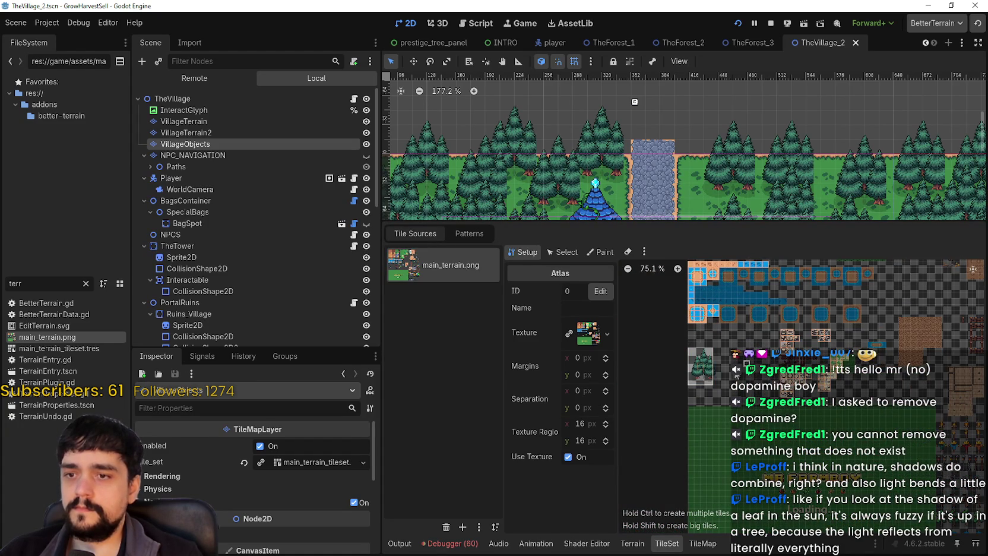
pyautogui.scroll(1, 702, 373)
pyautogui.click(565, 252)
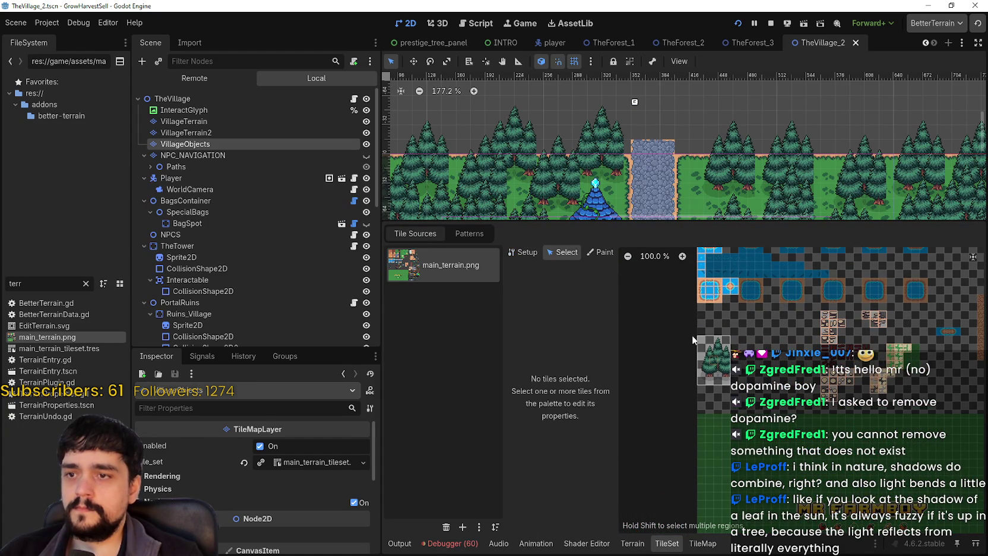
pyautogui.click(710, 367)
# Widen the tree tile from 4 to 5 cells across and save TheVillage_2.tscn.
pyautogui.scroll(-1, 711, 367)
pyautogui.scroll(3, 711, 368)
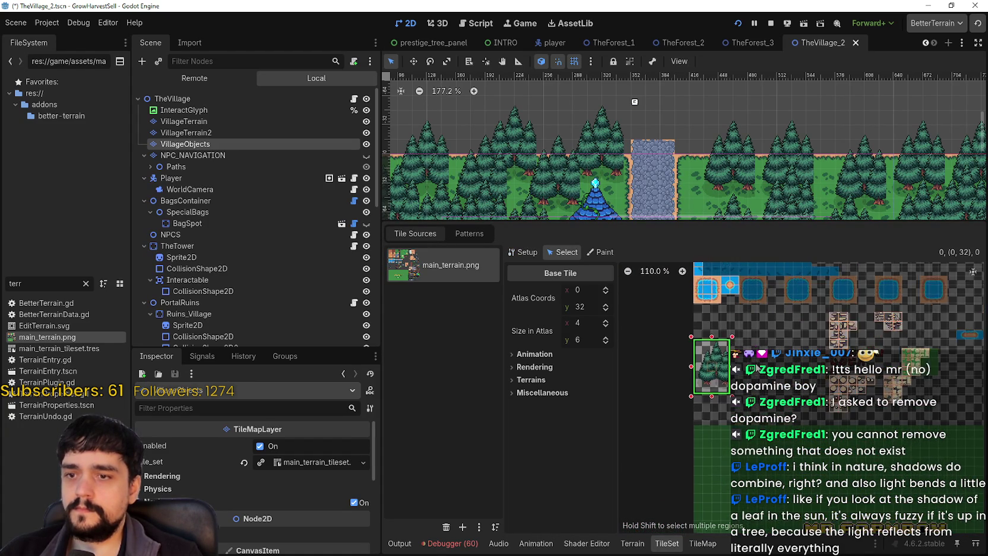
pyautogui.scroll(3, 711, 370)
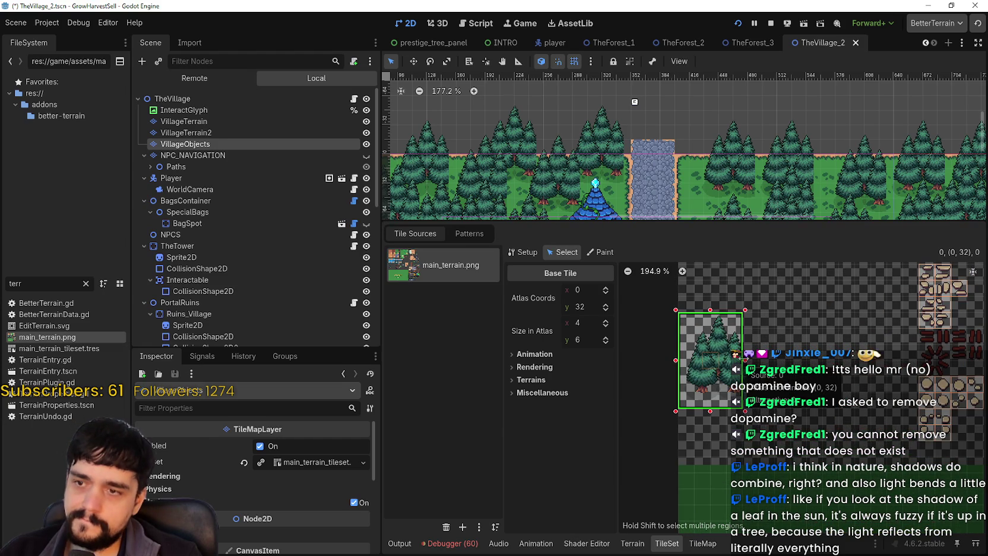
pyautogui.moveTo(745, 359); pyautogui.dragTo(761, 360)
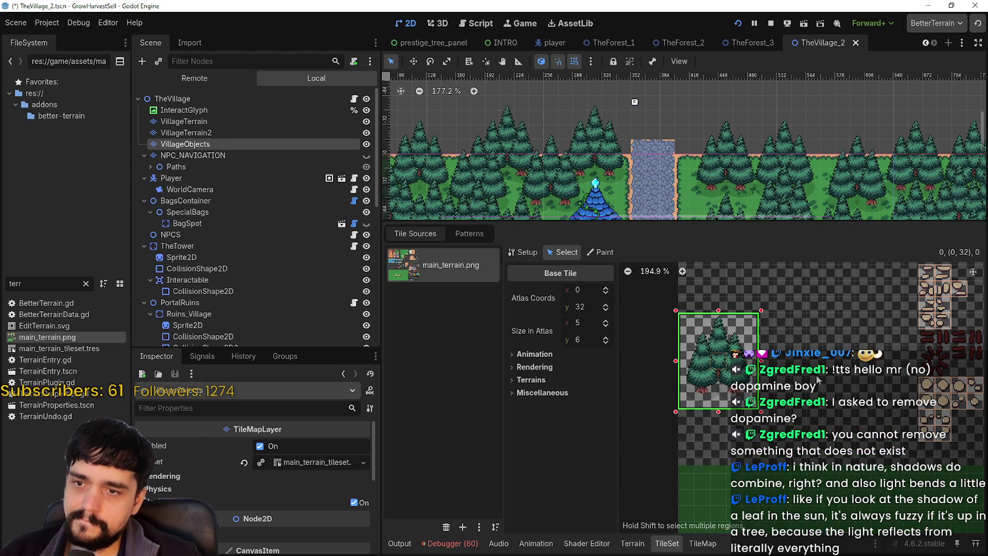
pyautogui.scroll(3, 788, 395)
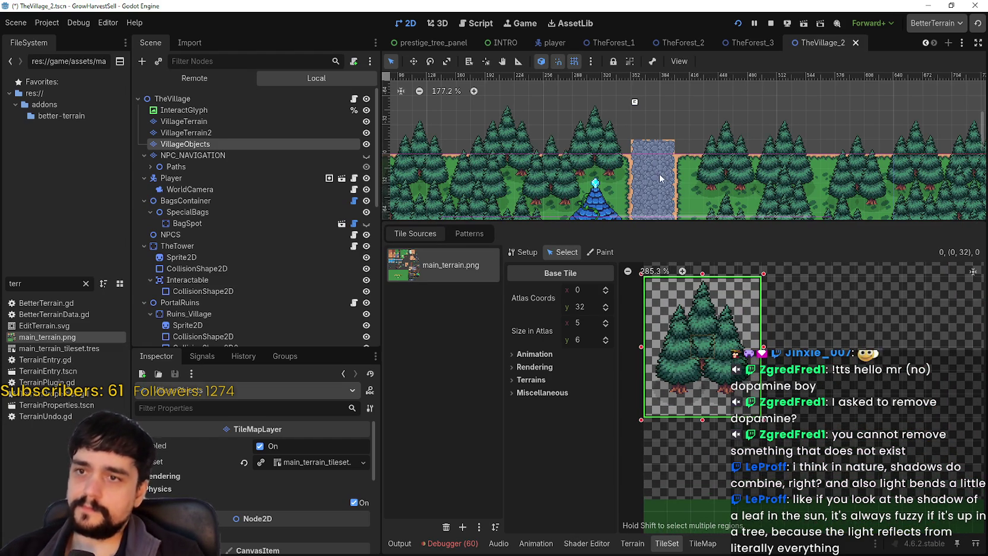
pyautogui.scroll(-3, 662, 176)
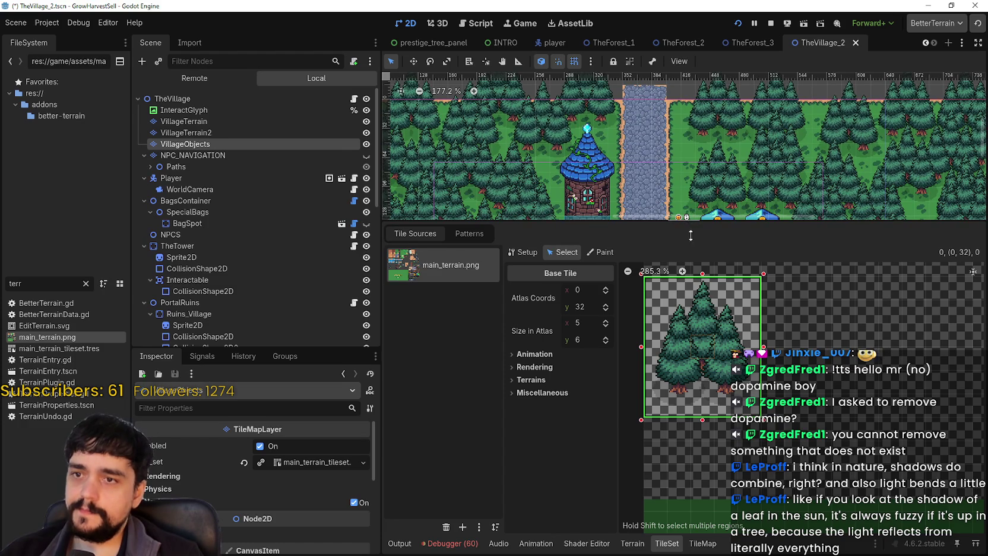
pyautogui.moveTo(689, 223); pyautogui.dragTo(689, 364)
pyautogui.scroll(-2, 691, 255)
pyautogui.keyDown('ctrl'); pyautogui.scroll(-2, 692, 256); pyautogui.keyUp('ctrl')
pyautogui.scroll(3, 692, 255)
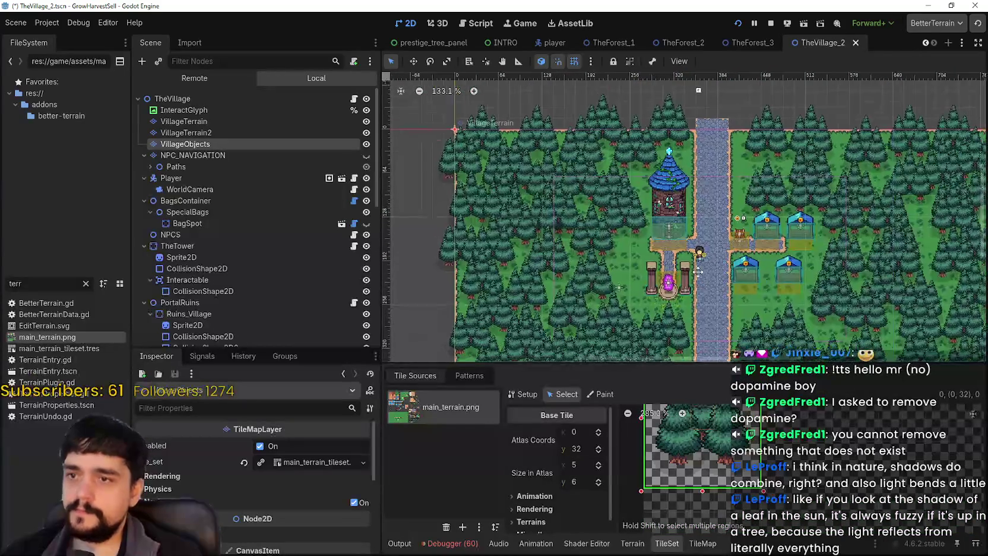
pyautogui.scroll(1, 772, 267)
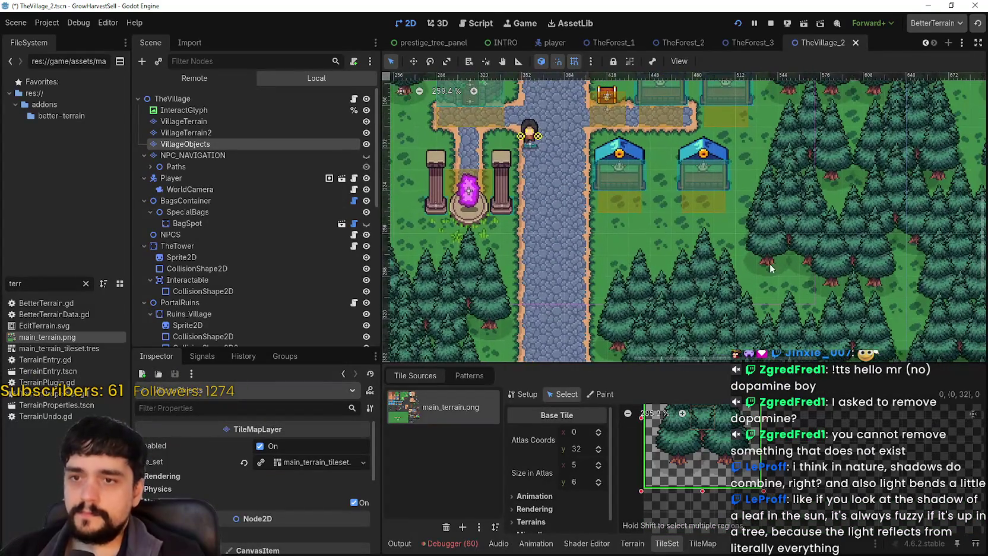
pyautogui.hotkey('ctrl', 's')
pyautogui.scroll(-1, 828, 436)
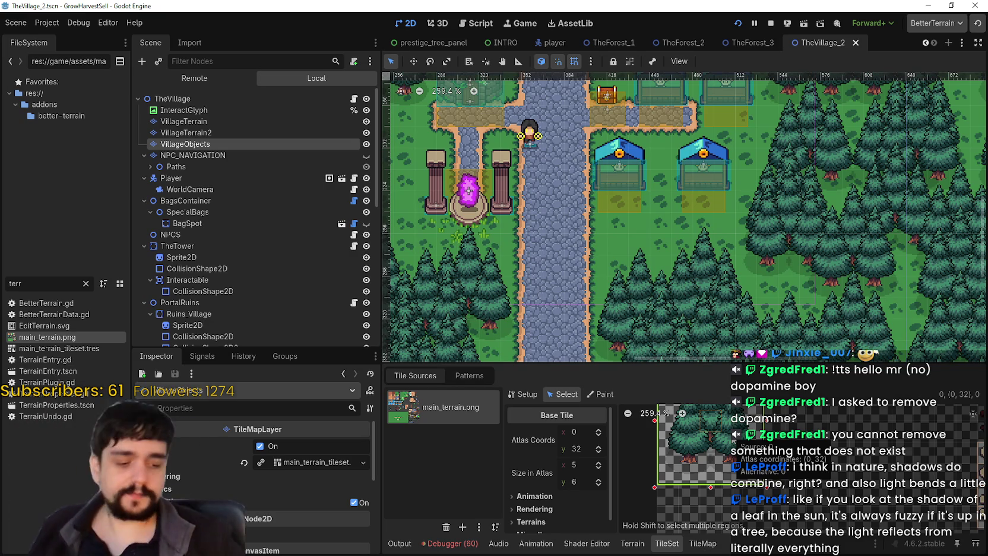
# Set the tree tile's paint property to Y Sort Origin, with y_sort_origin at 0.
pyautogui.click(600, 394)
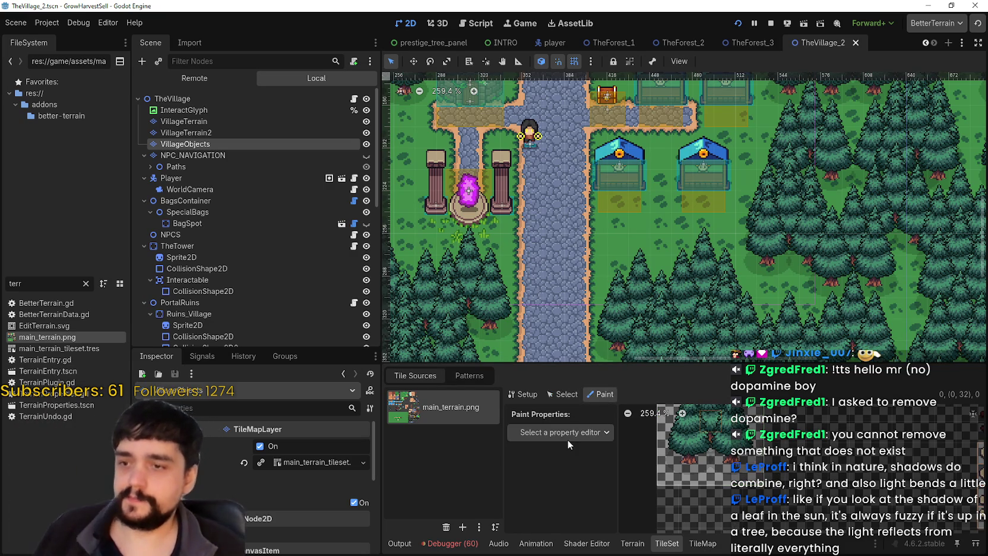
pyautogui.click(567, 434)
pyautogui.click(554, 444)
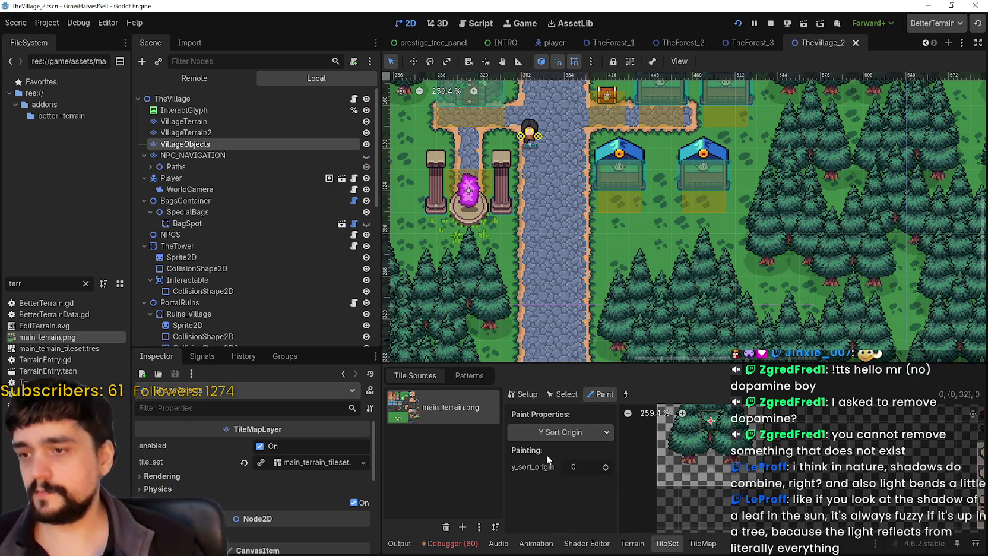
pyautogui.click(583, 433)
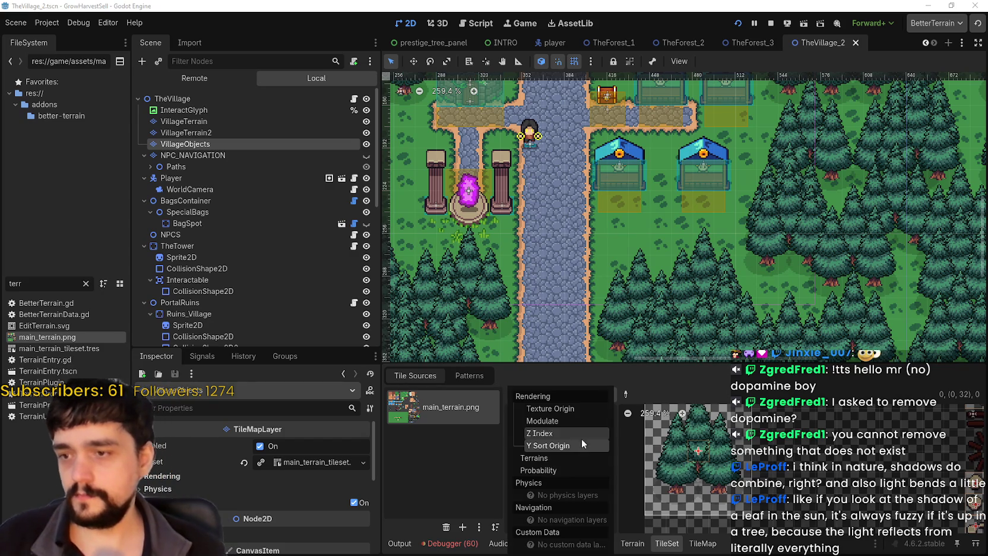
pyautogui.click(571, 434)
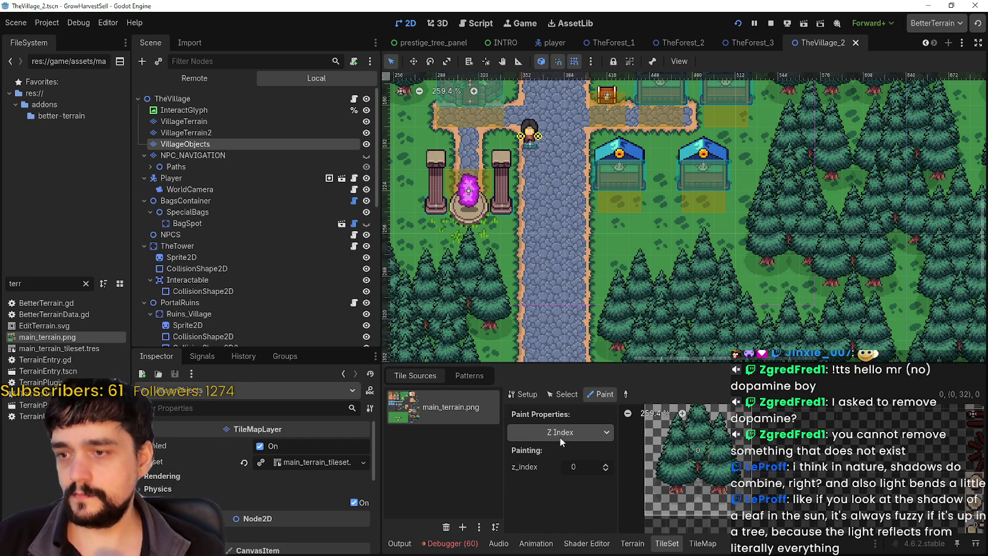
pyautogui.click(559, 434)
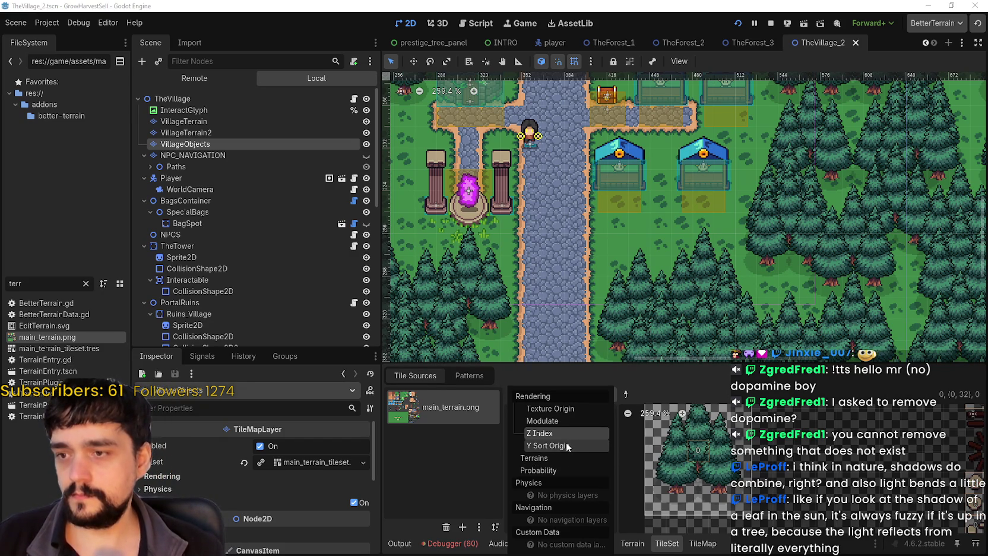
pyautogui.click(566, 445)
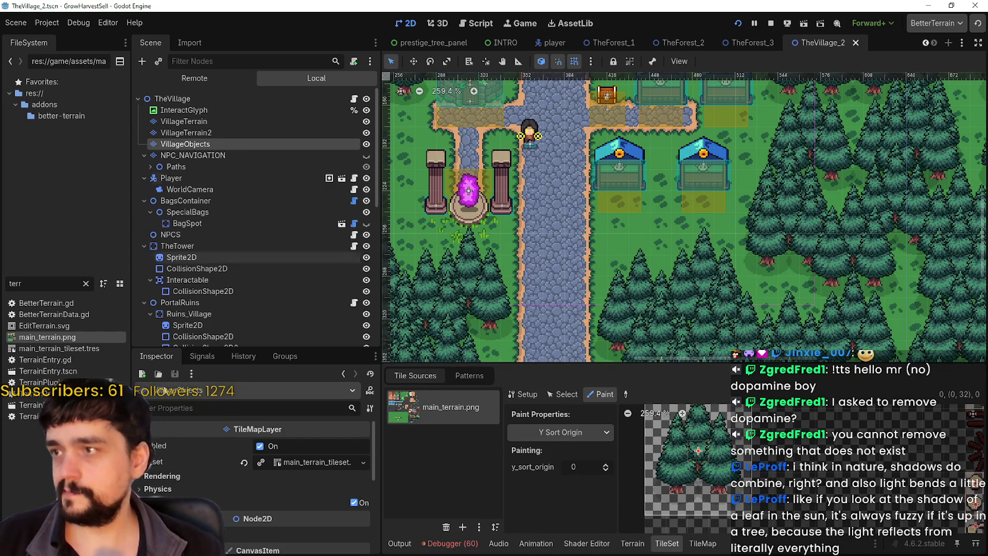
pyautogui.scroll(-3, 192, 481)
# Expand the layer's Ordering settings and switch between the TileMap and TileSet editors.
pyautogui.click(160, 497)
pyautogui.scroll(-1, 216, 477)
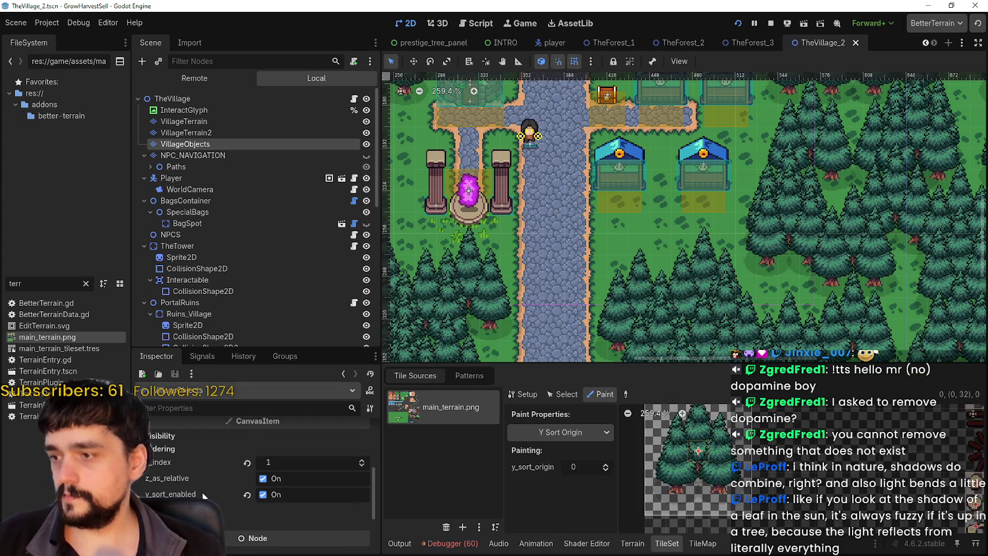
pyautogui.scroll(-2, 671, 470)
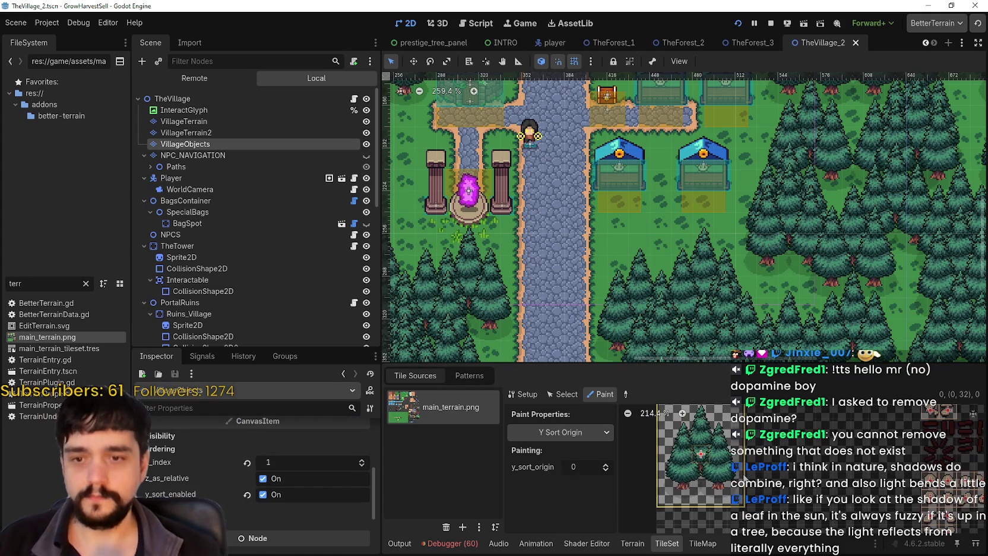
pyautogui.click(600, 428)
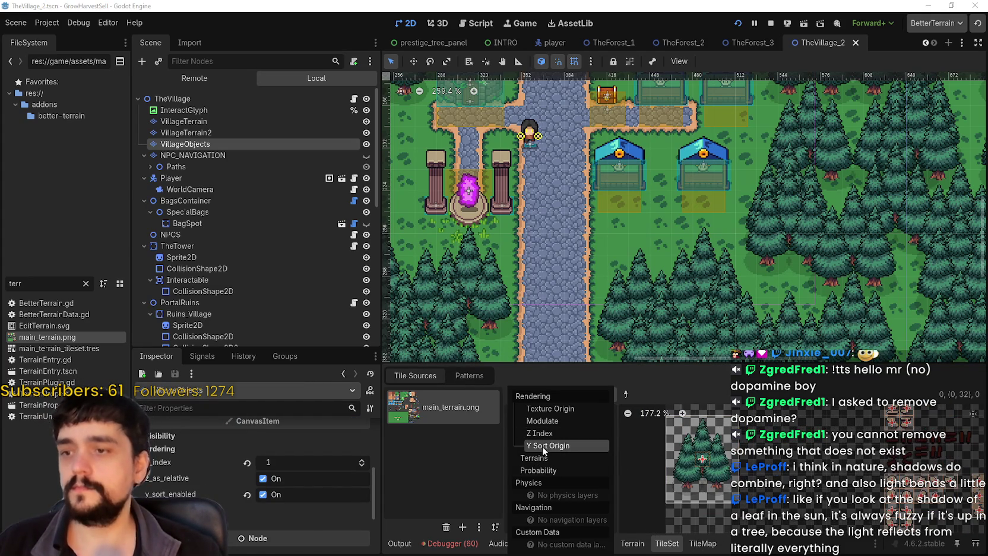
pyautogui.click(703, 547)
pyautogui.click(703, 545)
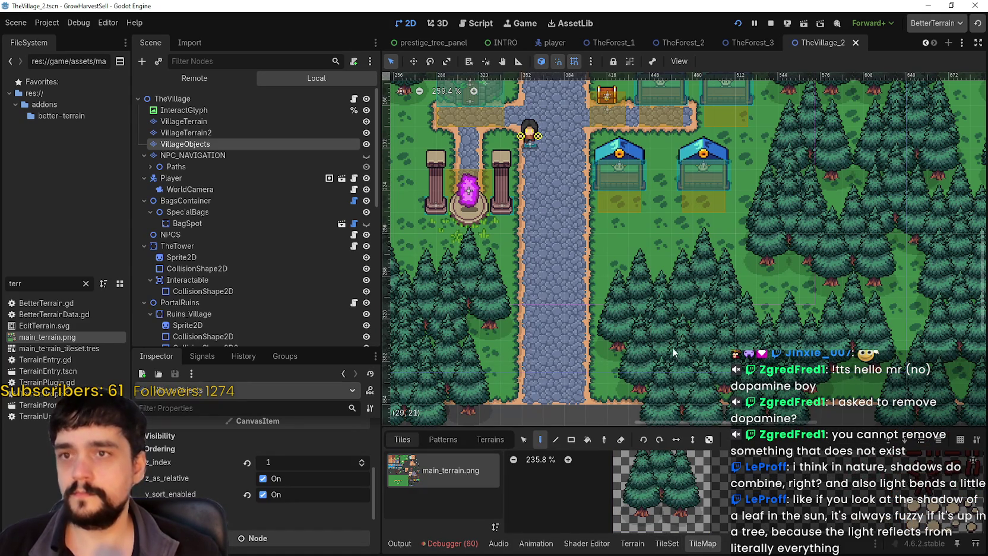
pyautogui.click(667, 544)
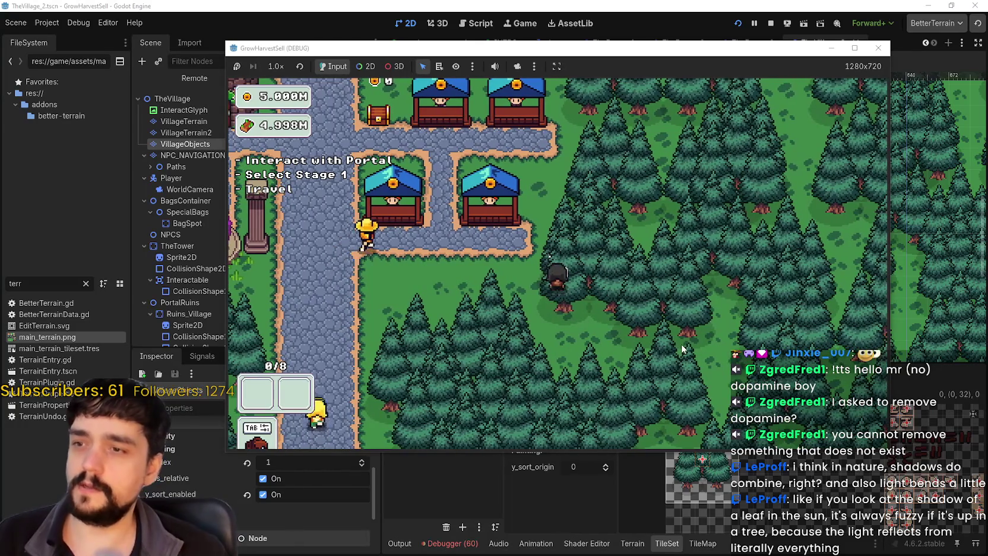
pyautogui.press('F8')
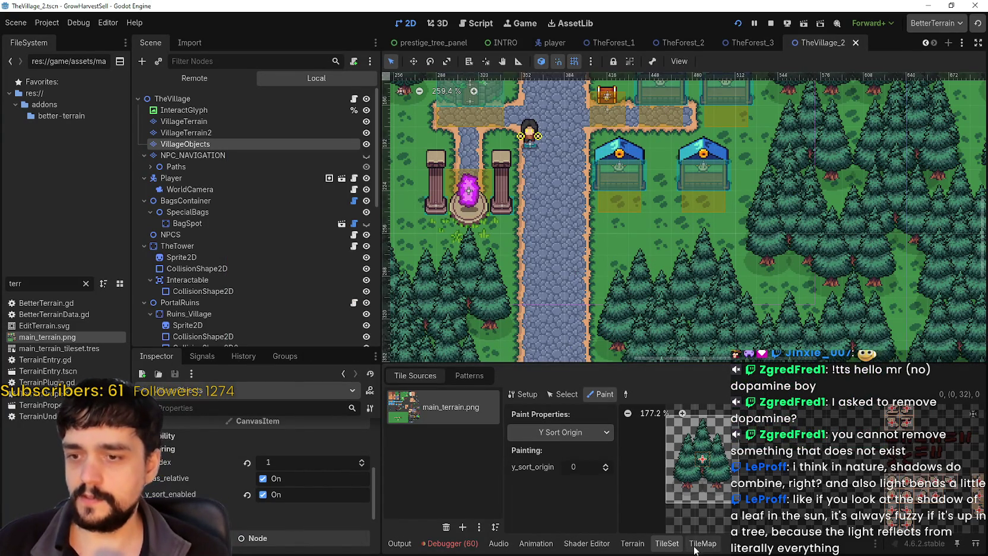
# Add a new physics layer to the tileset's resource properties.
pyautogui.click(633, 543)
pyautogui.click(667, 543)
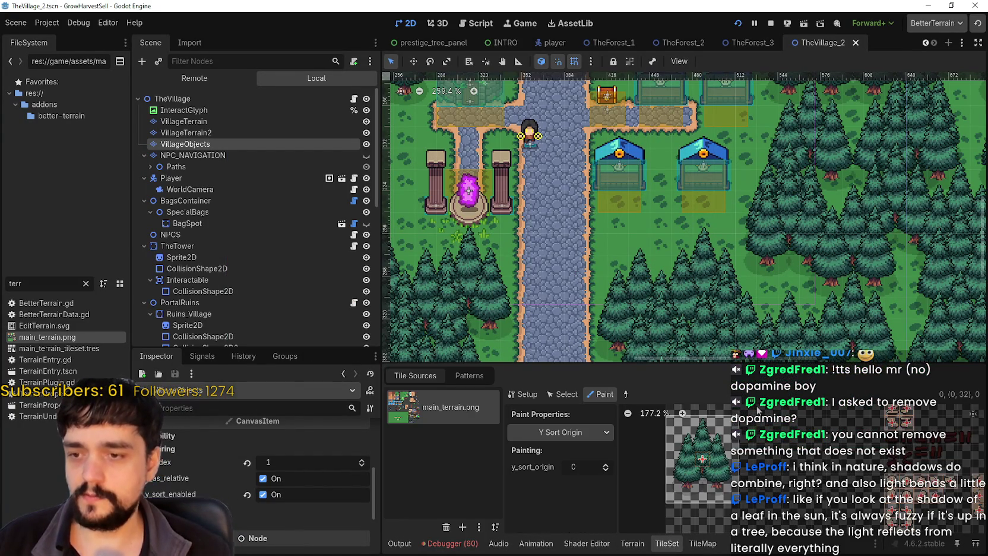
pyautogui.click(563, 433)
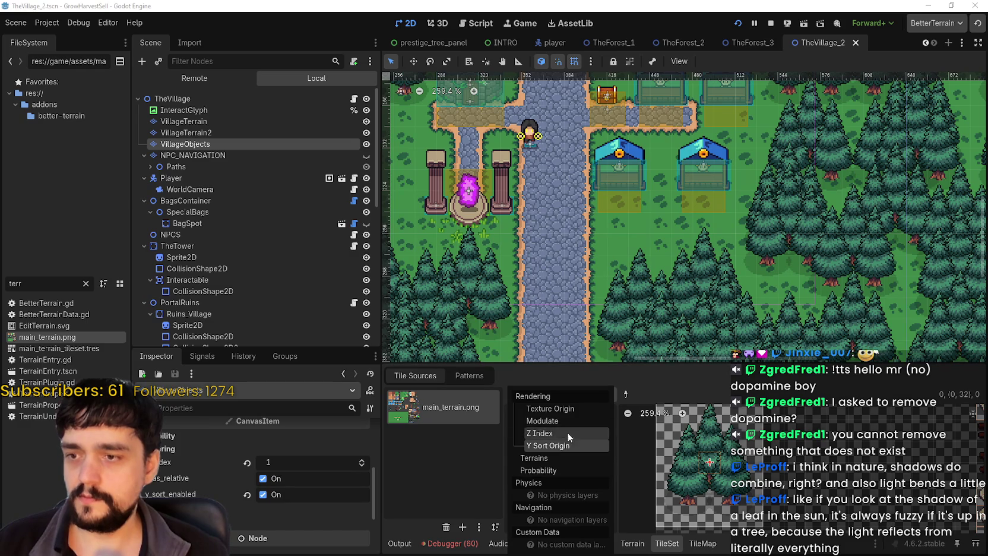
pyautogui.click(310, 441)
pyautogui.scroll(5, 280, 493)
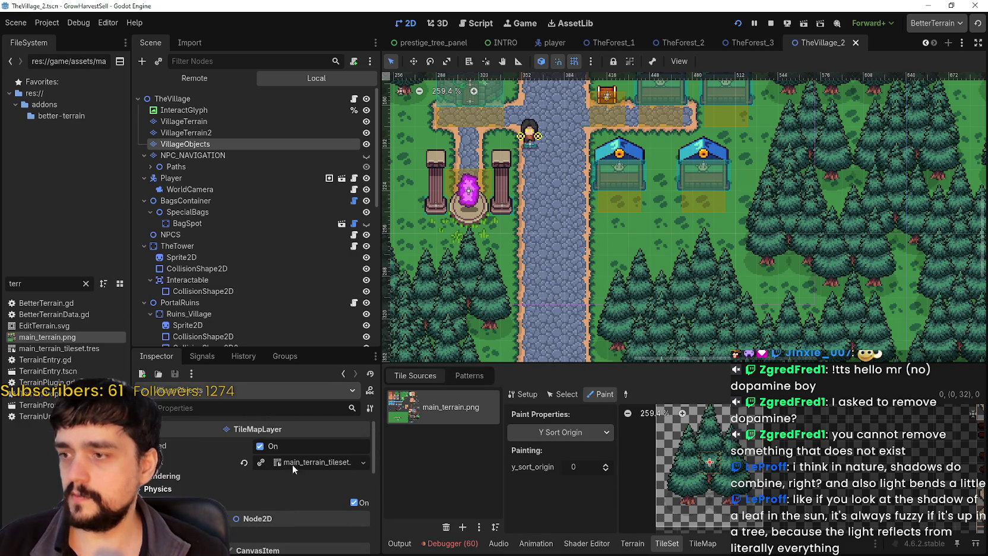
pyautogui.click(299, 463)
pyautogui.scroll(-3, 196, 457)
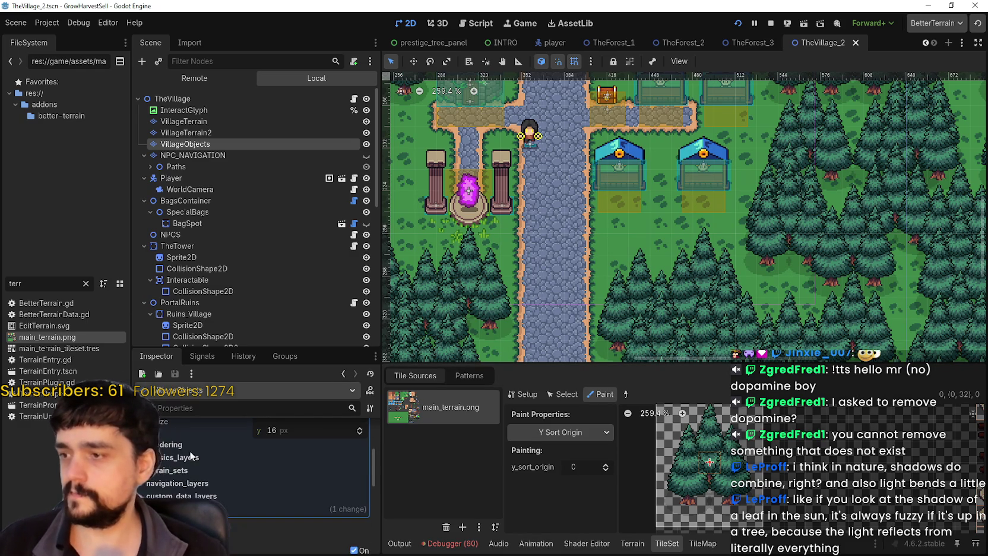
pyautogui.click(190, 457)
pyautogui.click(250, 475)
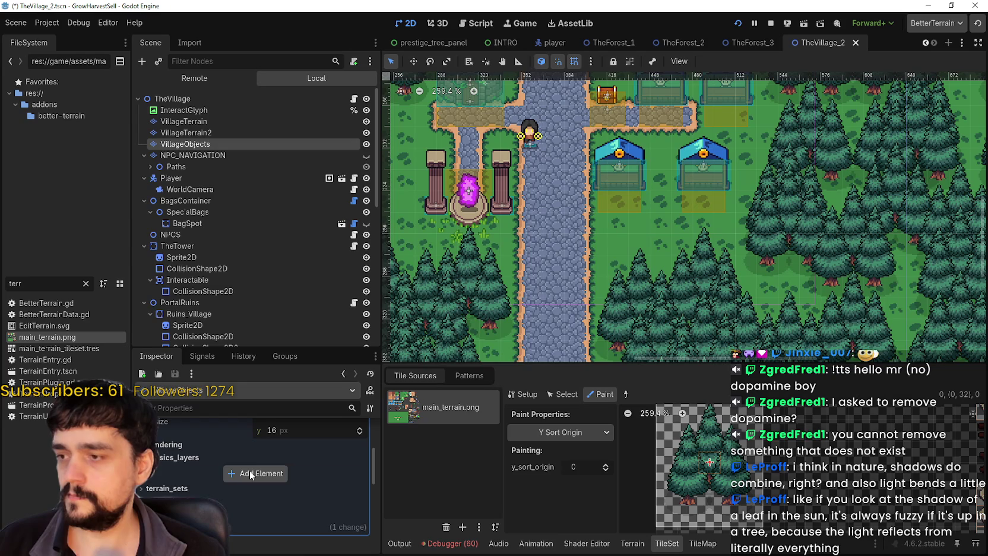
pyautogui.scroll(-1, 722, 492)
pyautogui.scroll(1, 722, 493)
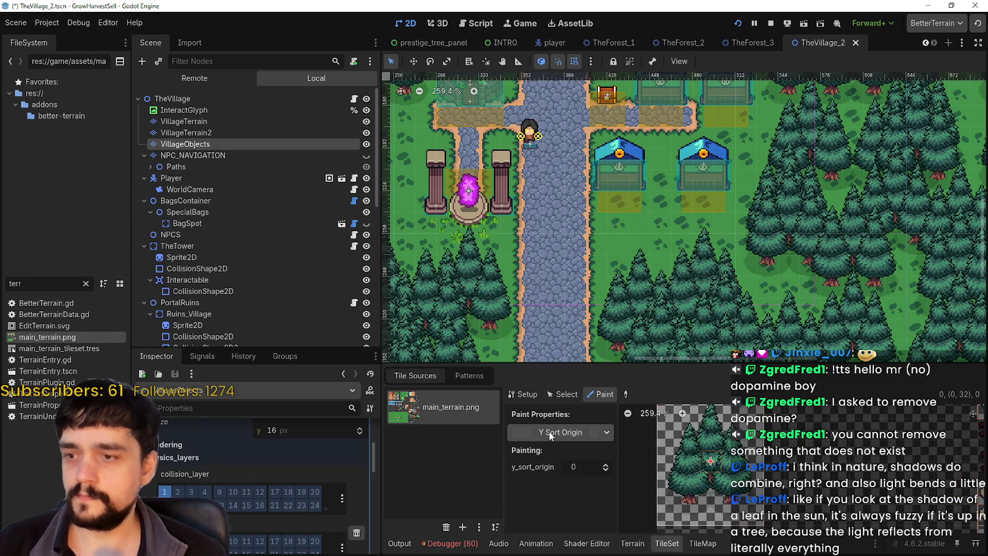
# Paint a default collision square onto the tree tile using Physics Layer 0.
pyautogui.click(549, 431)
pyautogui.click(569, 497)
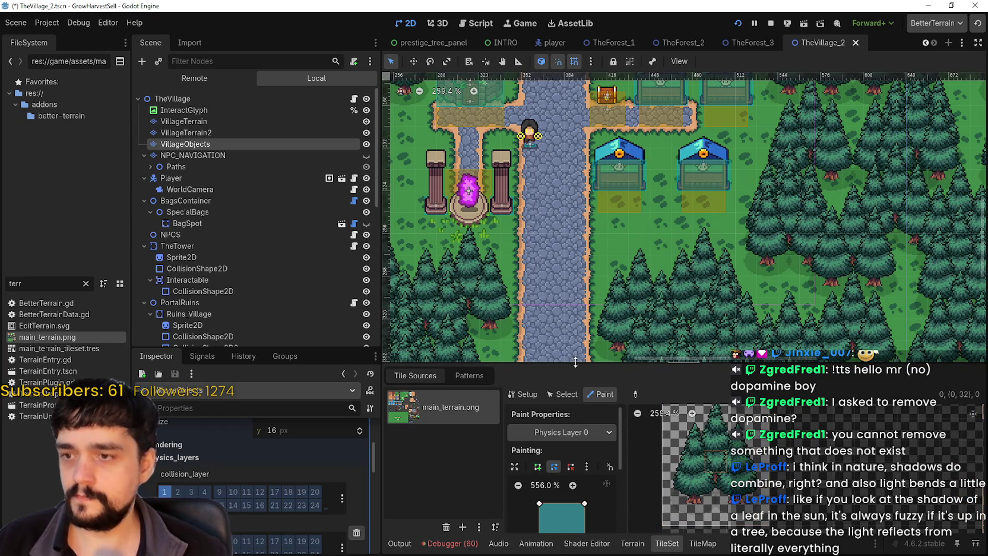
pyautogui.moveTo(575, 362); pyautogui.dragTo(576, 192)
pyautogui.scroll(2, 719, 393)
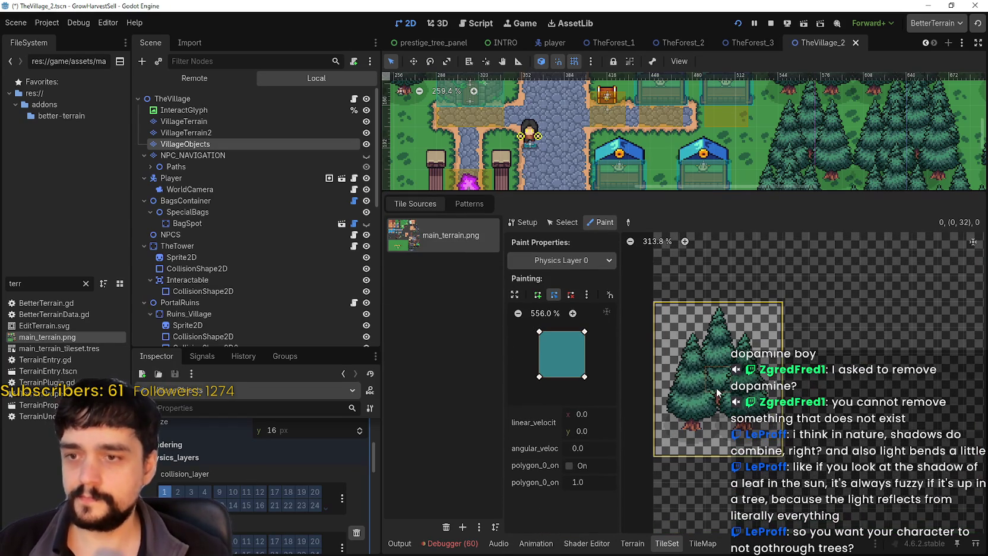
pyautogui.click(698, 427)
pyautogui.scroll(2, 710, 402)
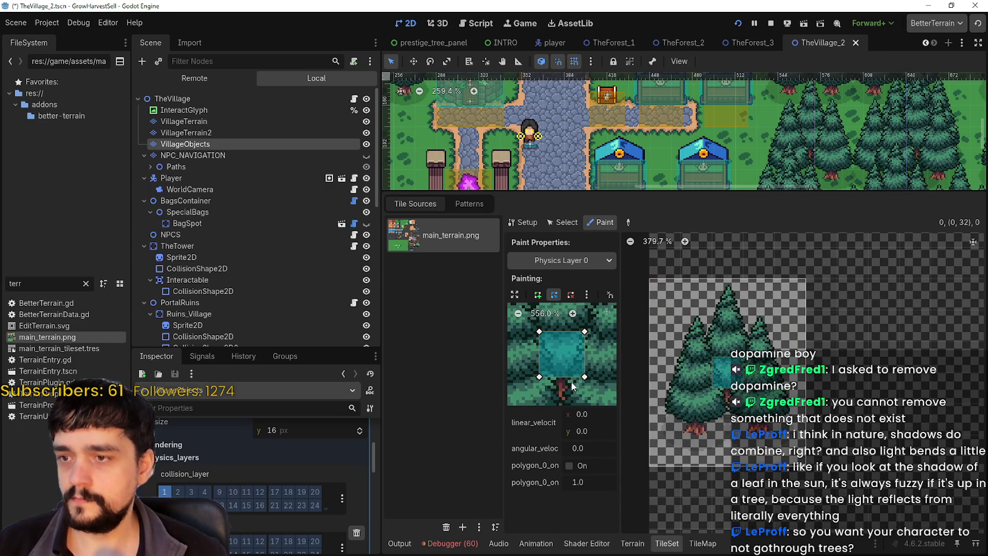
pyautogui.click(515, 294)
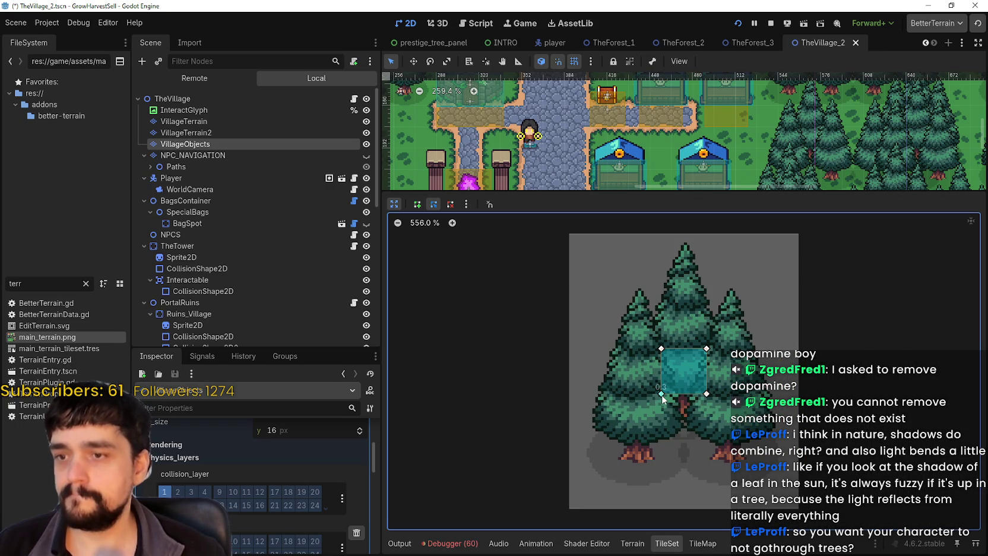
# Drag the collision polygon's corners so it covers the lower trunks of the three trees.
pyautogui.moveTo(661, 393)
pyautogui.mouseDown()
pyautogui.moveTo(647, 443)
pyautogui.moveTo(621, 464)
pyautogui.mouseUp()
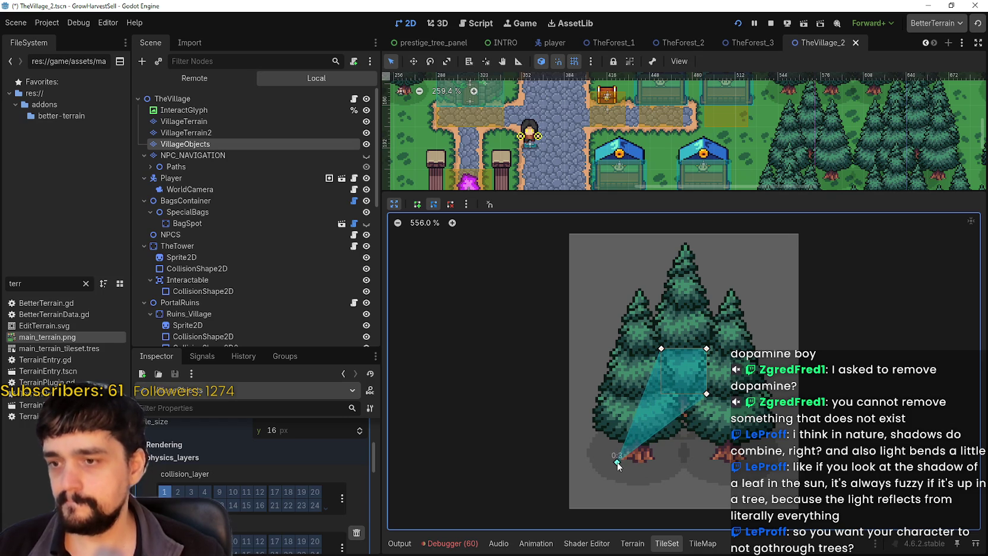
pyautogui.moveTo(706, 394)
pyautogui.mouseDown()
pyautogui.moveTo(742, 454)
pyautogui.moveTo(768, 461)
pyautogui.mouseUp()
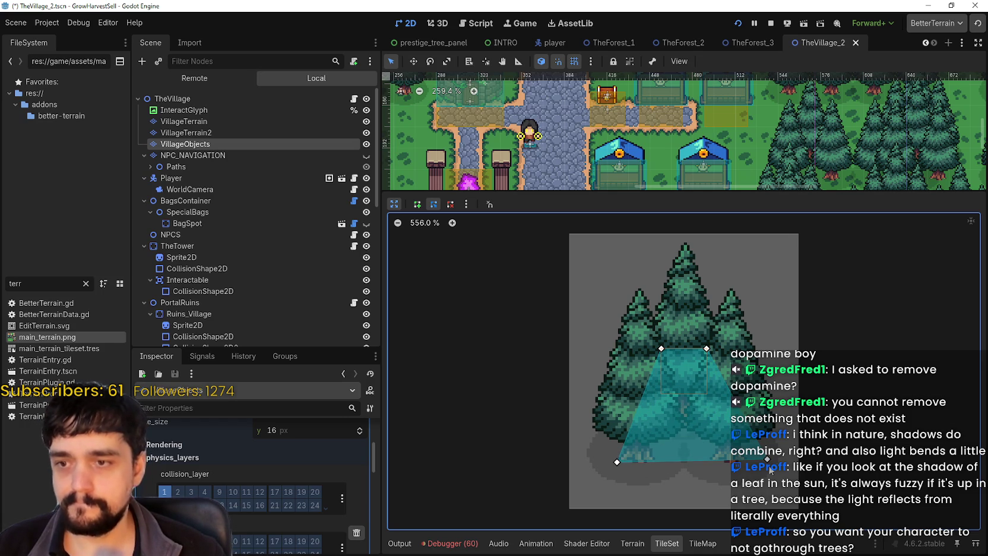
pyautogui.moveTo(767, 459); pyautogui.dragTo(770, 462)
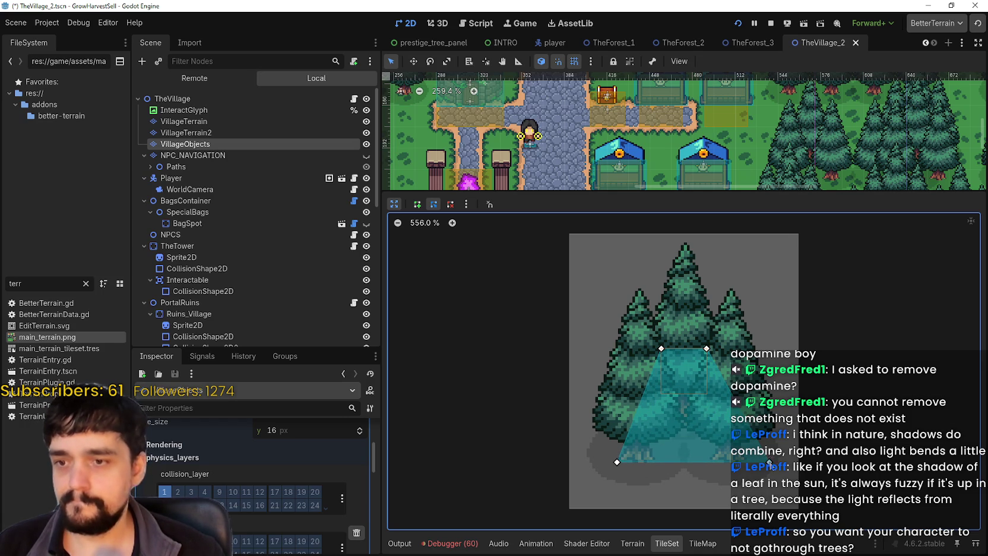
pyautogui.moveTo(706, 349); pyautogui.dragTo(745, 397)
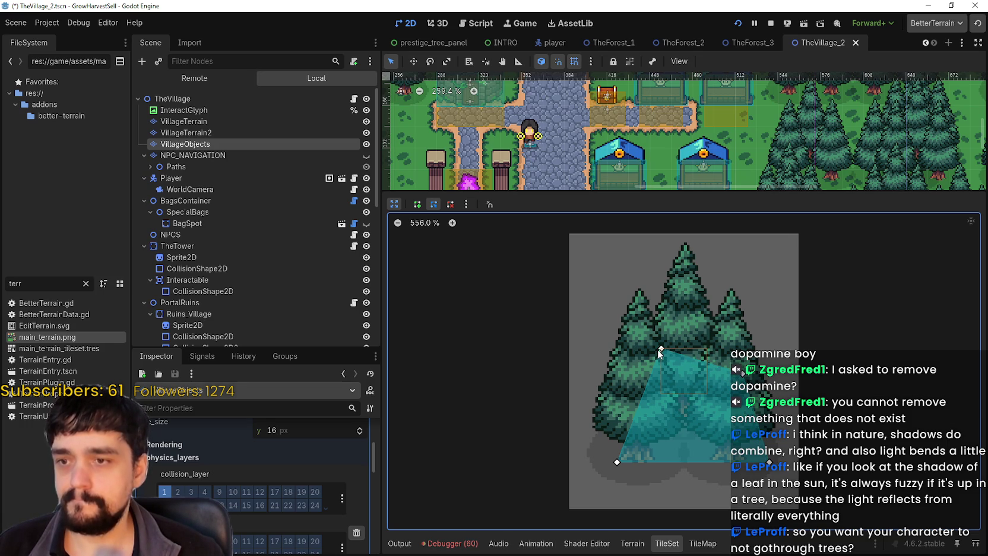
pyautogui.moveTo(658, 350); pyautogui.dragTo(624, 377)
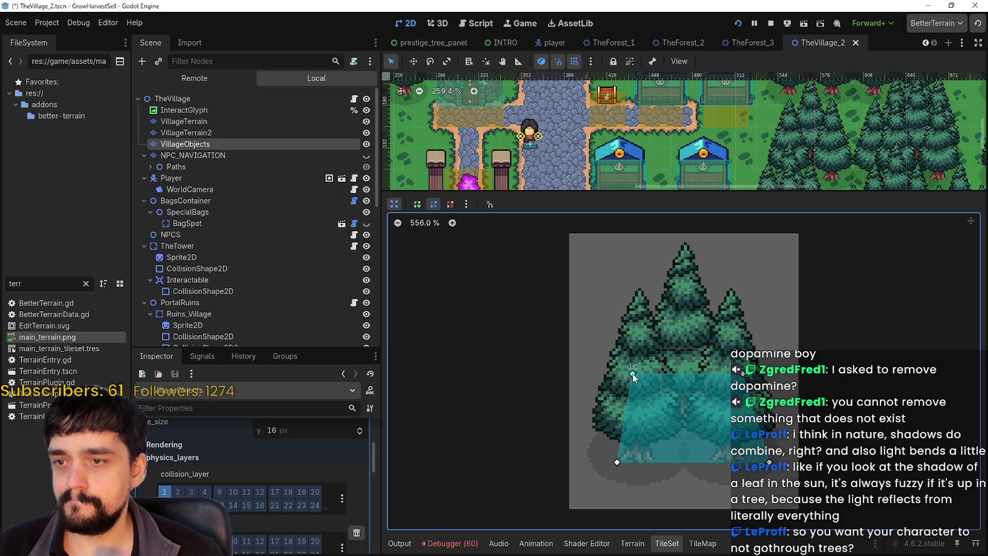
pyautogui.moveTo(636, 374); pyautogui.dragTo(619, 374)
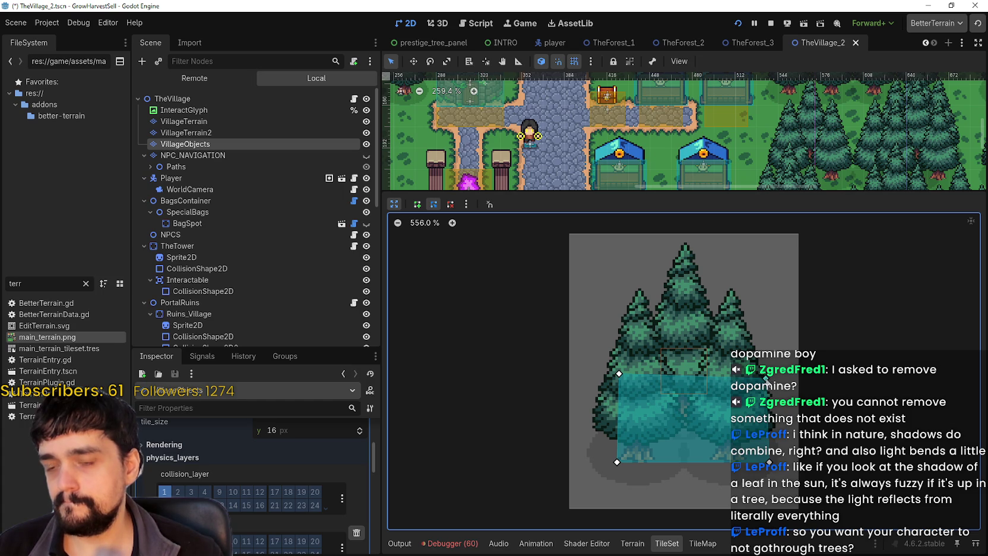
pyautogui.moveTo(619, 376)
pyautogui.mouseDown()
pyautogui.moveTo(596, 377)
pyautogui.moveTo(607, 378)
pyautogui.mouseUp()
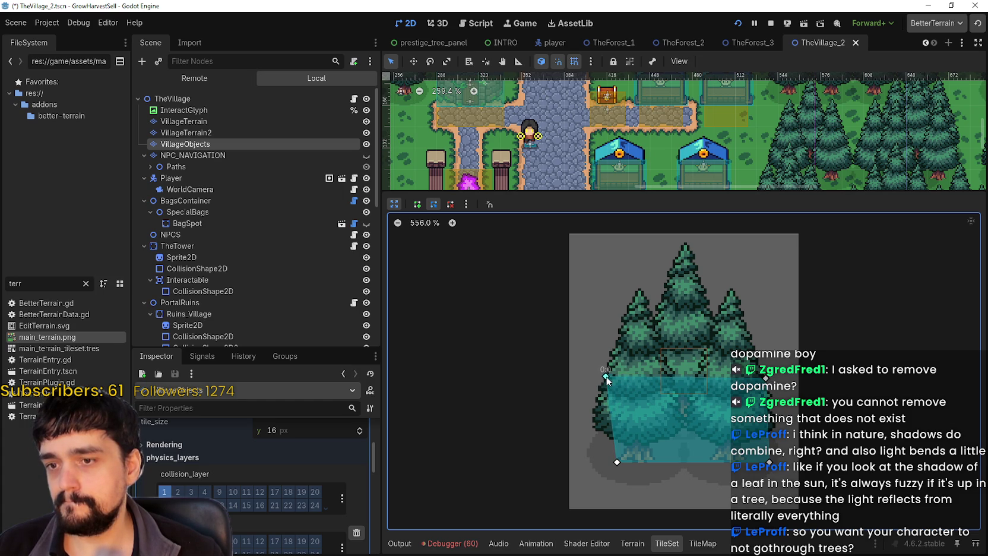
# Add two vertices on the bottom edge and raise them to notch between the trunks.
pyautogui.click(656, 462)
pyautogui.click(711, 462)
pyautogui.moveTo(711, 462); pyautogui.dragTo(689, 463)
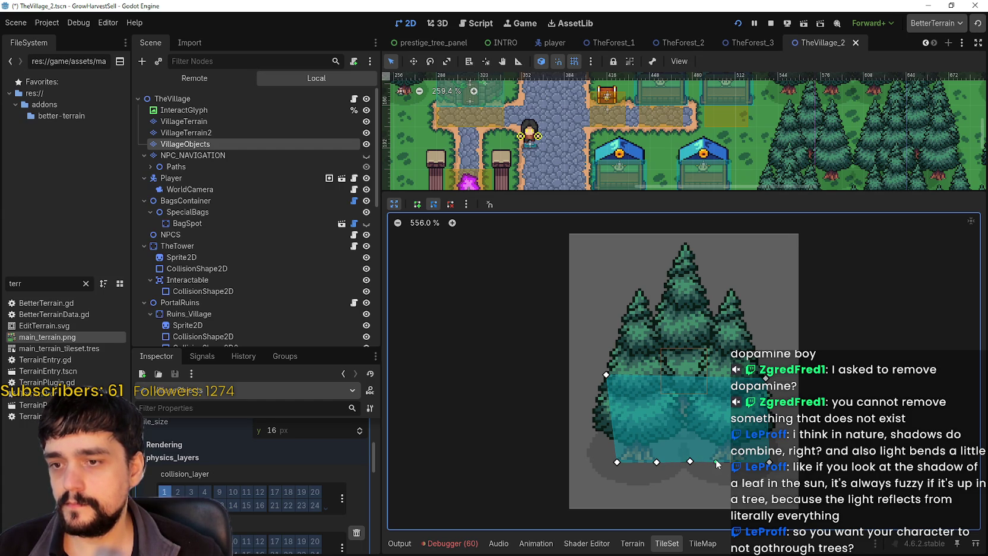
pyautogui.moveTo(657, 462)
pyautogui.mouseDown()
pyautogui.moveTo(678, 443)
pyautogui.moveTo(701, 446)
pyautogui.mouseUp()
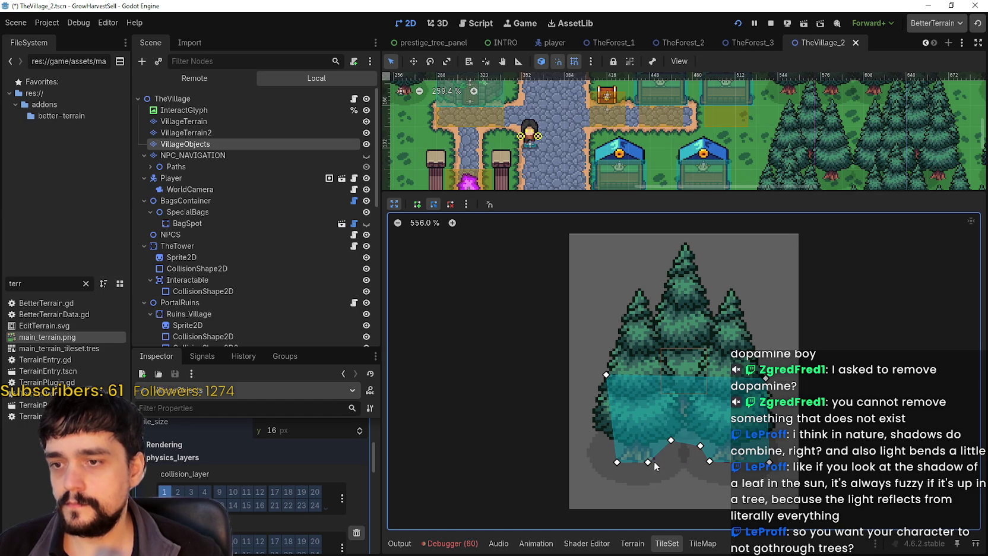
pyautogui.moveTo(647, 463); pyautogui.dragTo(713, 468)
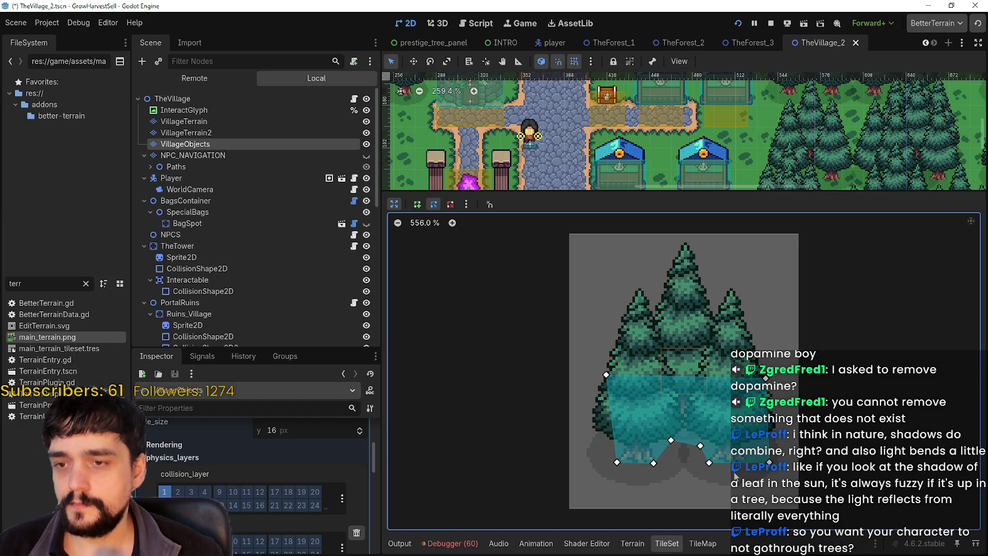
pyautogui.click(453, 223)
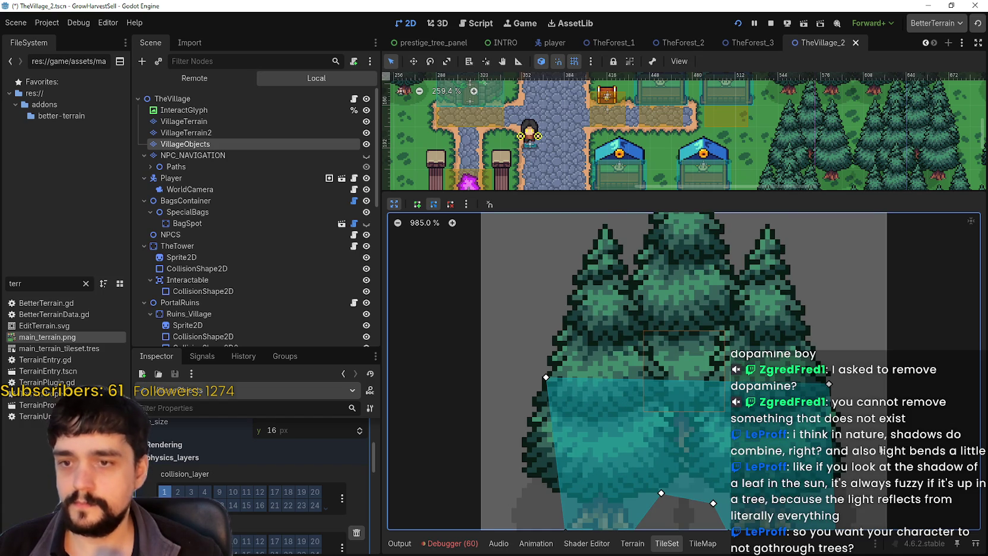
pyautogui.scroll(-5, 855, 327)
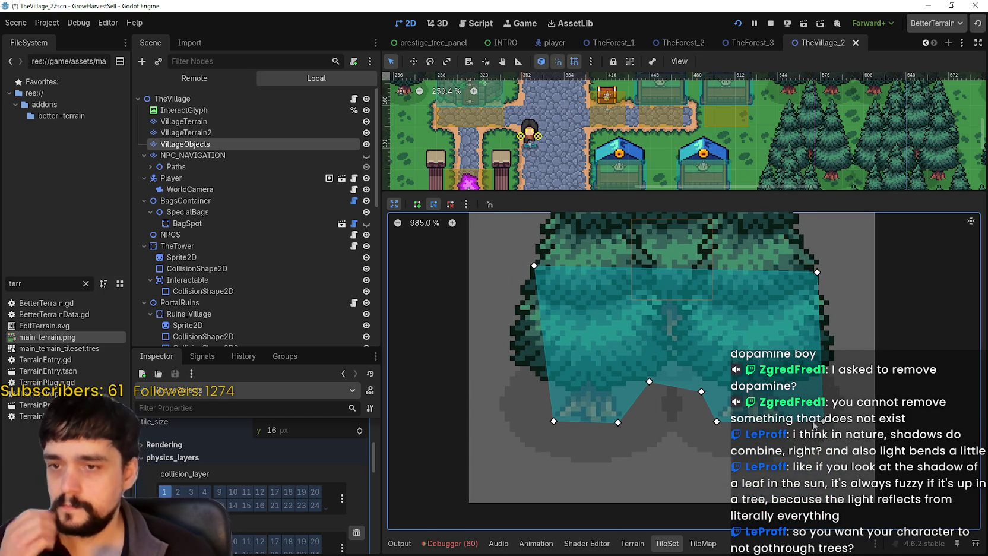
pyautogui.click(466, 204)
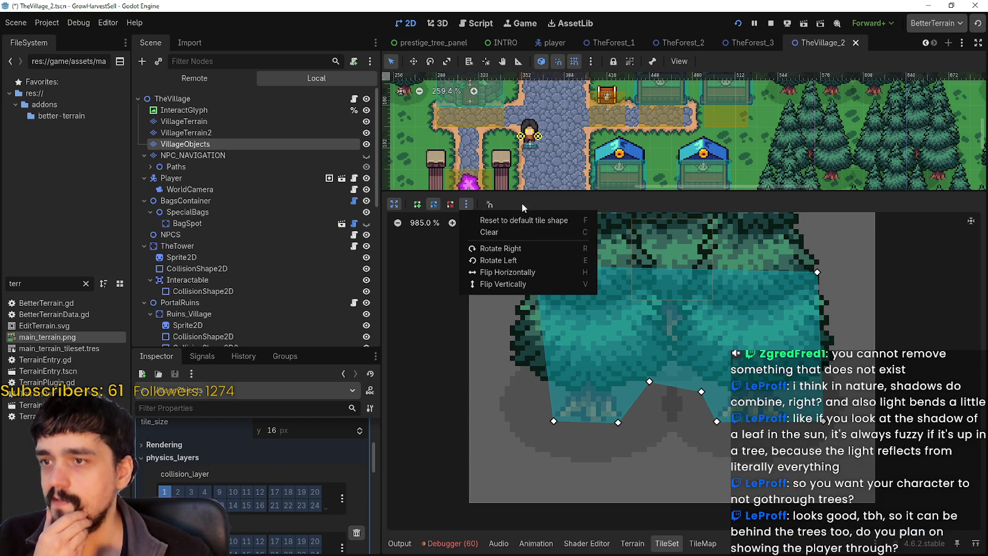
# Enable Grid Snap with a 4-pixel step for the collision polygon.
pyautogui.click(522, 203)
pyautogui.click(488, 204)
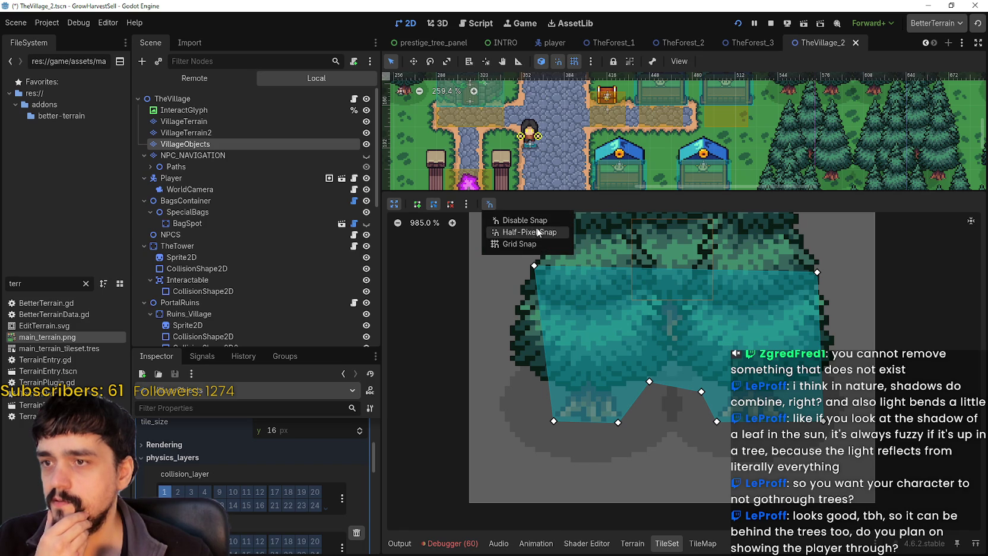
pyautogui.click(518, 244)
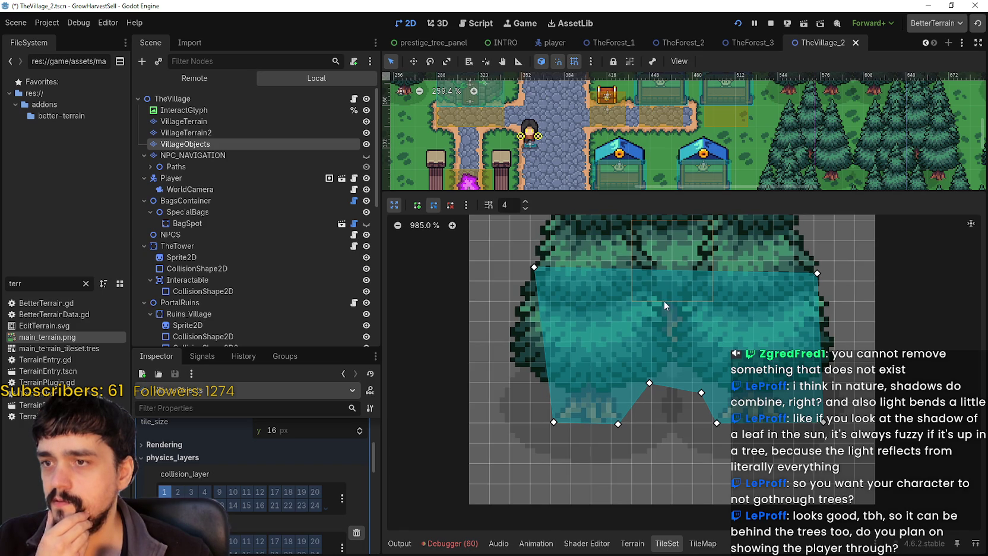
pyautogui.click(713, 424)
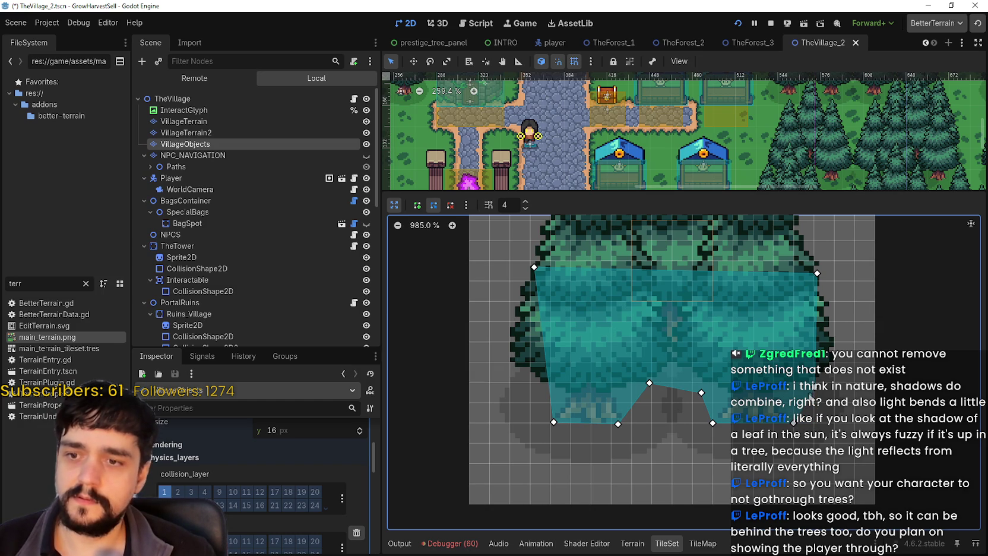
# Snap the polygon's vertices to the grid, squaring the edges around the trunks.
pyautogui.moveTo(814, 387); pyautogui.dragTo(799, 391)
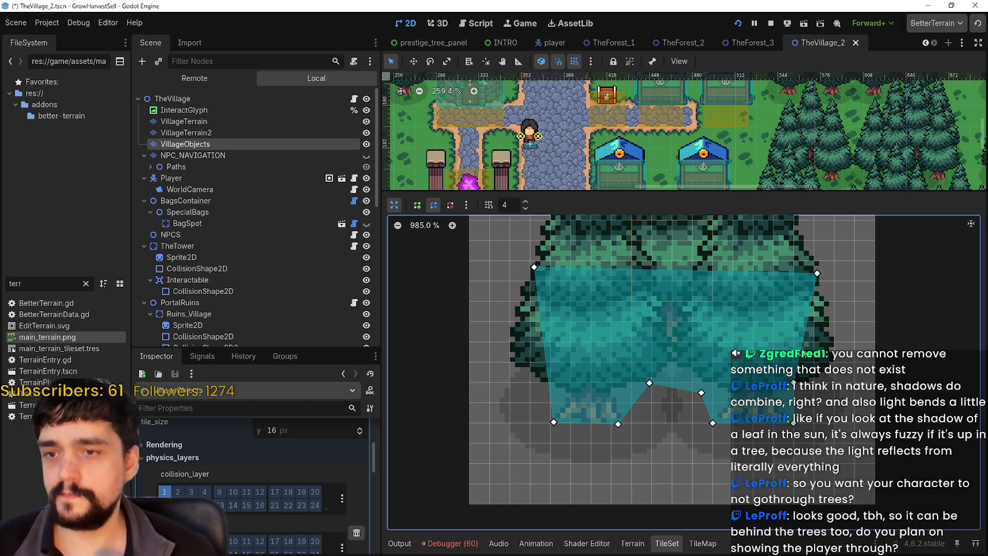
pyautogui.moveTo(816, 279)
pyautogui.mouseDown()
pyautogui.moveTo(796, 280)
pyautogui.moveTo(811, 265)
pyautogui.mouseUp()
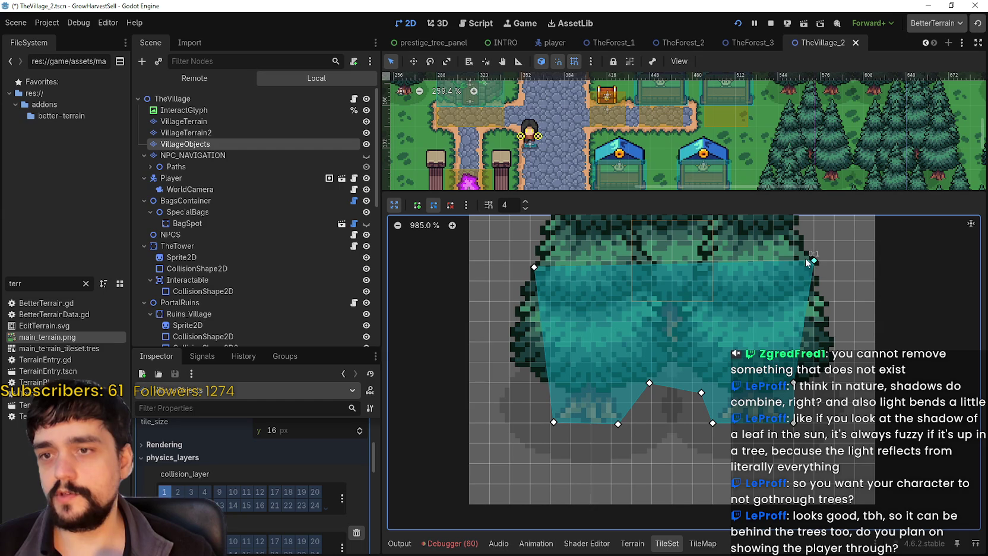
pyautogui.hotkey('ctrl', 'z')
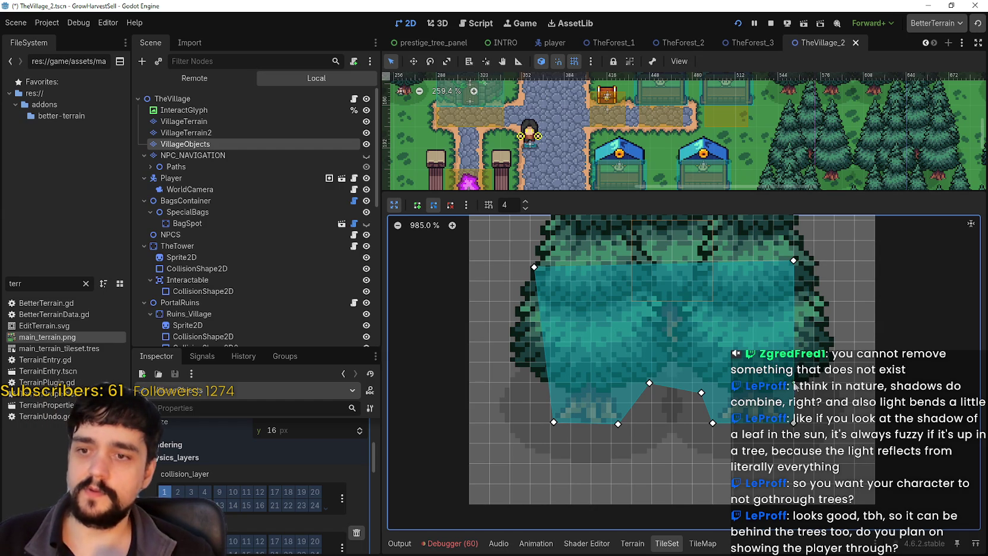
pyautogui.moveTo(703, 395); pyautogui.dragTo(709, 389)
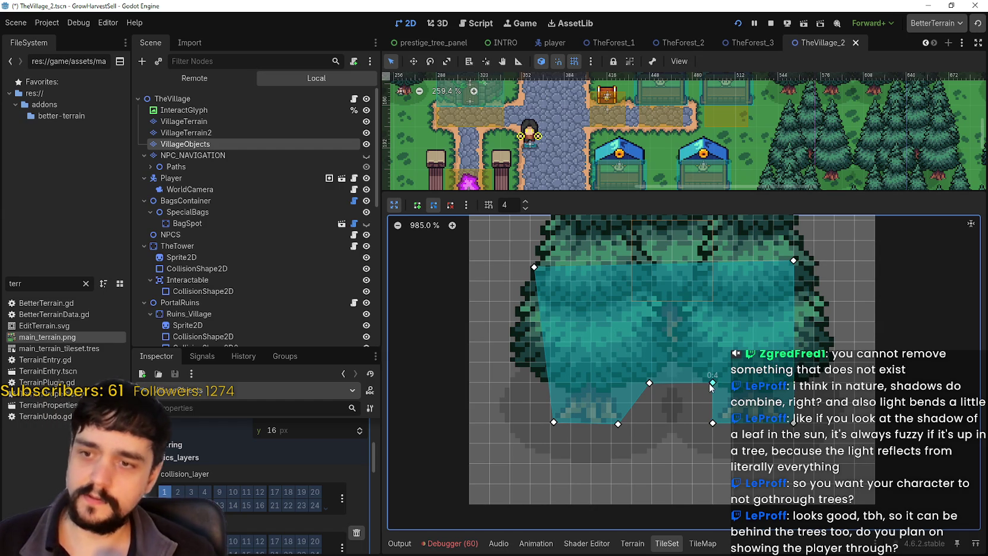
pyautogui.moveTo(645, 383); pyautogui.dragTo(631, 382)
pyautogui.moveTo(619, 425); pyautogui.dragTo(632, 423)
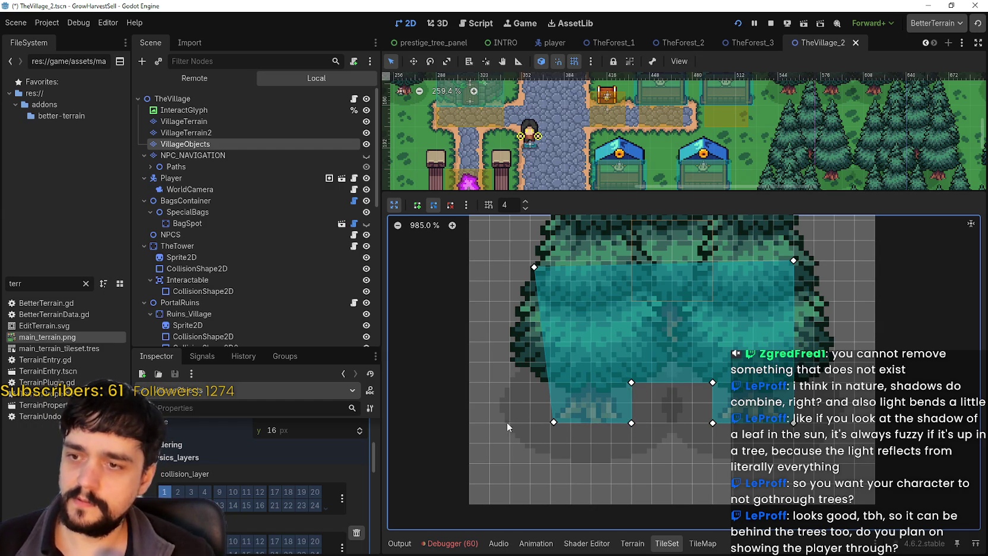
pyautogui.moveTo(549, 424); pyautogui.dragTo(549, 423)
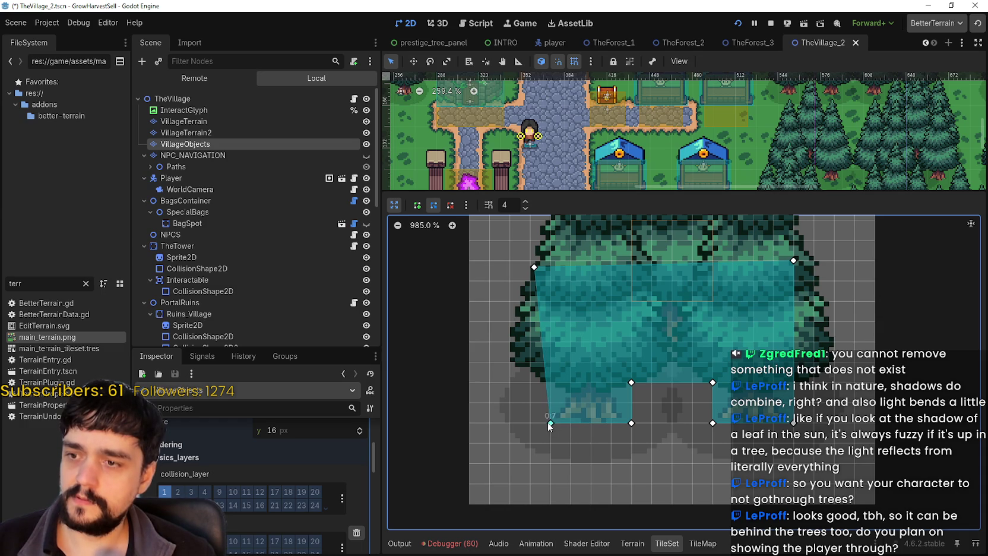
pyautogui.moveTo(538, 265); pyautogui.dragTo(550, 260)
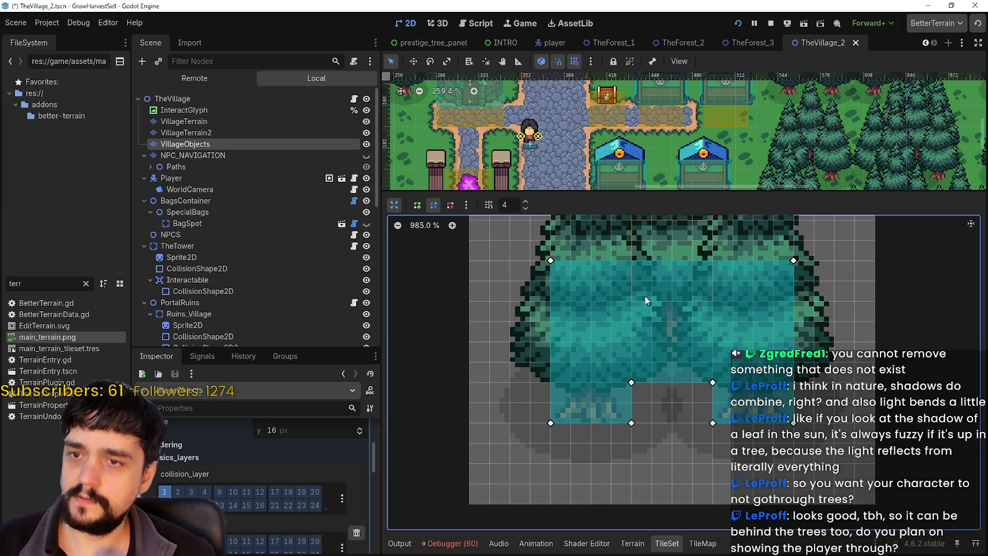
pyautogui.moveTo(866, 337)
pyautogui.mouseDown()
pyautogui.moveTo(814, 398)
pyautogui.moveTo(802, 352)
pyautogui.mouseUp()
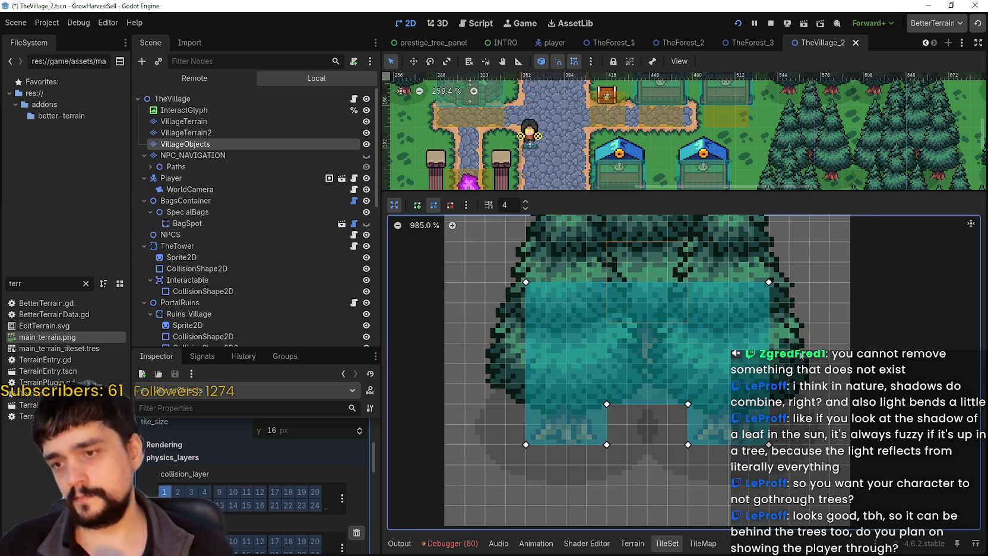
# Save the scene and run the game with F5.
pyautogui.hotkey('ctrl', 's')
pyautogui.scroll(2, 806, 361)
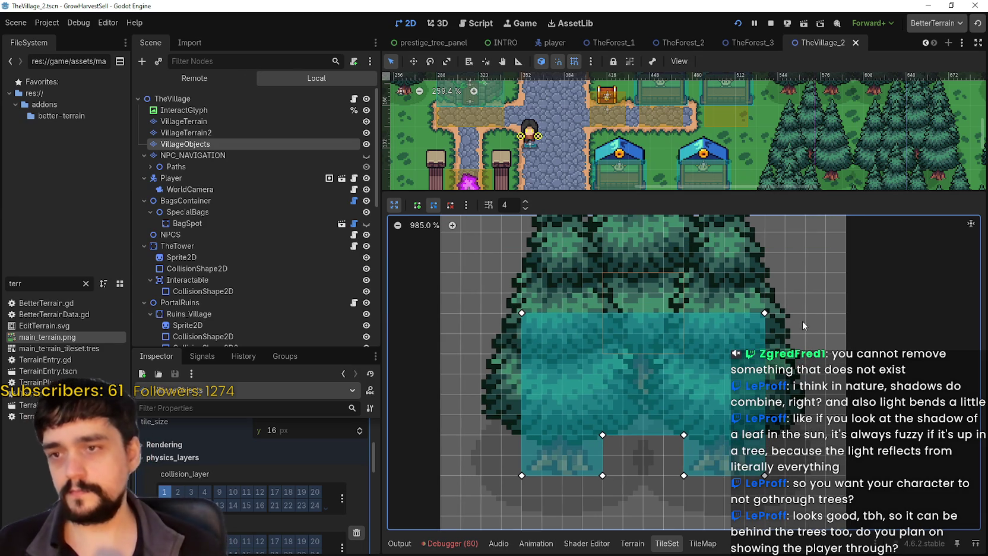
pyautogui.press('F5')
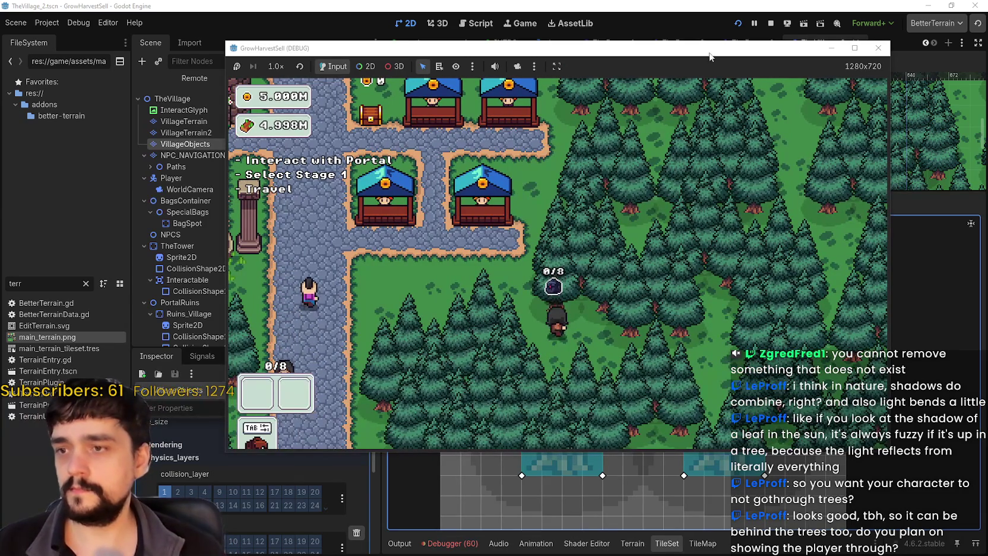
# Restart the game via Start Game (Loaded), walk around maximized, then stop it.
pyautogui.click(771, 23)
pyautogui.click(738, 23)
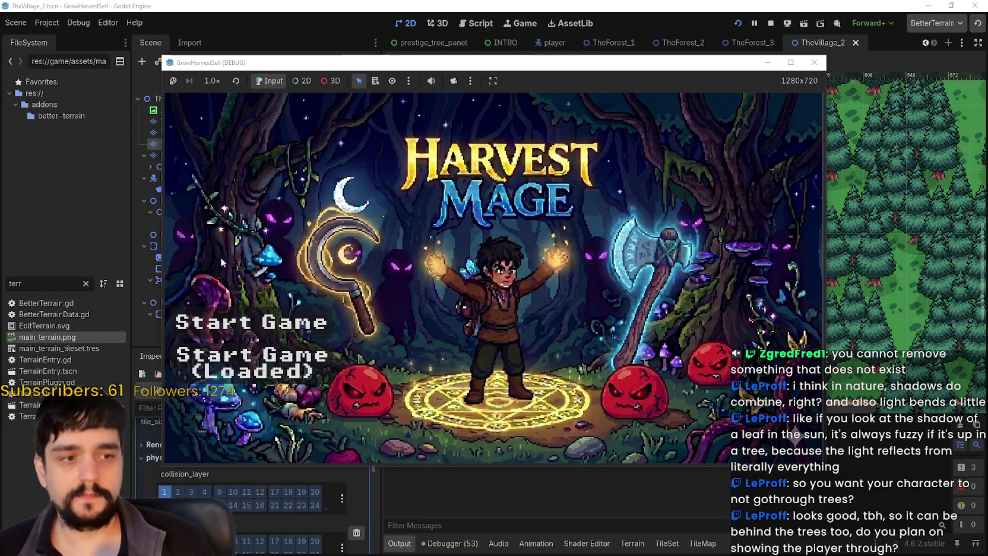
pyautogui.click(253, 362)
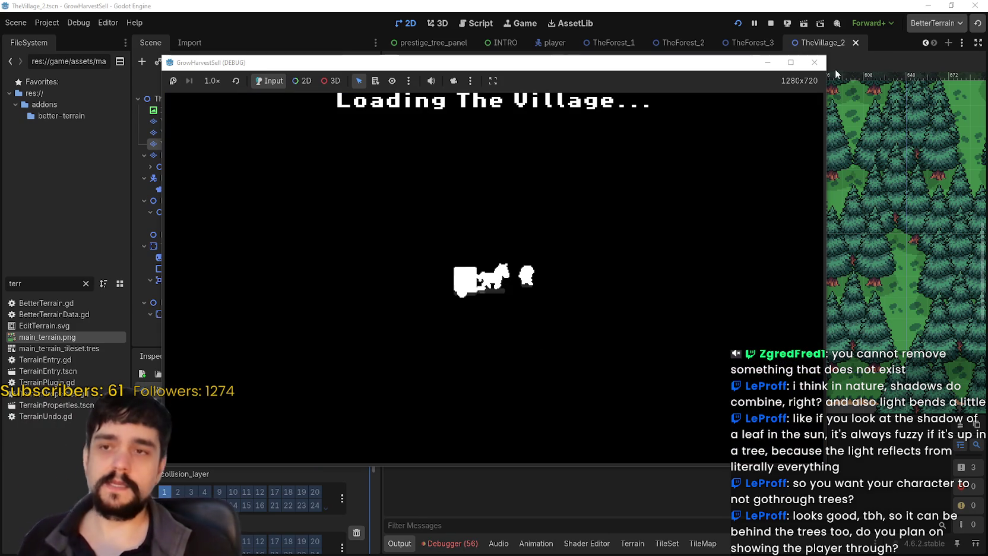
pyautogui.click(791, 63)
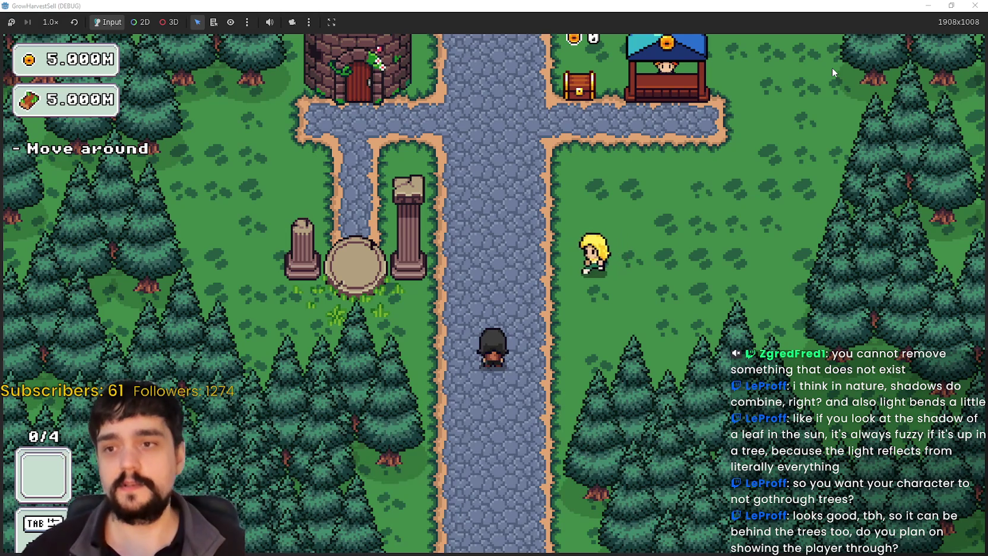
pyautogui.click(951, 6)
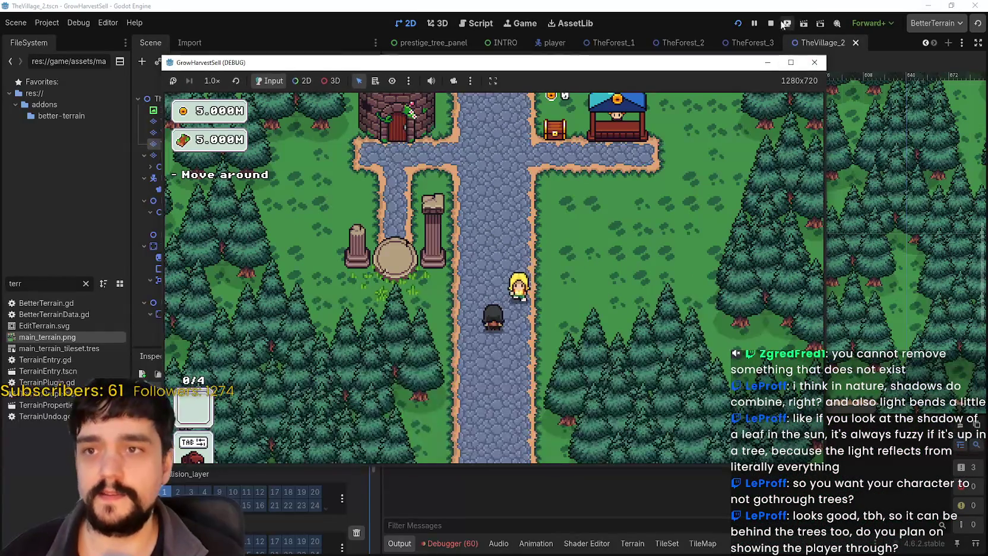
pyautogui.click(771, 23)
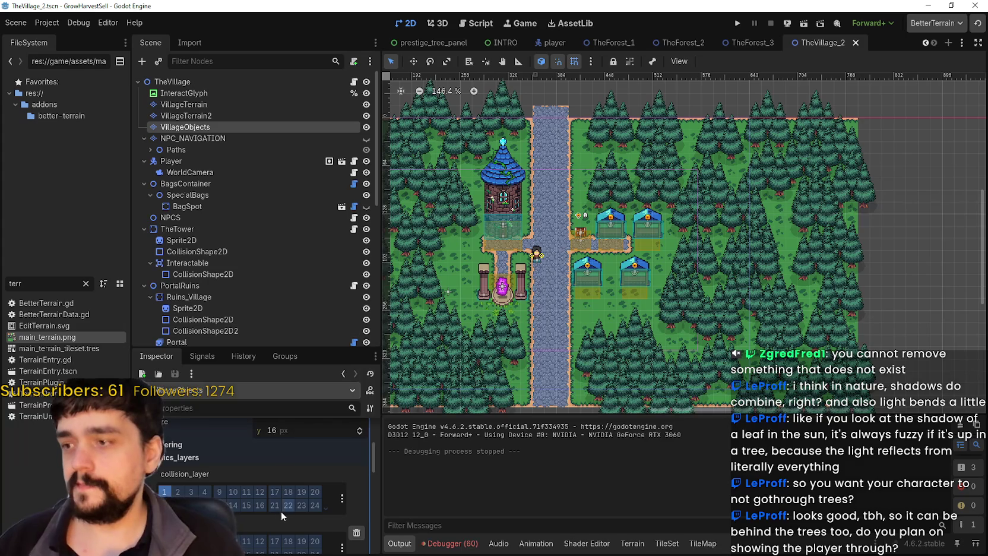
pyautogui.scroll(-3, 281, 509)
pyautogui.scroll(2, 231, 496)
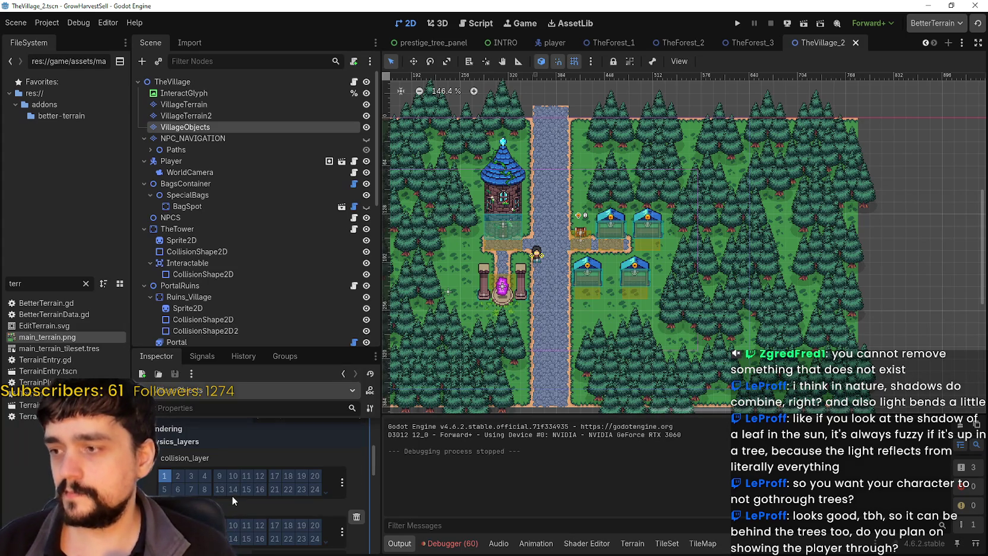
pyautogui.click(355, 517)
pyautogui.moveTo(597, 240); pyautogui.dragTo(610, 221)
pyautogui.hotkey('ctrl', 's')
pyautogui.scroll(2, 686, 259)
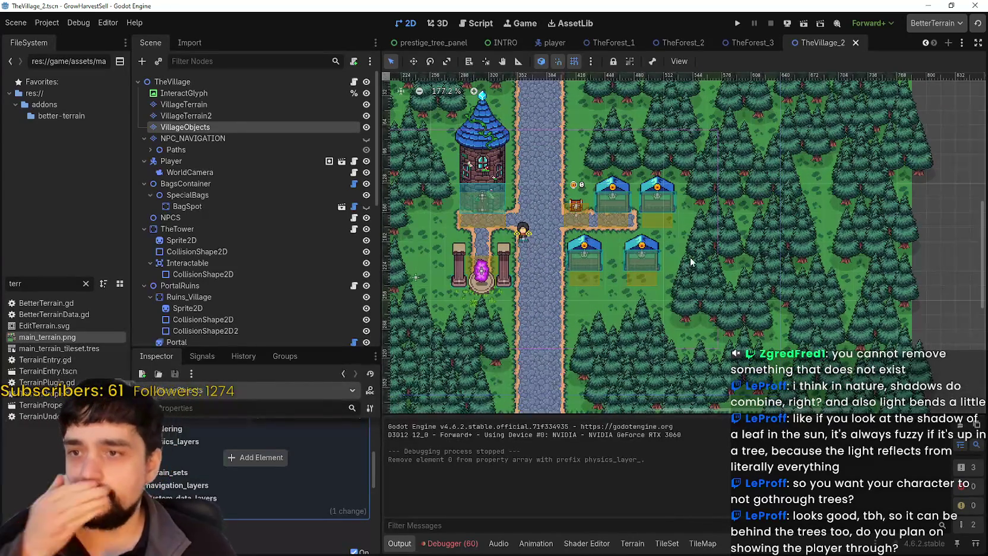
pyautogui.scroll(-2, 689, 258)
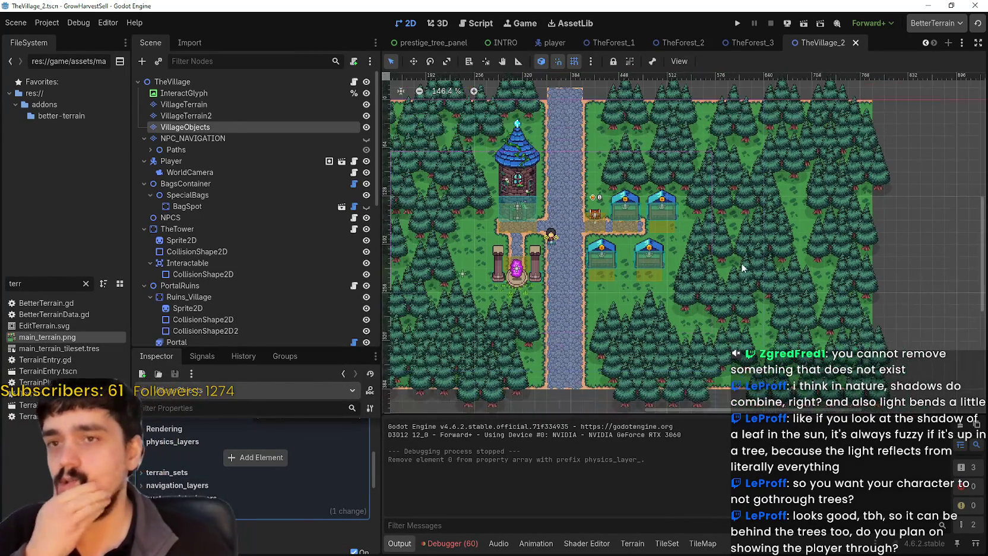
pyautogui.hscroll(-3, 738, 267)
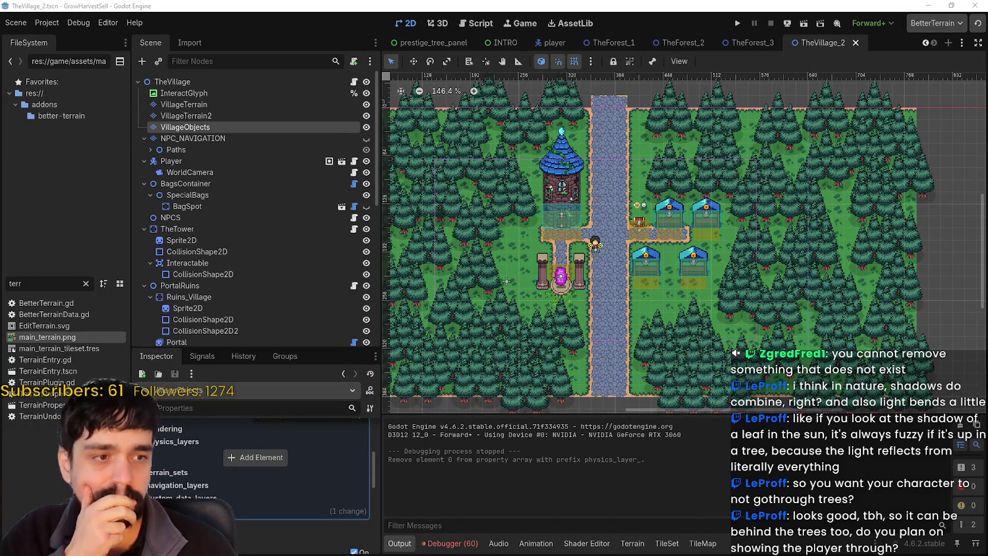
pyautogui.hscroll(1, 676, 254)
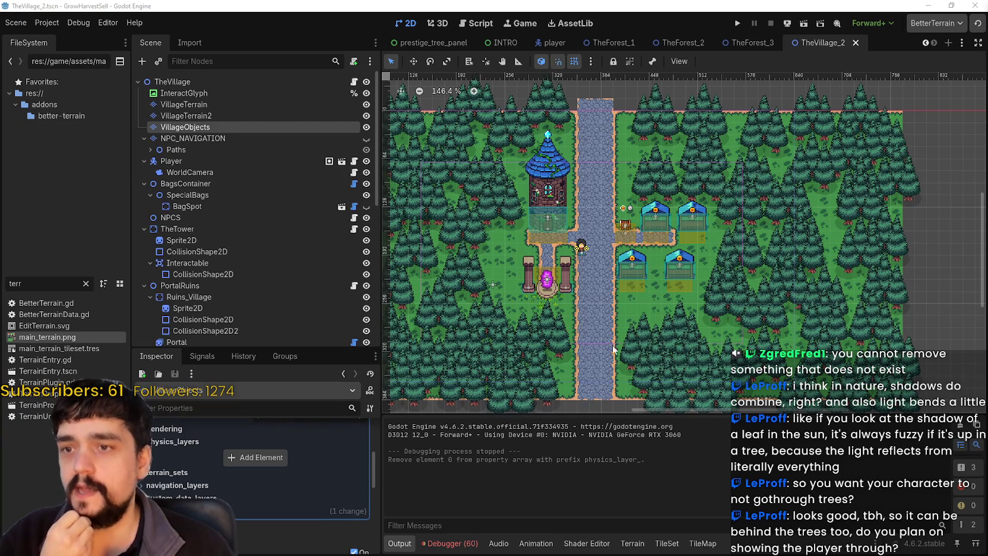
pyautogui.scroll(-2, 807, 265)
pyautogui.scroll(-1, 842, 235)
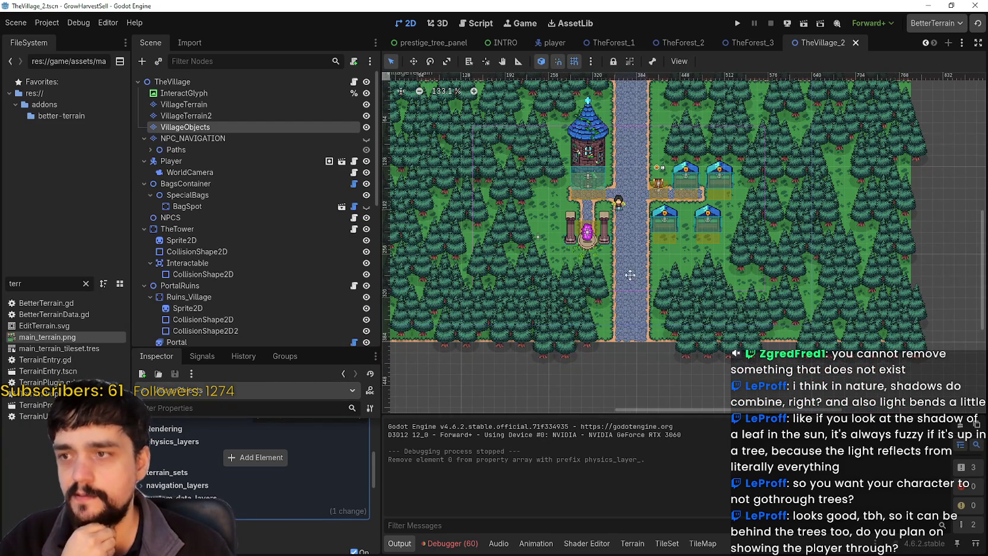
pyautogui.moveTo(628, 276); pyautogui.dragTo(710, 324)
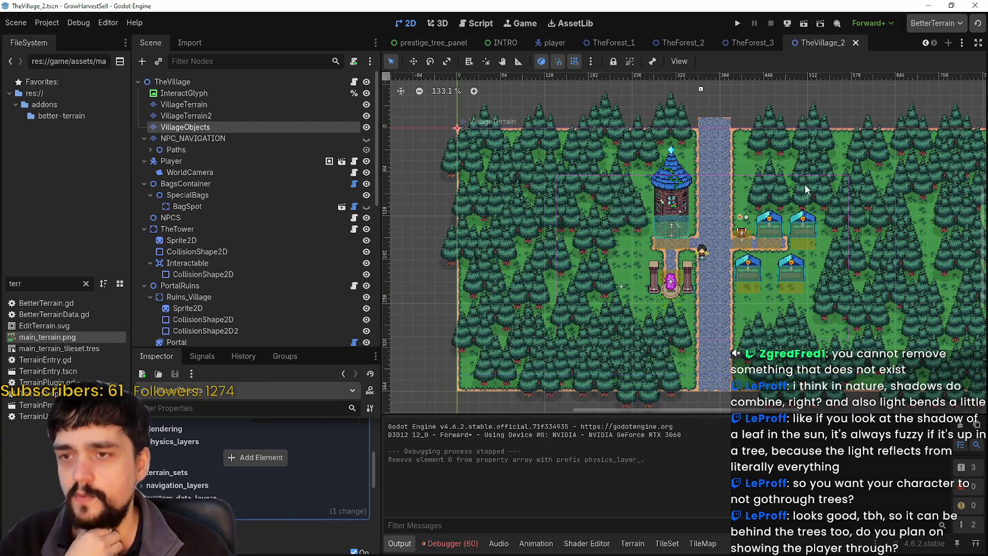
pyautogui.hscroll(3, 796, 232)
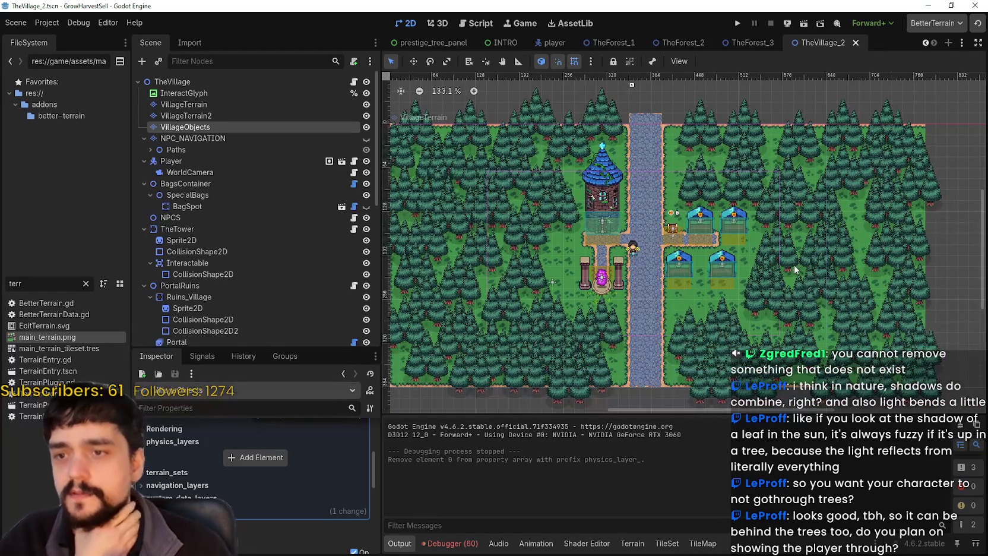
pyautogui.scroll(7, 875, 260)
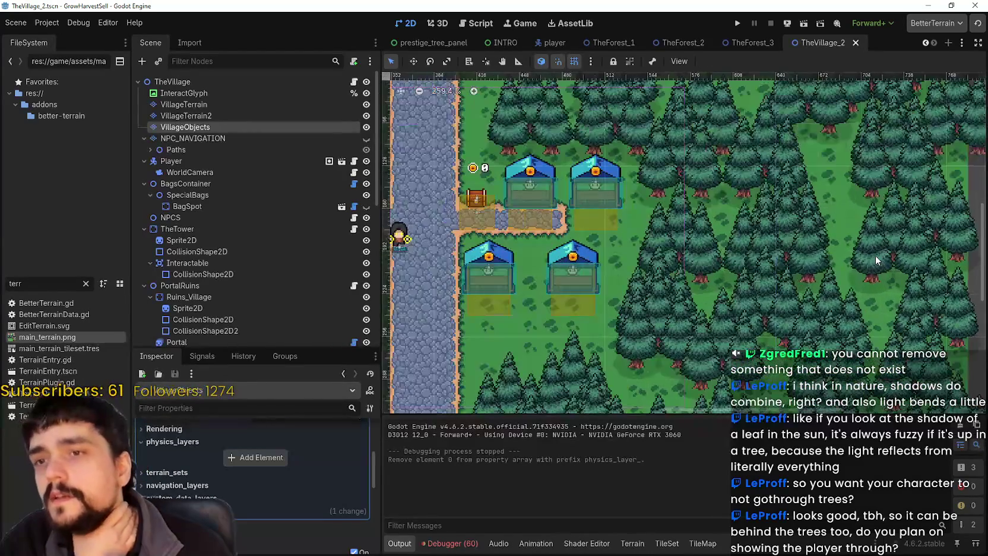
pyautogui.scroll(-6, 875, 257)
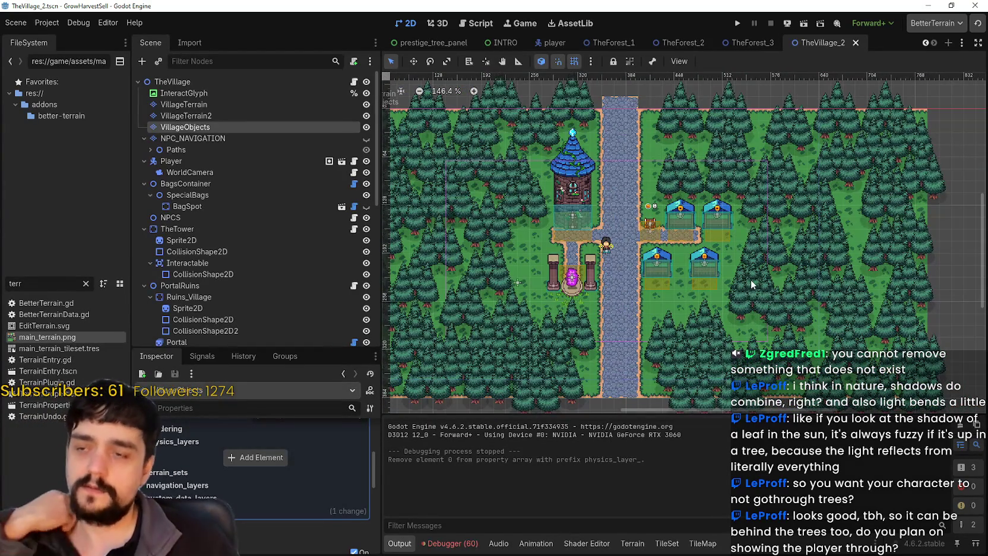
pyautogui.scroll(1, 597, 230)
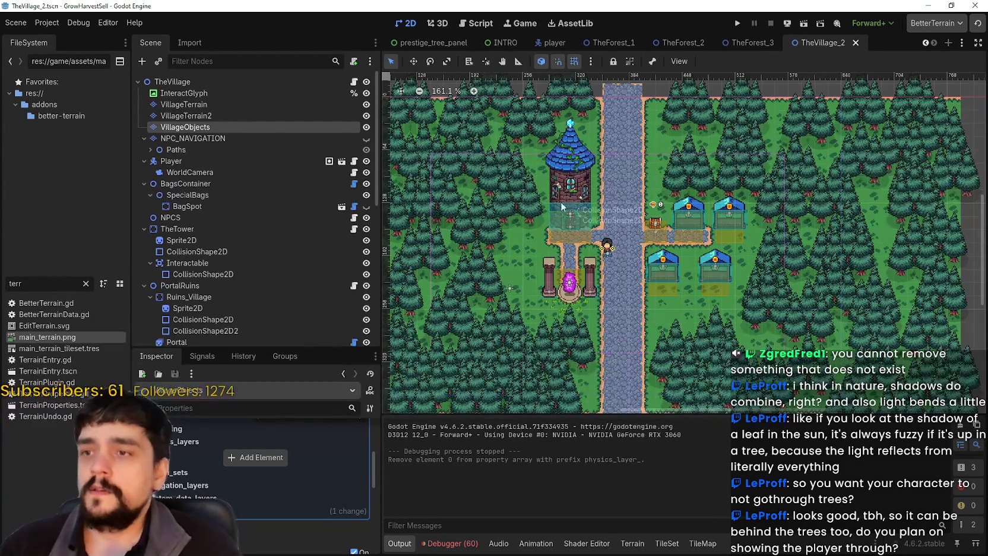
# Add a CollisionPolygon2D child node to TheVillage by searching 'colli'.
pyautogui.rightClick(213, 79)
pyautogui.click(281, 107)
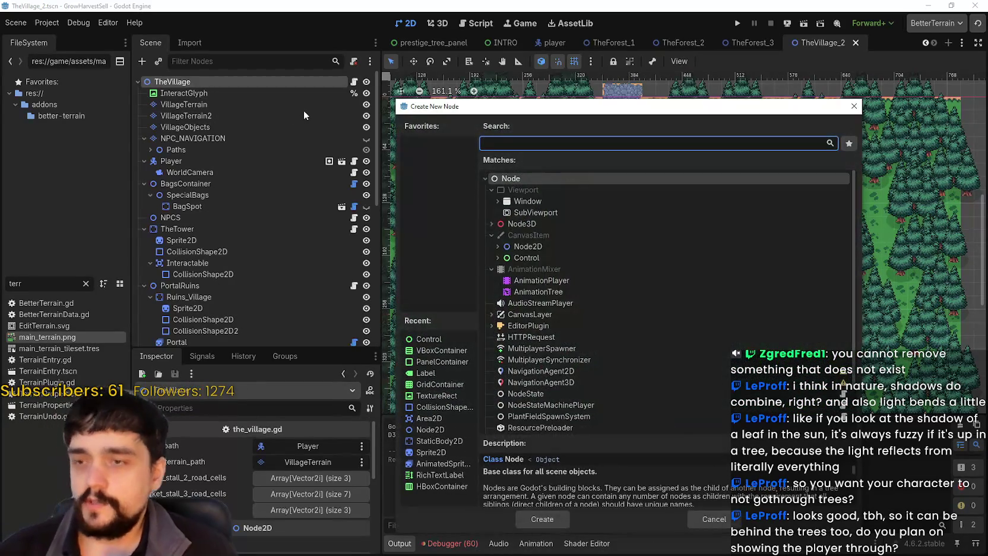
pyautogui.write('collish')
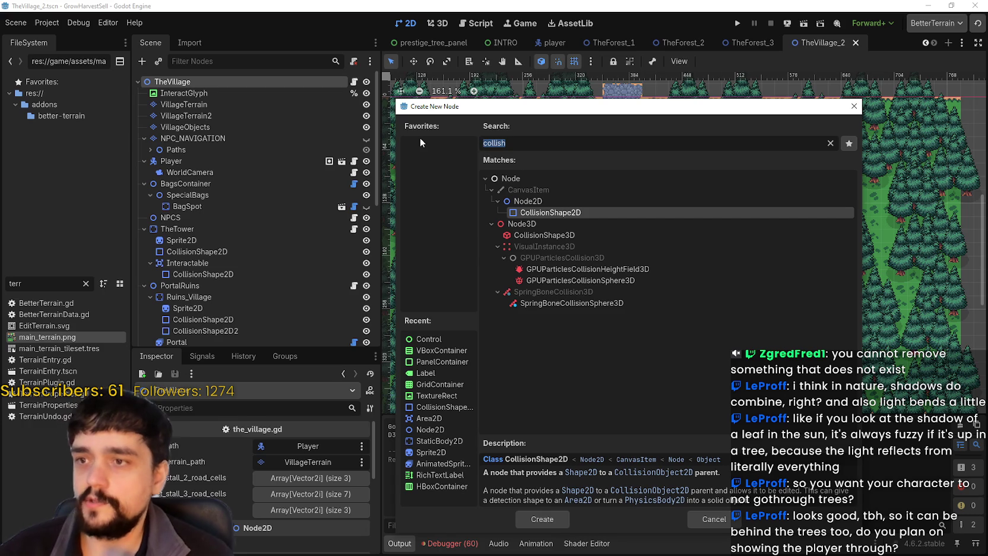
pyautogui.write('colli')
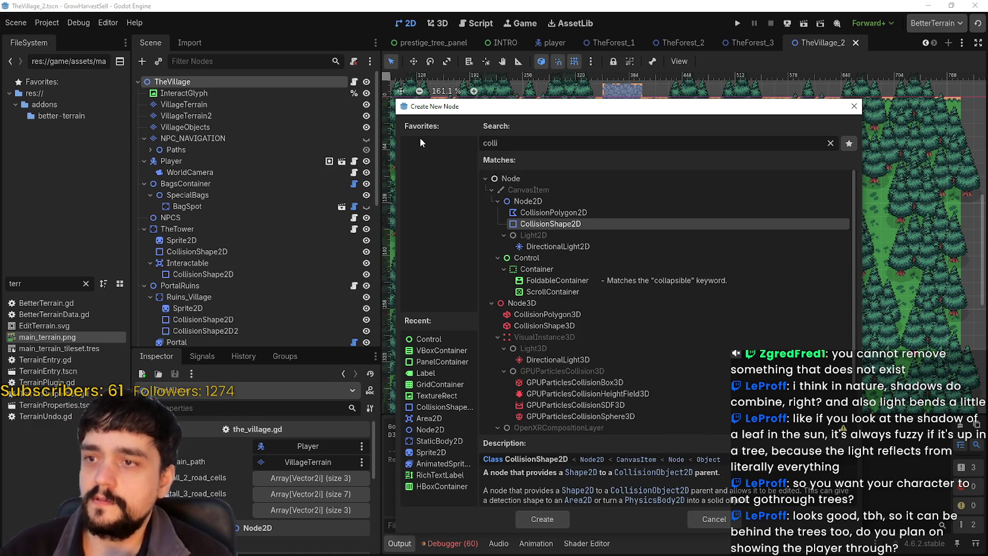
pyautogui.press('Up')
pyautogui.press('Return')
# Move the CollisionPolygon2D node under VillageObjects.
pyautogui.moveTo(214, 333)
pyautogui.mouseDown()
pyautogui.moveTo(235, 249)
pyautogui.moveTo(243, 68)
pyautogui.moveTo(255, 72)
pyautogui.moveTo(220, 136)
pyautogui.mouseUp()
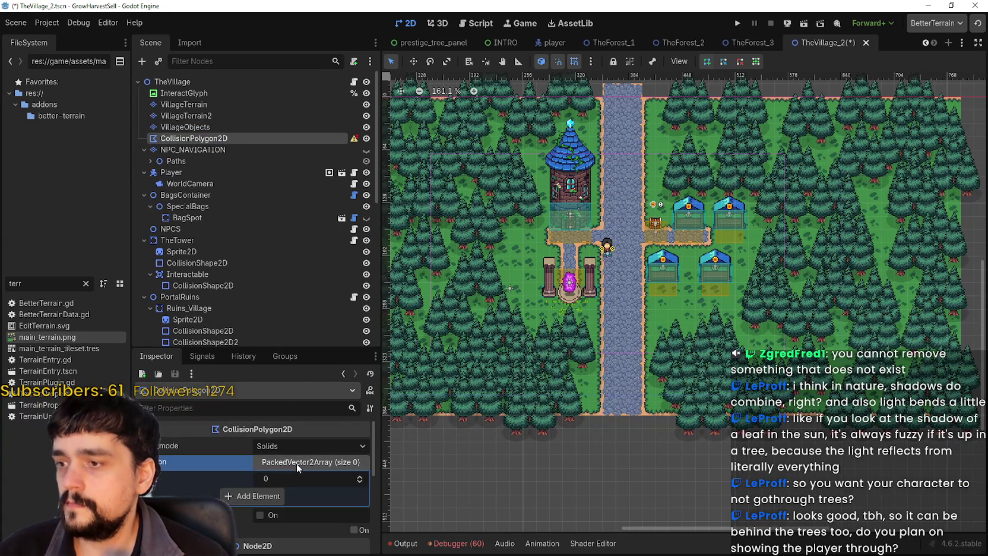
pyautogui.moveTo(355, 145)
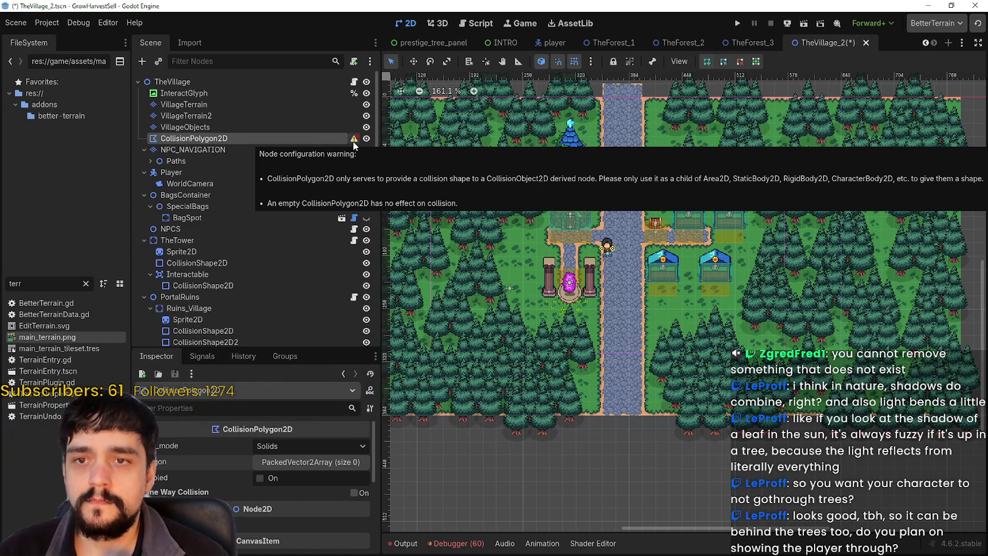
pyautogui.scroll(-2, 392, 148)
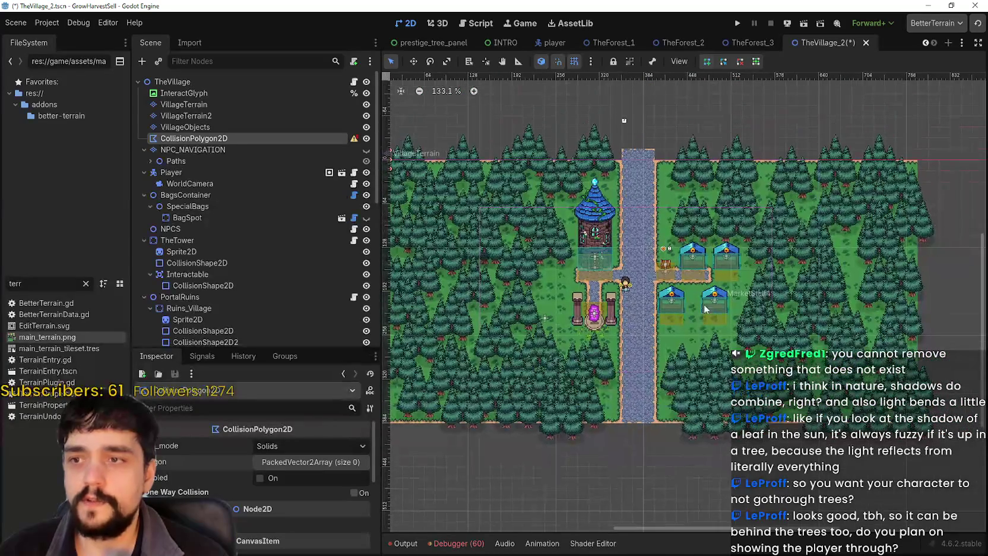
pyautogui.moveTo(214, 139)
pyautogui.mouseDown()
pyautogui.moveTo(183, 117)
pyautogui.moveTo(199, 138)
pyautogui.mouseUp()
pyautogui.scroll(2, 731, 302)
pyautogui.scroll(-1, 716, 291)
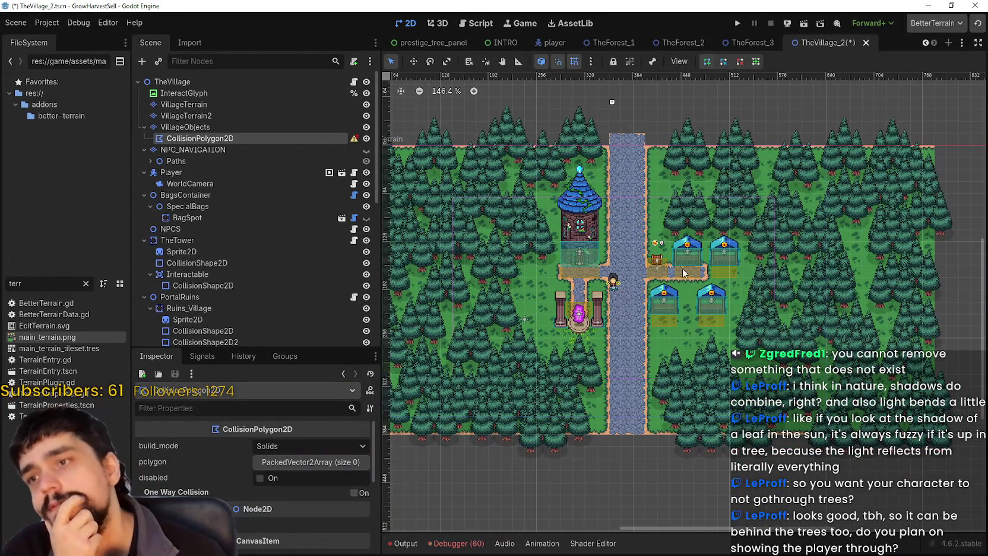
pyautogui.rightClick(197, 84)
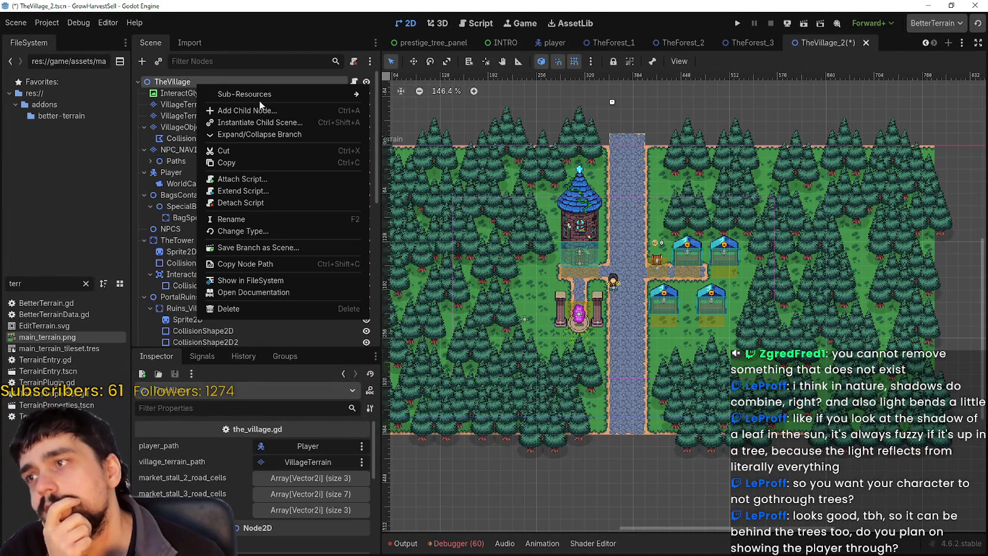
# Create a StaticBody2D and place it under VillageObjects as the polygon's parent.
pyautogui.click(268, 113)
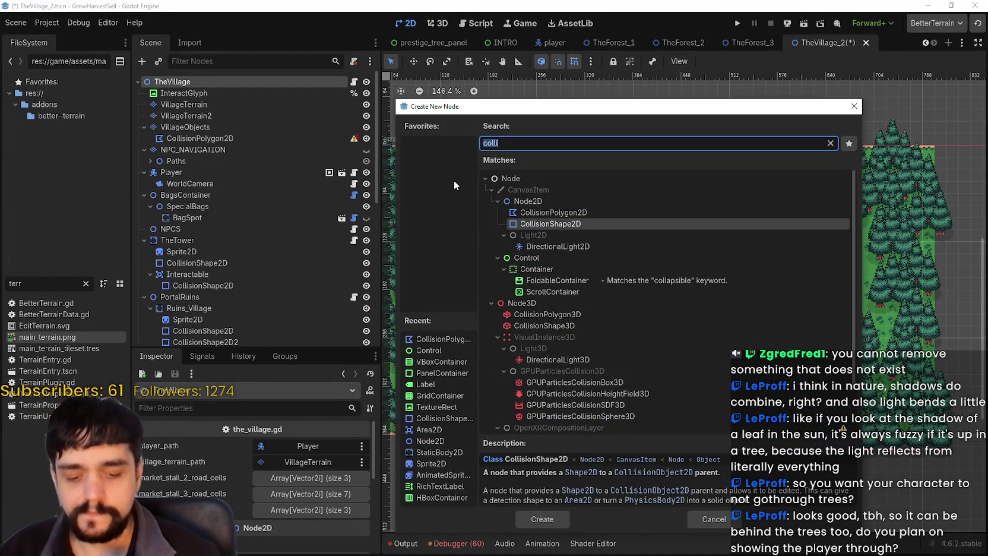
pyautogui.write('static')
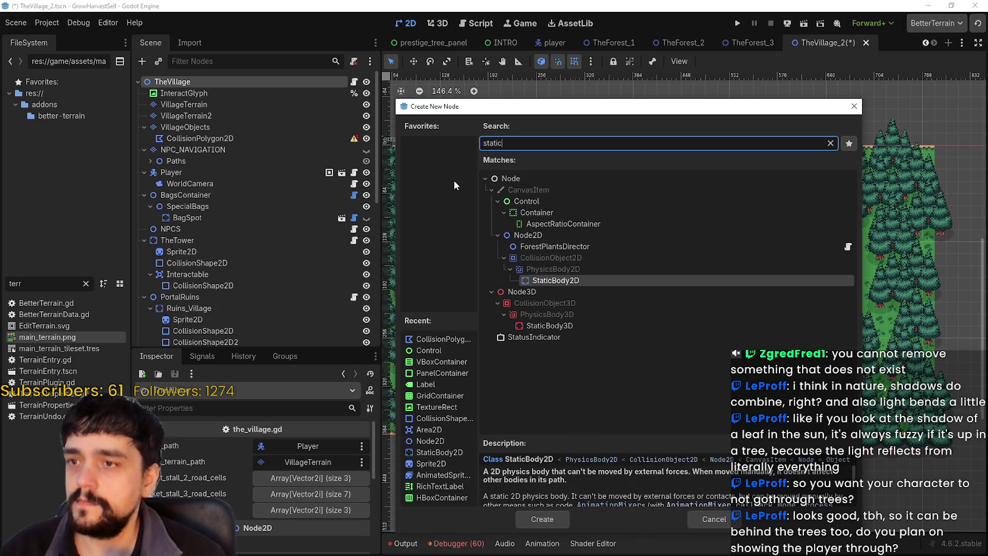
pyautogui.click(542, 519)
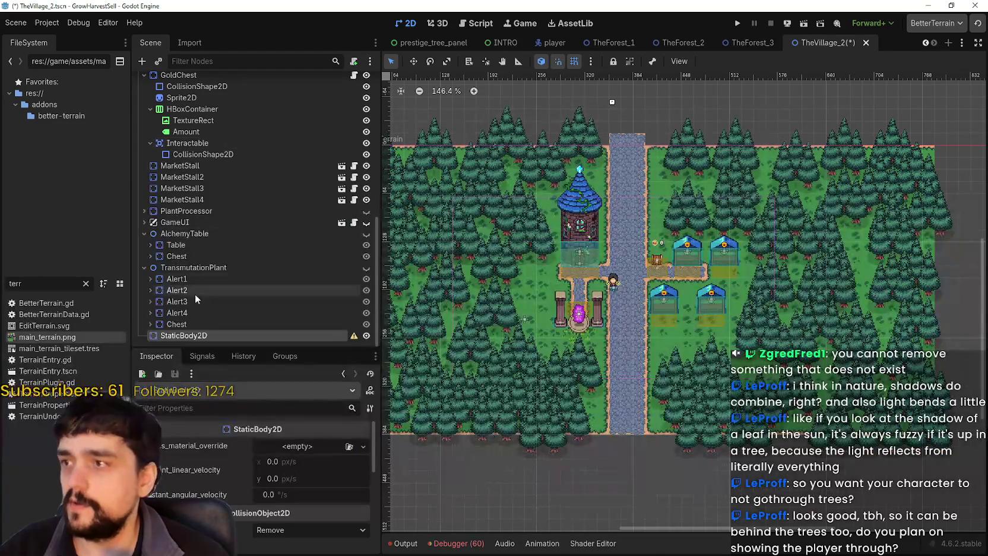
pyautogui.moveTo(188, 338)
pyautogui.mouseDown()
pyautogui.moveTo(200, 77)
pyautogui.moveTo(208, 117)
pyautogui.moveTo(195, 144)
pyautogui.mouseUp()
# Rename the StaticBody2D to WorldCollision.
pyautogui.doubleClick(195, 141)
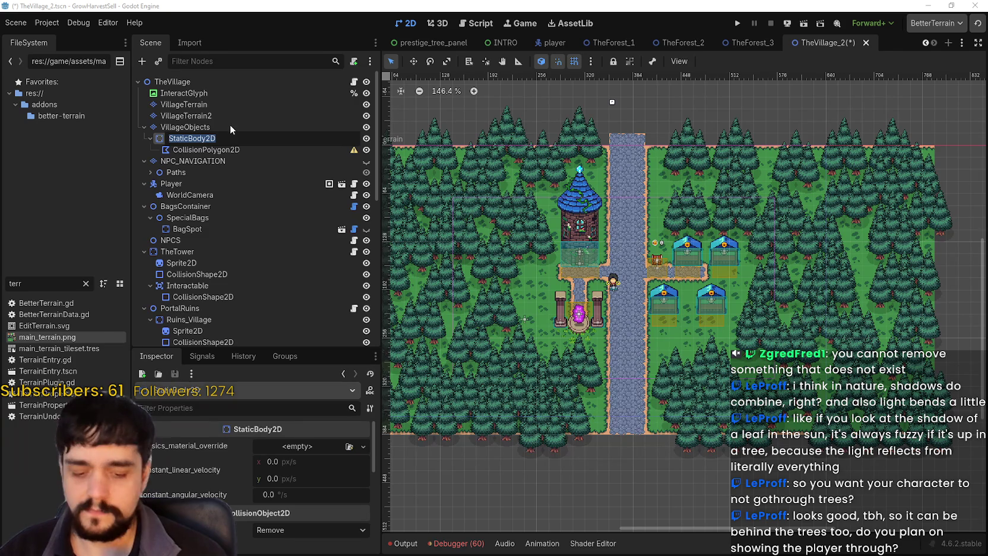
pyautogui.write('collision')
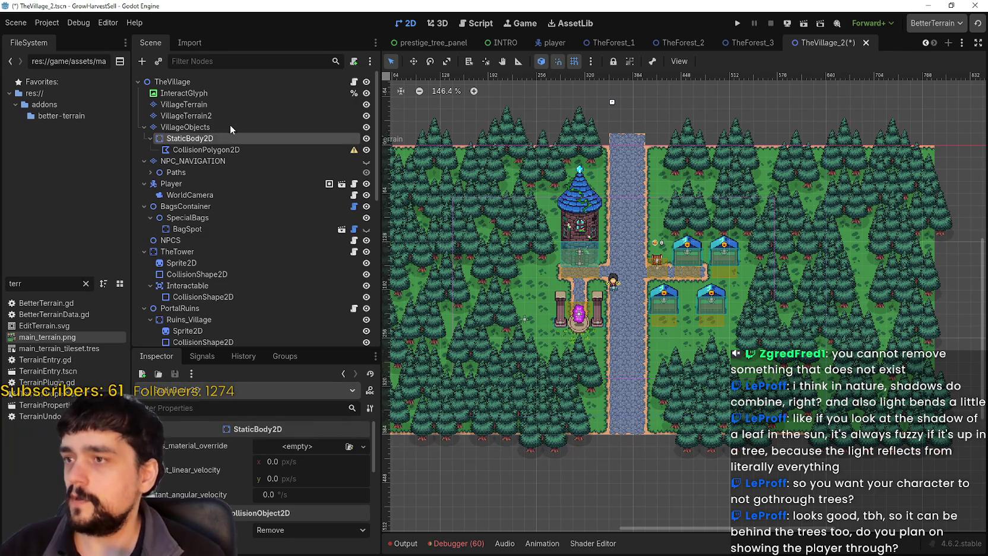
pyautogui.doubleClick(197, 140)
pyautogui.write('W')
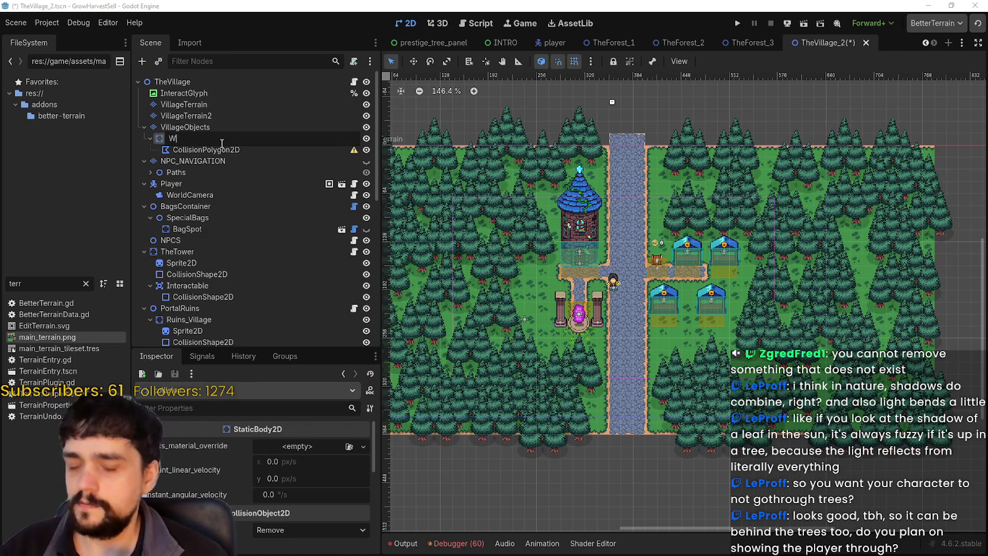
pyautogui.write('orldCollisi')
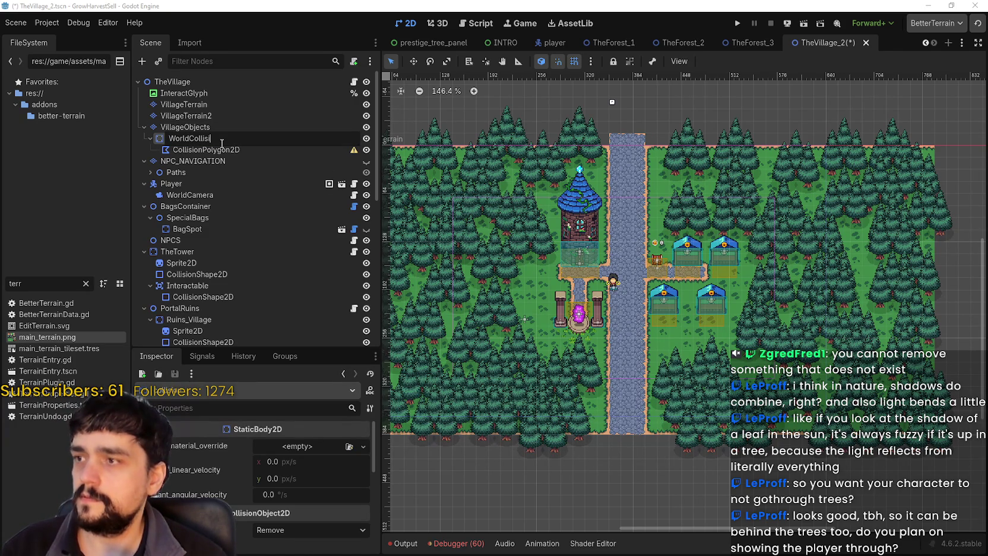
pyautogui.press('Return')
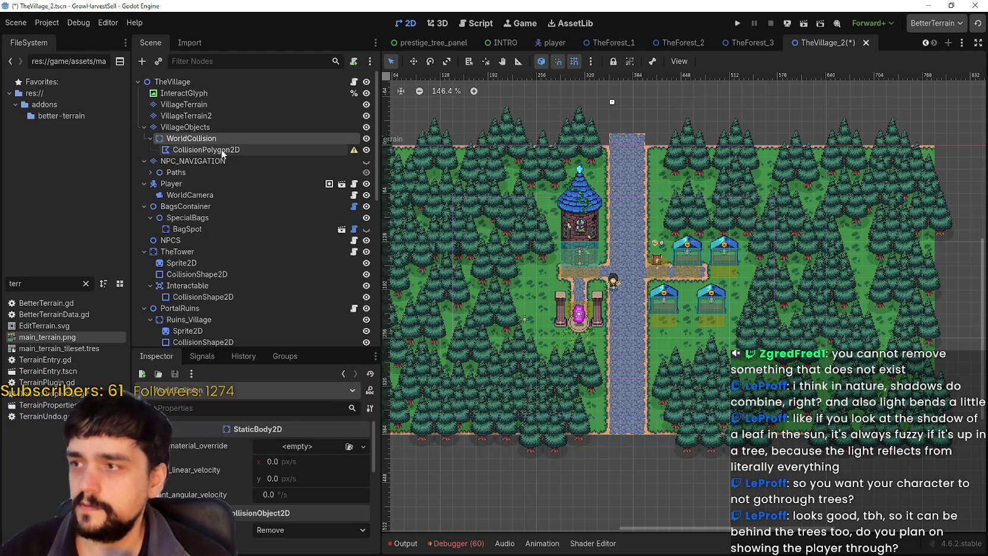
pyautogui.click(221, 149)
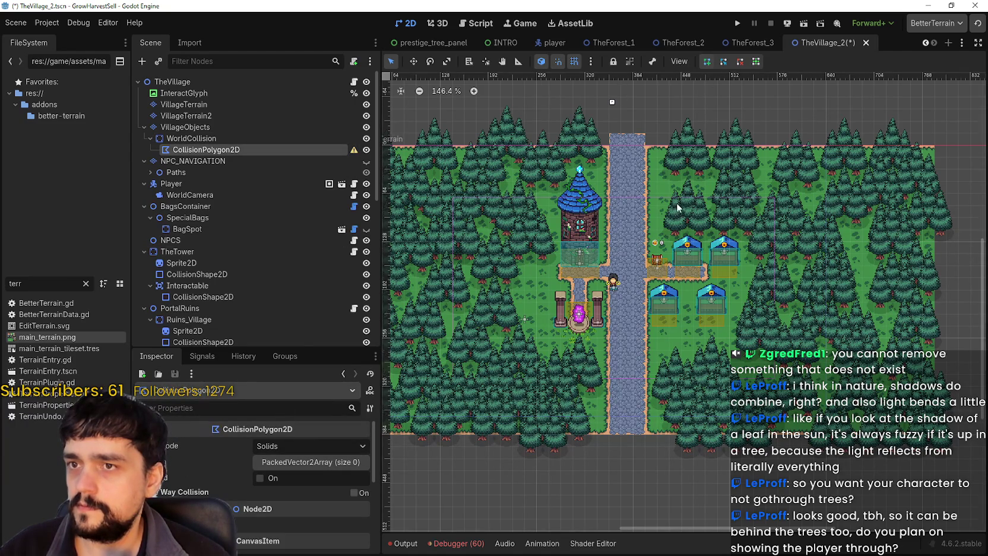
# Start the collision outline at the map's top edge beside the road and trace around the market stalls.
pyautogui.scroll(2, 674, 197)
pyautogui.scroll(-3, 619, 223)
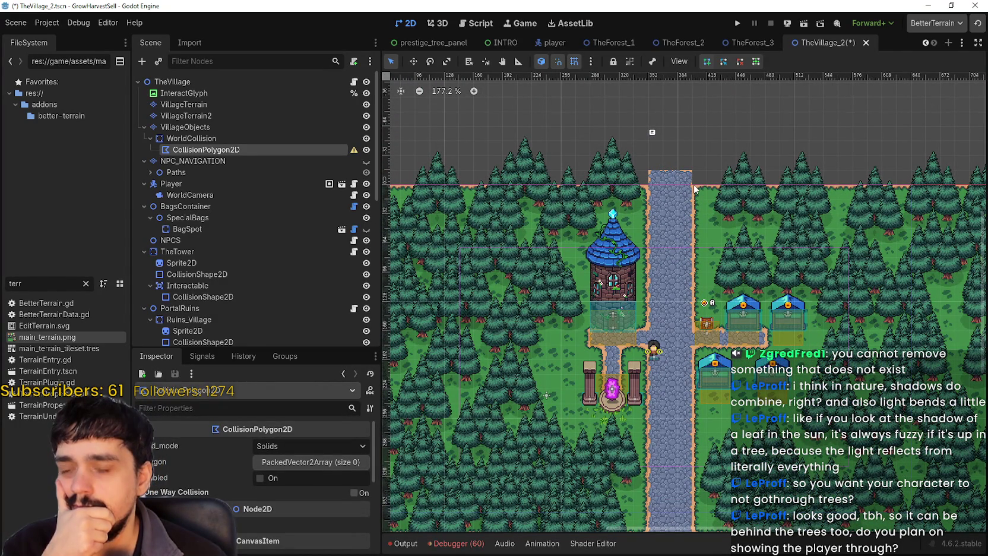
pyautogui.click(721, 185)
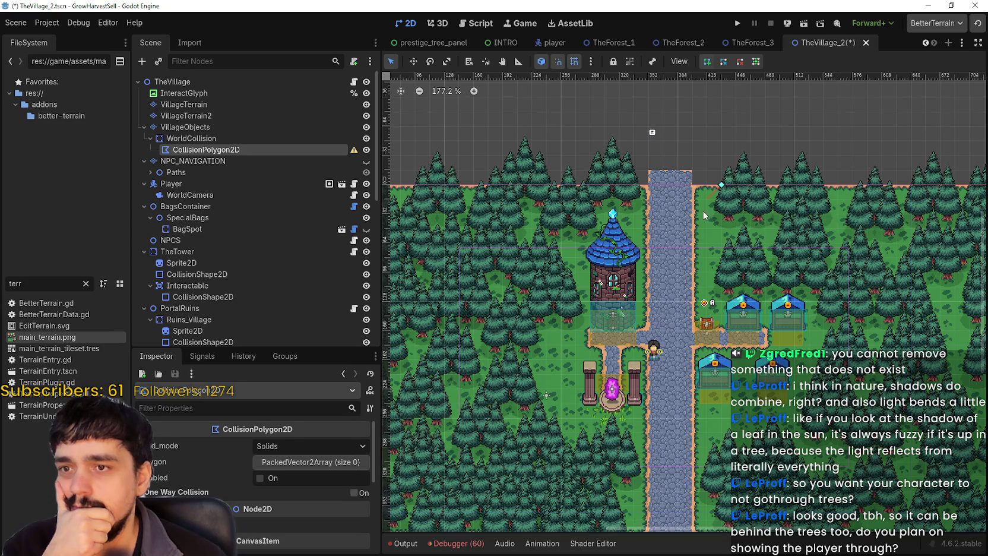
pyautogui.click(706, 287)
pyautogui.scroll(-3, 652, 232)
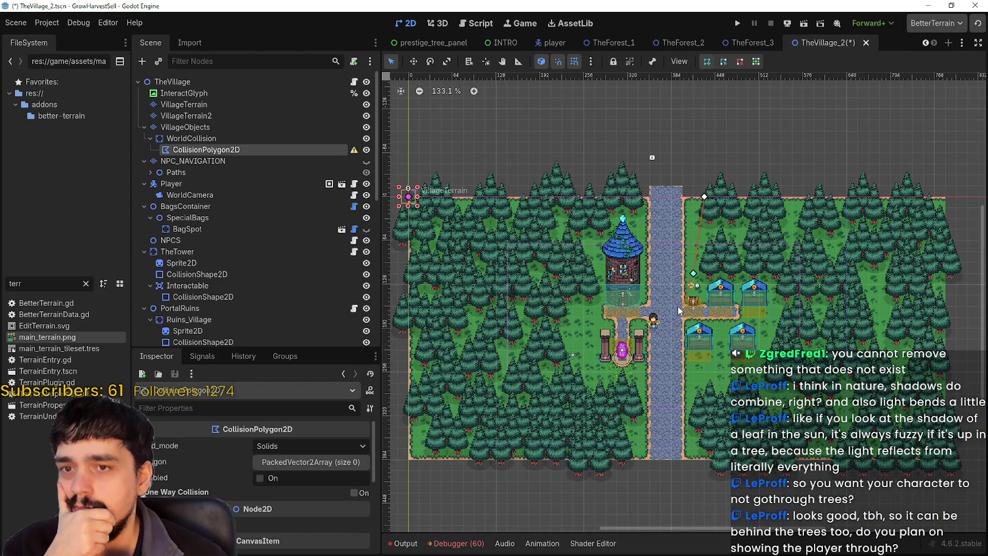
pyautogui.scroll(11, 738, 280)
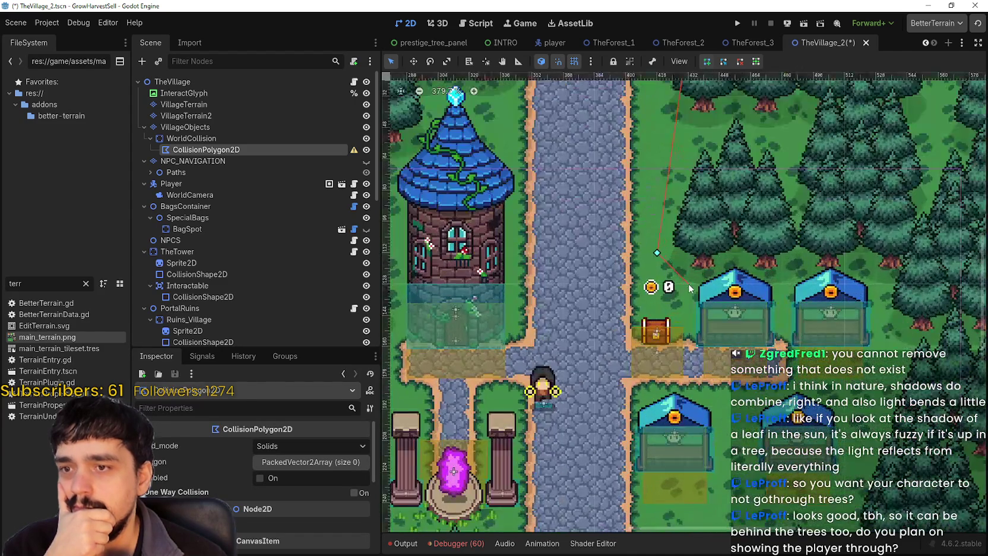
pyautogui.click(688, 284)
pyautogui.click(751, 284)
# Continue the outline down the forest edge right of the stalls to the map's bottom edge.
pyautogui.scroll(-2, 914, 284)
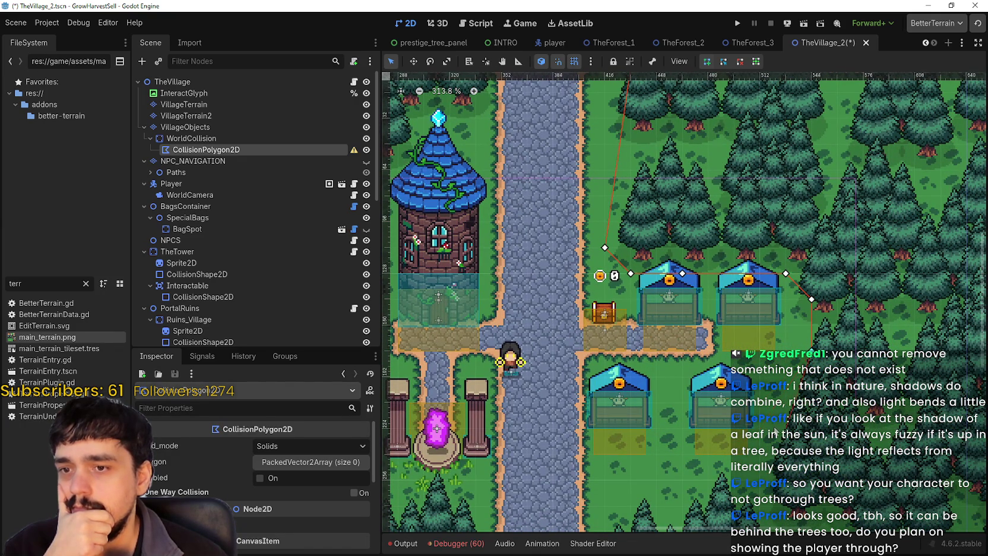
pyautogui.scroll(-5, 758, 474)
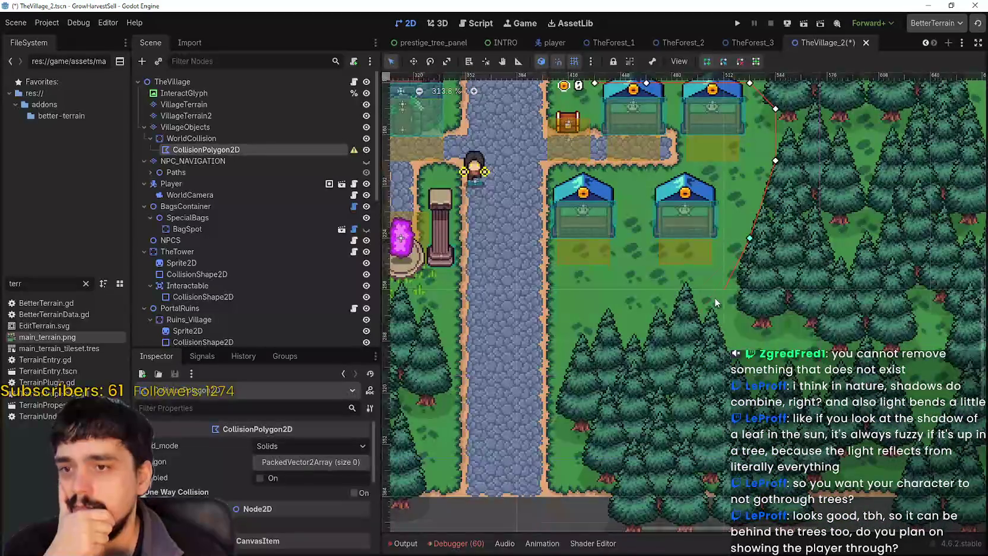
pyautogui.click(672, 315)
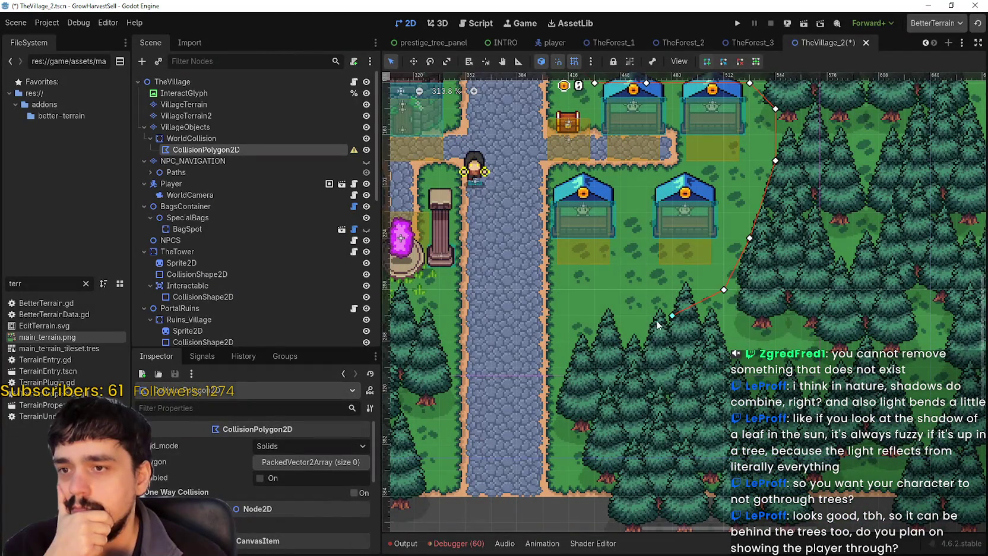
pyautogui.click(594, 341)
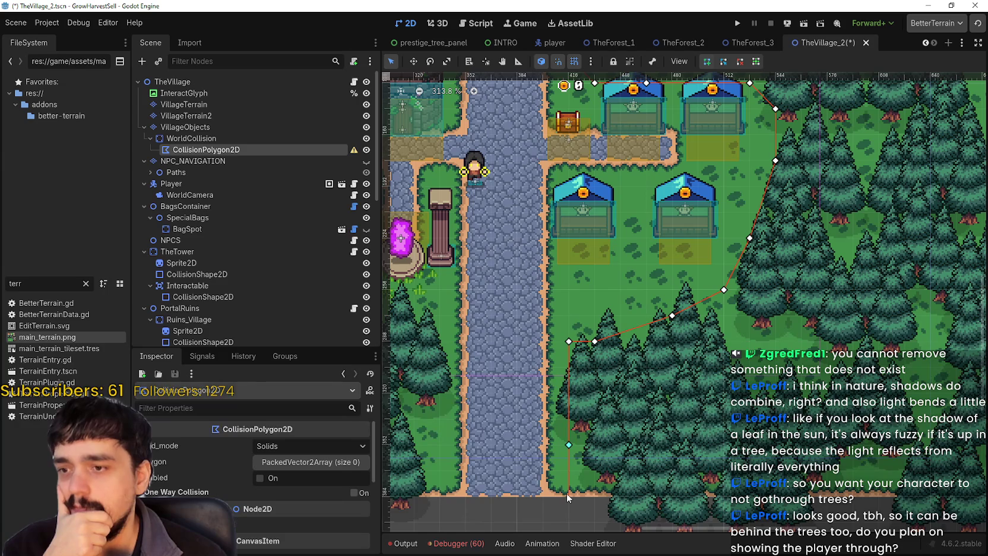
pyautogui.click(567, 492)
pyautogui.scroll(-2, 566, 492)
pyautogui.scroll(-1, 561, 442)
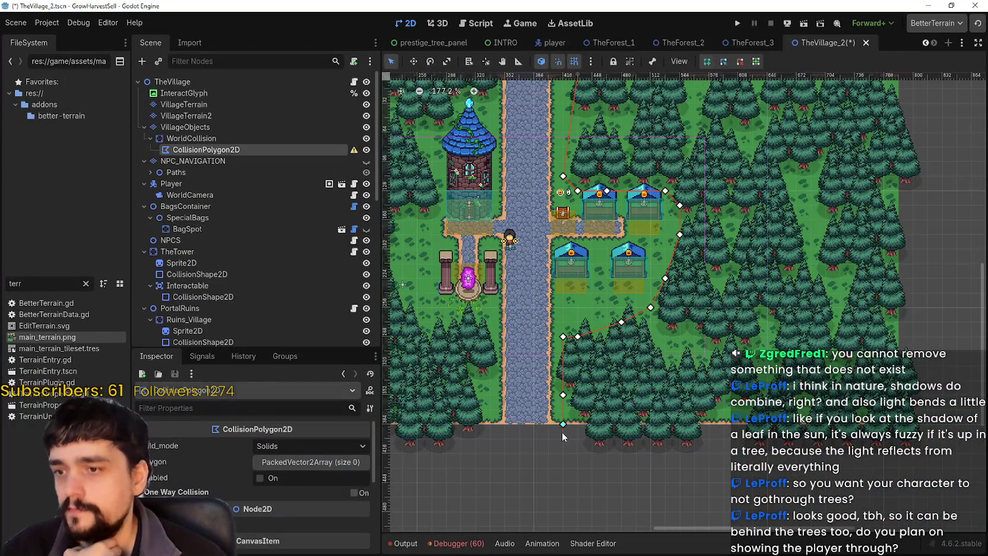
pyautogui.scroll(1, 561, 432)
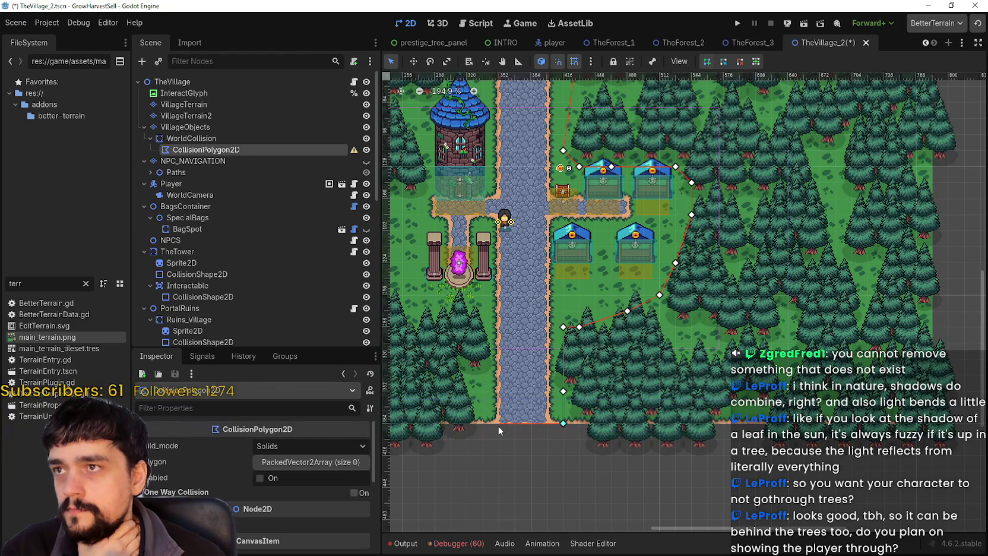
pyautogui.scroll(-2, 498, 425)
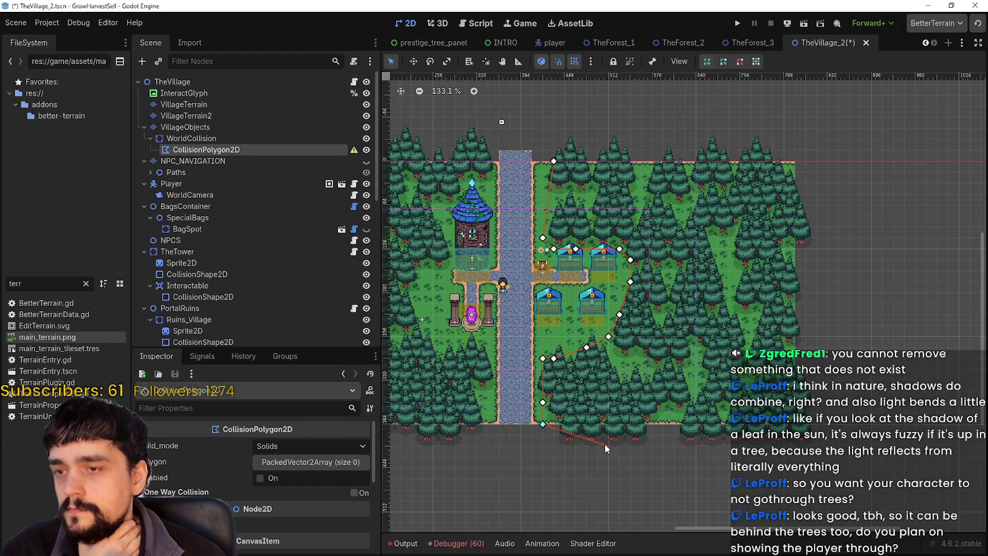
pyautogui.moveTo(486, 425); pyautogui.dragTo(565, 423)
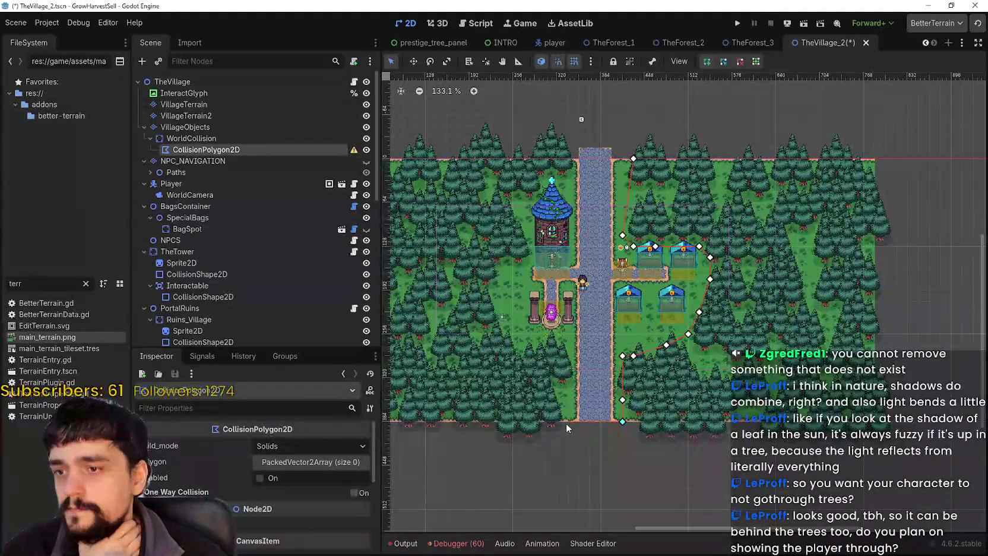
pyautogui.scroll(1, 608, 447)
# Bring the road near the bottom edge into view and add a polygon point just below the map.
pyautogui.scroll(1, 621, 422)
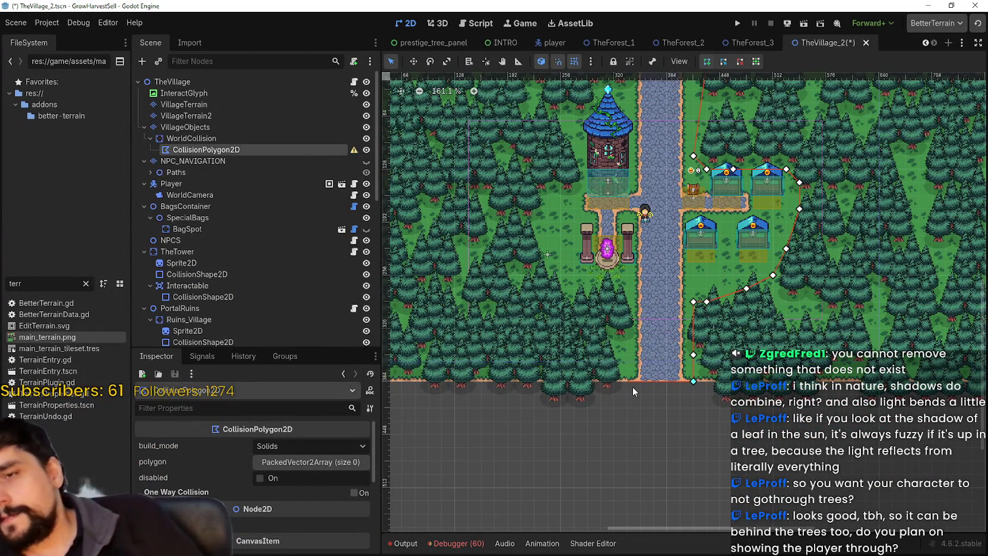
pyautogui.scroll(-1, 630, 391)
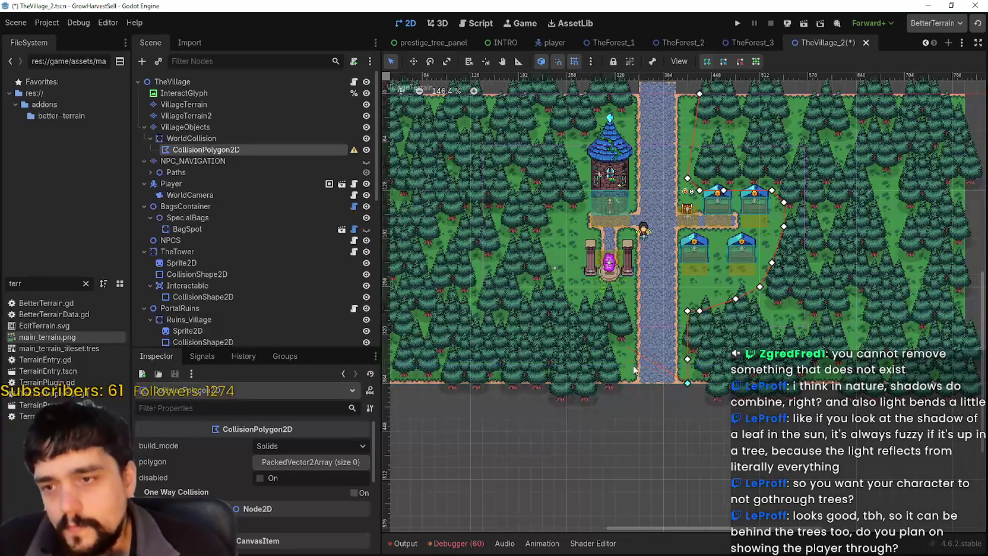
pyautogui.scroll(-3, 631, 388)
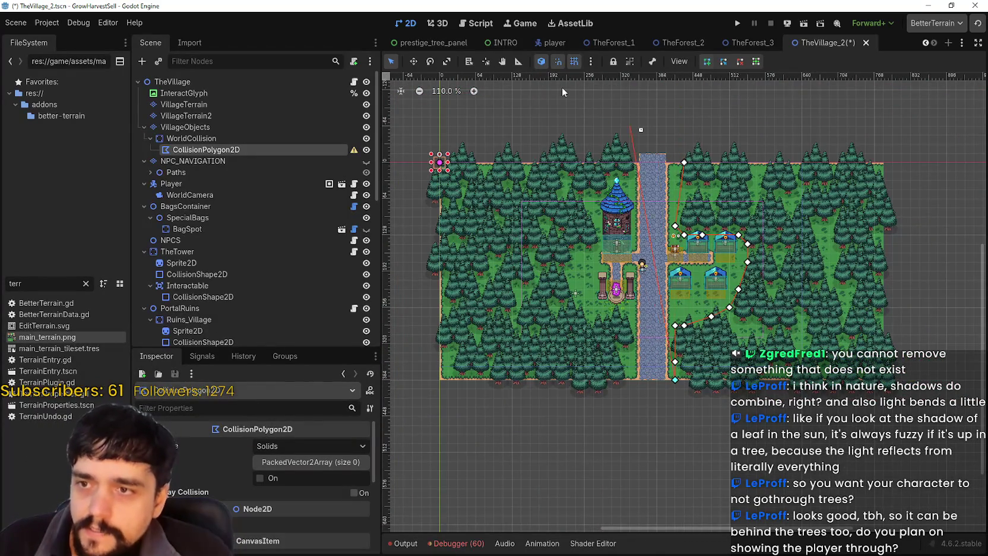
pyautogui.scroll(3, 636, 378)
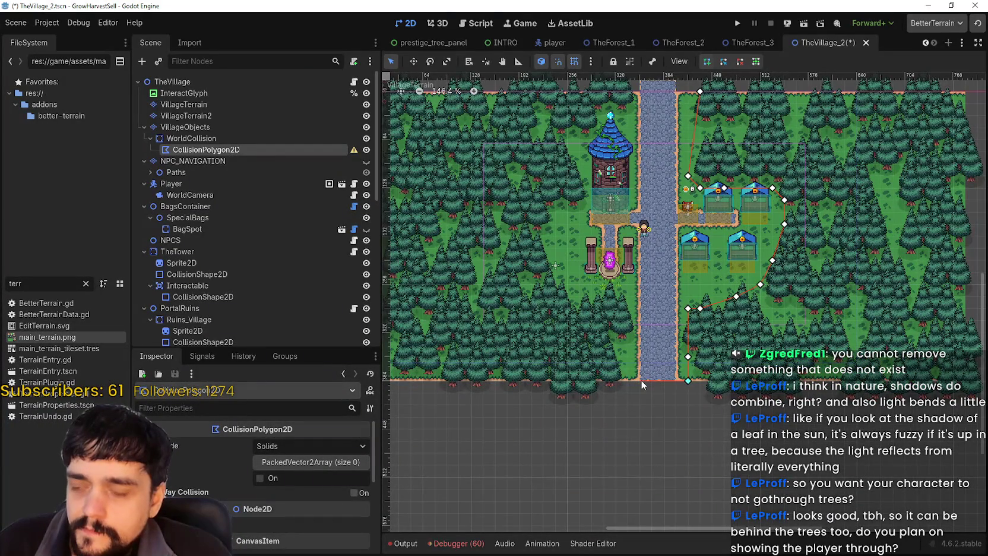
pyautogui.scroll(-3, 639, 380)
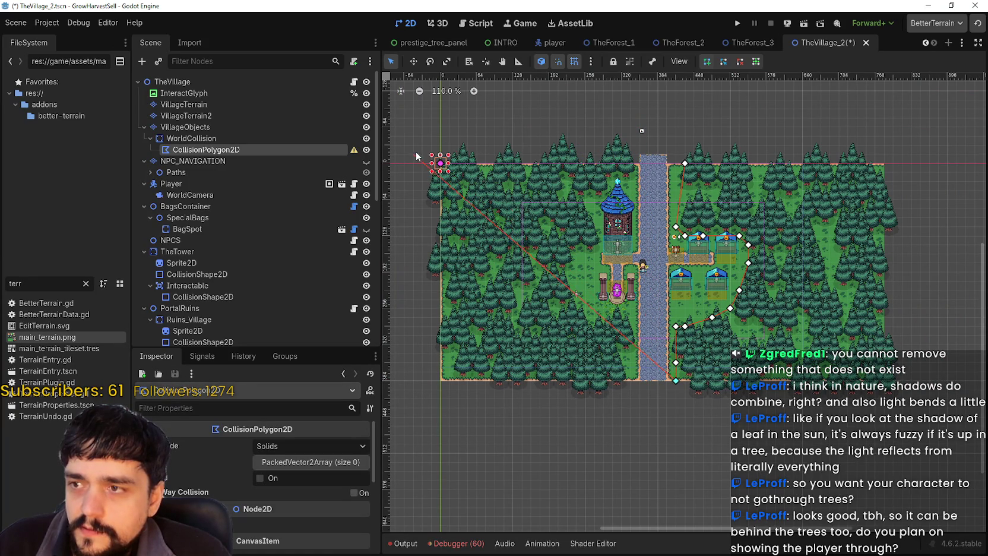
pyautogui.scroll(10, 442, 164)
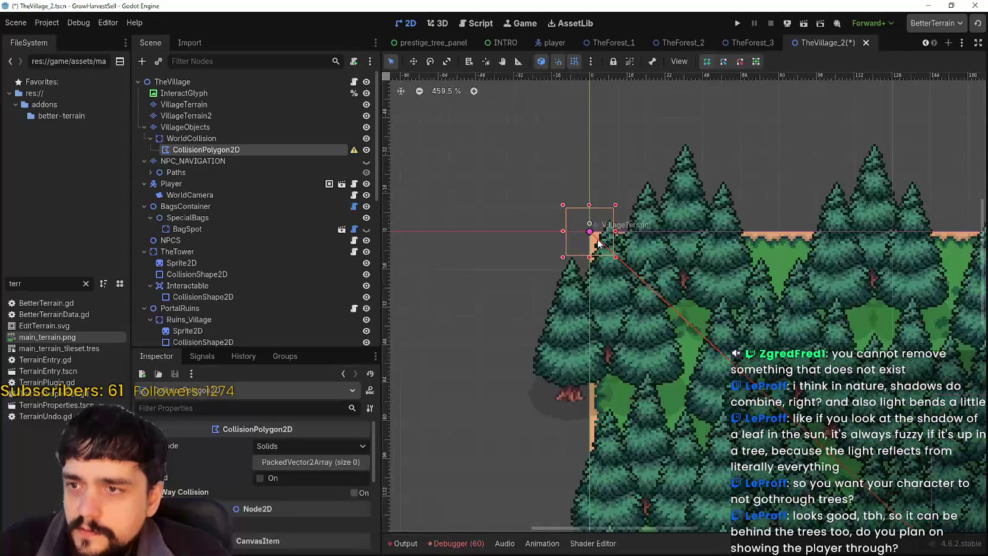
pyautogui.scroll(-8, 599, 243)
pyautogui.moveTo(752, 268); pyautogui.dragTo(579, 237)
pyautogui.scroll(-1, 539, 212)
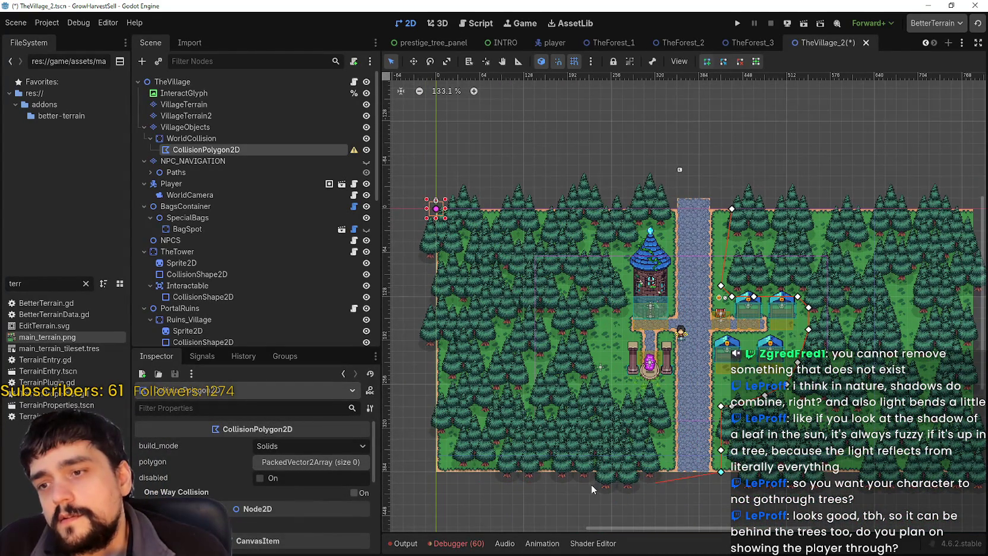
pyautogui.hscroll(4, 728, 372)
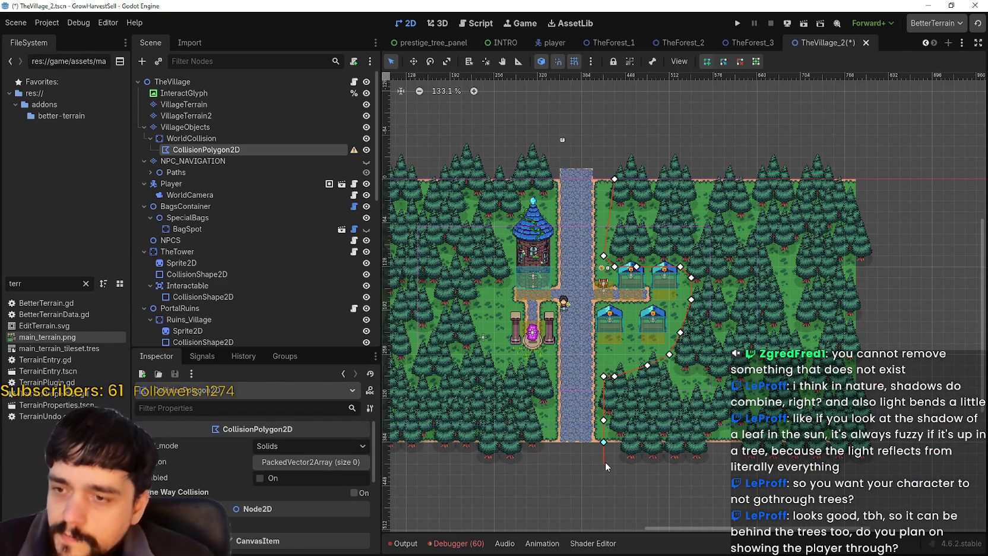
pyautogui.moveTo(599, 463); pyautogui.dragTo(627, 431)
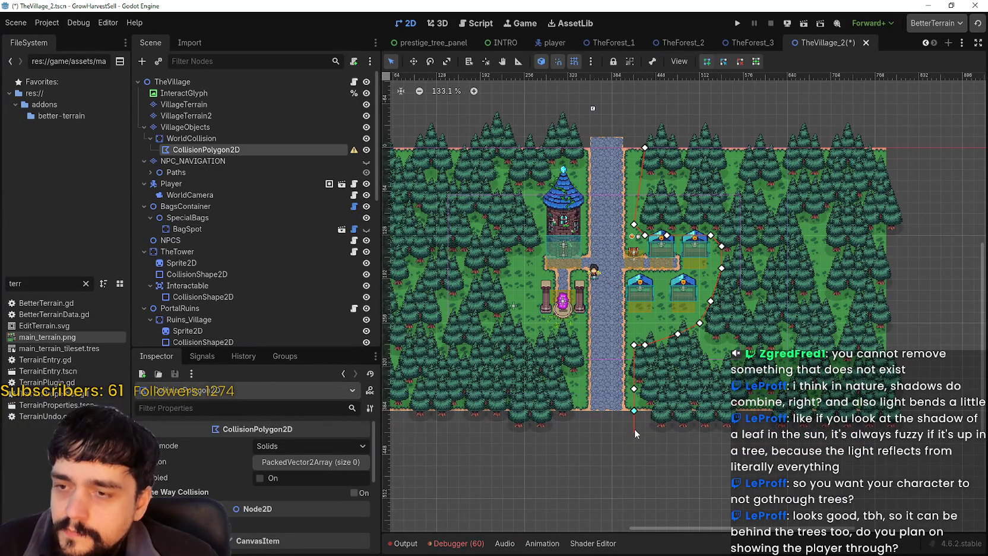
pyautogui.click(645, 443)
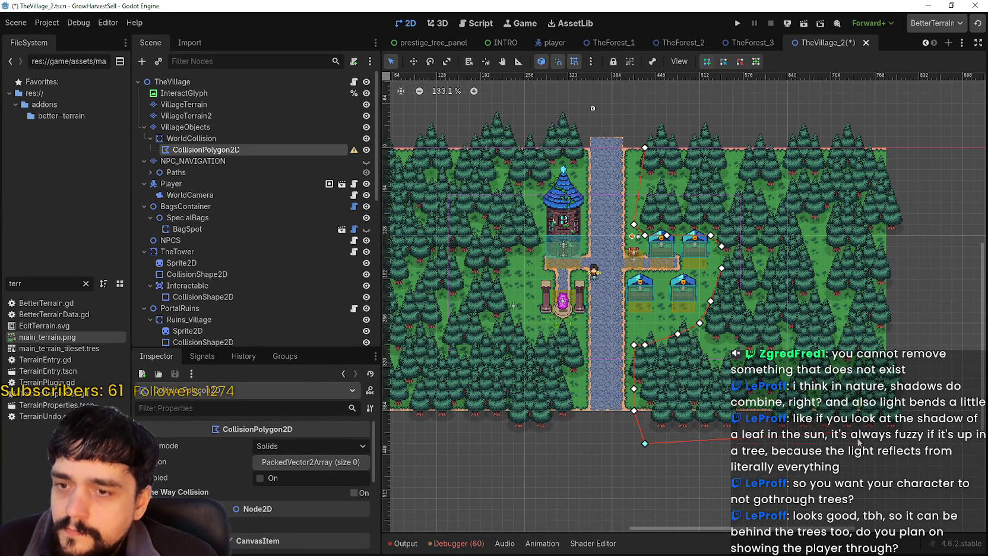
# Add bottom-right and top-right corners beyond the map and close the polygon at its first point.
pyautogui.click(919, 443)
pyautogui.click(907, 126)
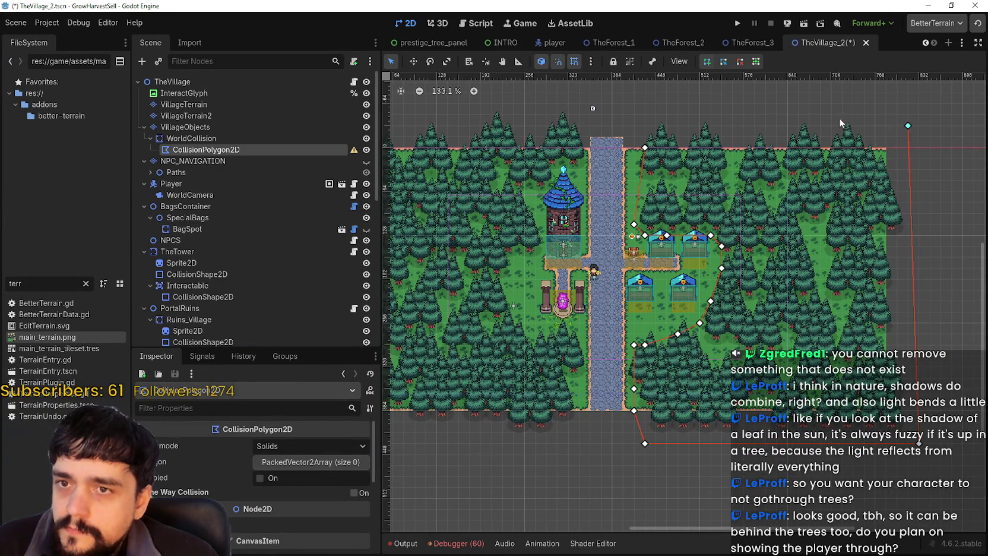
pyautogui.click(645, 148)
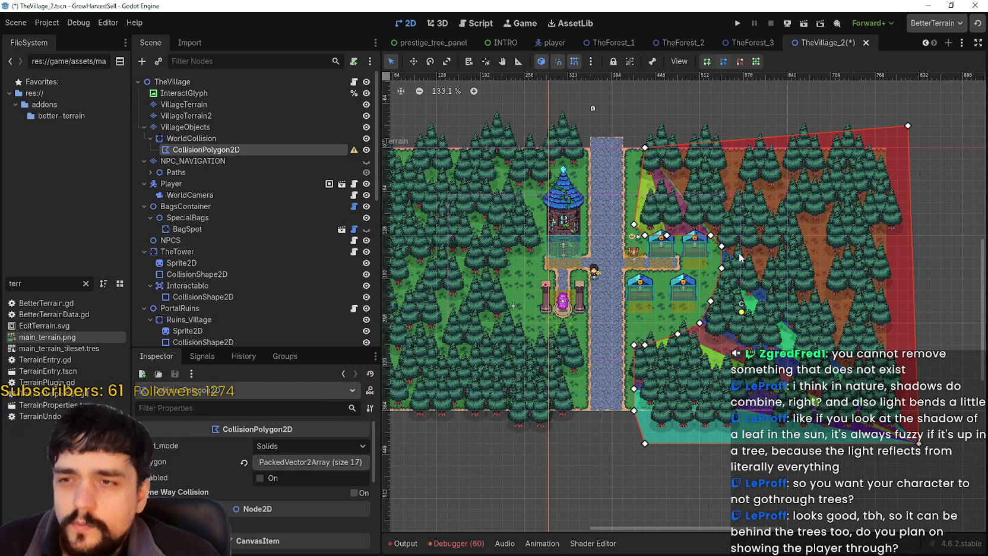
pyautogui.scroll(2, 671, 286)
pyautogui.scroll(-3, 671, 286)
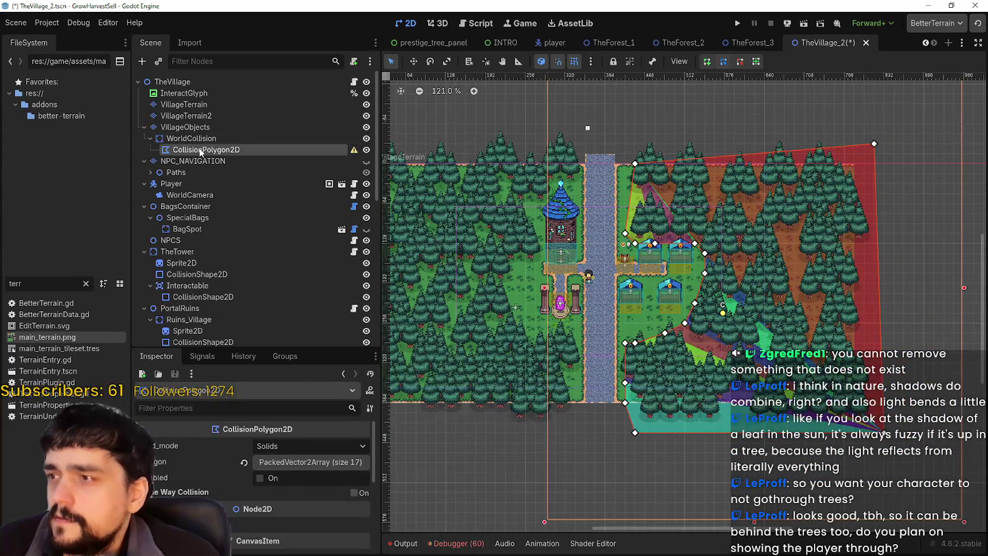
# Save the scene with WorldCollision selected, then reselect the collision polygon for point editing.
pyautogui.click(203, 139)
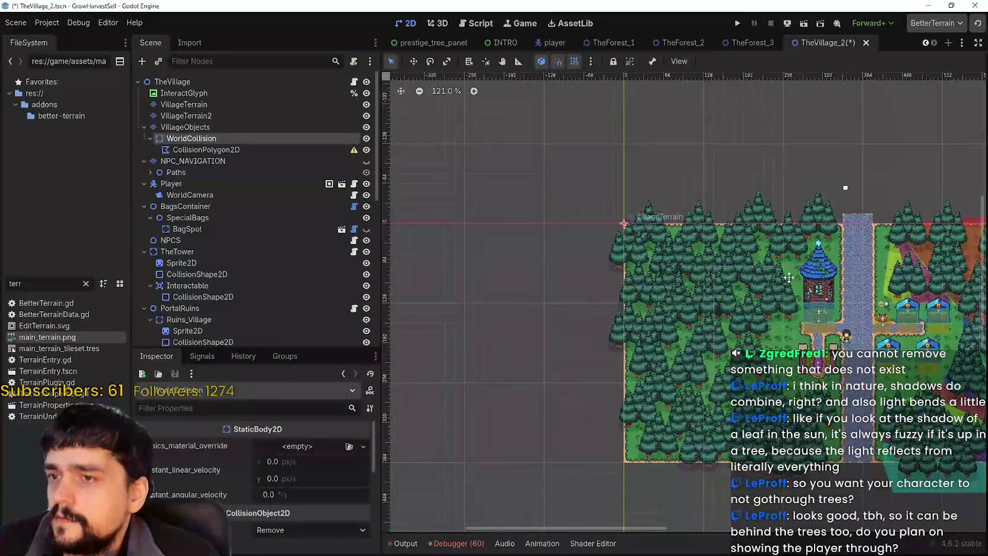
pyautogui.hotkey('ctrl', 's')
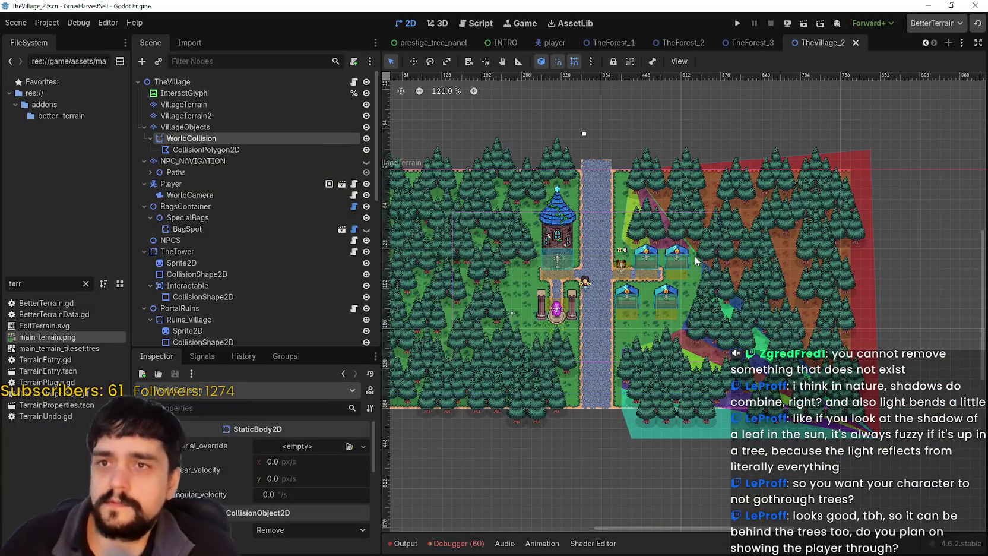
pyautogui.scroll(2, 641, 397)
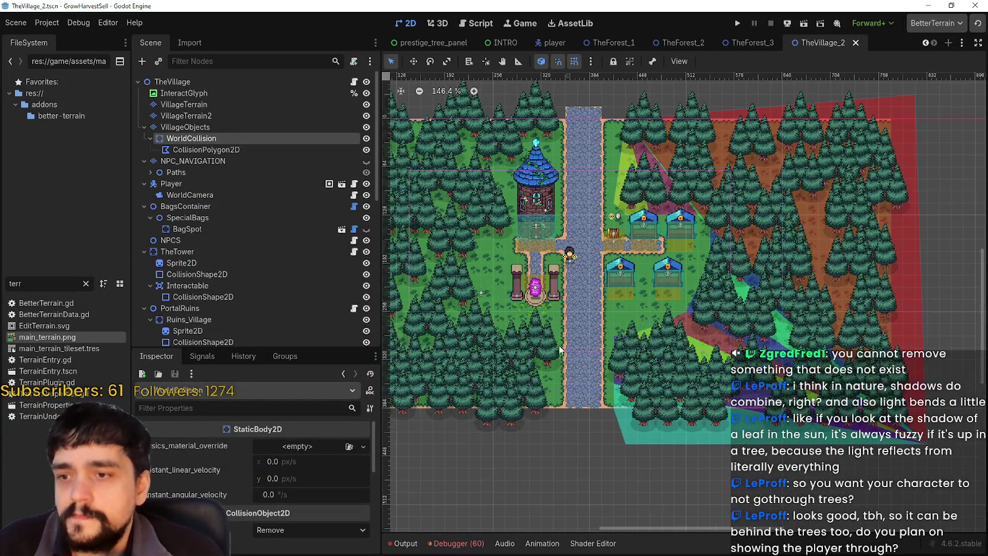
pyautogui.click(214, 149)
pyautogui.scroll(-2, 656, 425)
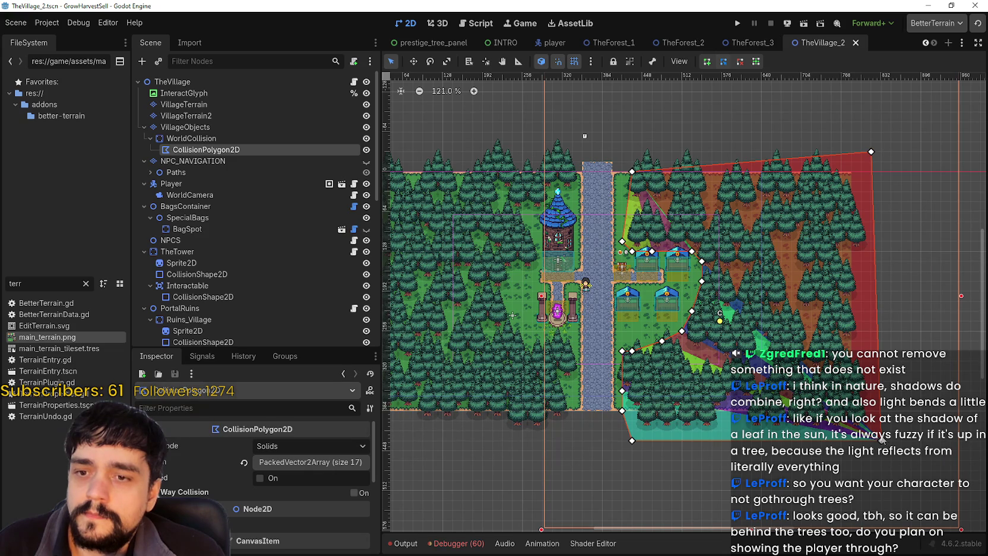
# Pull the polygon's bottom points far left beneath the western forest and insert a bottom-edge point.
pyautogui.moveTo(882, 443); pyautogui.dragTo(871, 440)
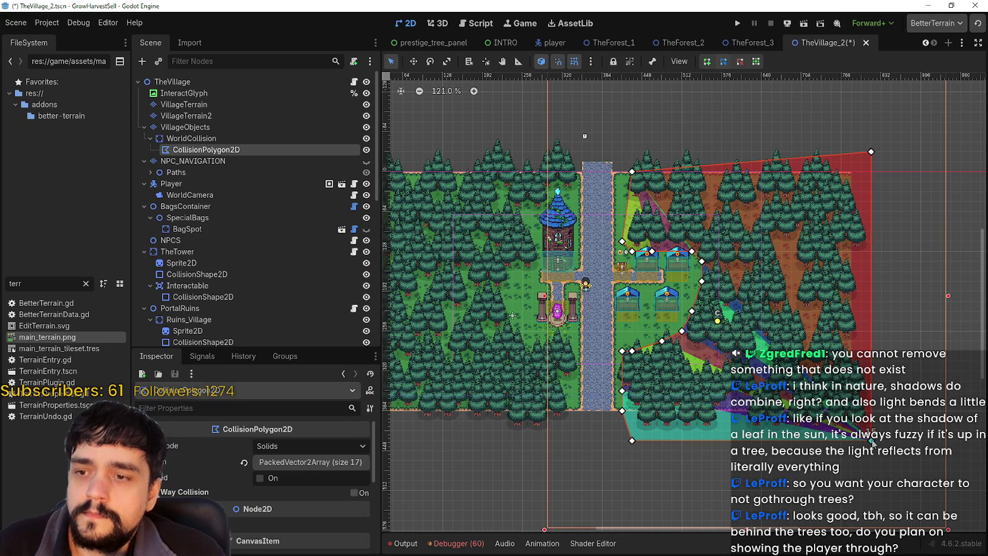
pyautogui.moveTo(635, 439)
pyautogui.mouseDown()
pyautogui.moveTo(591, 459)
pyautogui.moveTo(571, 443)
pyautogui.moveTo(461, 463)
pyautogui.moveTo(383, 441)
pyautogui.mouseUp()
pyautogui.hscroll(-5, 475, 415)
pyautogui.scroll(-2, 475, 415)
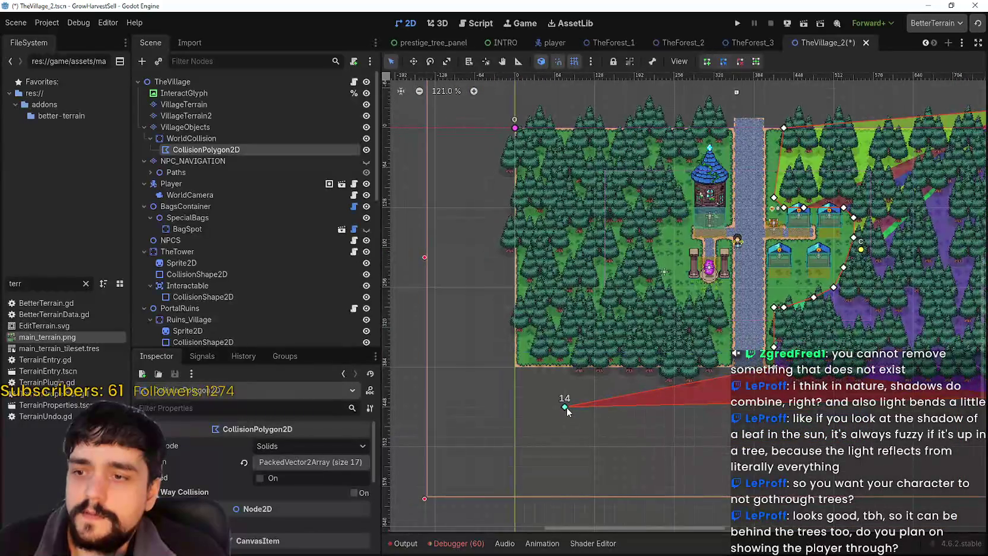
pyautogui.moveTo(515, 392); pyautogui.dragTo(485, 393)
pyautogui.scroll(-2, 708, 403)
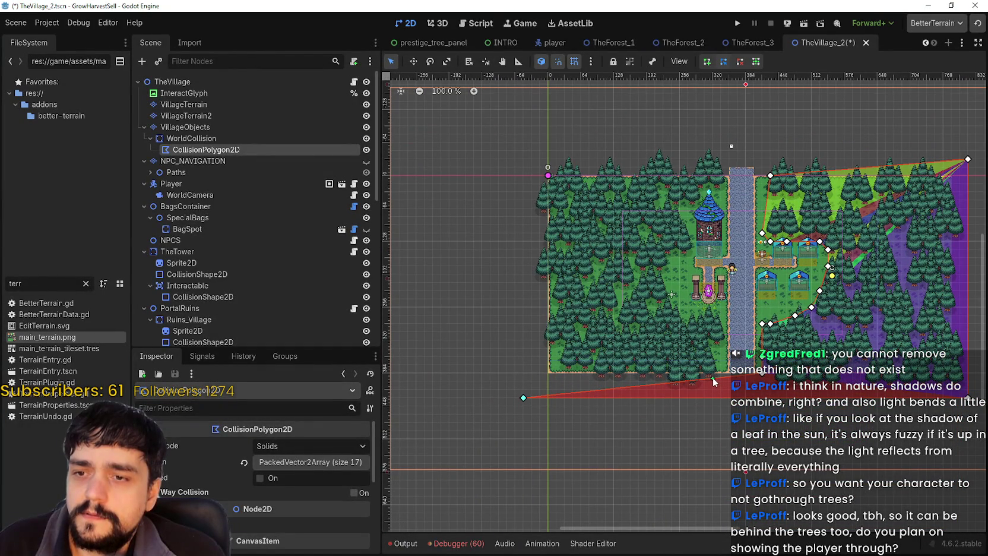
pyautogui.click(716, 378)
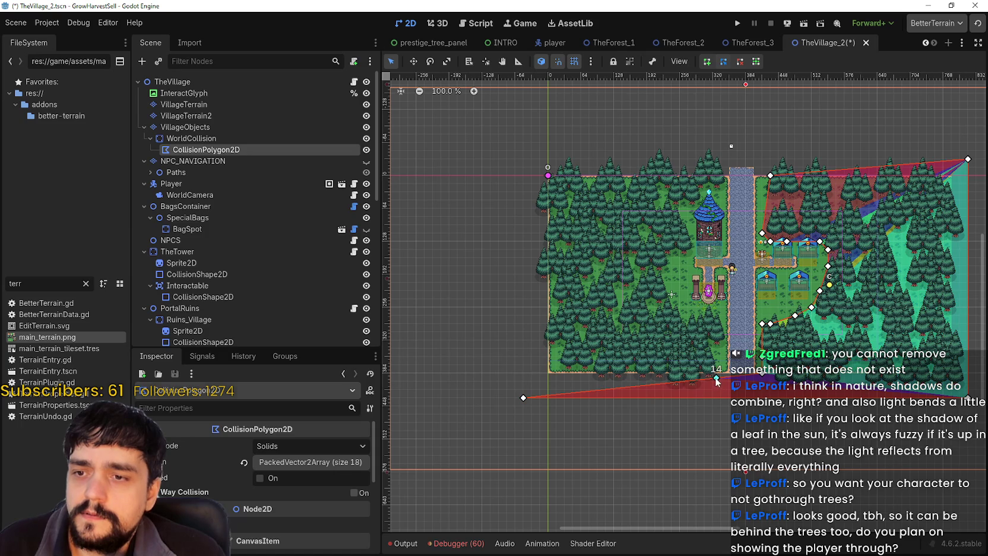
pyautogui.moveTo(716, 378); pyautogui.dragTo(717, 376)
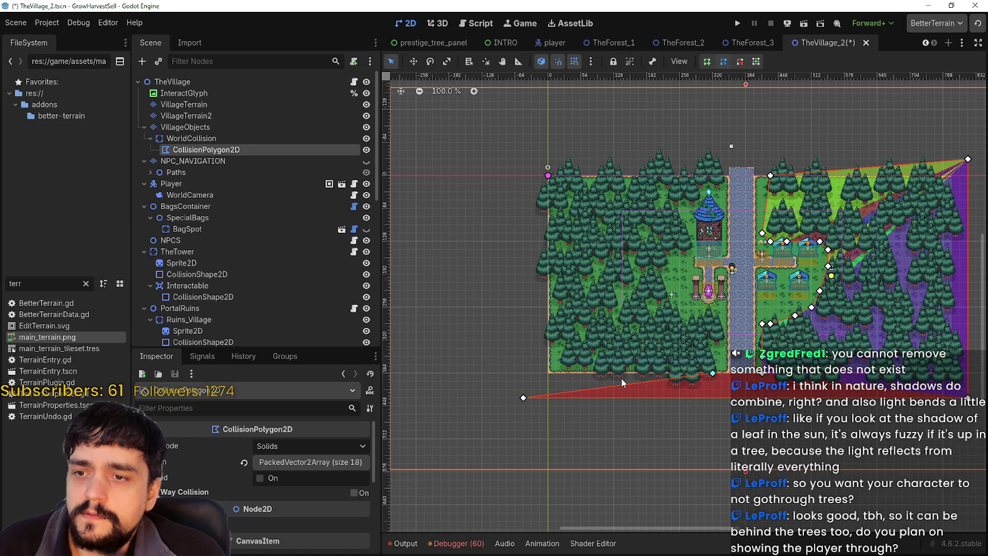
# Move a point to the map's upper-left corner and add points 15 and 16 along the western tree line.
pyautogui.moveTo(617, 390)
pyautogui.mouseDown()
pyautogui.moveTo(521, 291)
pyautogui.moveTo(548, 159)
pyautogui.mouseUp()
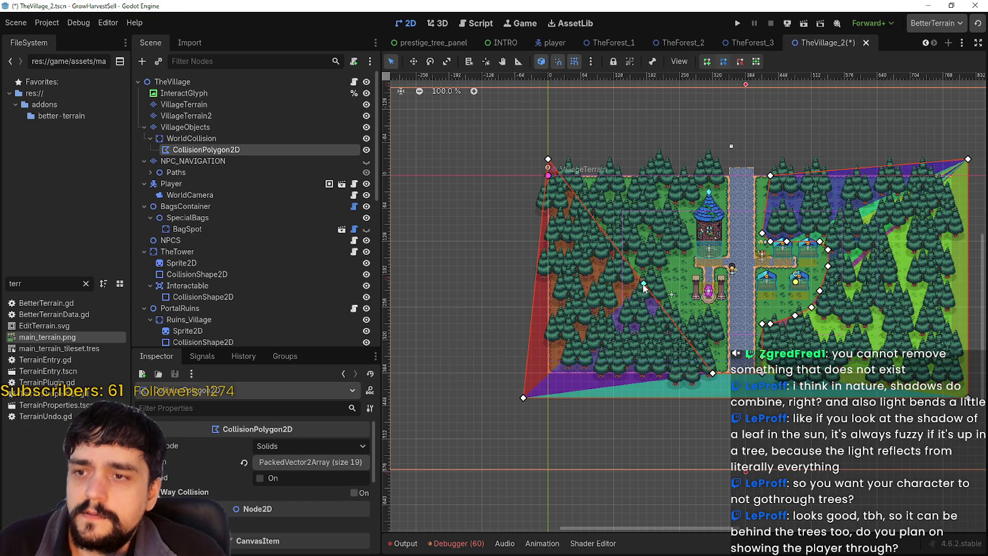
pyautogui.moveTo(642, 284)
pyautogui.mouseDown()
pyautogui.moveTo(691, 208)
pyautogui.moveTo(712, 326)
pyautogui.moveTo(728, 346)
pyautogui.mouseUp()
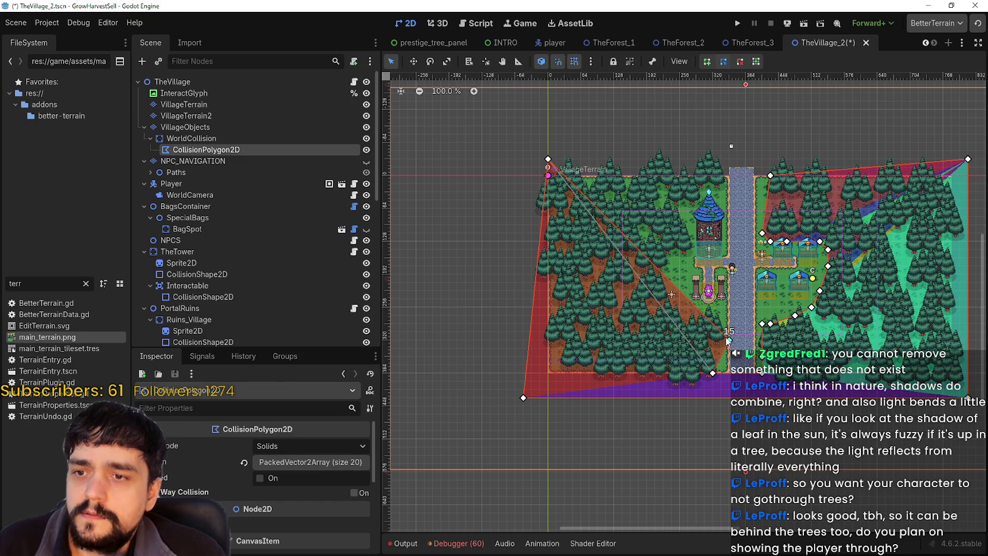
pyautogui.scroll(4, 724, 343)
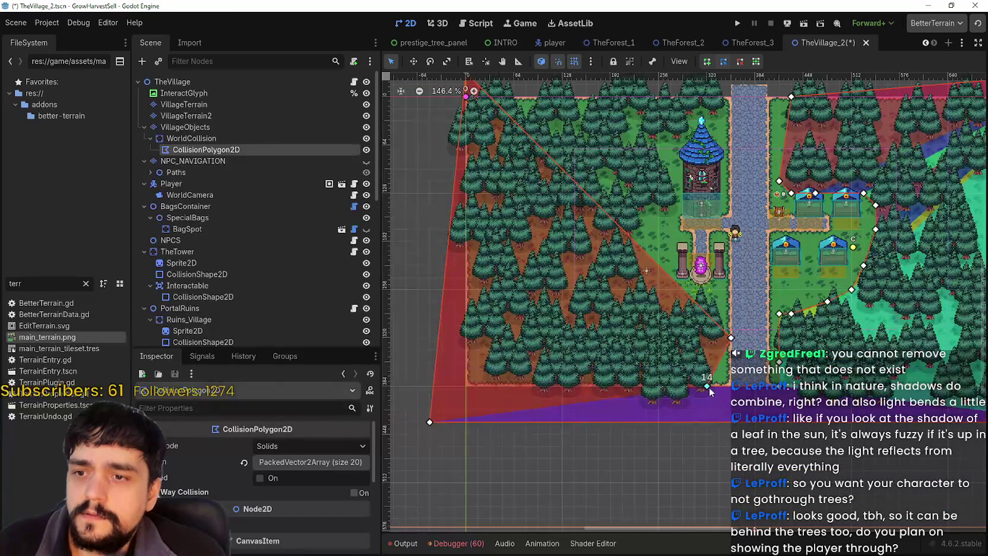
pyautogui.scroll(2, 730, 337)
pyautogui.moveTo(730, 335); pyautogui.dragTo(719, 291)
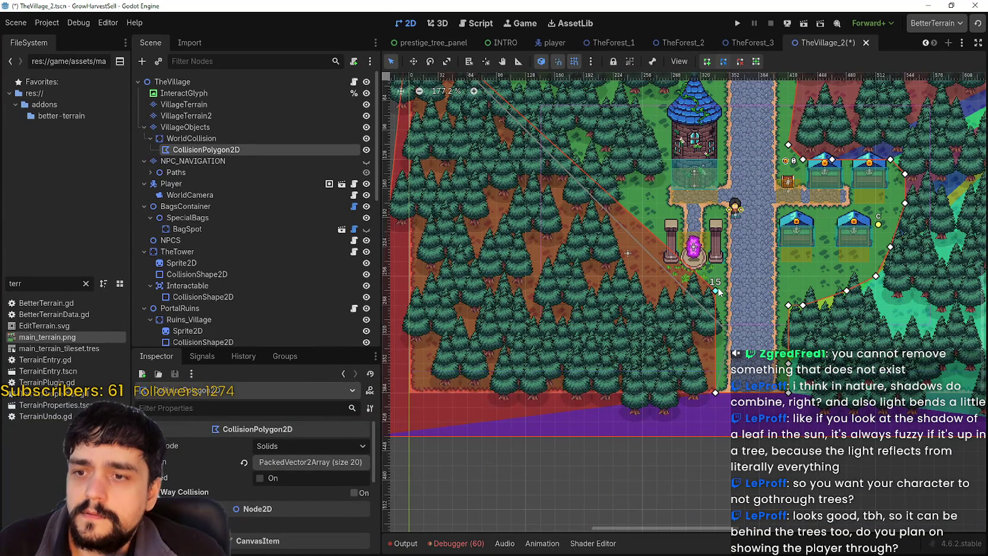
pyautogui.click(666, 245)
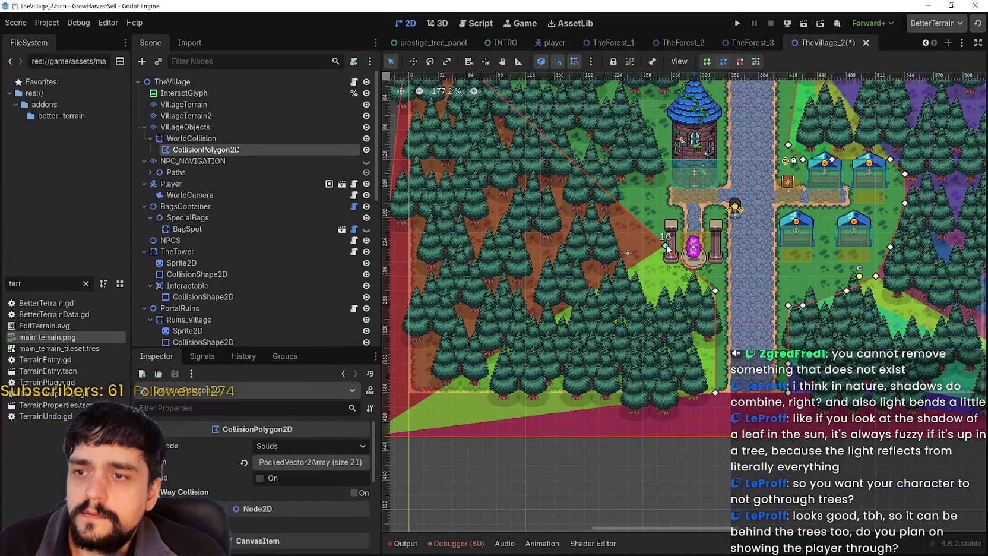
pyautogui.moveTo(665, 247)
pyautogui.mouseDown()
pyautogui.moveTo(652, 296)
pyautogui.moveTo(715, 323)
pyautogui.mouseUp()
# Insert points and drag them along the western forest edge toward the tower.
pyautogui.scroll(4, 665, 282)
pyautogui.scroll(-1, 715, 323)
pyautogui.click(658, 276)
pyautogui.moveTo(647, 263)
pyautogui.mouseDown()
pyautogui.moveTo(666, 214)
pyautogui.moveTo(660, 253)
pyautogui.moveTo(653, 209)
pyautogui.moveTo(715, 193)
pyautogui.moveTo(729, 208)
pyautogui.moveTo(712, 211)
pyautogui.moveTo(732, 153)
pyautogui.moveTo(787, 322)
pyautogui.moveTo(768, 309)
pyautogui.moveTo(769, 297)
pyautogui.moveTo(761, 305)
pyautogui.mouseUp()
pyautogui.click(651, 192)
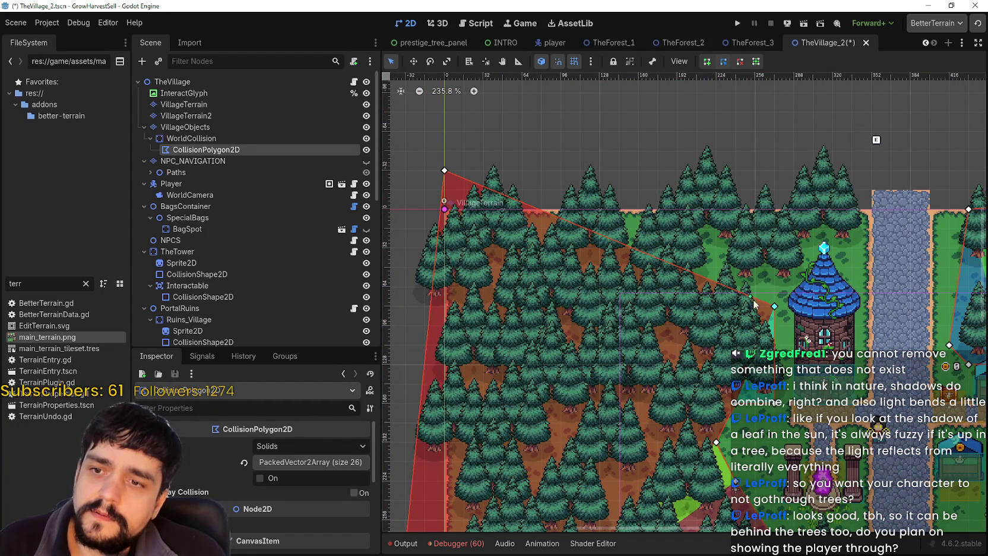
pyautogui.moveTo(773, 307)
pyautogui.mouseDown()
pyautogui.moveTo(773, 323)
pyautogui.moveTo(755, 286)
pyautogui.moveTo(677, 257)
pyautogui.moveTo(802, 270)
pyautogui.moveTo(813, 287)
pyautogui.mouseUp()
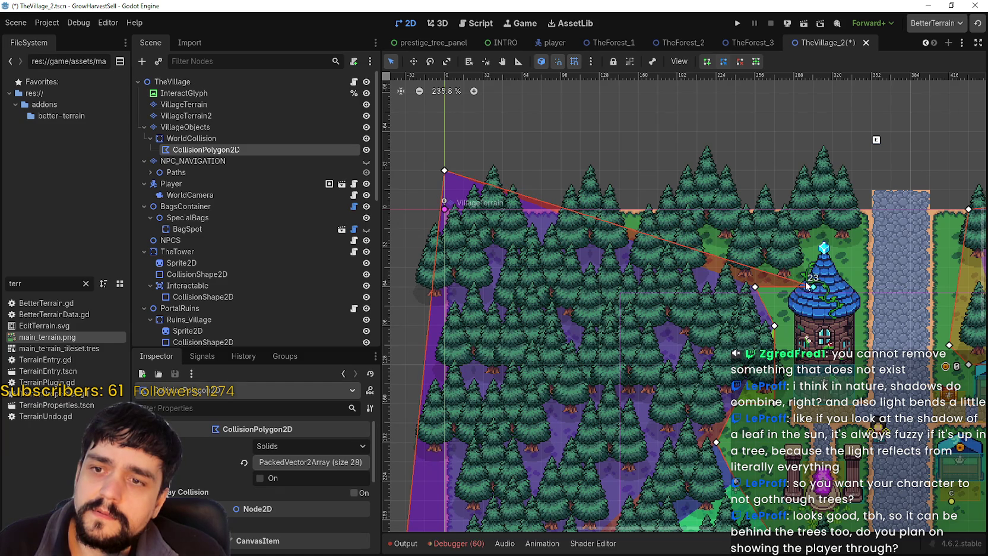
# Add more top-edge points following the tree line, stretching them right toward the tower.
pyautogui.click(775, 274)
pyautogui.click(808, 251)
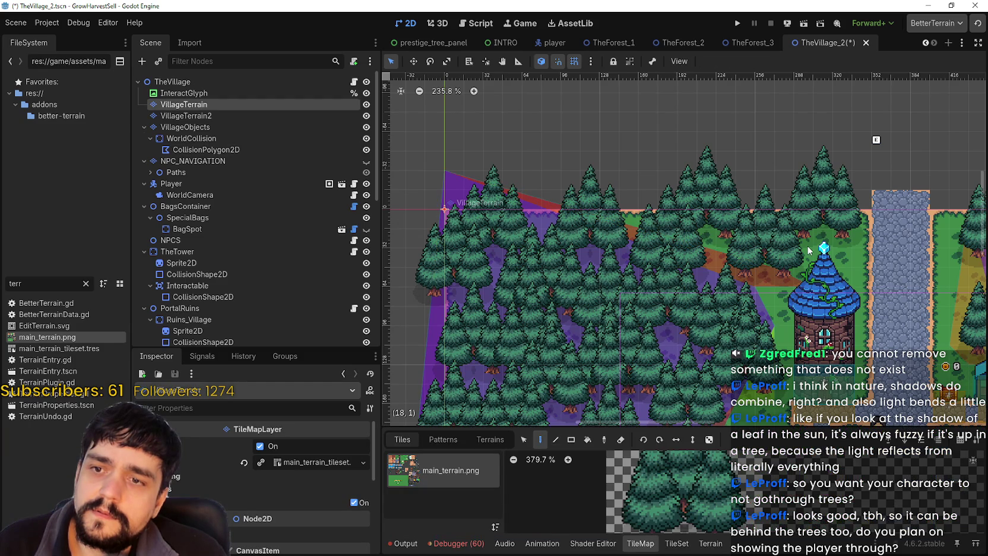
pyautogui.click(191, 138)
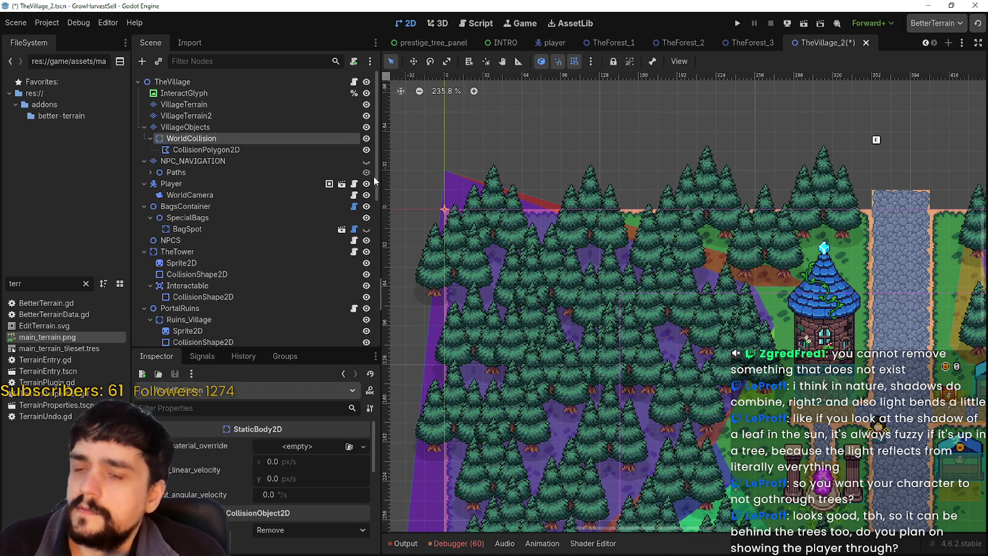
pyautogui.click(206, 150)
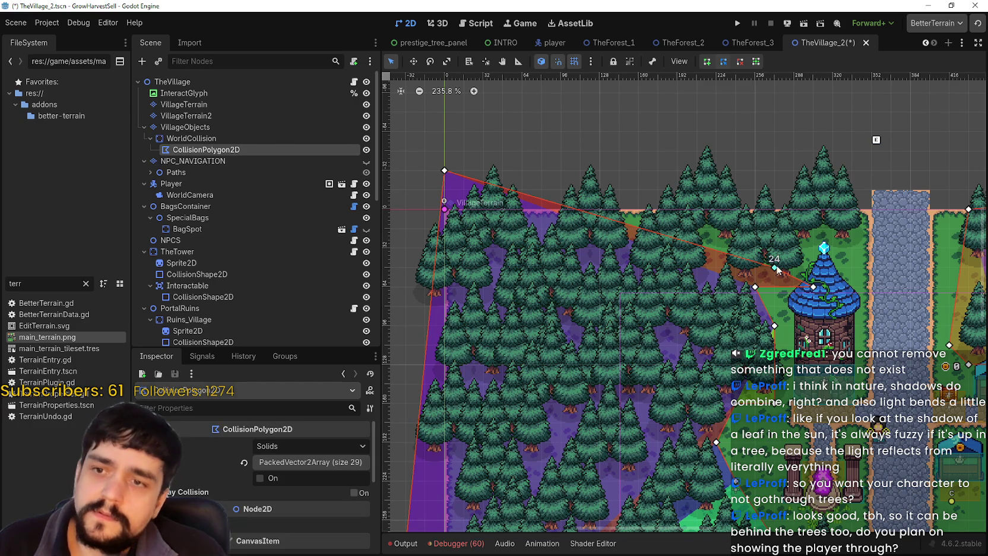
pyautogui.moveTo(775, 268); pyautogui.dragTo(811, 252)
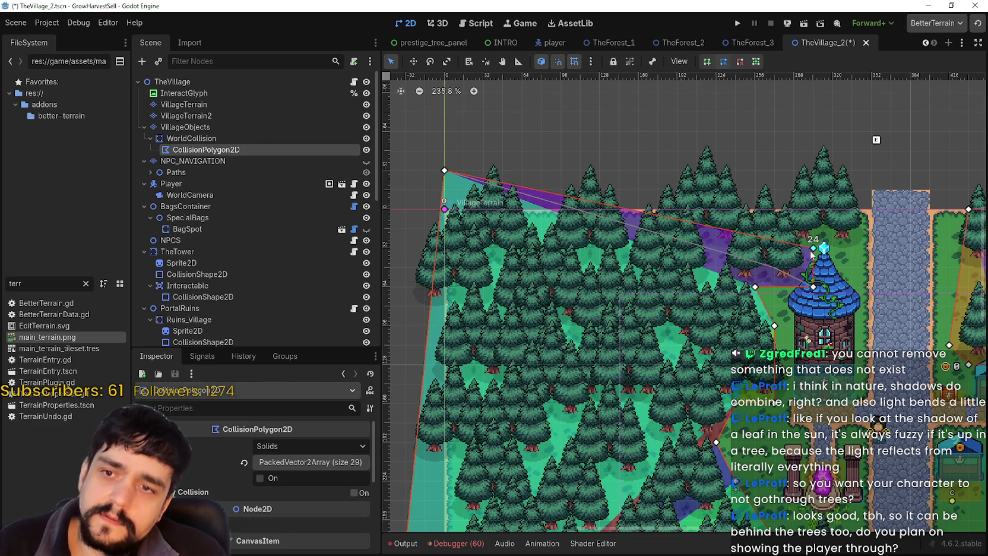
pyautogui.click(774, 249)
pyautogui.moveTo(776, 252)
pyautogui.mouseDown()
pyautogui.moveTo(854, 228)
pyautogui.moveTo(871, 248)
pyautogui.mouseUp()
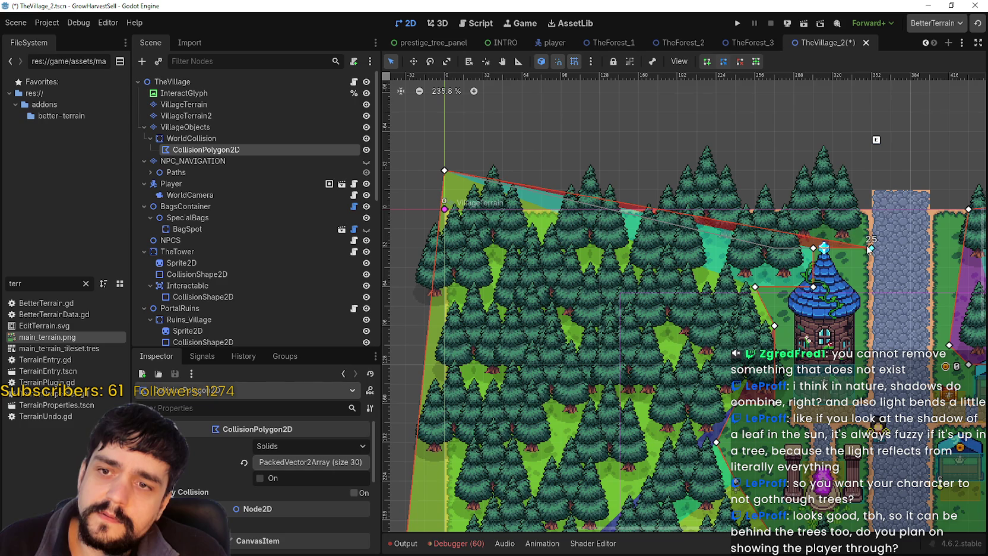
pyautogui.click(822, 246)
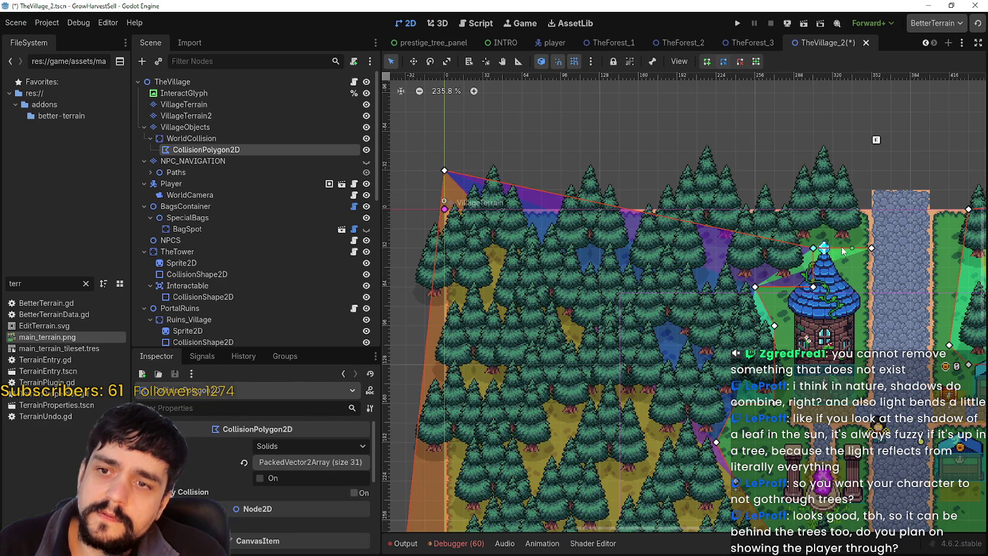
pyautogui.moveTo(823, 246)
pyautogui.mouseDown()
pyautogui.moveTo(819, 238)
pyautogui.moveTo(867, 201)
pyautogui.mouseUp()
# Raise point 26 and the first point to flatten the polygon's top edge.
pyautogui.scroll(-3, 868, 199)
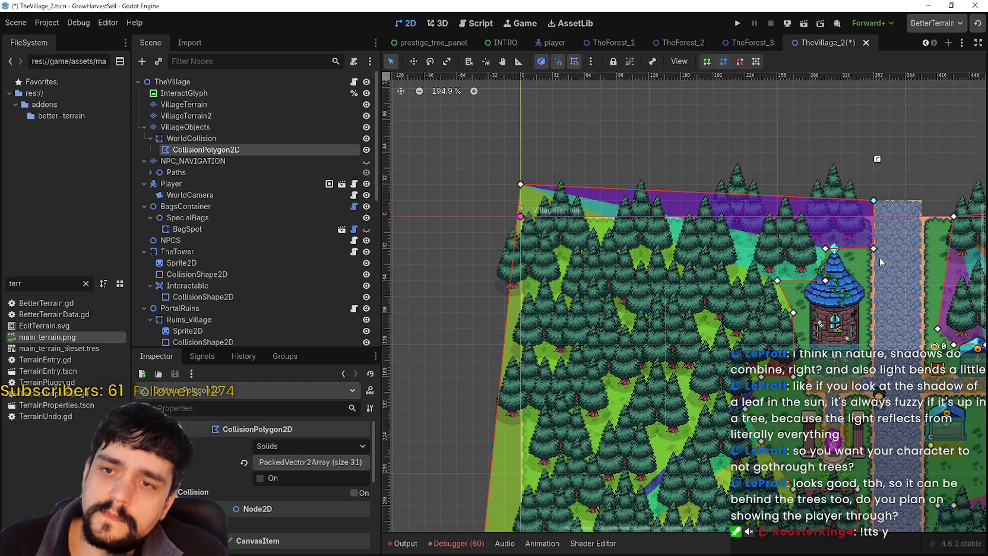
pyautogui.scroll(-1, 759, 279)
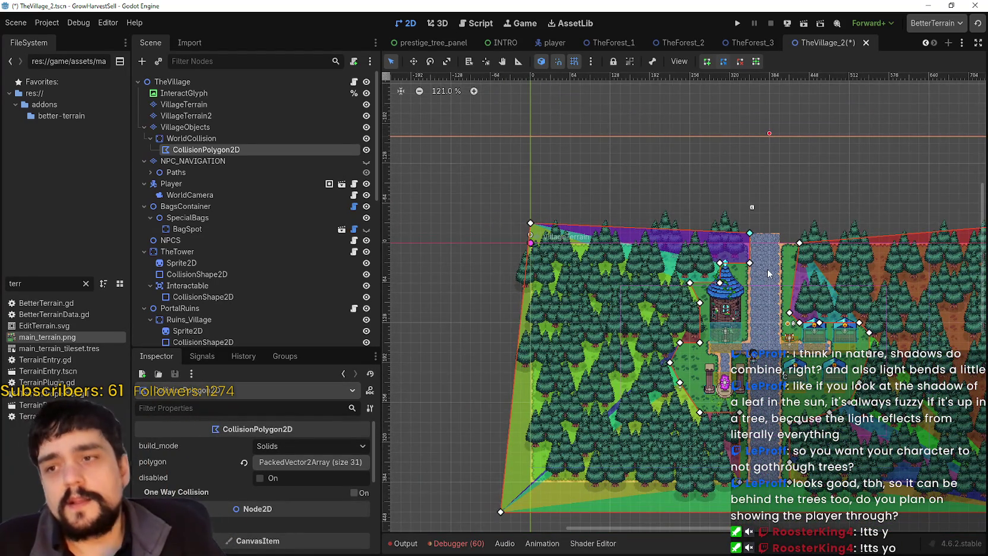
pyautogui.scroll(-1, 768, 271)
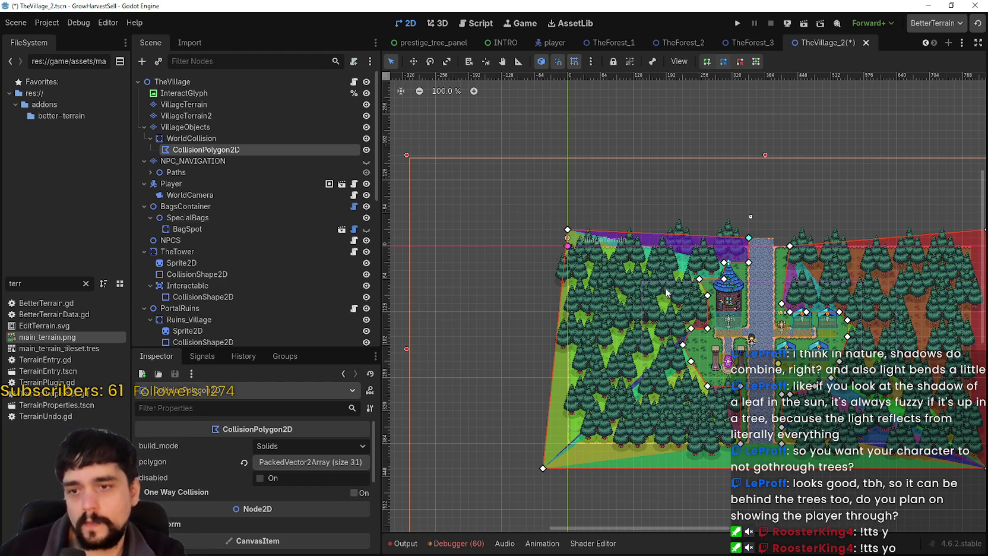
pyautogui.scroll(3, 710, 277)
pyautogui.moveTo(769, 263)
pyautogui.mouseDown()
pyautogui.moveTo(656, 264)
pyautogui.moveTo(681, 267)
pyautogui.mouseUp()
pyautogui.scroll(-1, 681, 267)
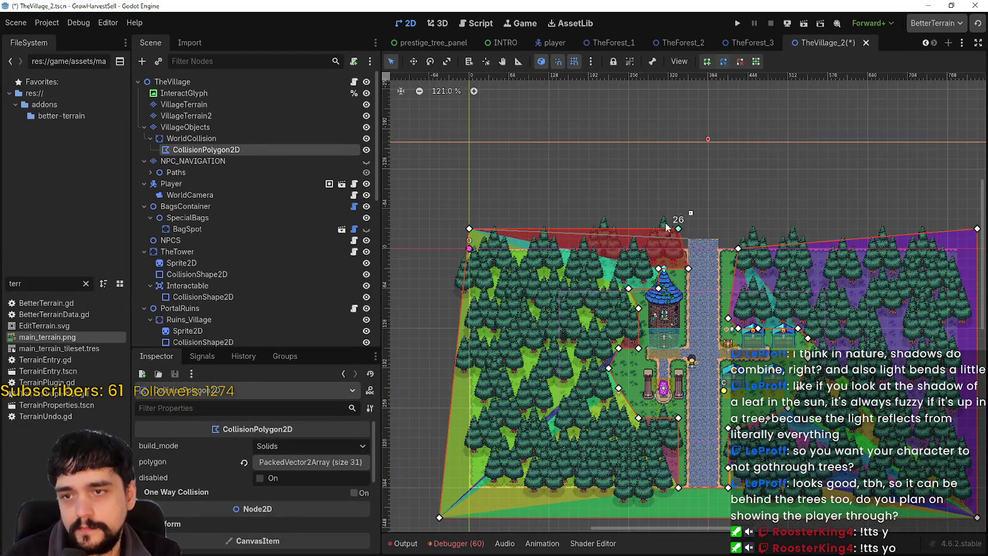
pyautogui.moveTo(688, 238)
pyautogui.mouseDown()
pyautogui.moveTo(686, 207)
pyautogui.moveTo(689, 219)
pyautogui.mouseUp()
pyautogui.scroll(2, 733, 249)
pyautogui.moveTo(743, 250); pyautogui.dragTo(744, 217)
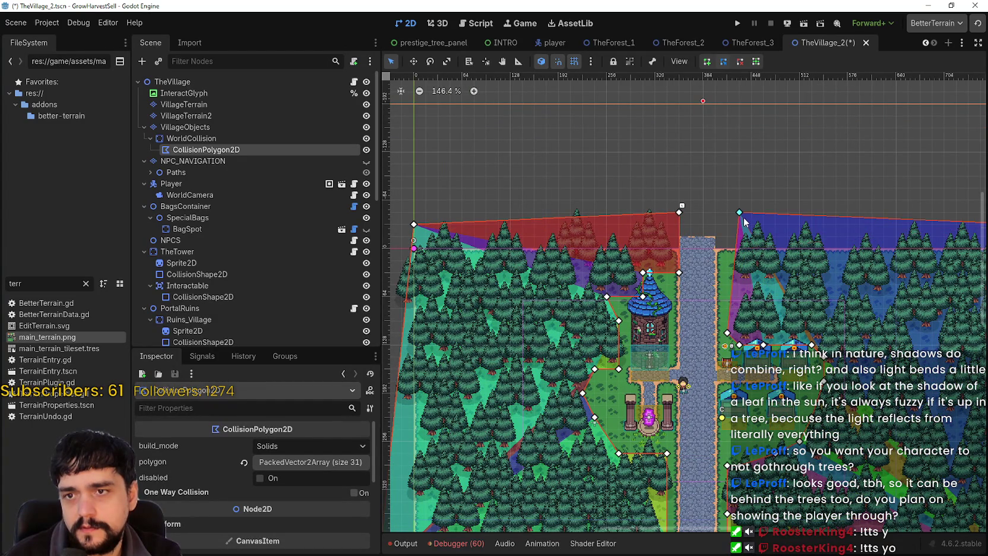
pyautogui.scroll(-4, 742, 222)
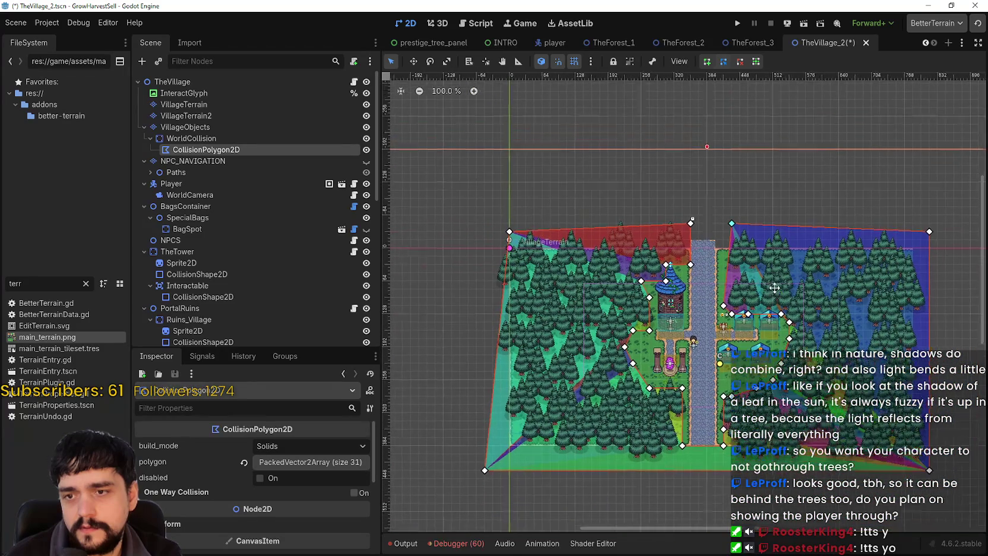
pyautogui.scroll(2, 768, 160)
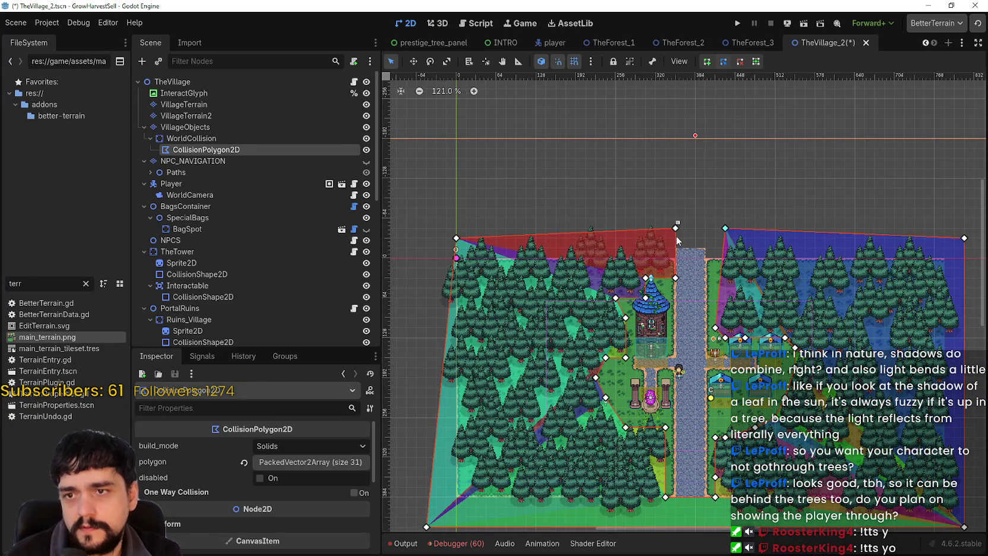
# Insert a top-edge point and settle it onto the corner beside the path.
pyautogui.click(676, 237)
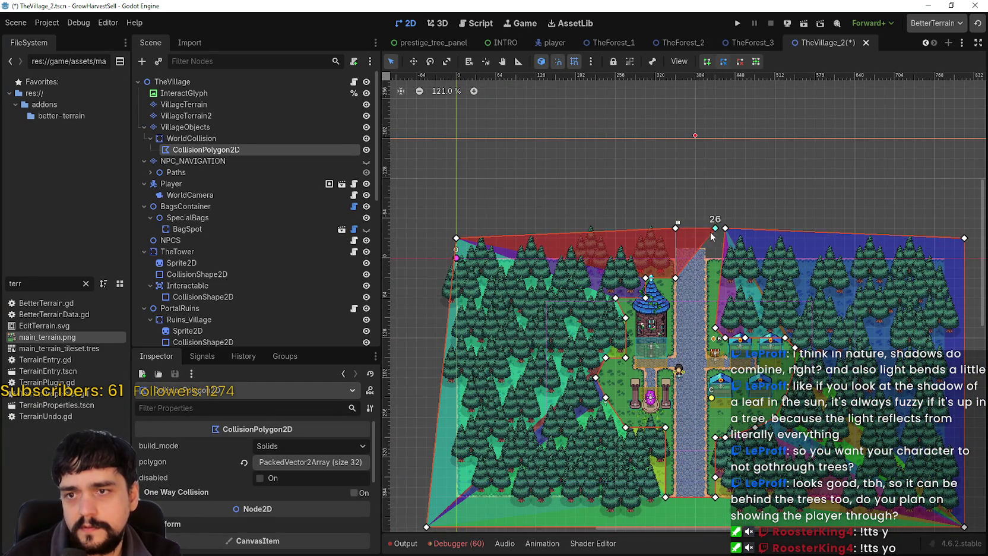
pyautogui.scroll(1, 679, 238)
pyautogui.scroll(1, 679, 238)
pyautogui.moveTo(677, 227); pyautogui.dragTo(738, 226)
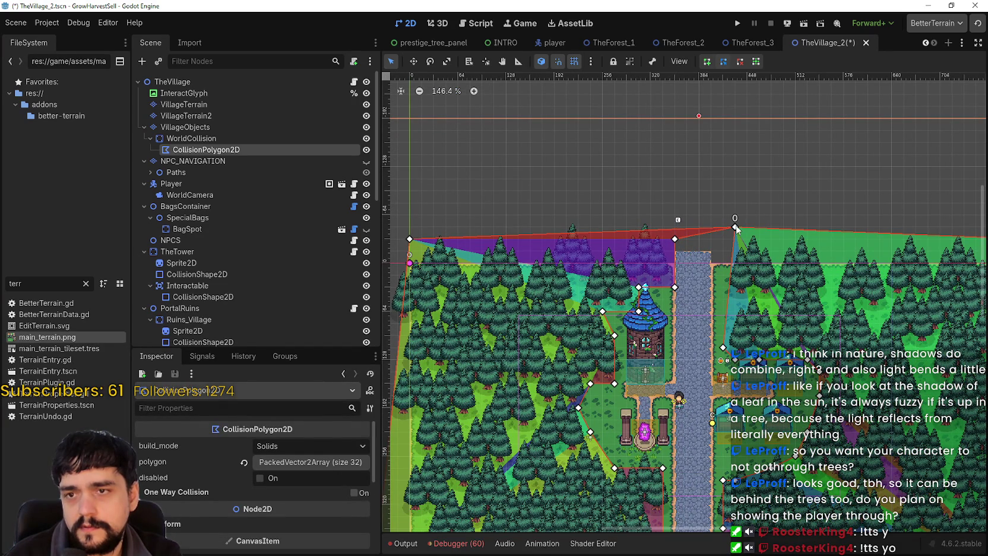
pyautogui.moveTo(735, 231)
pyautogui.mouseDown()
pyautogui.moveTo(736, 250)
pyautogui.moveTo(736, 202)
pyautogui.moveTo(756, 238)
pyautogui.mouseUp()
pyautogui.scroll(5, 706, 237)
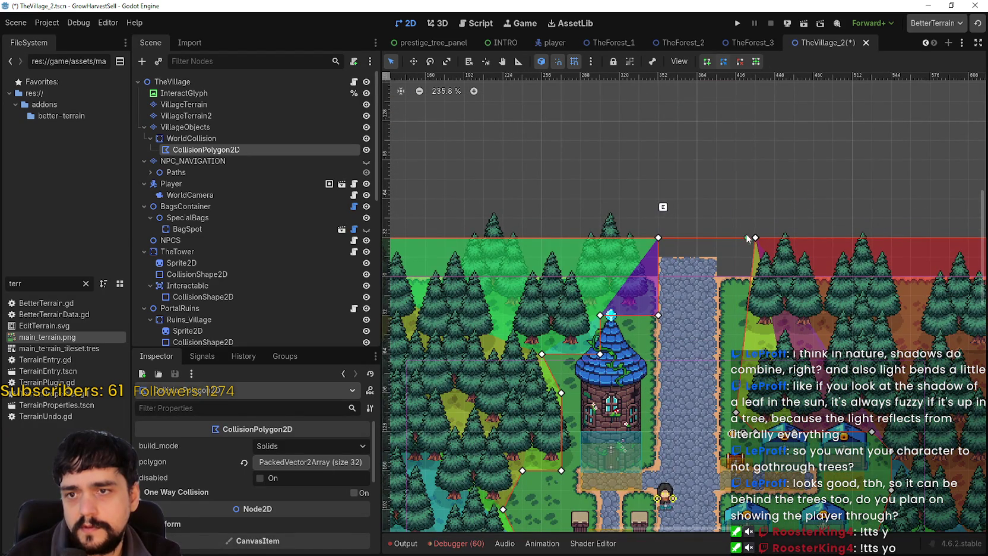
# Undo the last edit and lower the top points to the path's top, aligning the road opening's corners.
pyautogui.hotkey('ctrl', 'z')
pyautogui.hotkey('ctrl', 'z')
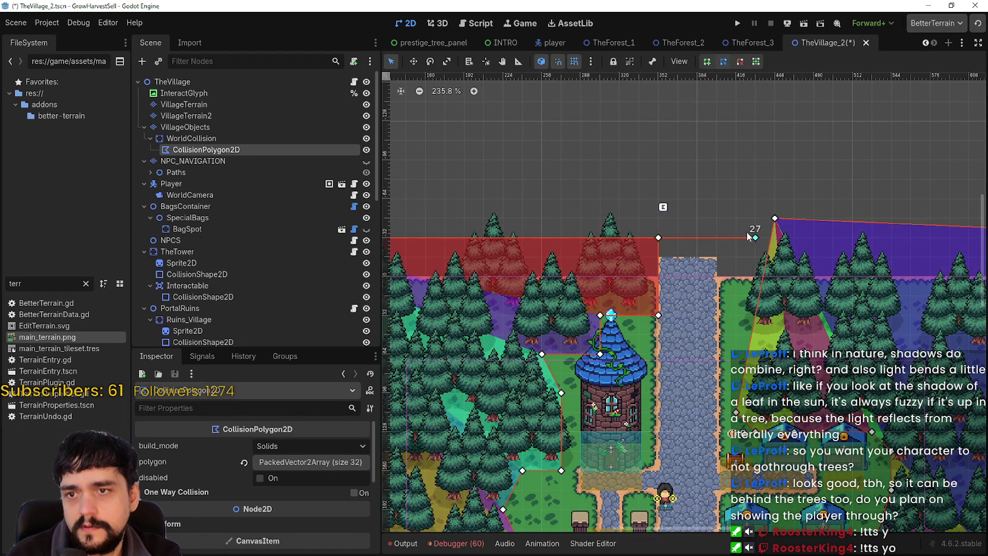
pyautogui.moveTo(754, 237); pyautogui.dragTo(717, 199)
pyautogui.moveTo(707, 232)
pyautogui.mouseDown()
pyautogui.moveTo(742, 262)
pyautogui.moveTo(755, 237)
pyautogui.mouseUp()
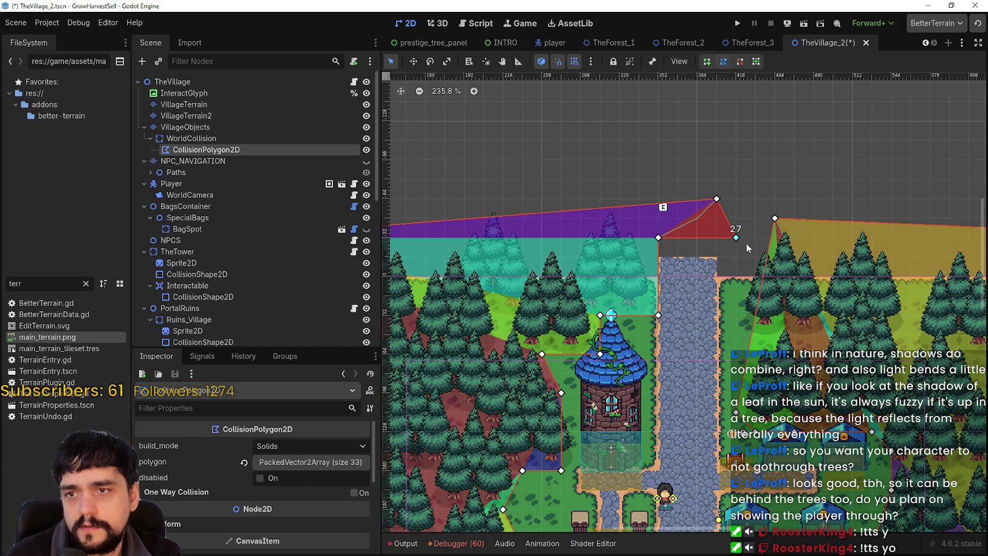
pyautogui.moveTo(658, 238); pyautogui.dragTo(658, 256)
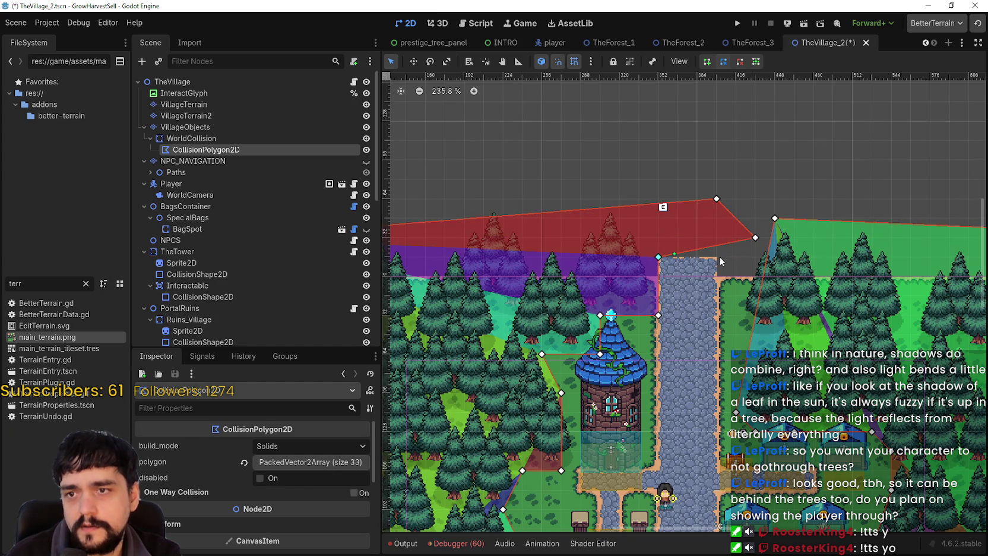
pyautogui.moveTo(753, 239); pyautogui.dragTo(755, 257)
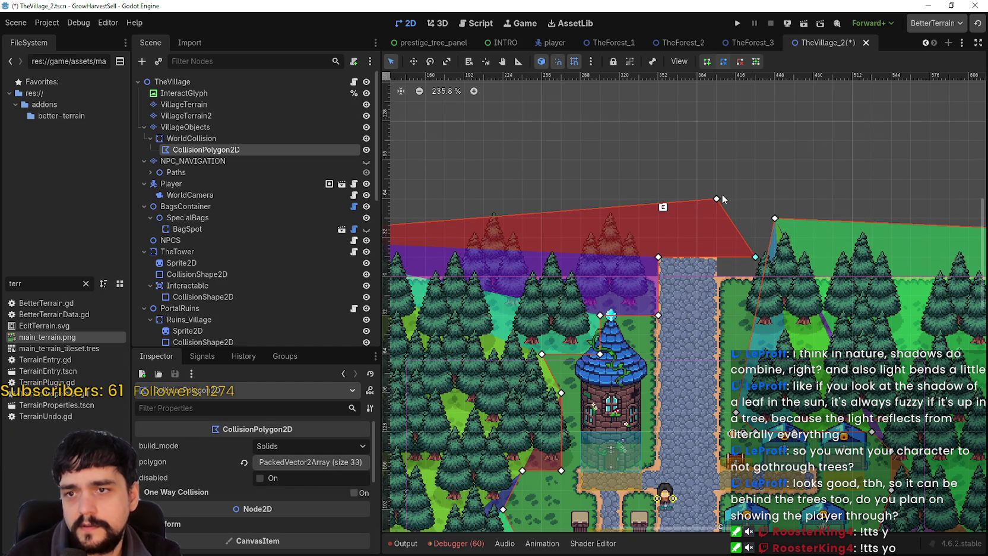
pyautogui.moveTo(716, 199)
pyautogui.mouseDown()
pyautogui.moveTo(775, 219)
pyautogui.moveTo(718, 220)
pyautogui.mouseUp()
pyautogui.moveTo(756, 258); pyautogui.dragTo(722, 263)
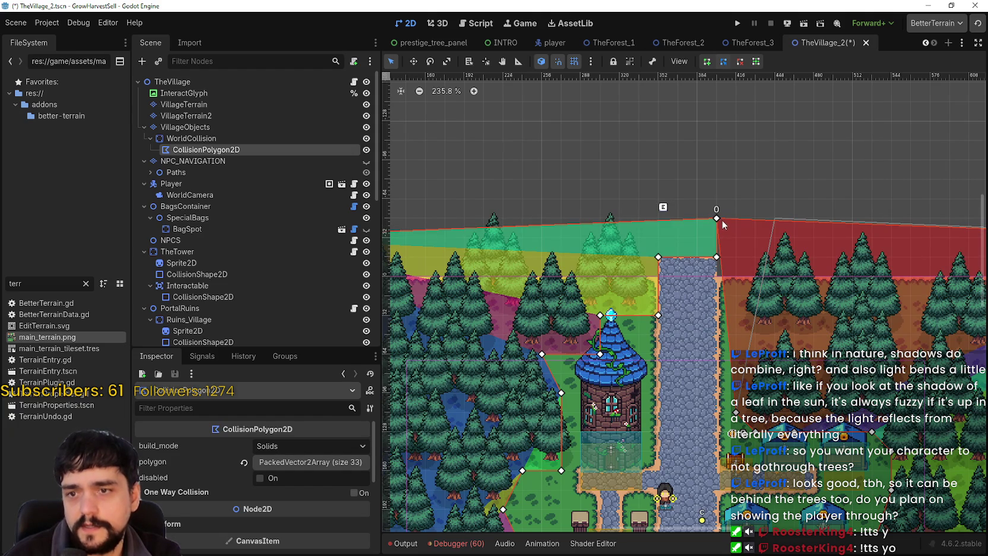
pyautogui.moveTo(773, 223); pyautogui.dragTo(752, 227)
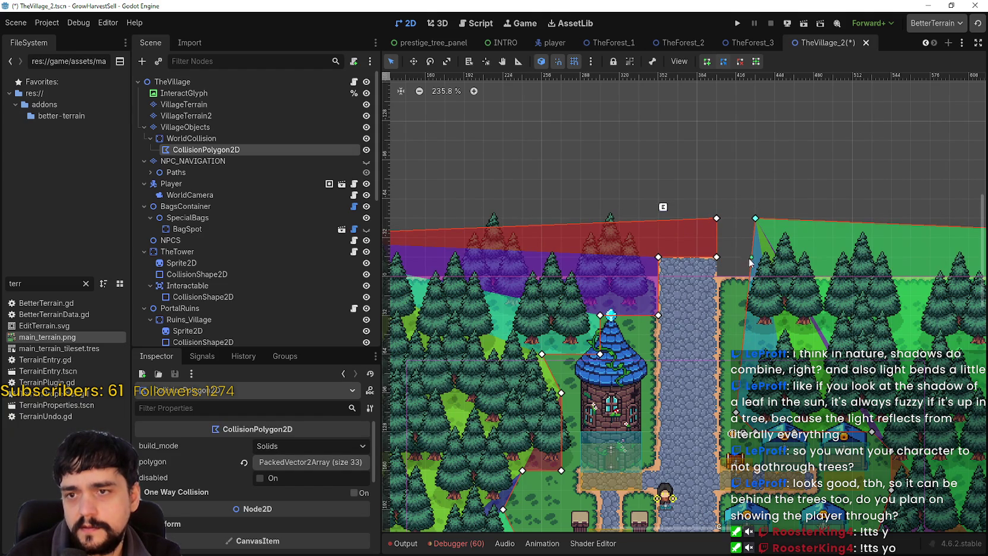
# Add two points along the path edge so the polygon runs straight down the path.
pyautogui.scroll(1, 733, 302)
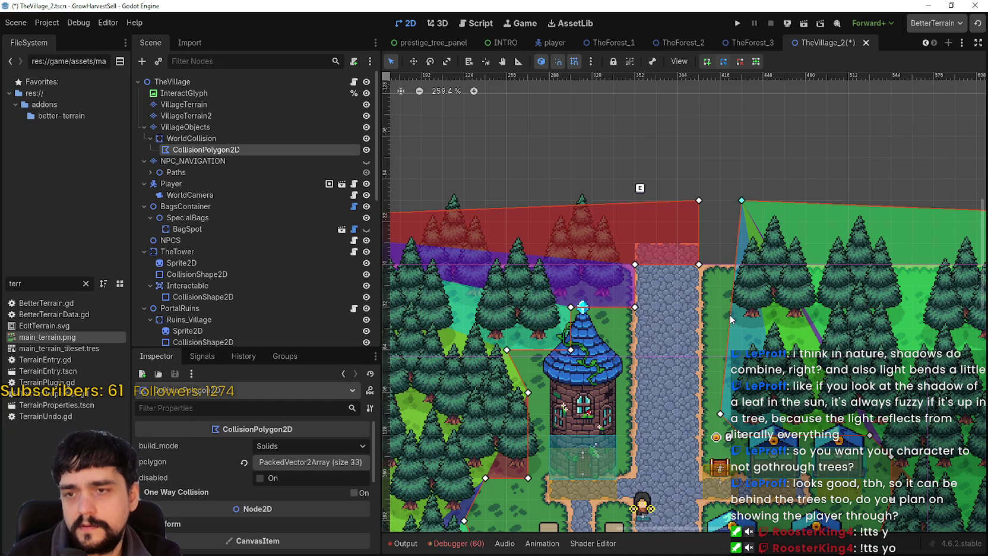
pyautogui.click(730, 317)
pyautogui.moveTo(731, 317); pyautogui.dragTo(743, 309)
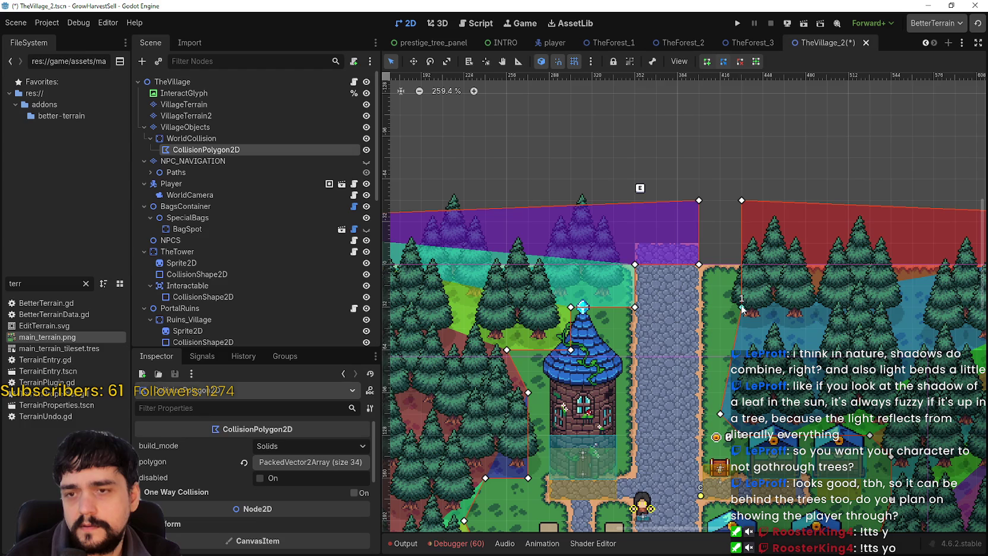
pyautogui.moveTo(742, 307); pyautogui.dragTo(756, 345)
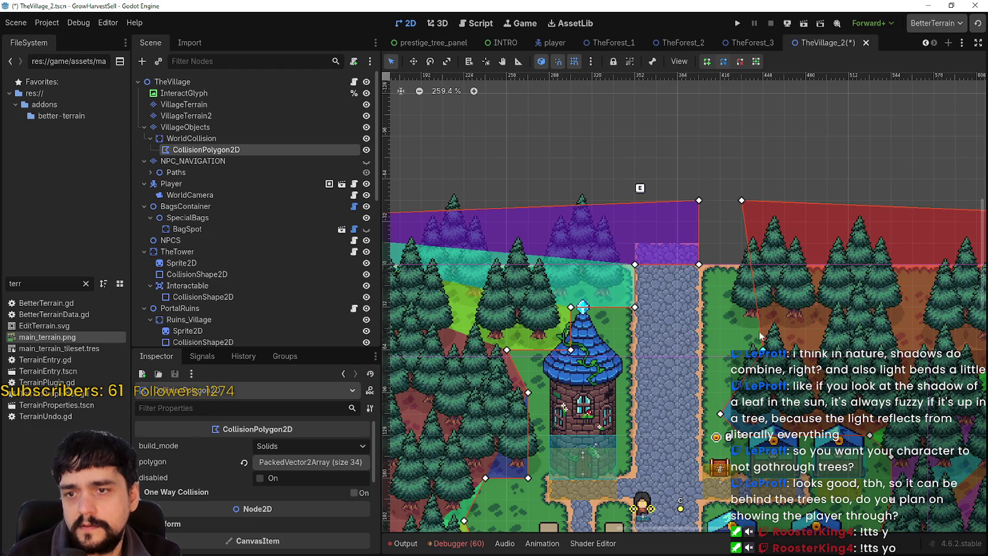
pyautogui.click(743, 326)
pyautogui.moveTo(746, 320); pyautogui.dragTo(759, 320)
pyautogui.moveTo(759, 305); pyautogui.dragTo(741, 327)
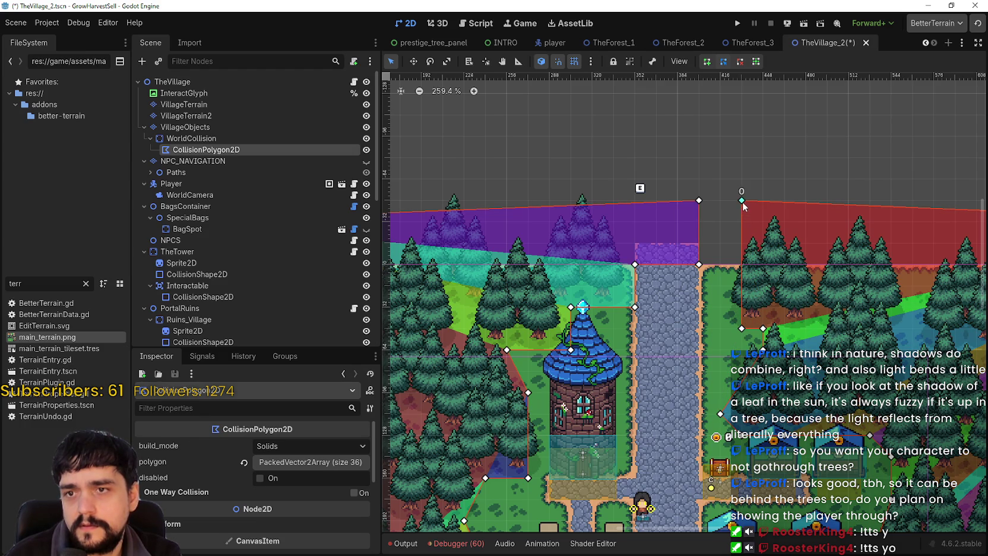
# Add points on the vertical edge beside the road and move the lower corner onto the top corner.
pyautogui.moveTo(741, 224); pyautogui.dragTo(699, 200)
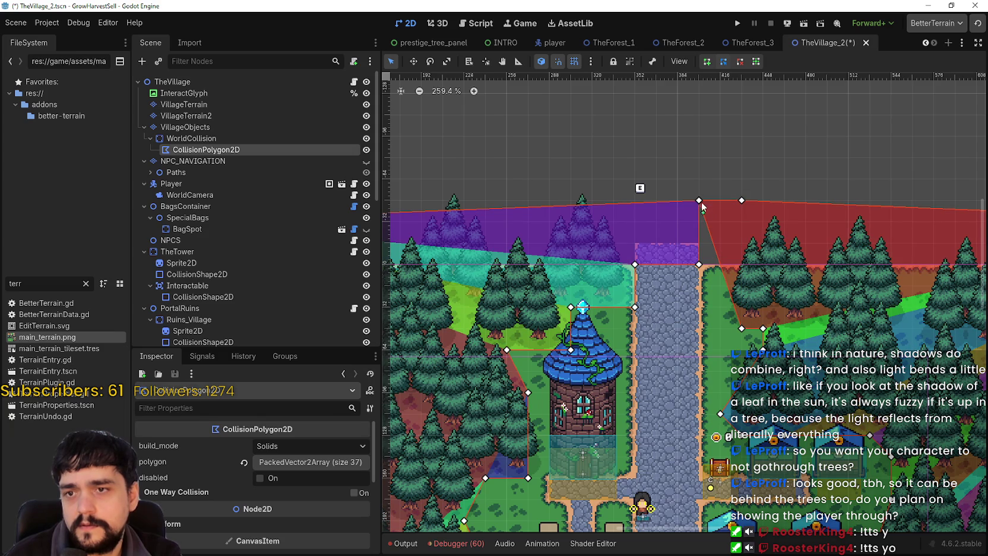
pyautogui.moveTo(700, 200); pyautogui.dragTo(741, 200)
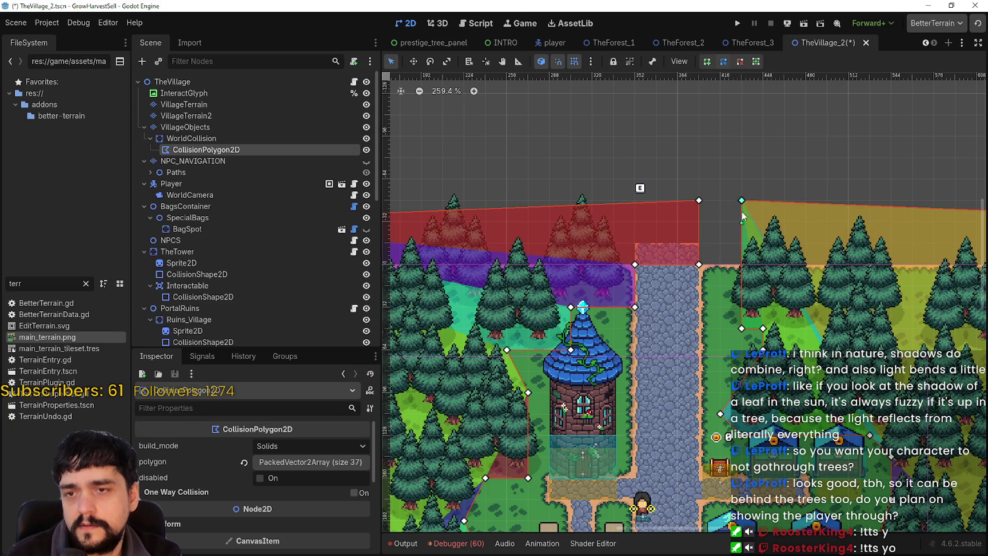
pyautogui.moveTo(741, 239); pyautogui.dragTo(699, 221)
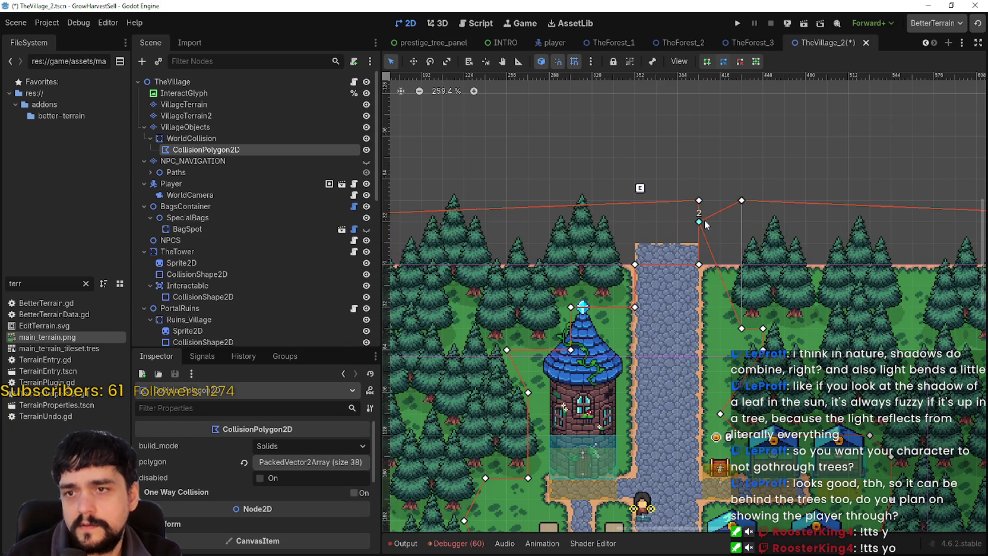
pyautogui.scroll(-5, 708, 317)
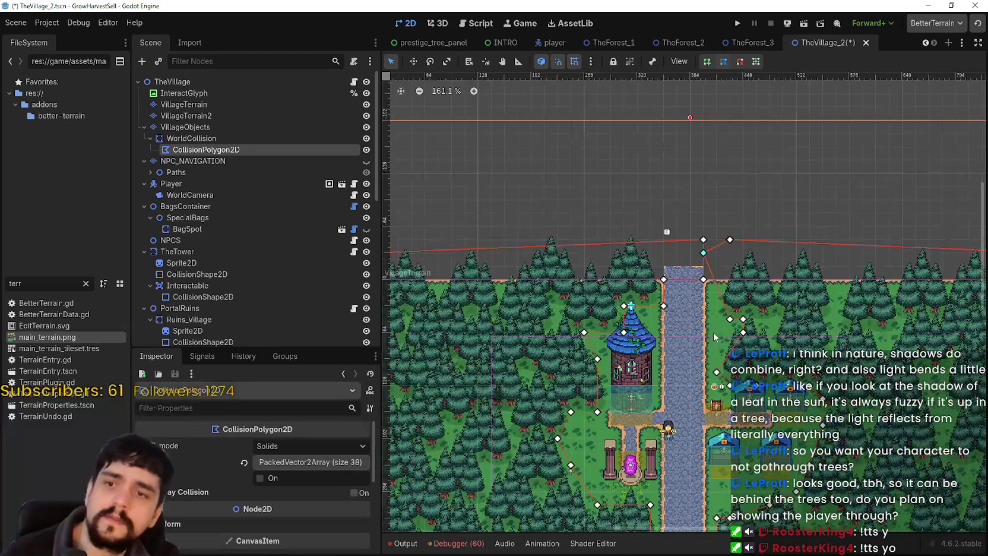
pyautogui.scroll(-1, 681, 354)
pyautogui.scroll(-3, 676, 333)
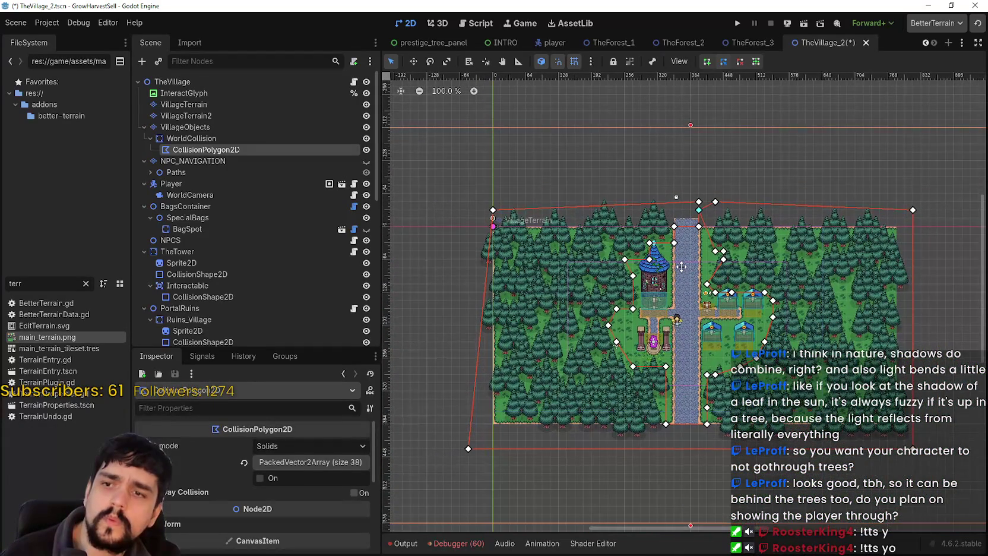
pyautogui.scroll(8, 692, 267)
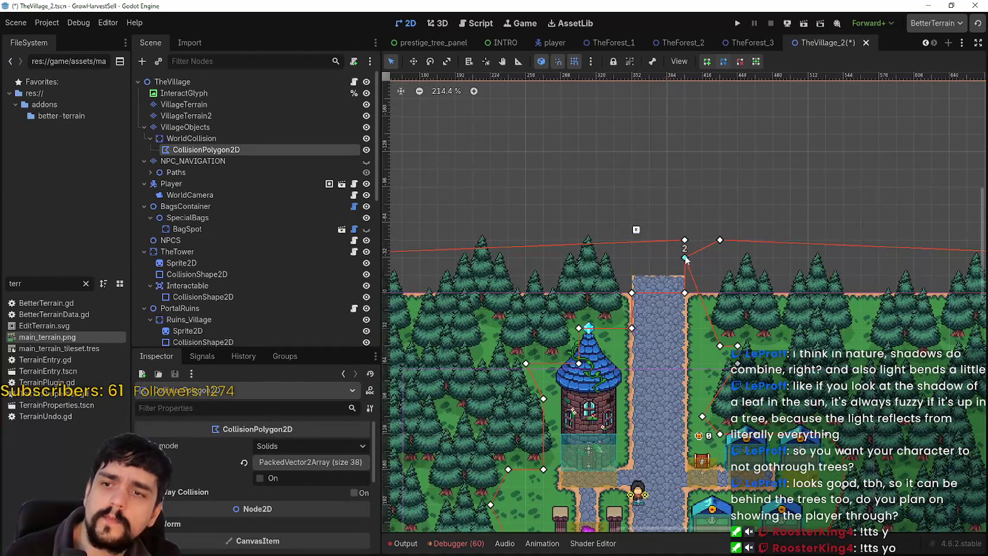
pyautogui.scroll(6, 703, 262)
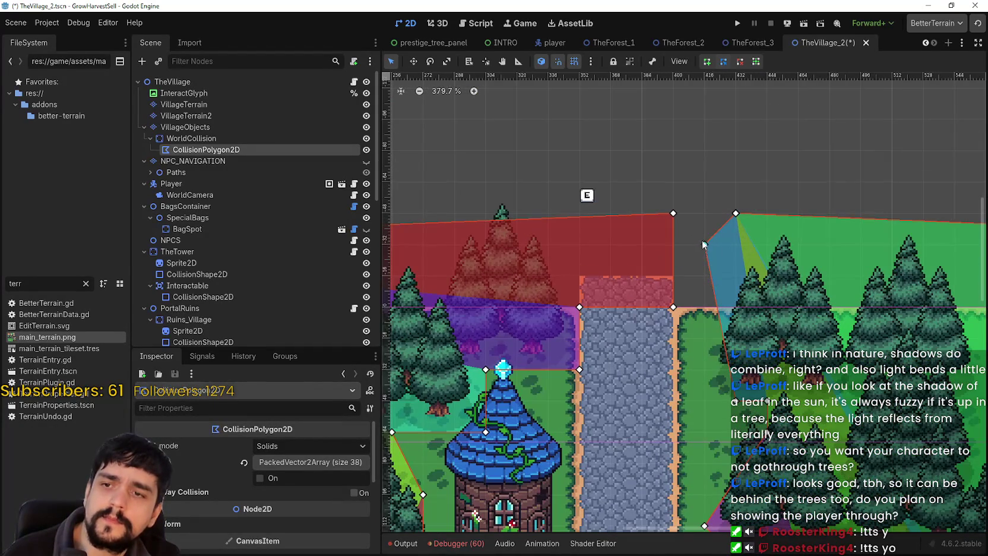
pyautogui.moveTo(705, 244)
pyautogui.mouseDown()
pyautogui.moveTo(682, 215)
pyautogui.moveTo(734, 225)
pyautogui.mouseUp()
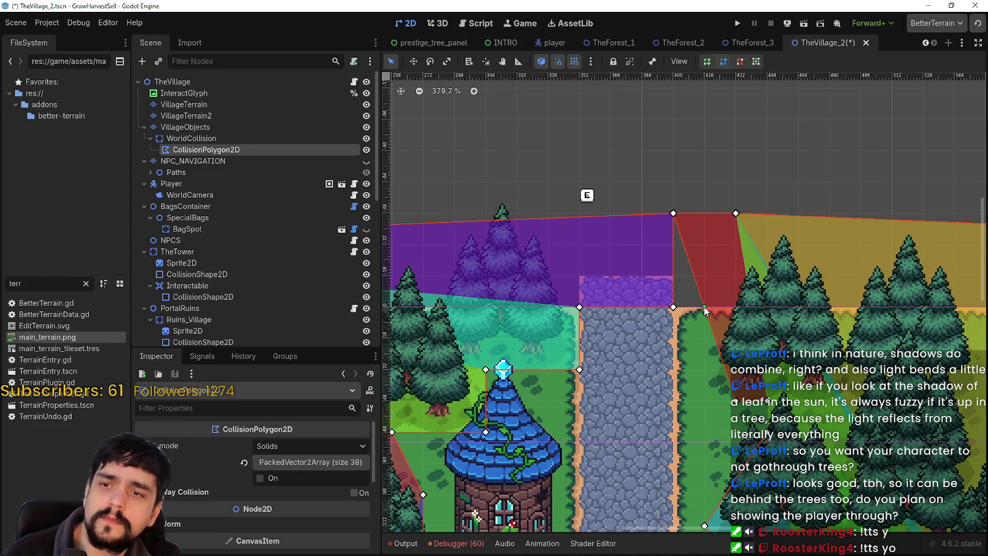
# Snap new points to the road's corner and save the TheVillage_2 scene.
pyautogui.click(704, 307)
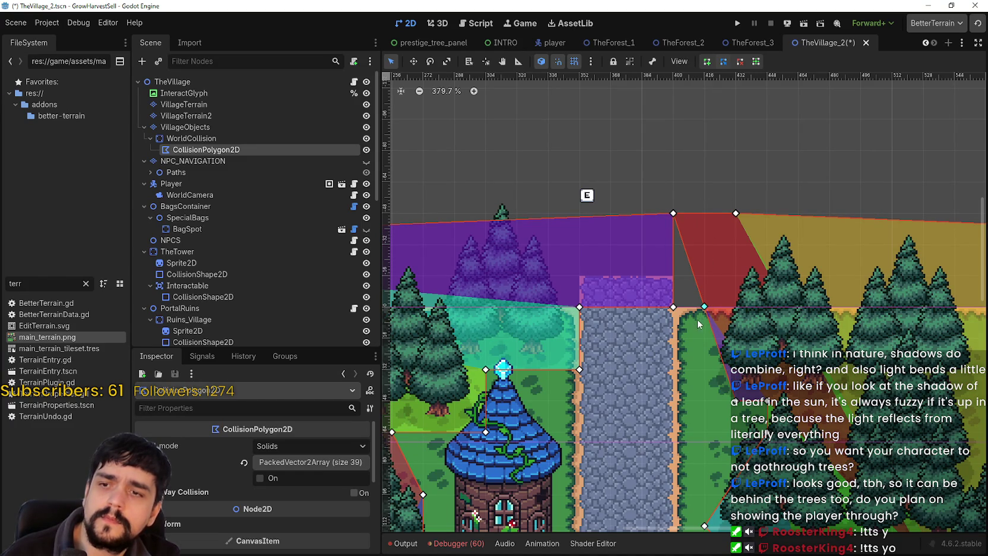
pyautogui.moveTo(703, 310); pyautogui.dragTo(681, 305)
pyautogui.scroll(-3, 706, 356)
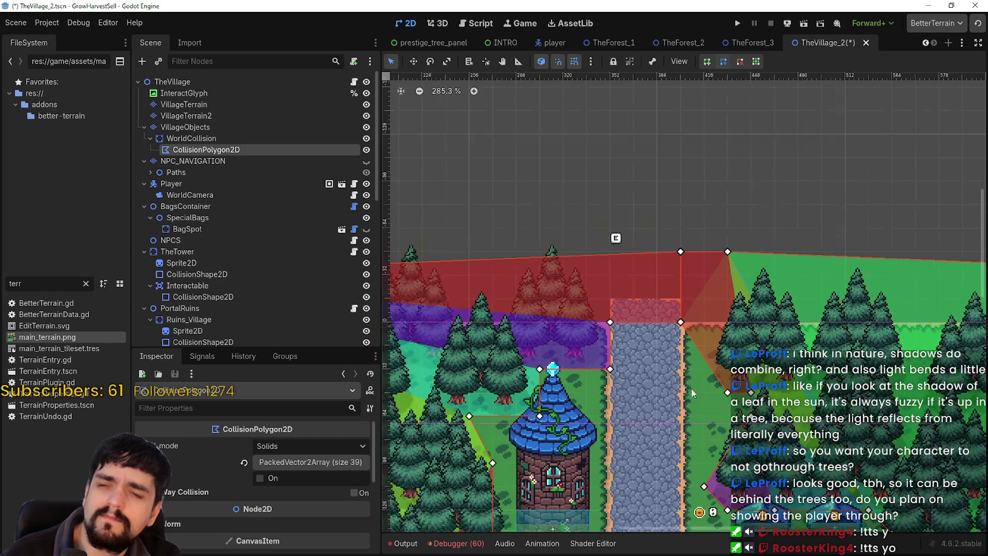
pyautogui.moveTo(696, 345); pyautogui.dragTo(718, 324)
pyautogui.scroll(-2, 726, 326)
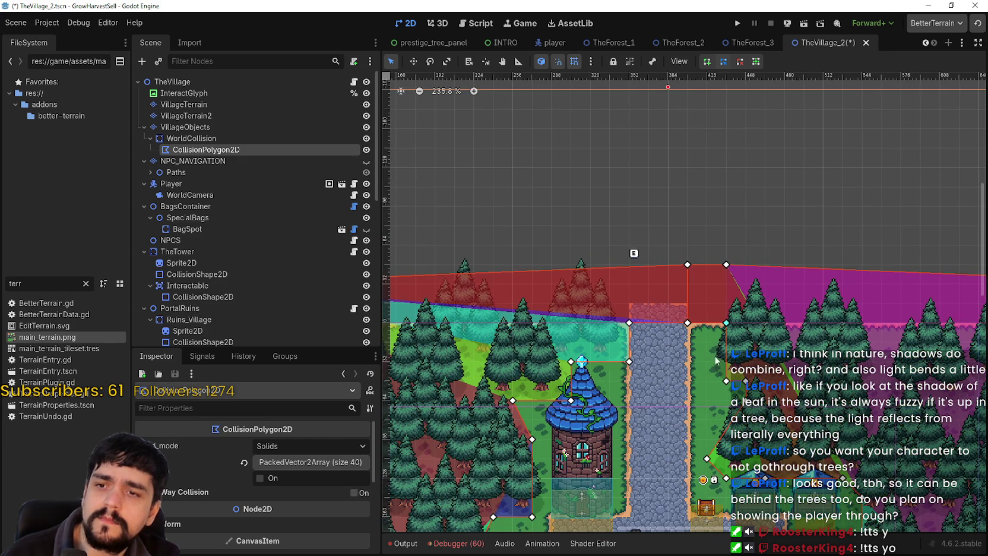
pyautogui.scroll(2, 709, 332)
pyautogui.scroll(-9, 706, 322)
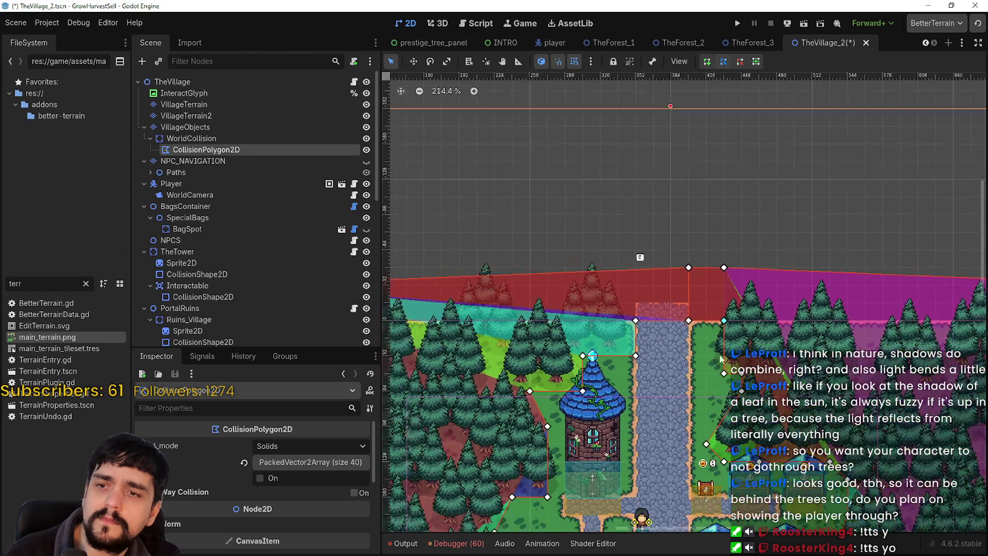
pyautogui.scroll(-2, 700, 315)
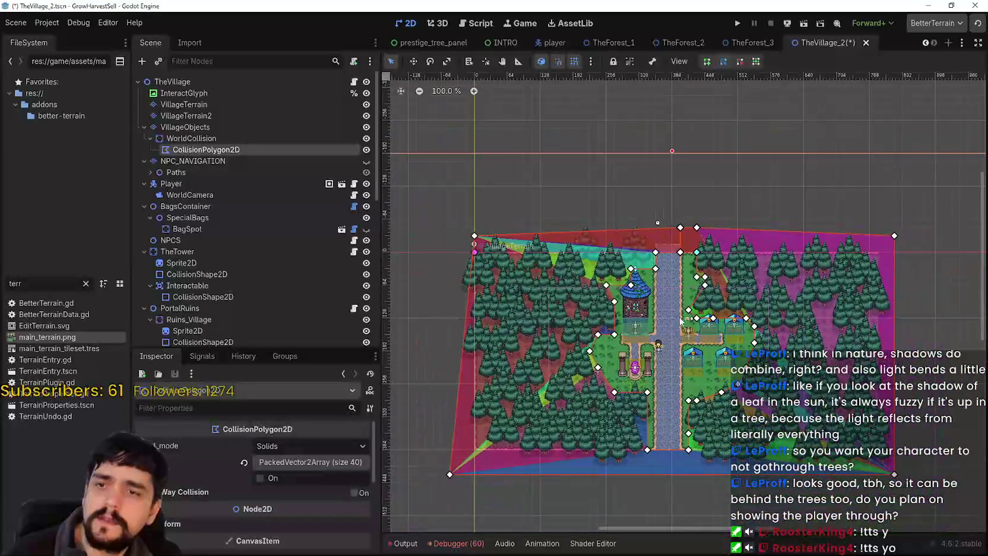
pyautogui.scroll(5, 688, 297)
pyautogui.hotkey('ctrl', 's')
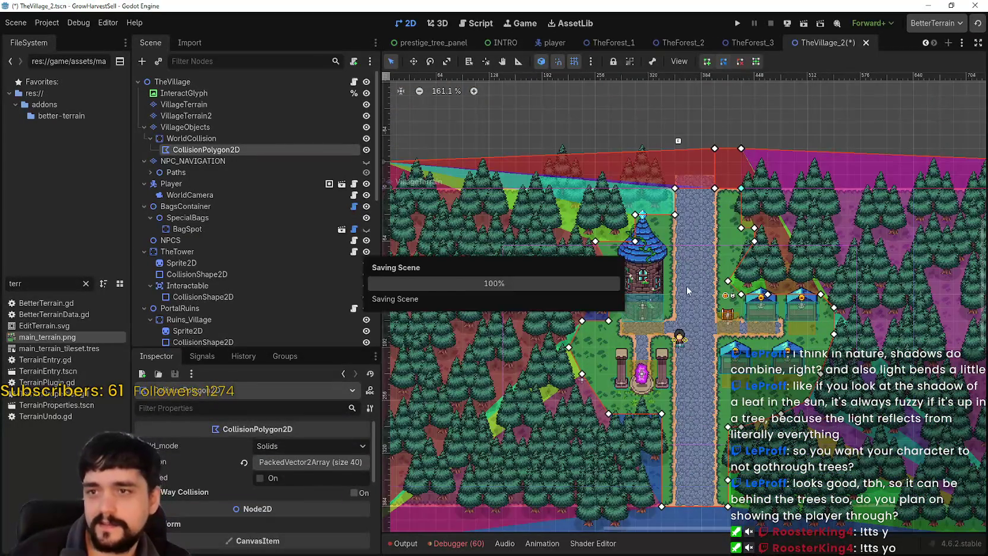
# Drag the collision polygon's bottom-left corner in to the forest's corner.
pyautogui.scroll(-6, 698, 309)
pyautogui.scroll(3, 702, 313)
pyautogui.scroll(2, 704, 320)
pyautogui.scroll(-2, 707, 332)
pyautogui.scroll(2, 713, 362)
pyautogui.scroll(-3, 715, 378)
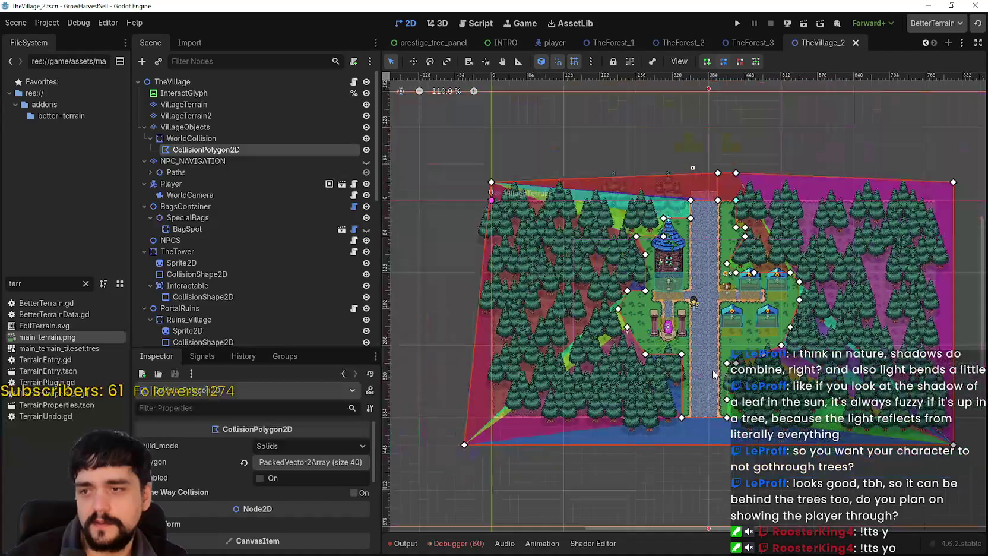
pyautogui.scroll(2, 467, 444)
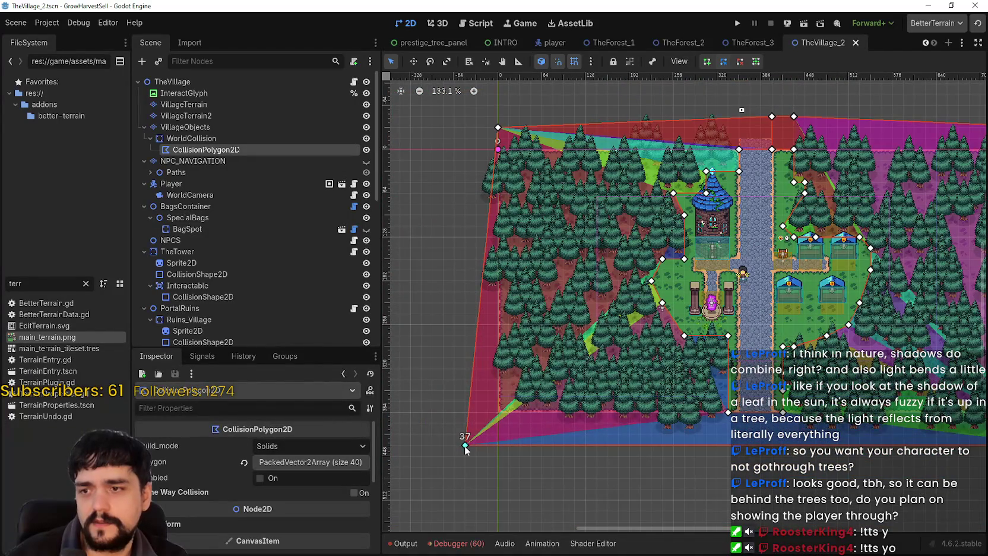
pyautogui.moveTo(465, 445); pyautogui.dragTo(500, 413)
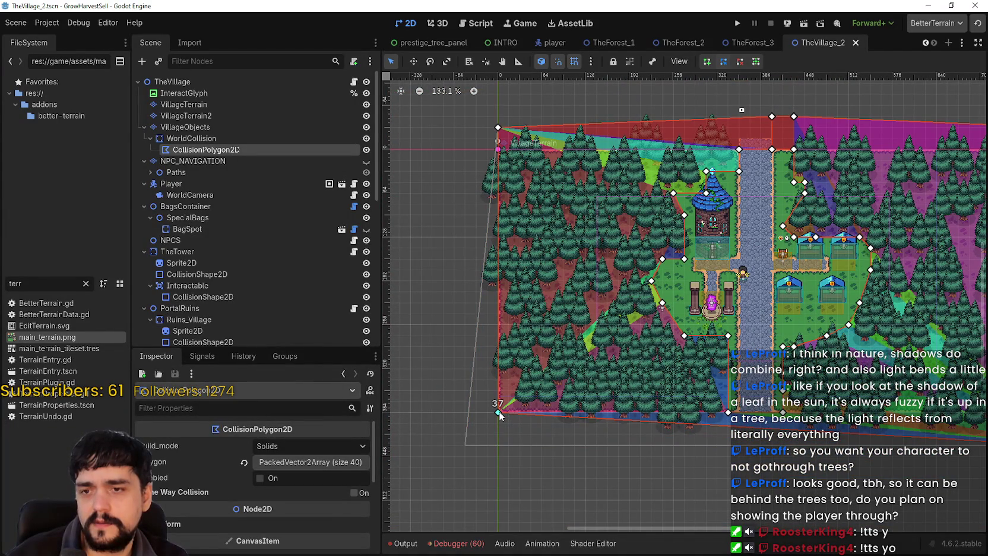
pyautogui.moveTo(498, 414); pyautogui.dragTo(497, 415)
# Add a new left-edge point at the treetops and delete the old top-left corner point.
pyautogui.scroll(1, 497, 418)
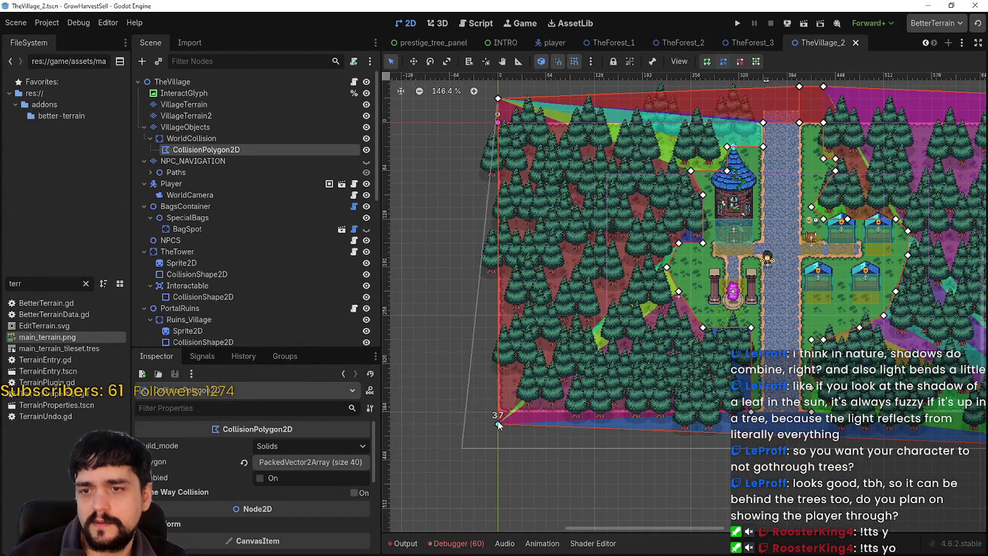
pyautogui.scroll(1, 615, 436)
pyautogui.hscroll(5, 777, 411)
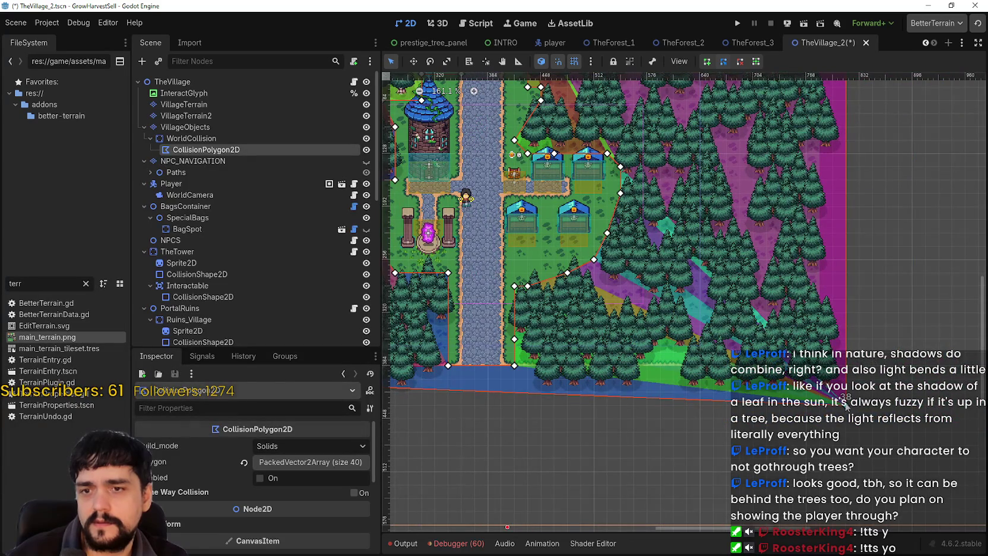
pyautogui.scroll(-2, 757, 440)
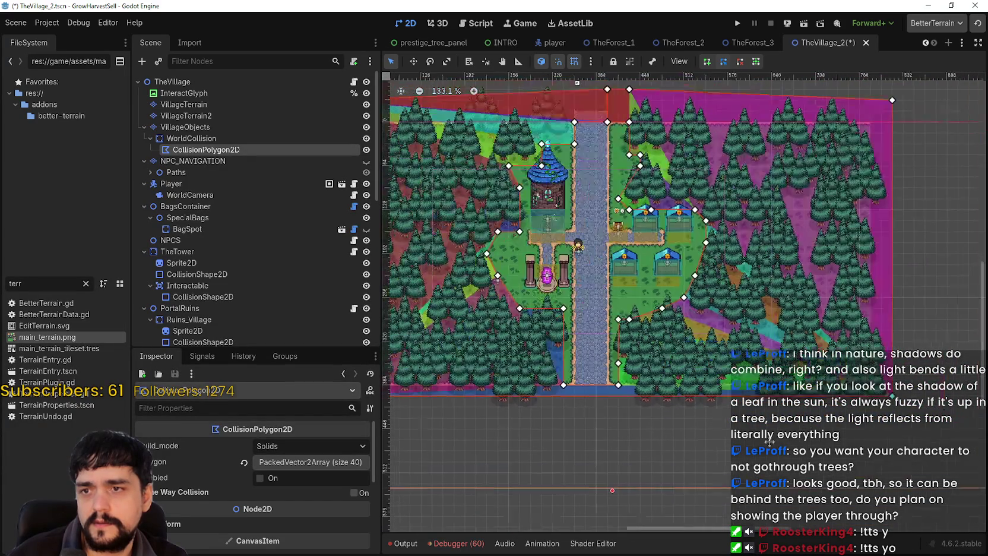
pyautogui.hscroll(-3, 668, 272)
pyautogui.scroll(2, 668, 272)
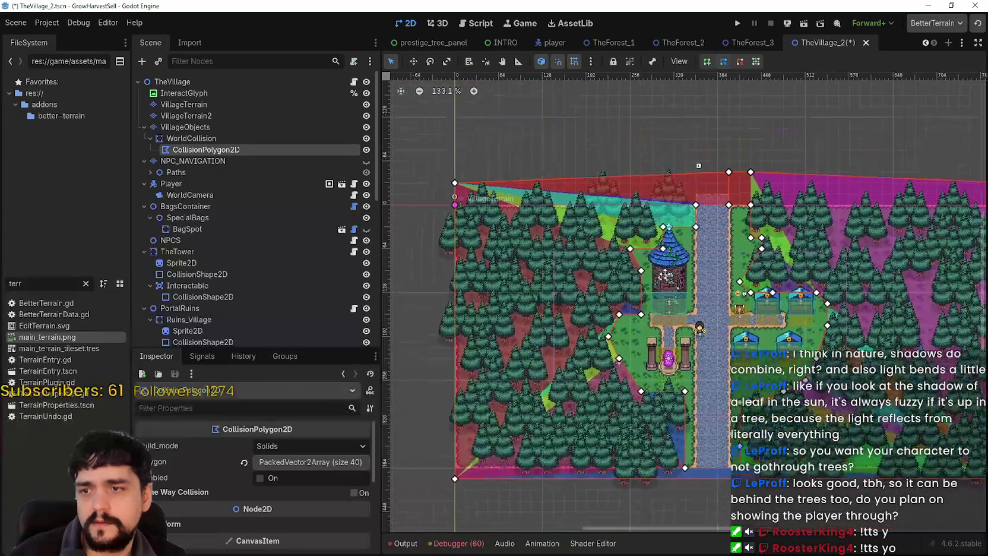
pyautogui.scroll(1, 428, 215)
pyautogui.hscroll(1, 428, 215)
pyautogui.scroll(4, 414, 213)
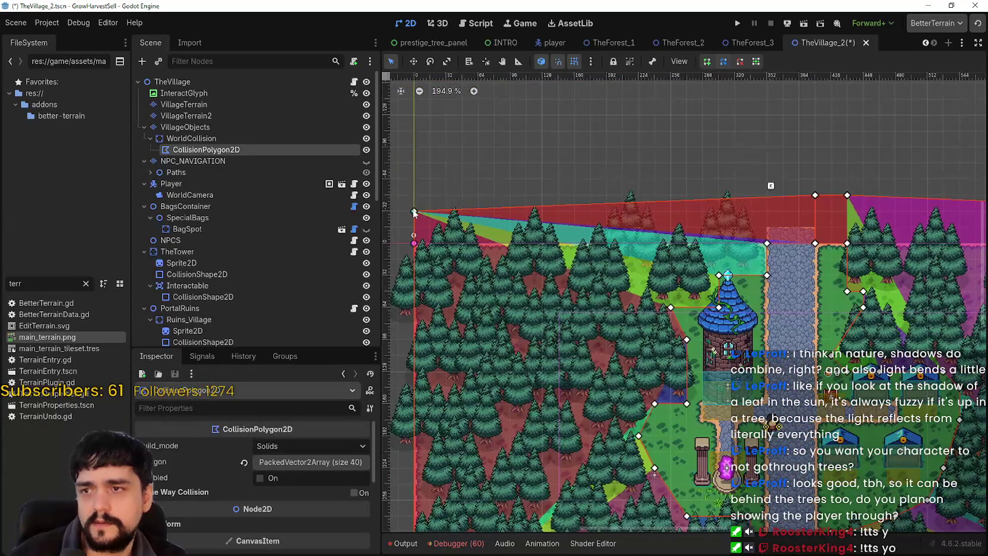
pyautogui.scroll(1, 414, 212)
pyautogui.scroll(1, 414, 243)
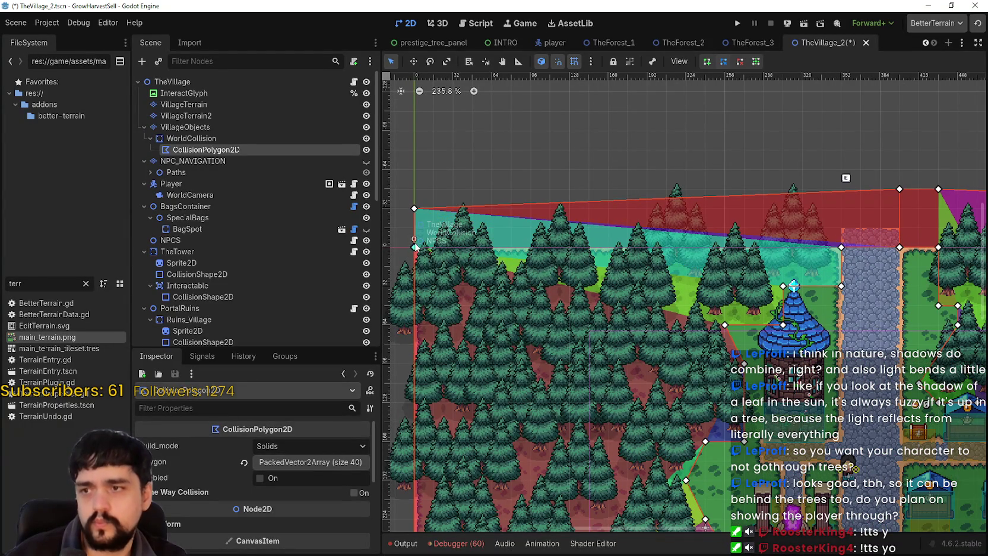
pyautogui.click(414, 229)
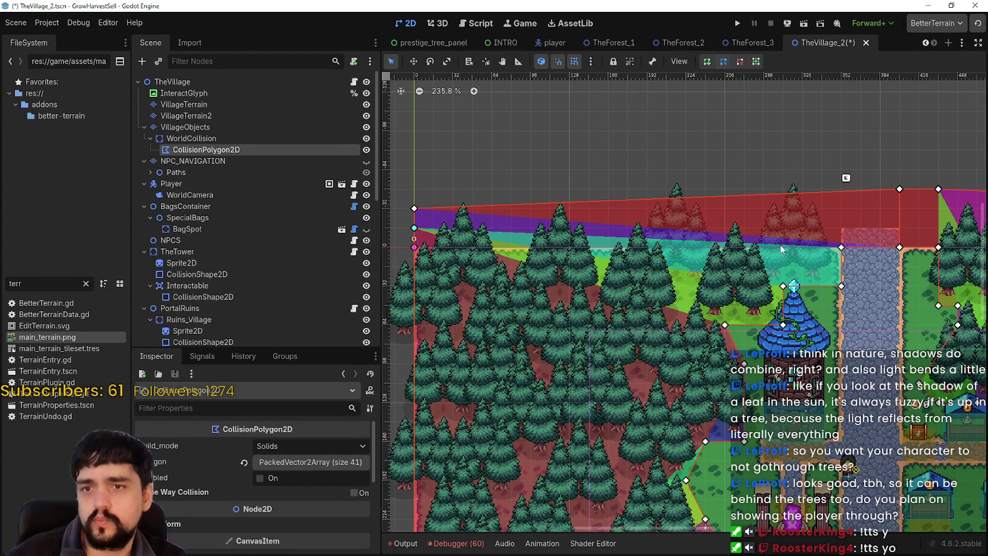
pyautogui.rightClick(415, 209)
pyautogui.scroll(2, 443, 261)
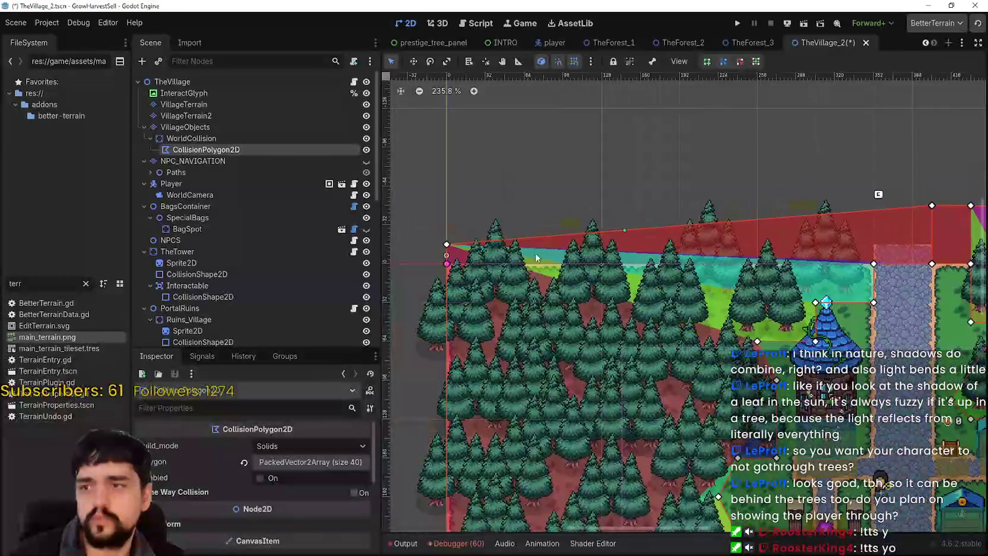
# Lower the raised top point right of the road to the forest line and delete the redundant point beside it.
pyautogui.hscroll(6, 594, 238)
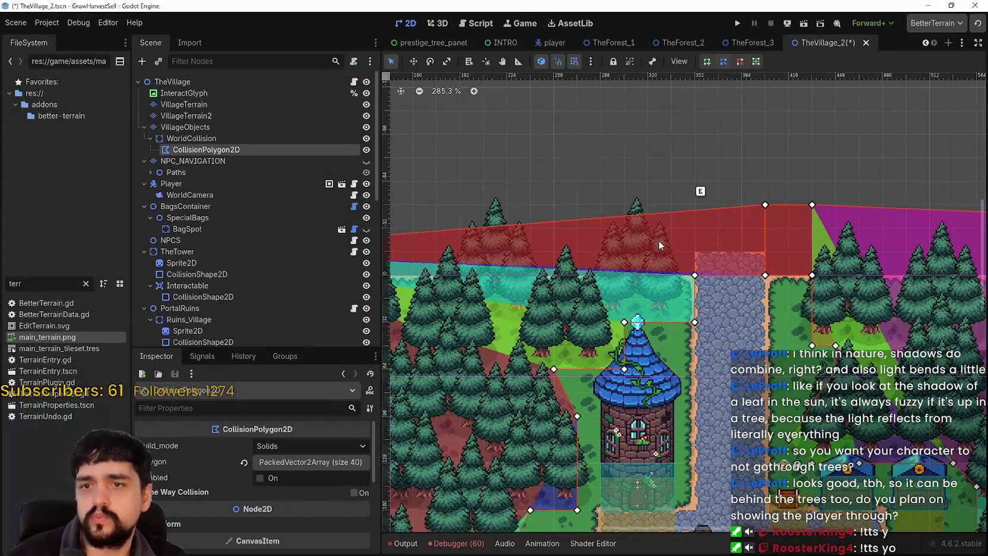
pyautogui.moveTo(767, 217)
pyautogui.mouseDown()
pyautogui.moveTo(762, 239)
pyautogui.moveTo(796, 230)
pyautogui.moveTo(764, 234)
pyautogui.moveTo(765, 251)
pyautogui.mouseUp()
pyautogui.hscroll(-2, 715, 296)
pyautogui.scroll(-5, 715, 296)
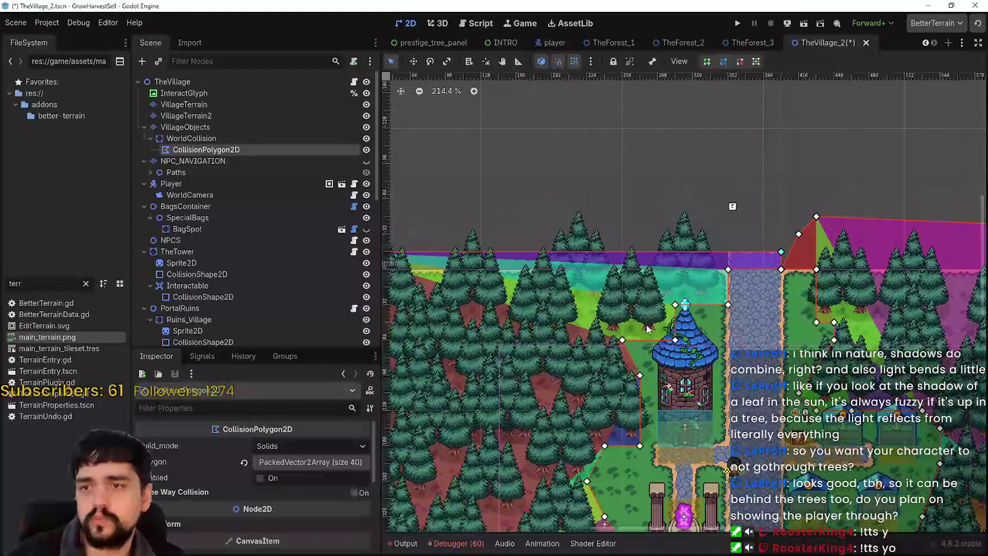
pyautogui.hscroll(3, 739, 311)
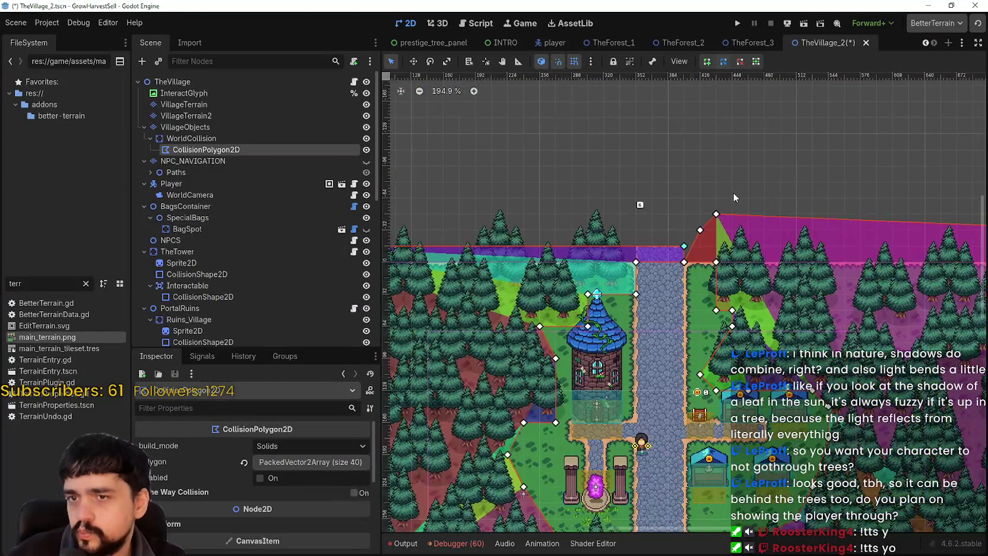
pyautogui.scroll(3, 708, 235)
pyautogui.hotkey('ctrl', 'z')
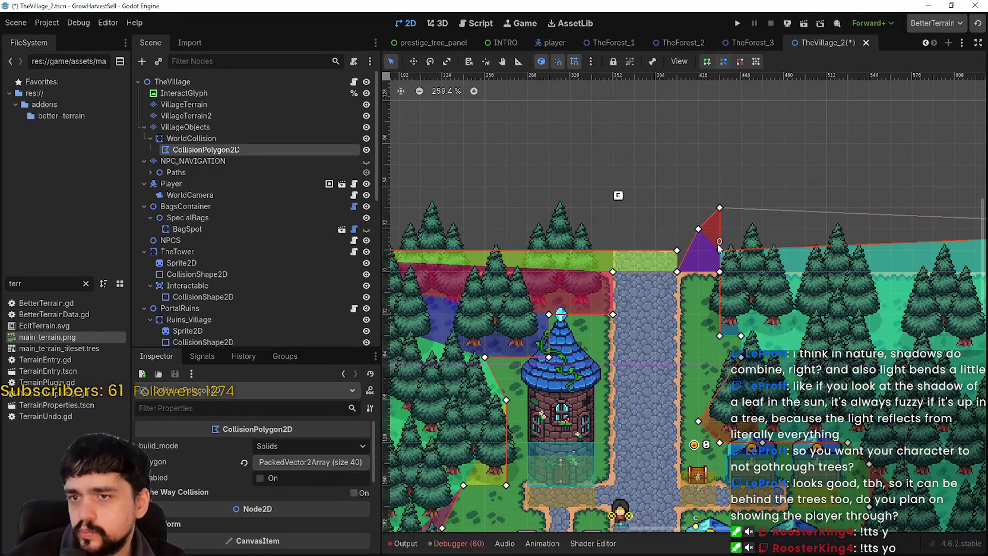
pyautogui.moveTo(717, 214)
pyautogui.mouseDown()
pyautogui.moveTo(712, 244)
pyautogui.moveTo(693, 248)
pyautogui.mouseUp()
pyautogui.rightClick(719, 251)
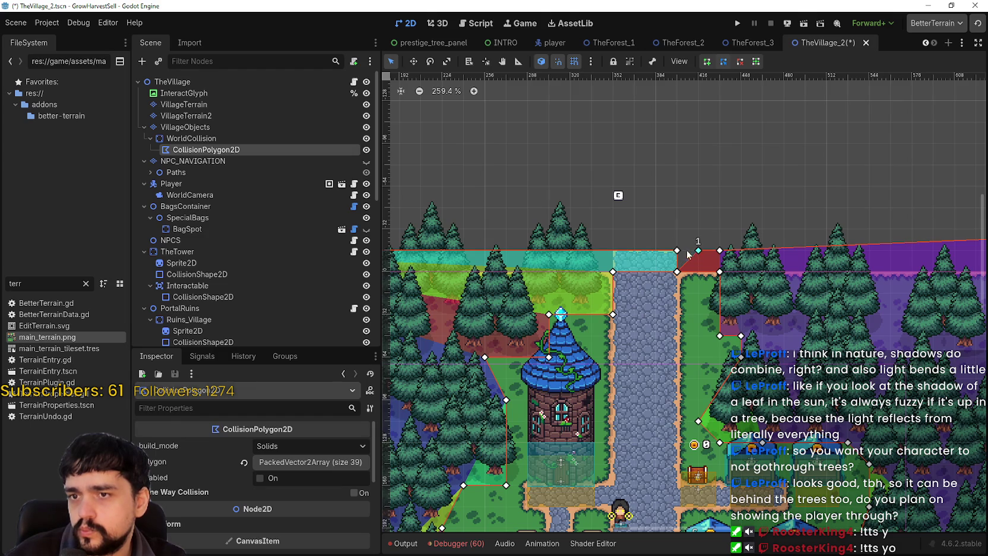
pyautogui.scroll(-6, 688, 255)
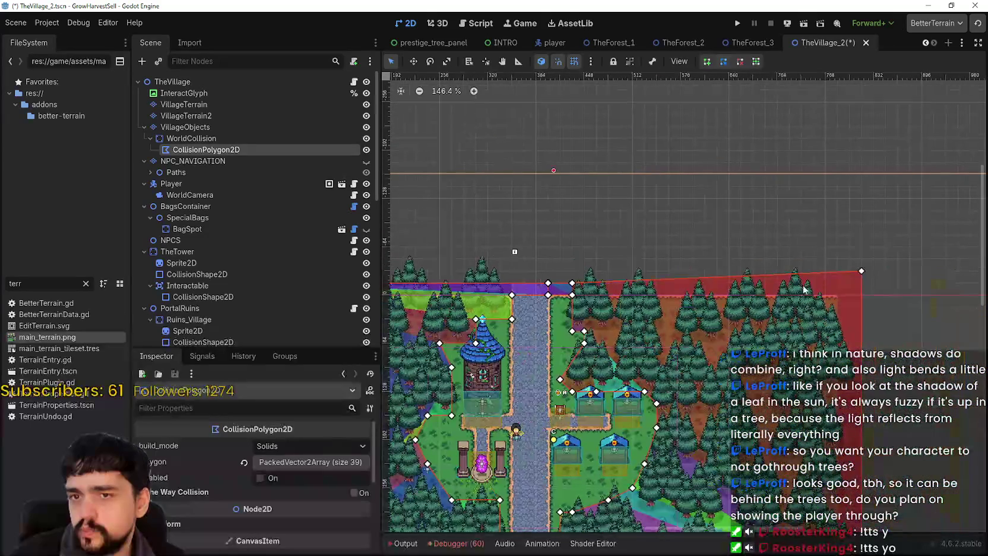
# Flatten the top edge and shift the top-right and bottom-right corners left to the forest edge.
pyautogui.moveTo(852, 277); pyautogui.dragTo(841, 290)
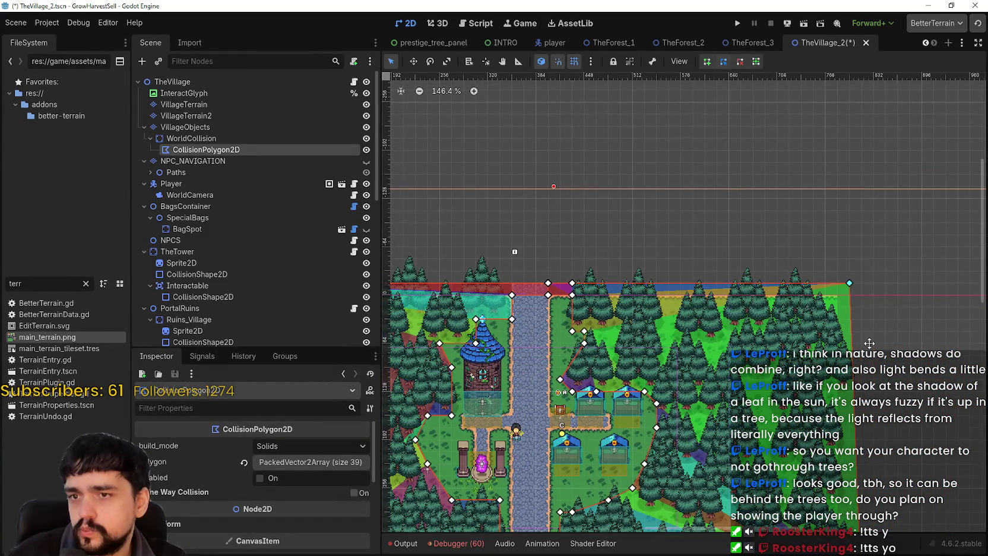
pyautogui.scroll(-5, 841, 290)
pyautogui.hscroll(2, 837, 456)
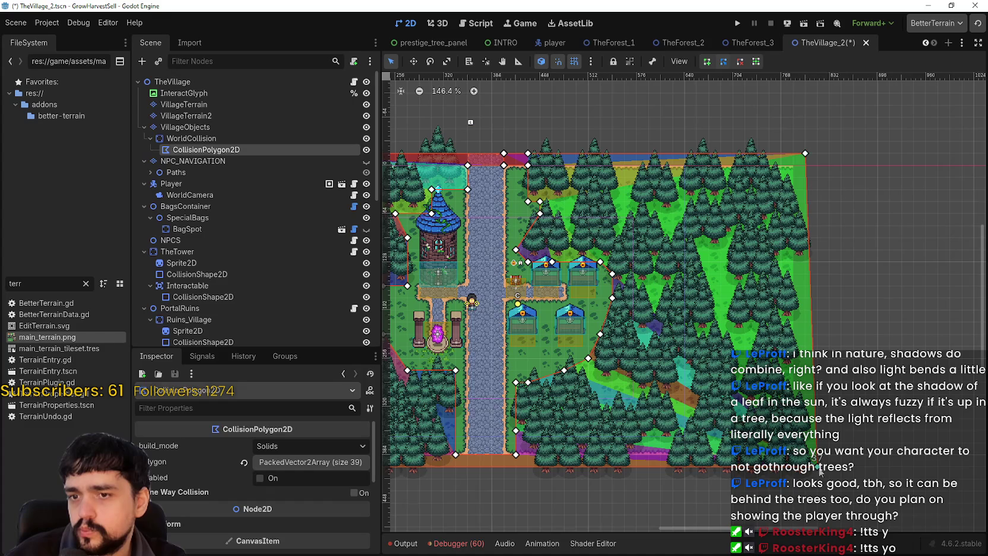
pyautogui.moveTo(817, 469); pyautogui.dragTo(805, 469)
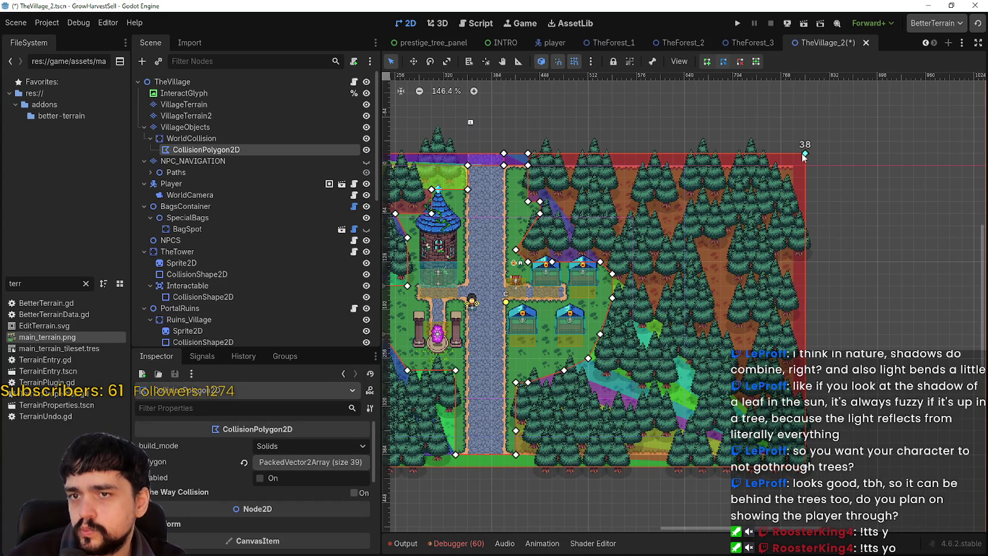
pyautogui.moveTo(801, 155); pyautogui.dragTo(793, 154)
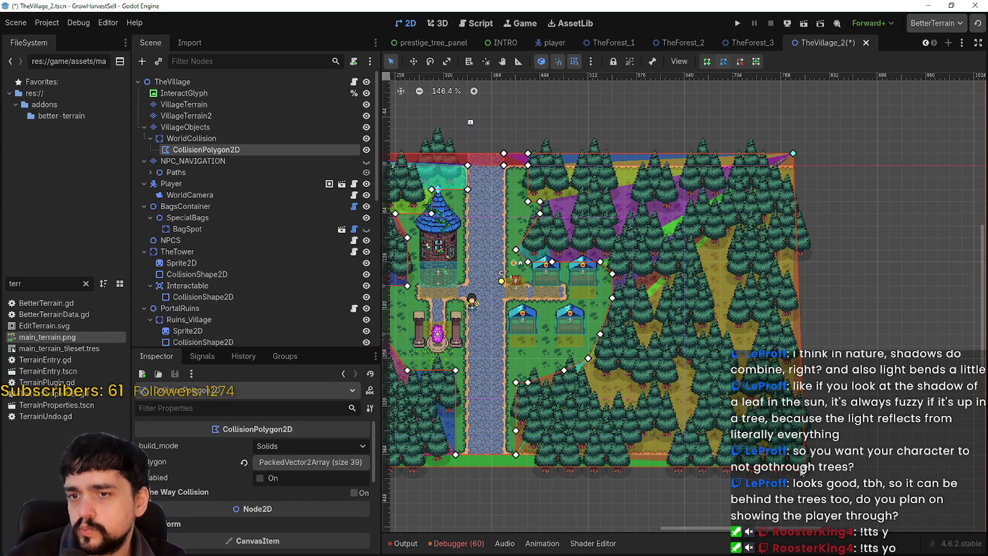
# Save the TheVillage_2 scene.
pyautogui.scroll(-3, 627, 337)
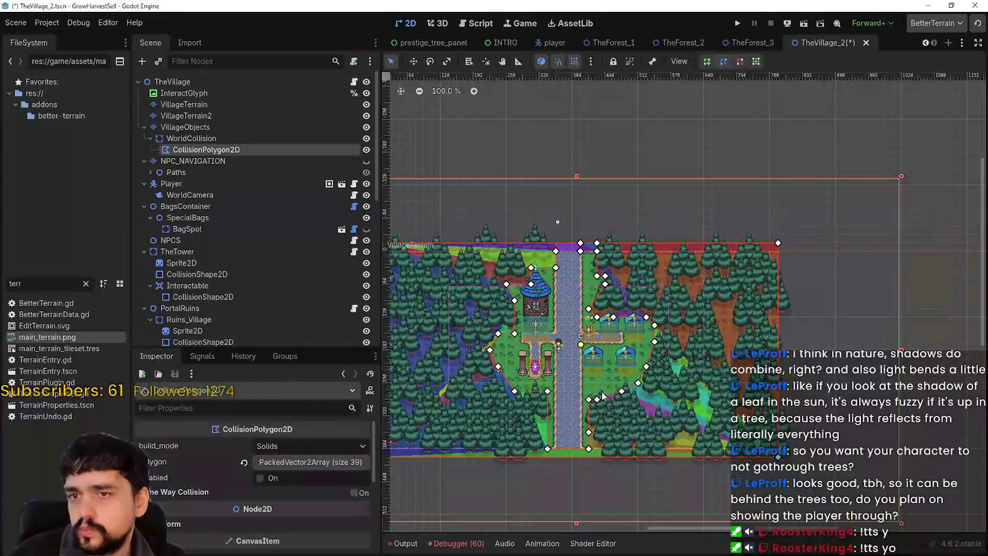
pyautogui.scroll(3, 627, 337)
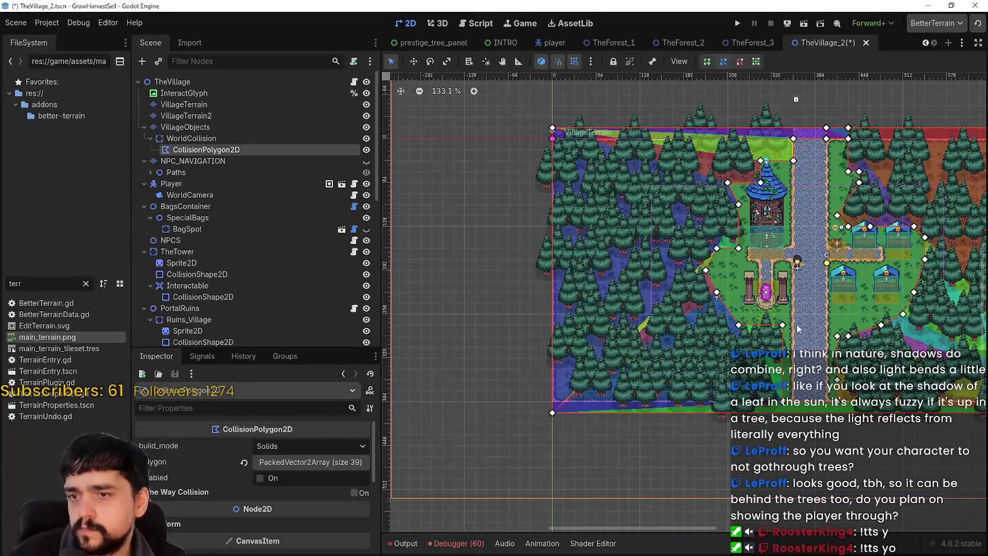
pyautogui.scroll(1, 788, 324)
pyautogui.scroll(-1, 561, 251)
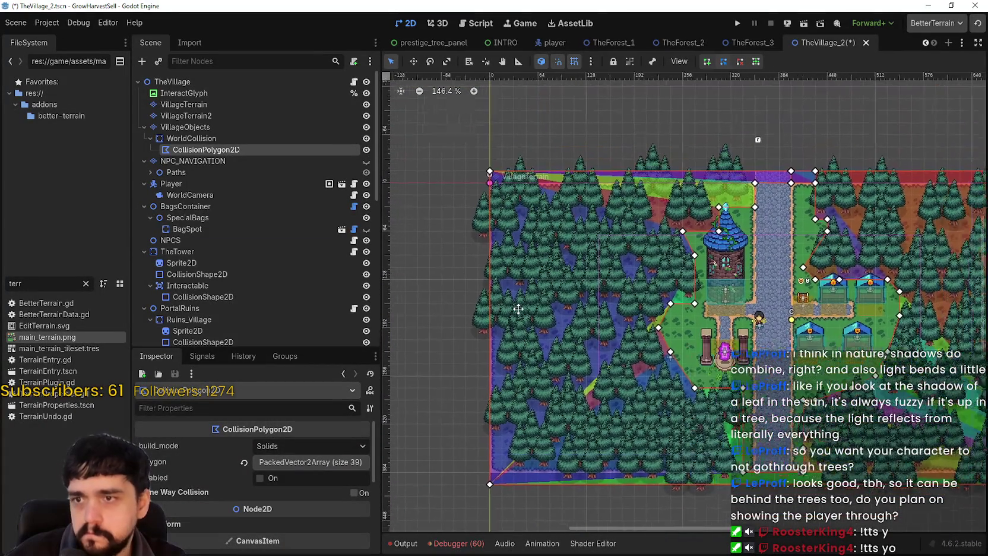
pyautogui.scroll(-2, 635, 384)
pyautogui.scroll(3, 638, 371)
pyautogui.hotkey('ctrl', 's')
pyautogui.hscroll(3, 640, 371)
pyautogui.scroll(1, 639, 371)
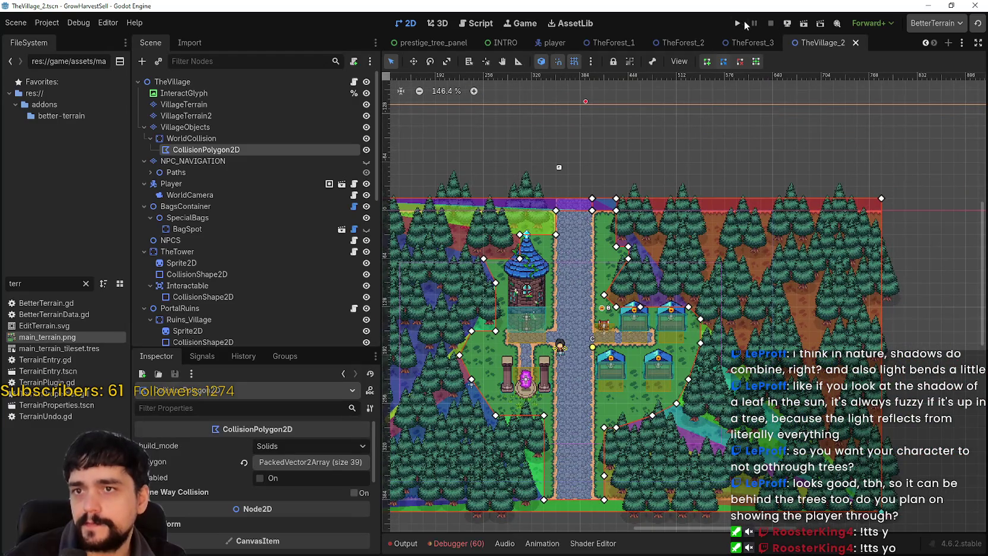
pyautogui.click(737, 23)
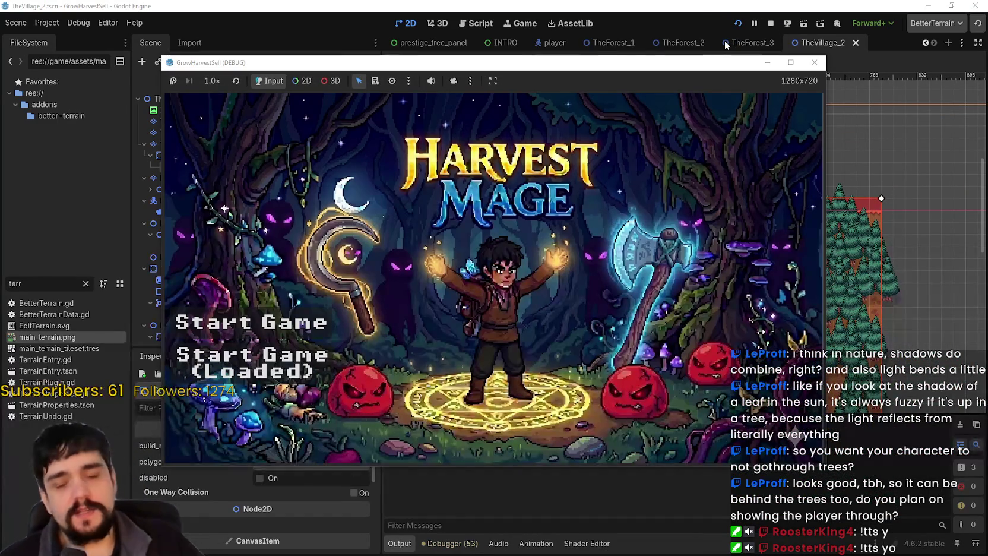
pyautogui.press('Down')
pyautogui.press('Return')
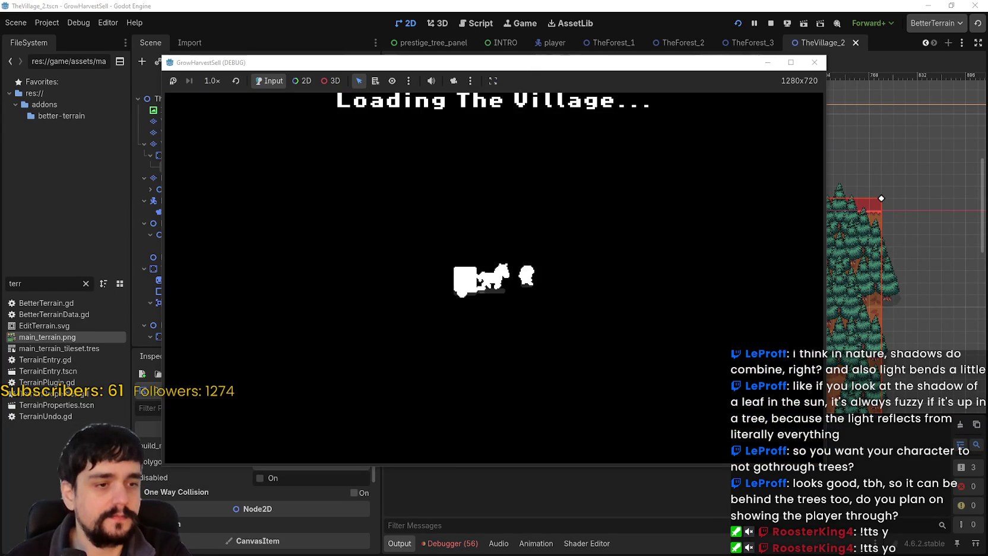
pyautogui.press('Up')
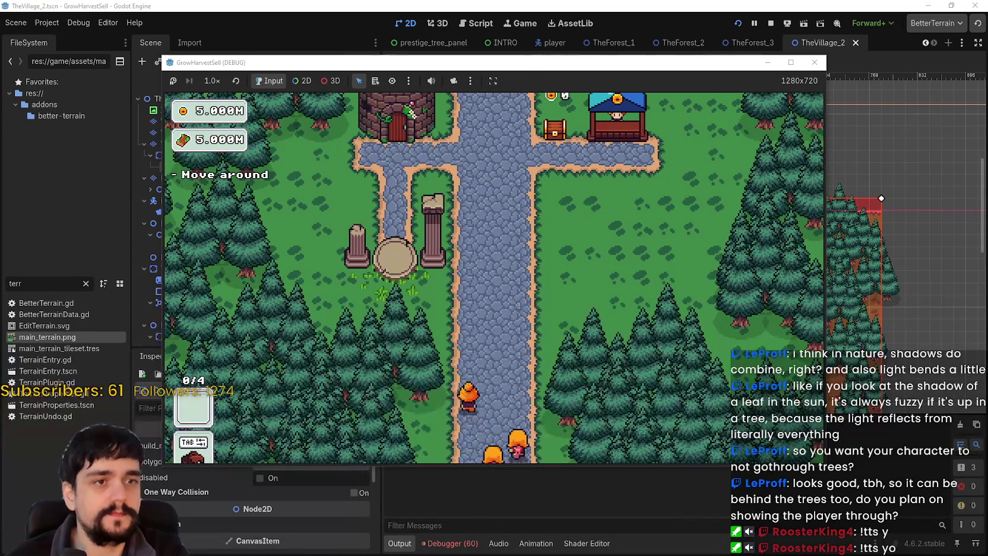
pyautogui.press('Left')
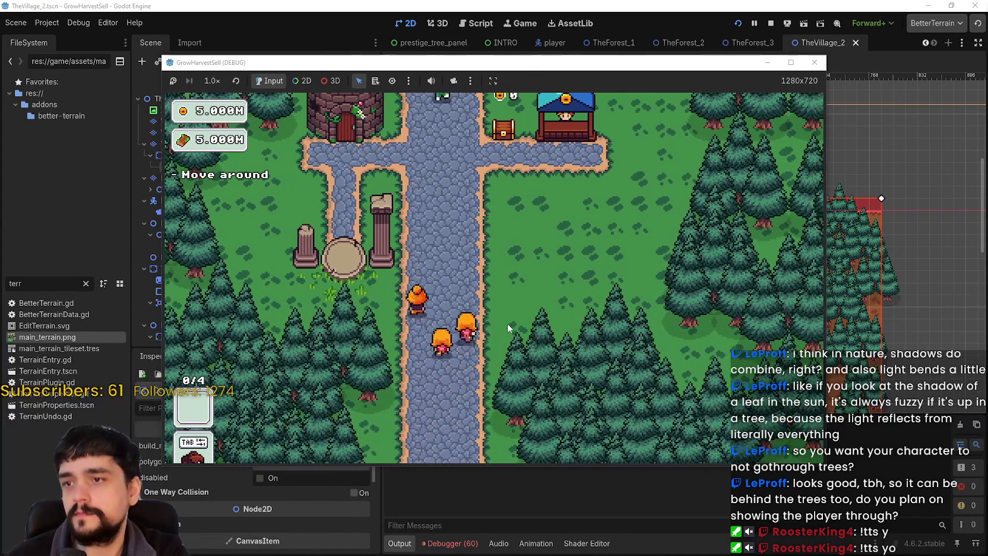
pyautogui.press('Up')
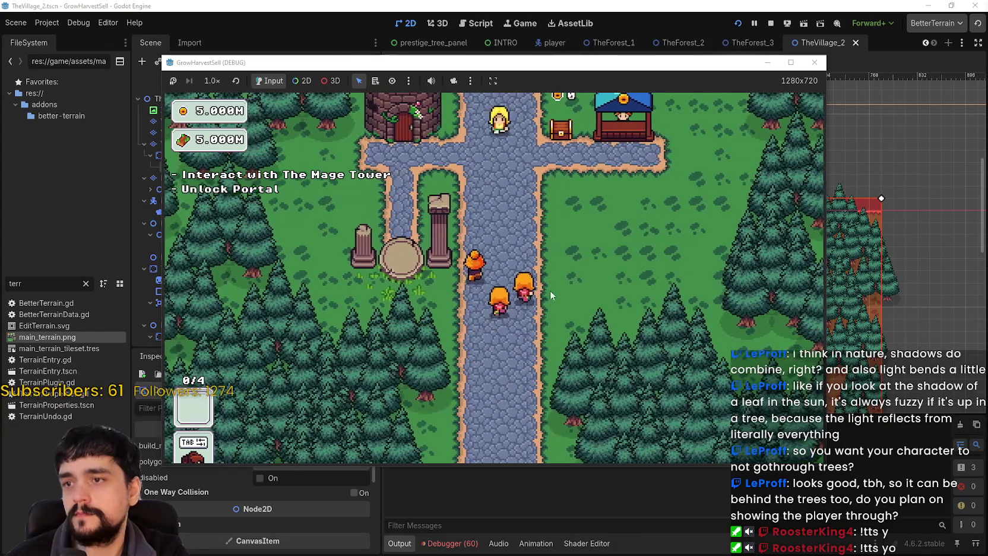
pyautogui.click(791, 63)
pyautogui.click(953, 6)
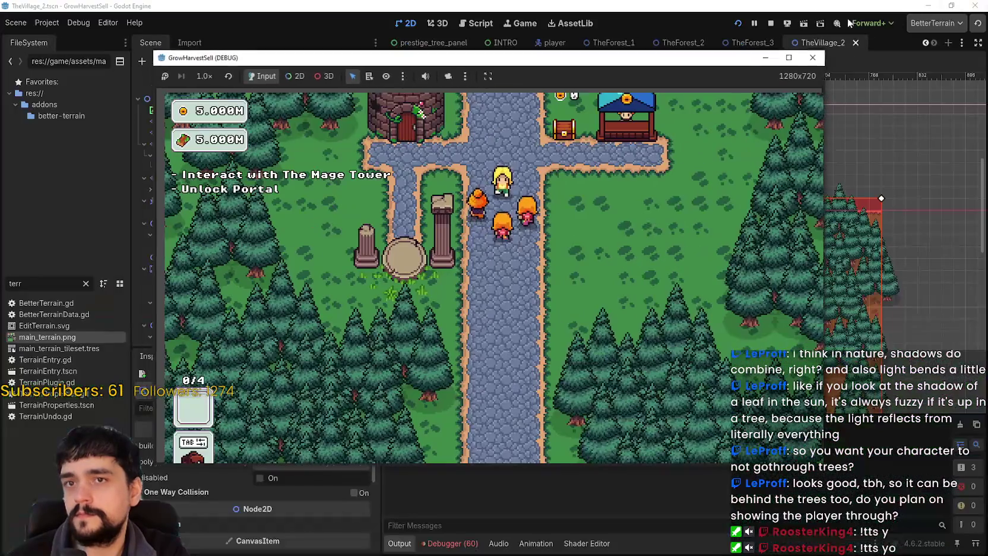
pyautogui.click(771, 24)
pyautogui.scroll(3, 621, 224)
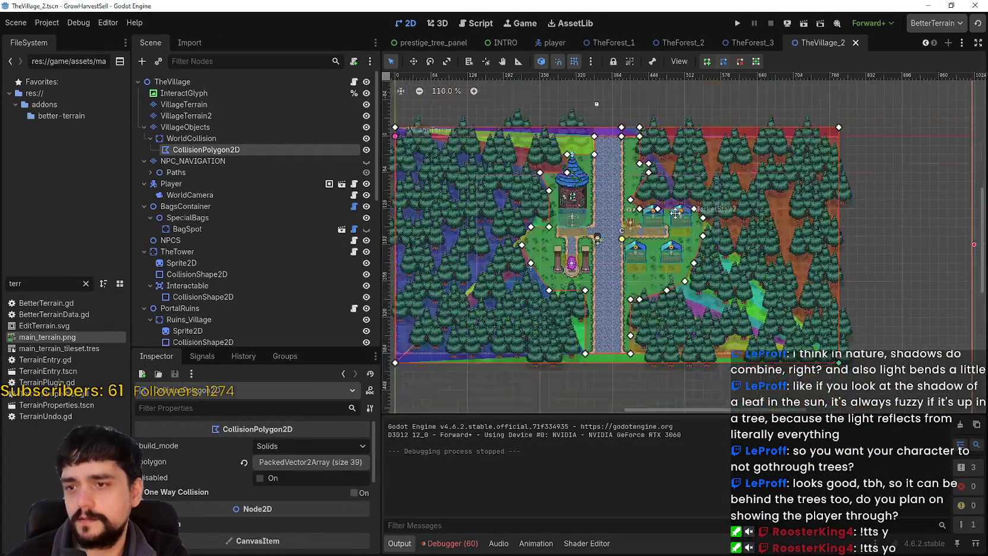
# Add a point on the polygon's bottom edge near the path, then remove it again.
pyautogui.scroll(2, 583, 342)
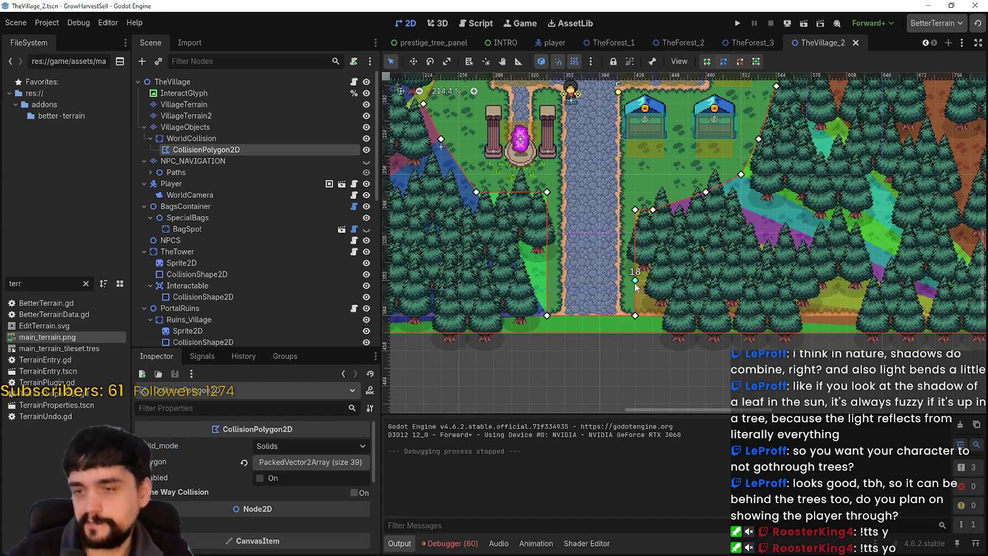
pyautogui.scroll(5, 605, 356)
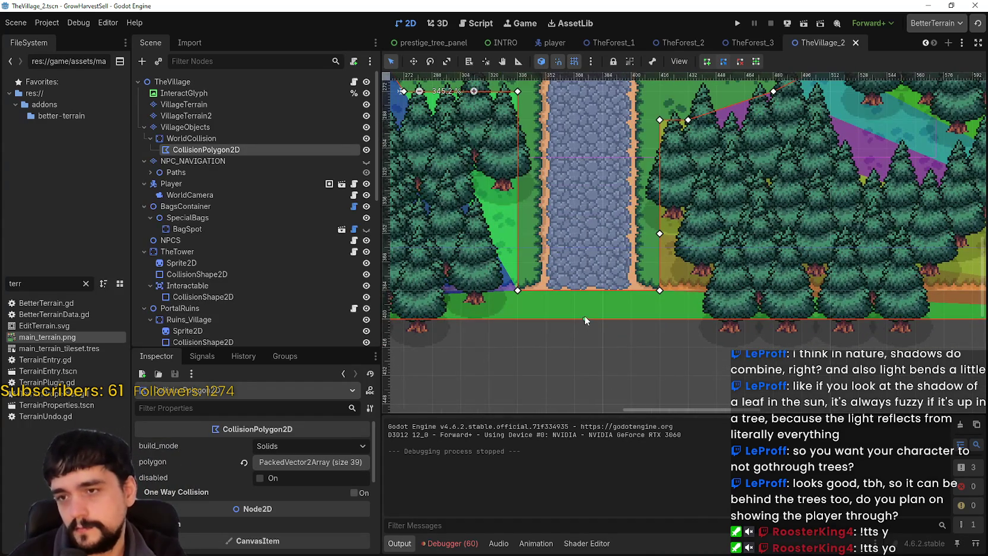
pyautogui.scroll(-2, 584, 320)
pyautogui.scroll(2, 584, 320)
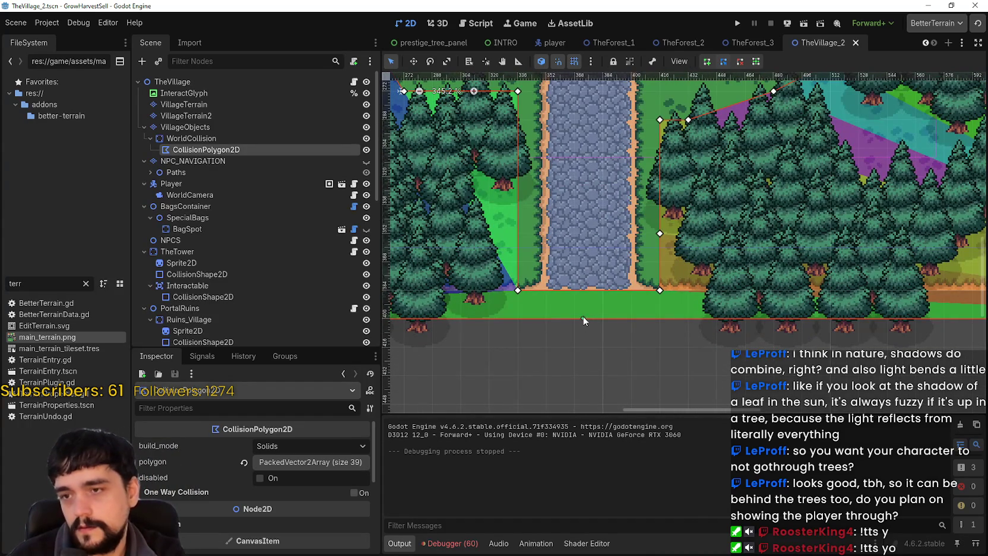
pyautogui.scroll(4, 585, 313)
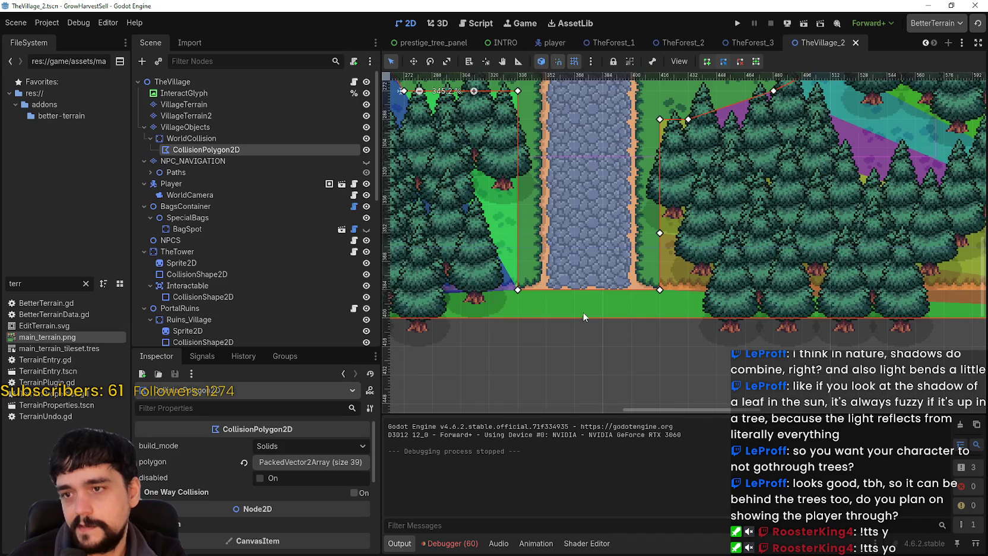
pyautogui.scroll(-3, 586, 304)
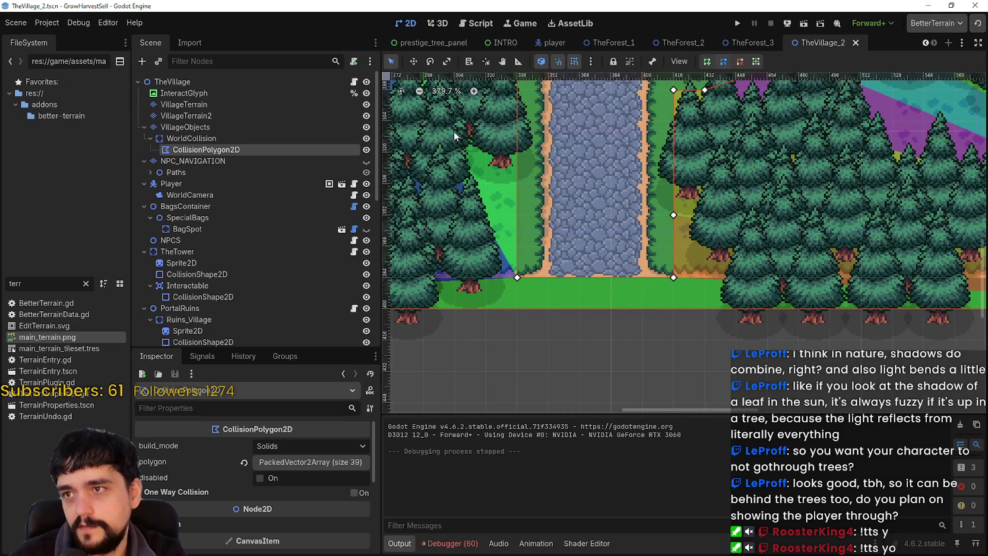
pyautogui.click(597, 307)
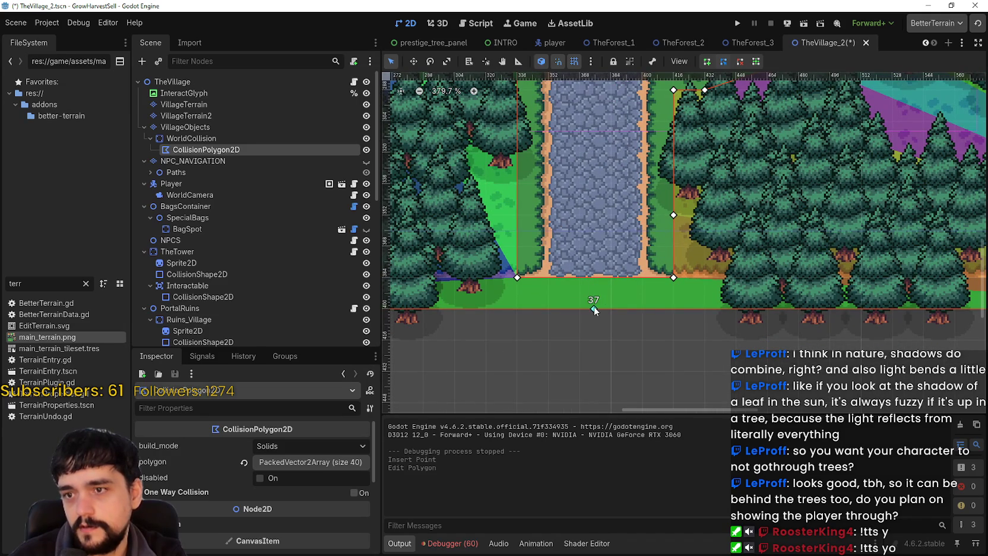
pyautogui.scroll(-6, 590, 317)
pyautogui.rightClick(590, 315)
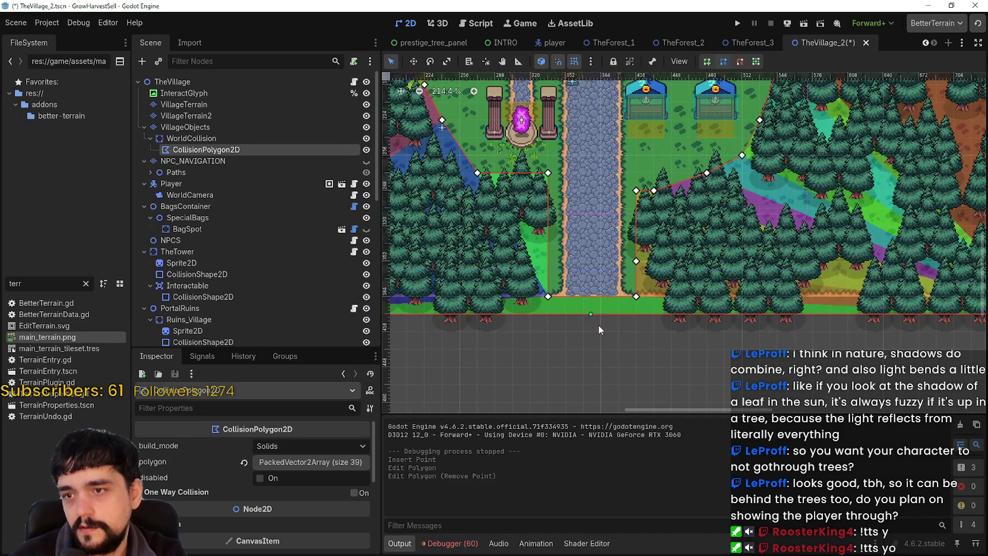
pyautogui.scroll(-5, 630, 335)
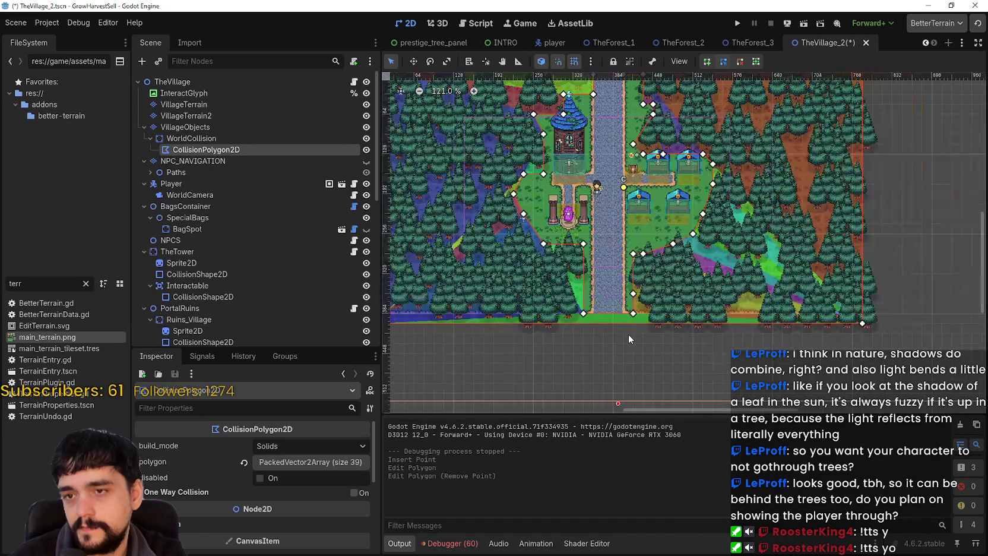
pyautogui.scroll(4, 629, 334)
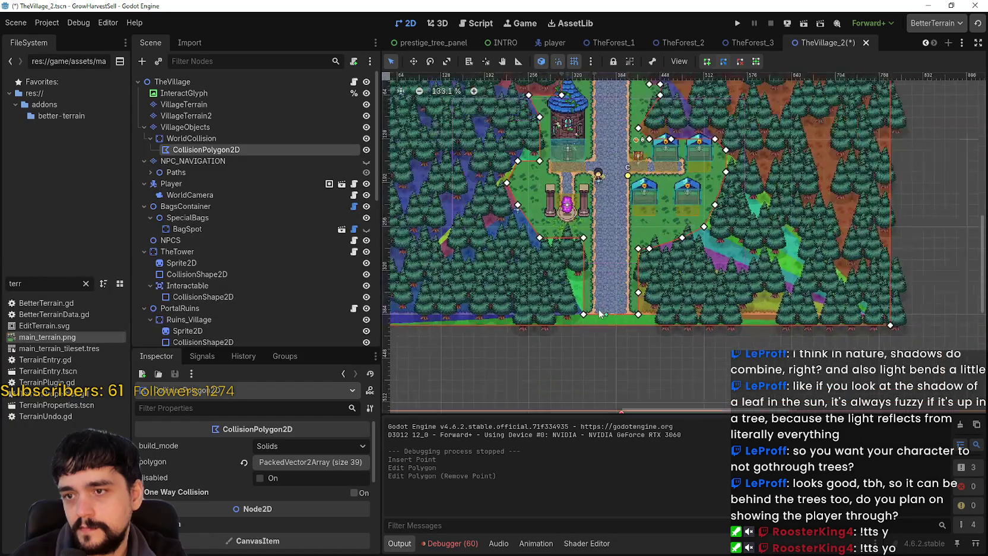
# Pull vertices 20, 19 and 36 down to the map's bottom edge and raise the bottom-right point.
pyautogui.moveTo(581, 319); pyautogui.dragTo(582, 329)
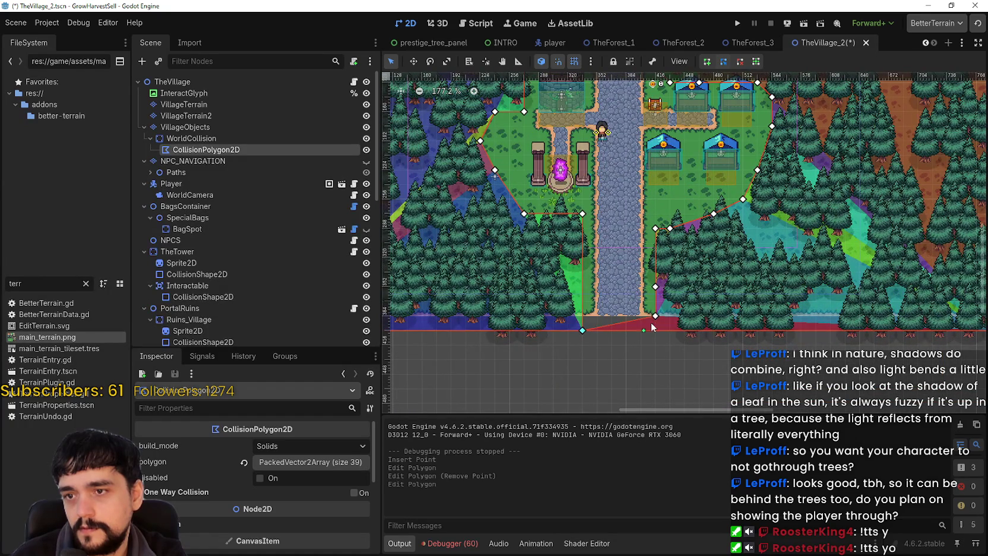
pyautogui.moveTo(655, 323)
pyautogui.mouseDown()
pyautogui.moveTo(652, 349)
pyautogui.moveTo(652, 322)
pyautogui.mouseUp()
pyautogui.scroll(-1, 652, 333)
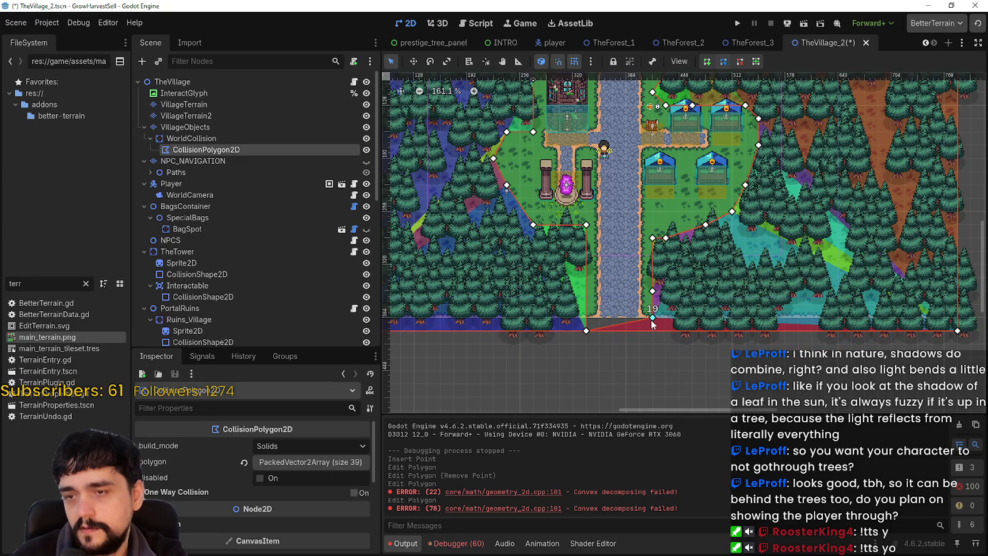
pyautogui.moveTo(586, 331); pyautogui.dragTo(586, 317)
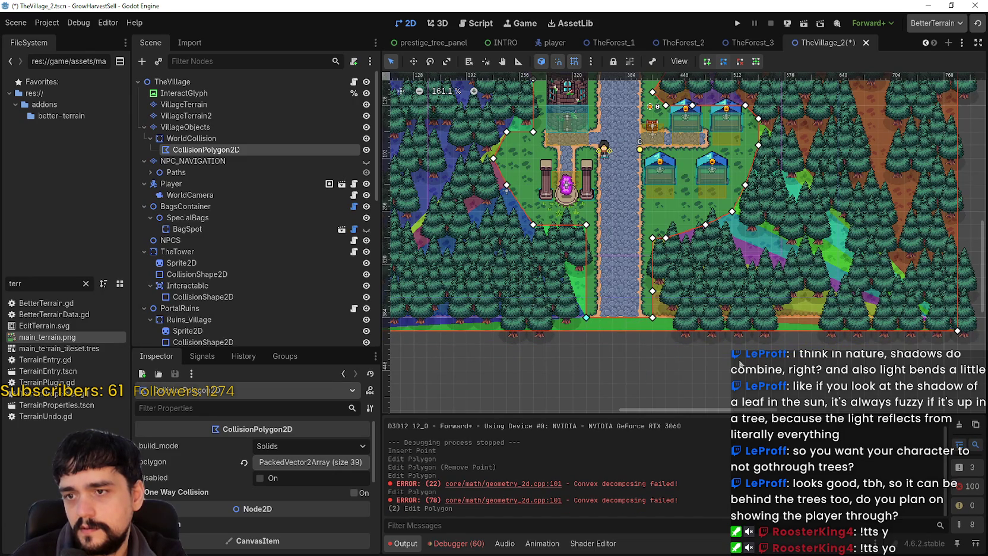
pyautogui.scroll(-3, 942, 345)
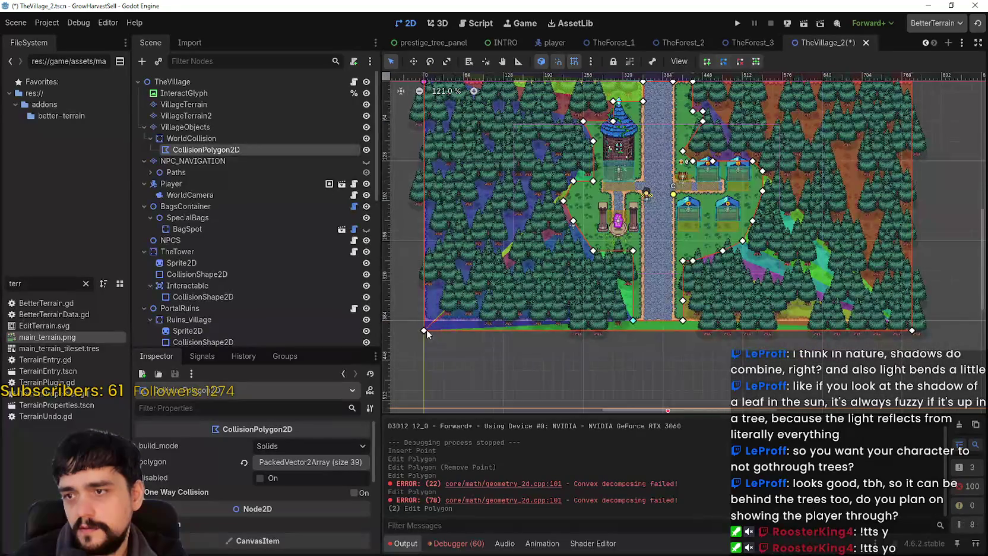
pyautogui.moveTo(423, 331); pyautogui.dragTo(423, 341)
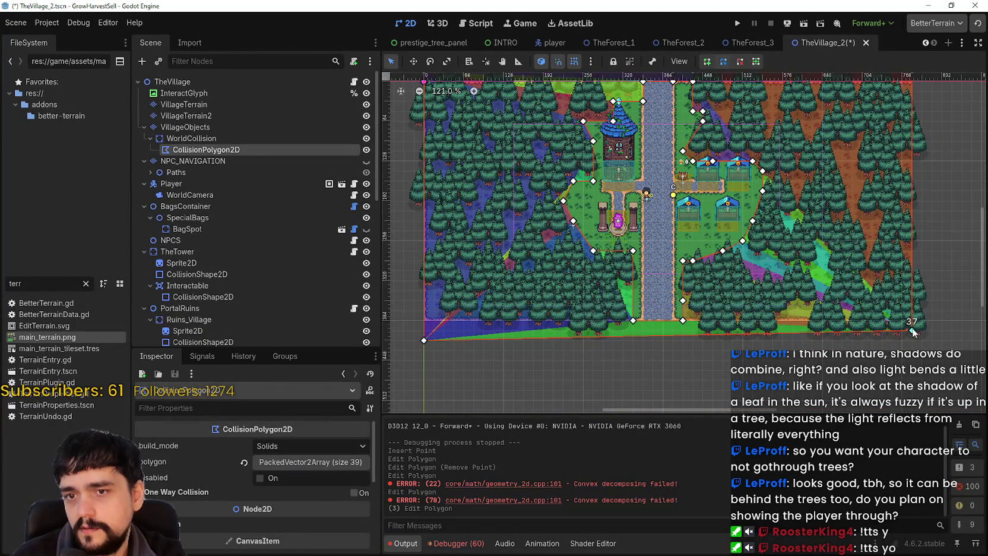
pyautogui.moveTo(913, 331); pyautogui.dragTo(913, 321)
# Lower two more points beside the path to the bottom edge, save the scene and run the game.
pyautogui.scroll(5, 630, 318)
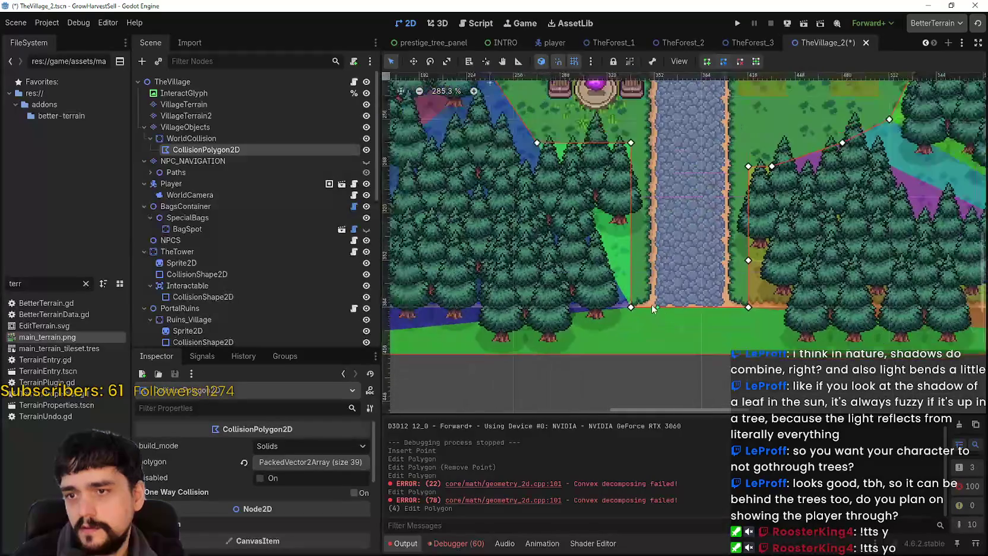
pyautogui.moveTo(628, 307); pyautogui.dragTo(630, 332)
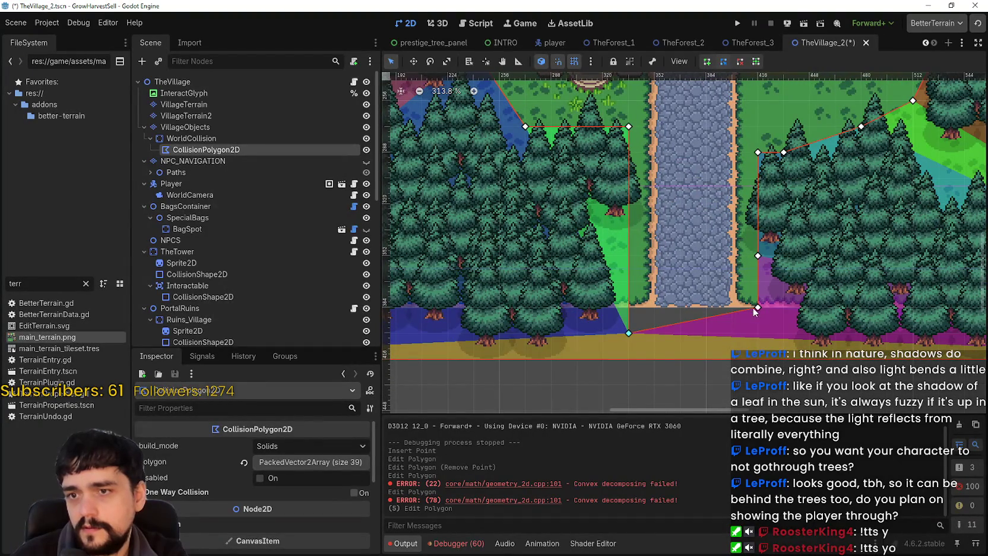
pyautogui.moveTo(758, 307); pyautogui.dragTo(758, 332)
pyautogui.scroll(-4, 730, 308)
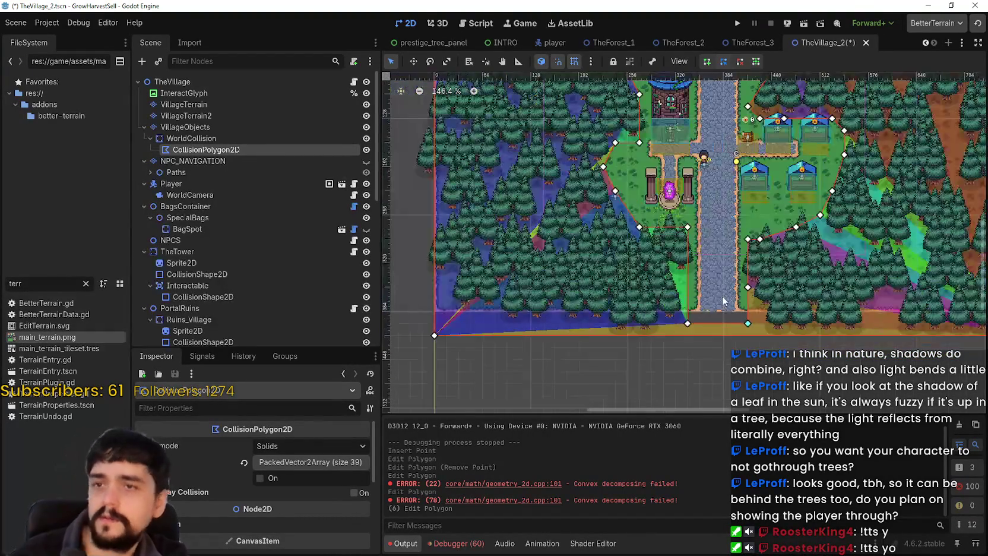
pyautogui.hotkey('ctrl', 's')
pyautogui.press('F5')
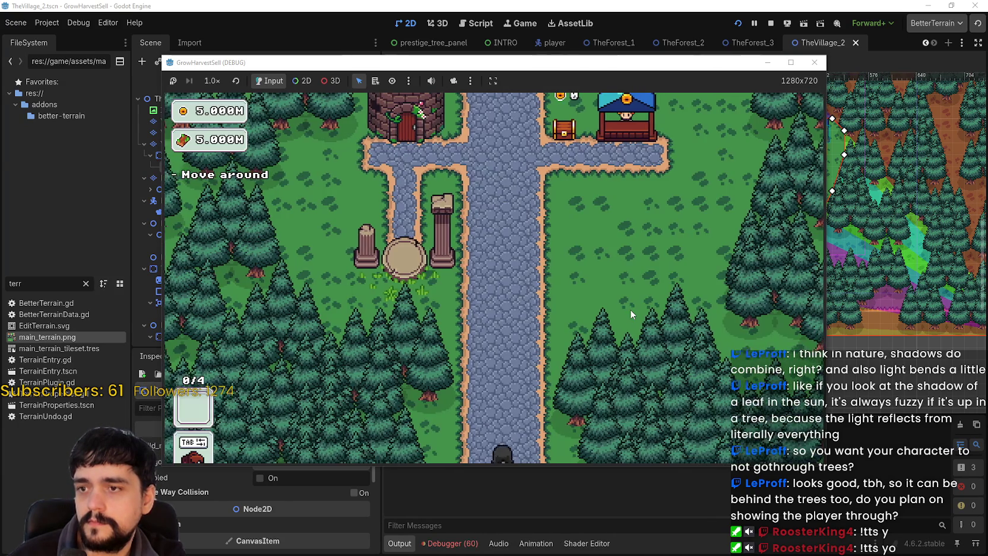
# Walk the player down and back up the village path, then enlarge the game window to full screen.
pyautogui.press('s')
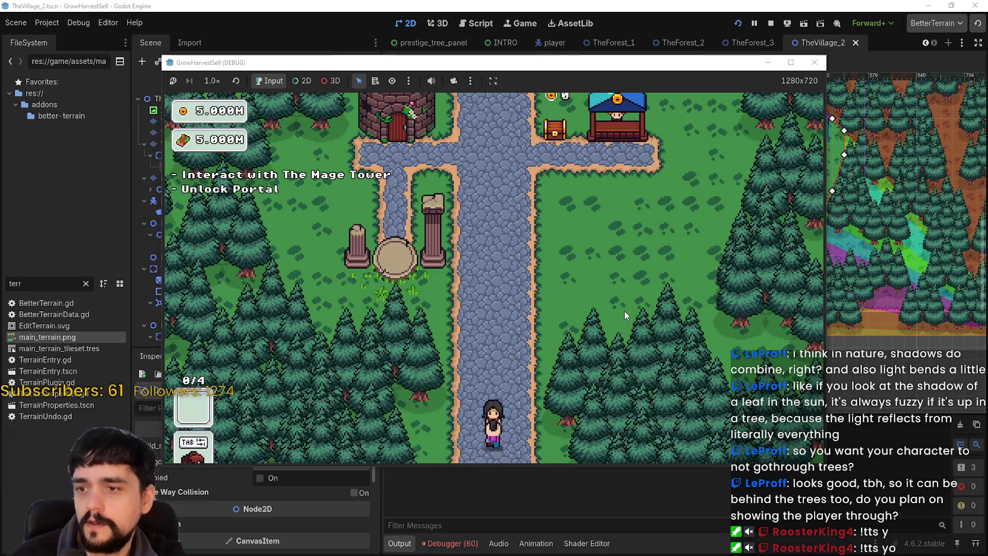
pyautogui.press('w')
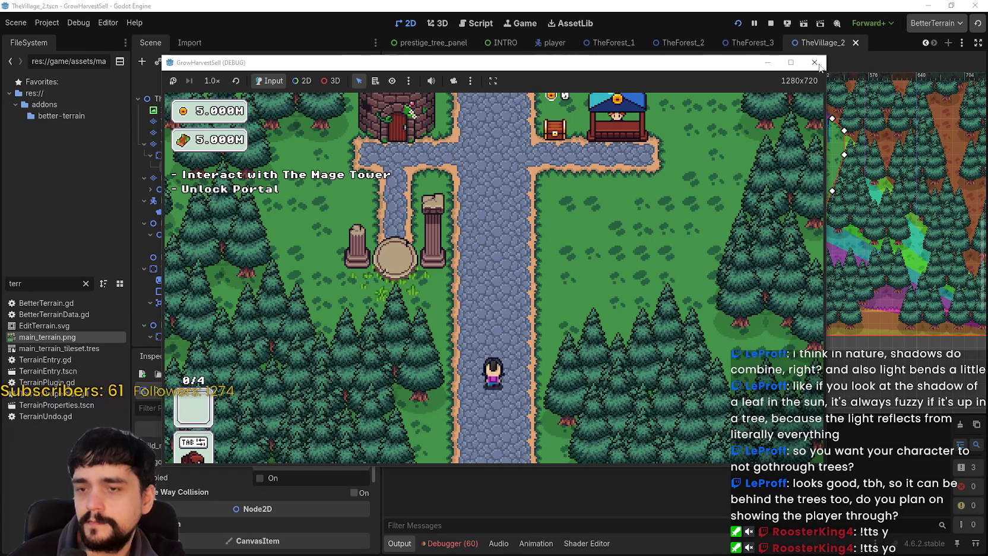
pyautogui.click(791, 62)
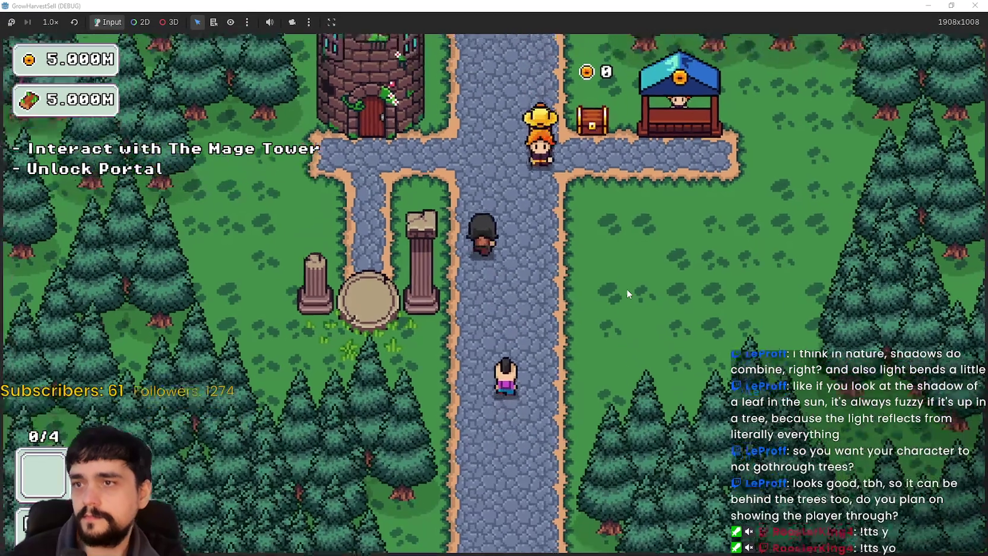
# Walk the player down toward the pillars, then up the path to the Mage Tower door.
pyautogui.press('s')
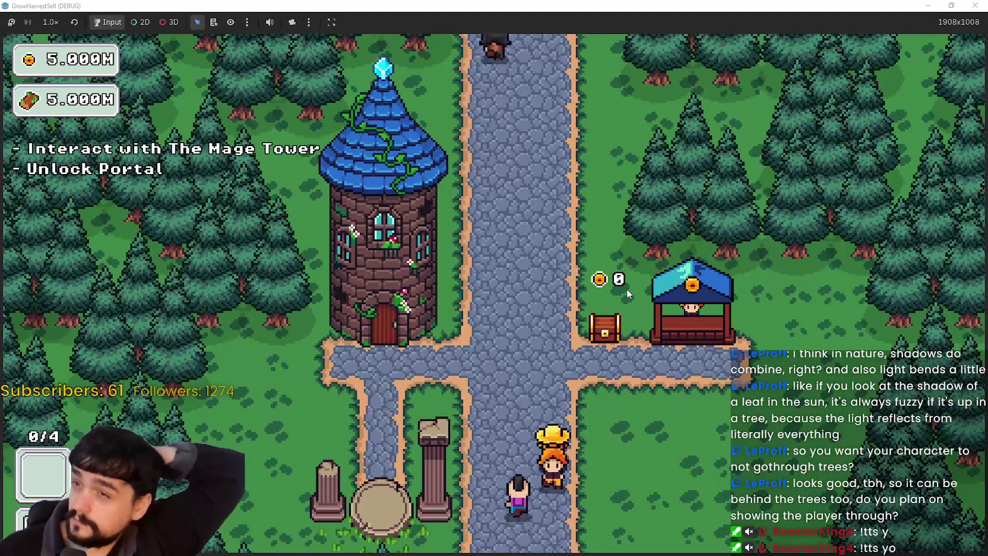
pyautogui.press('w')
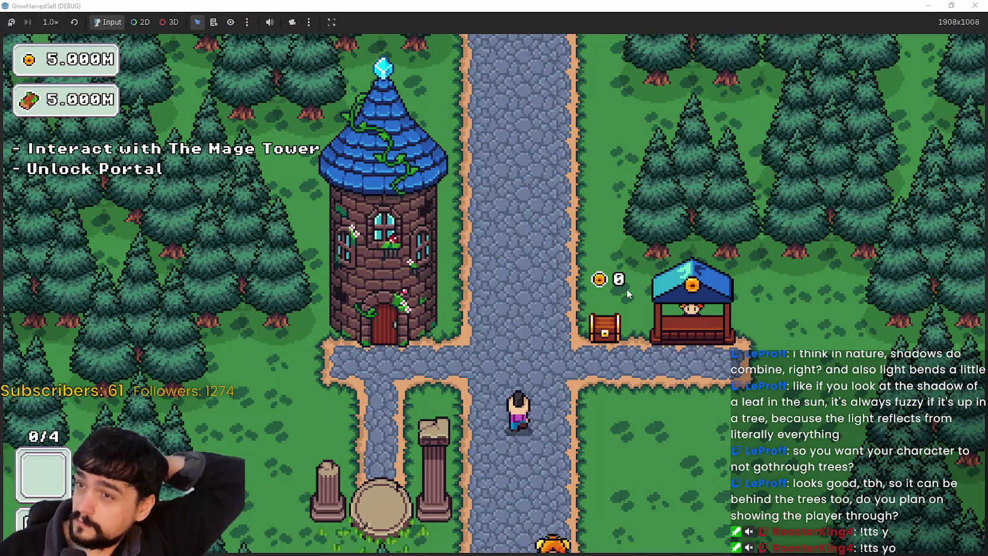
pyautogui.press('w')
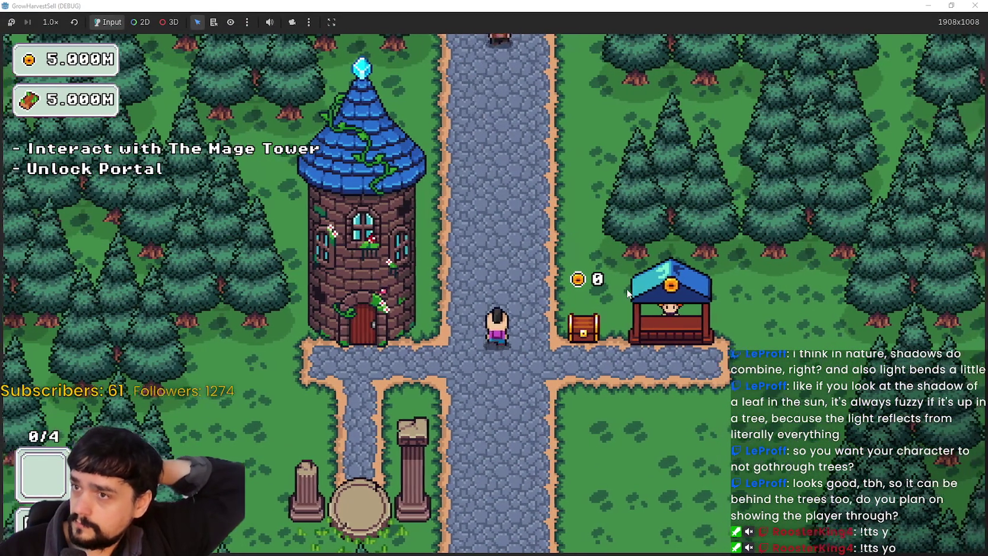
pyautogui.press('w')
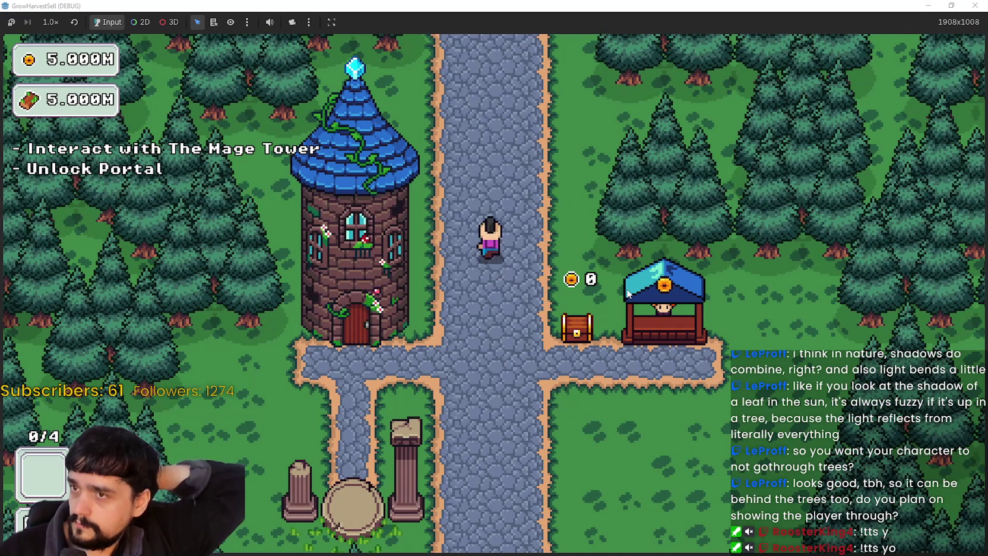
pyautogui.press('w')
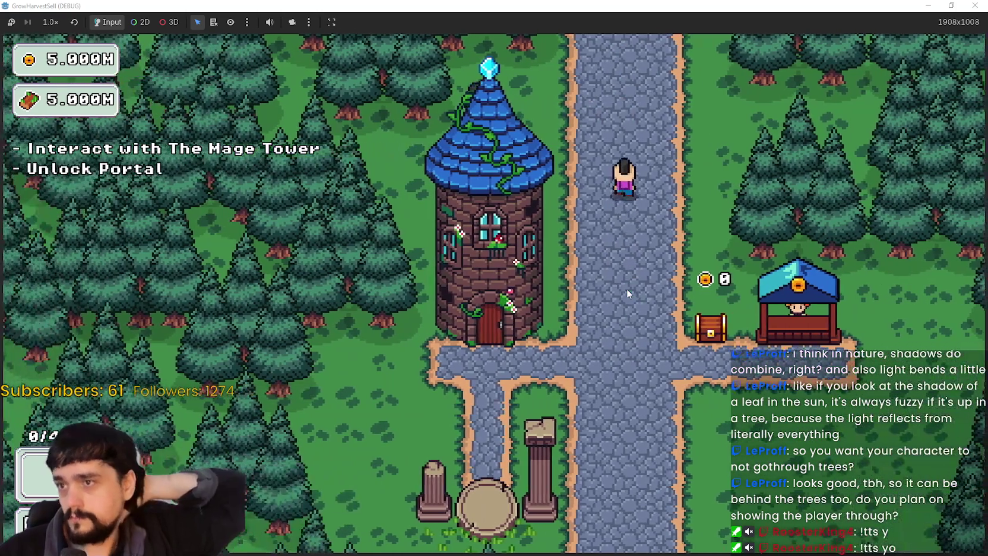
pyautogui.press('w')
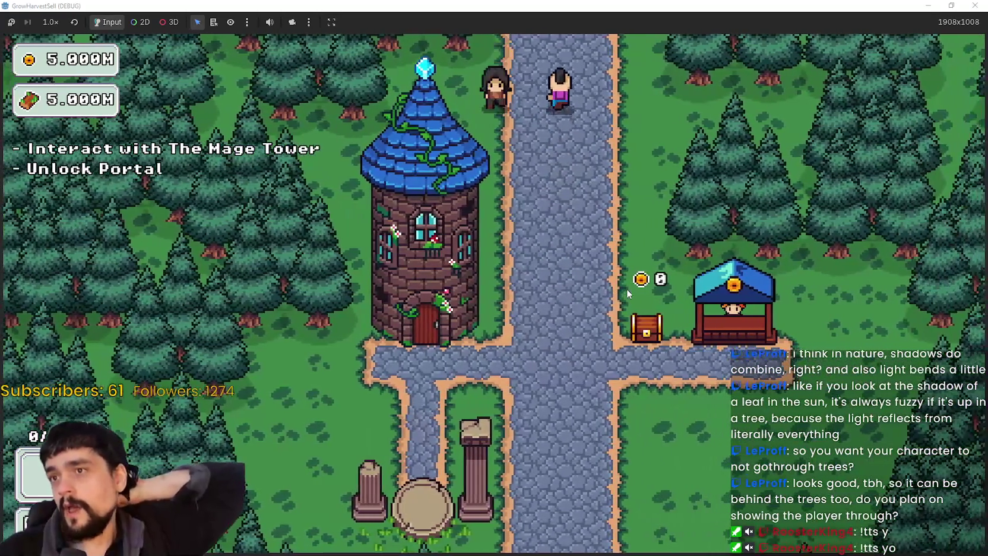
pyautogui.press('s')
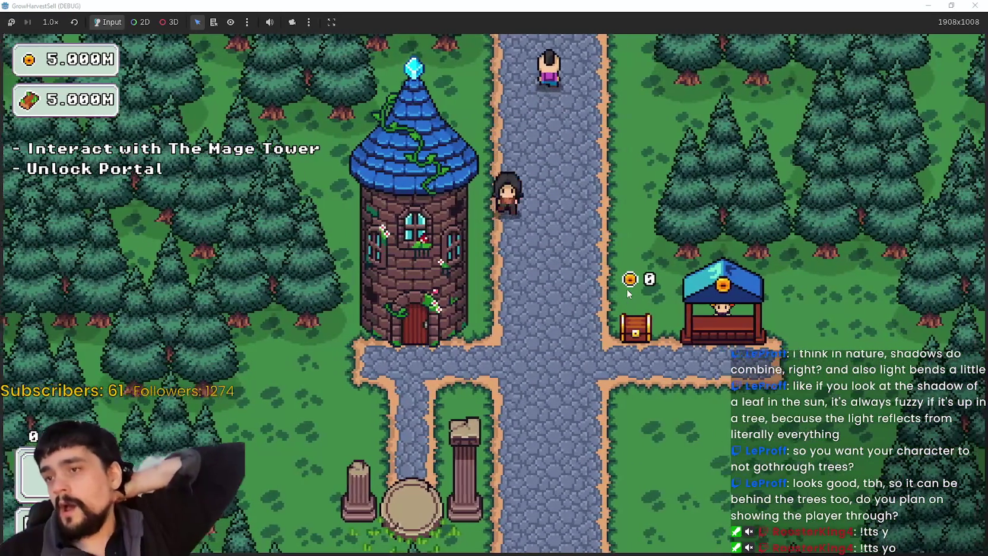
pyautogui.press('a')
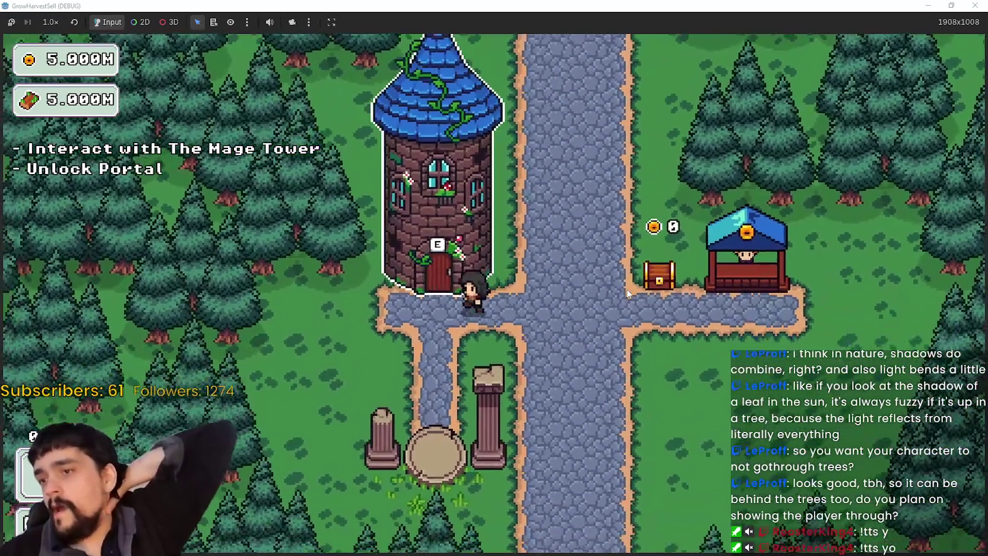
pyautogui.press('a')
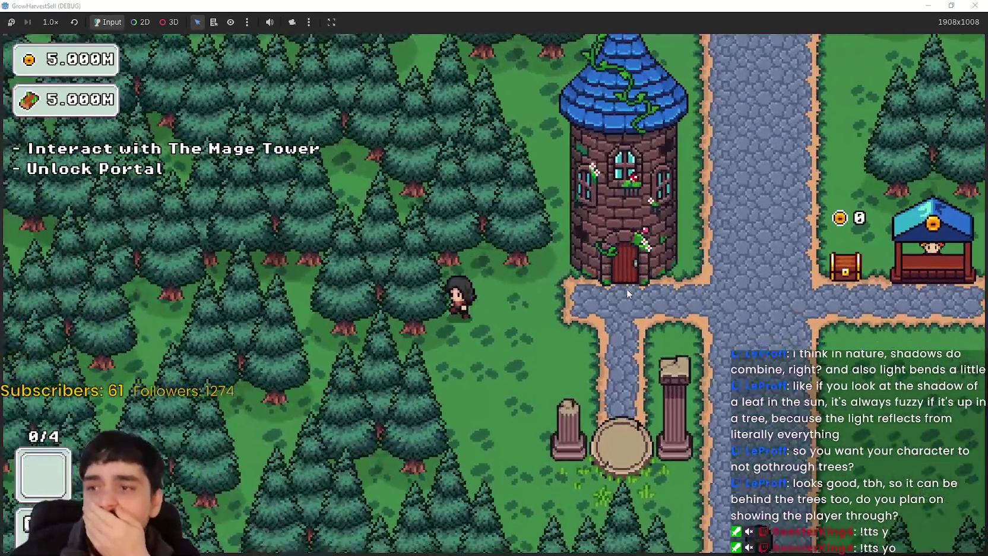
# Test the western forest, then walk past the crossroads into the upper-right forest and toward the shop.
pyautogui.press('s')
pyautogui.press('d')
pyautogui.press('s')
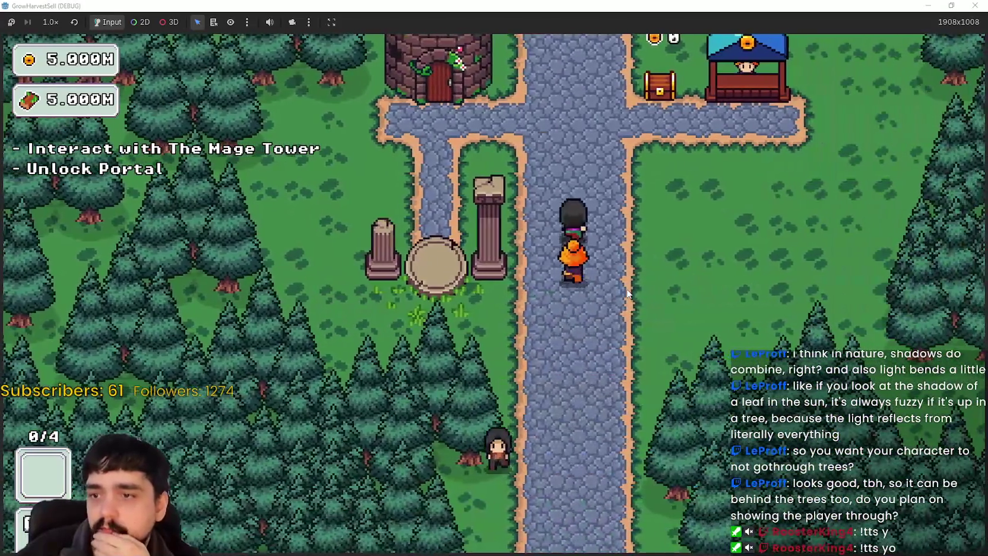
pyautogui.press('w')
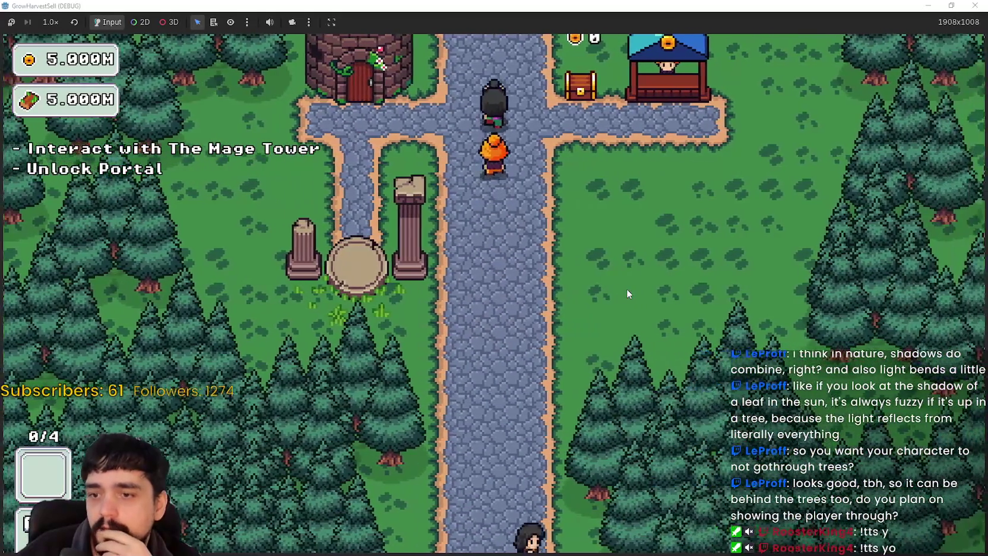
pyautogui.press('w')
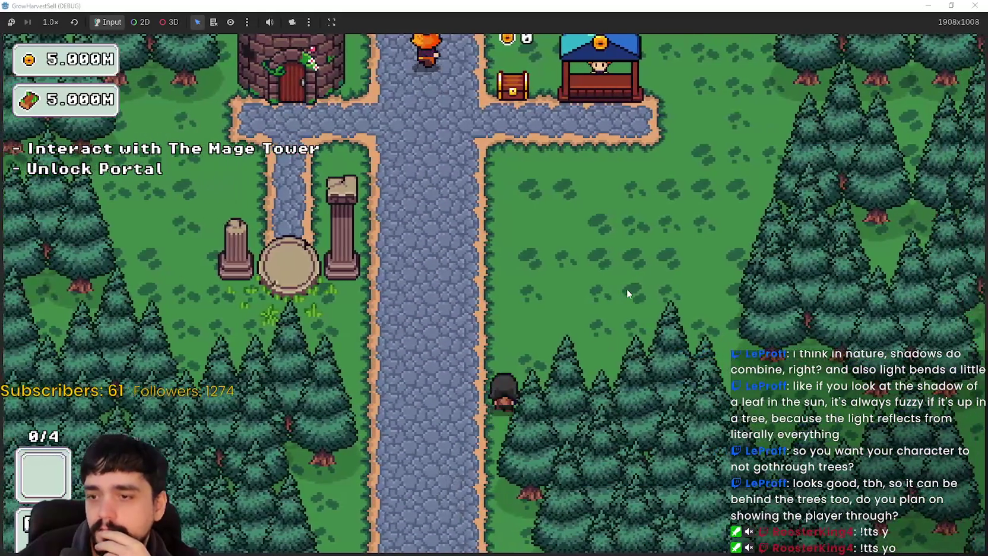
pyautogui.press('d')
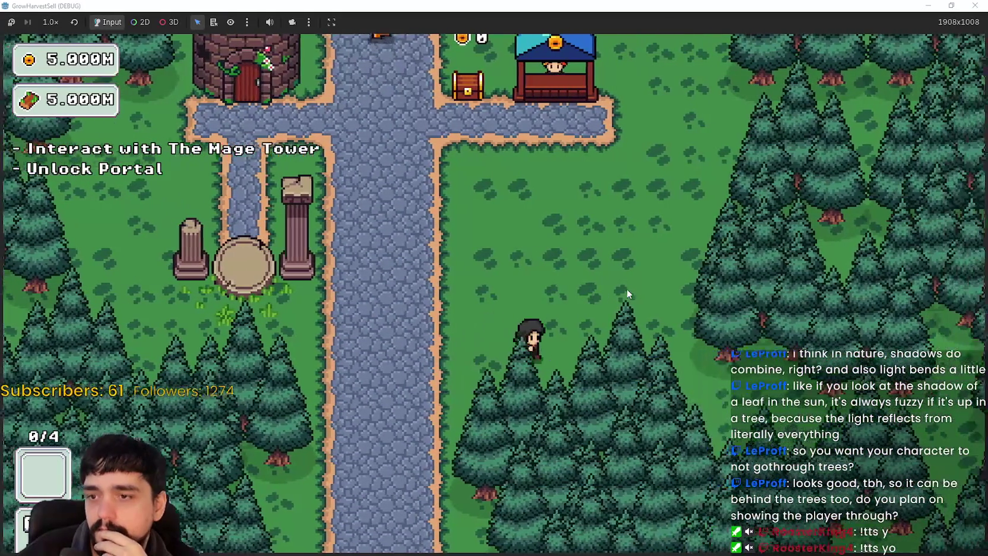
pyautogui.press('w')
pyautogui.press('a')
# Walk down the path into the grass and trees, then past the Mage Tower and pillars into the trees.
pyautogui.press('s')
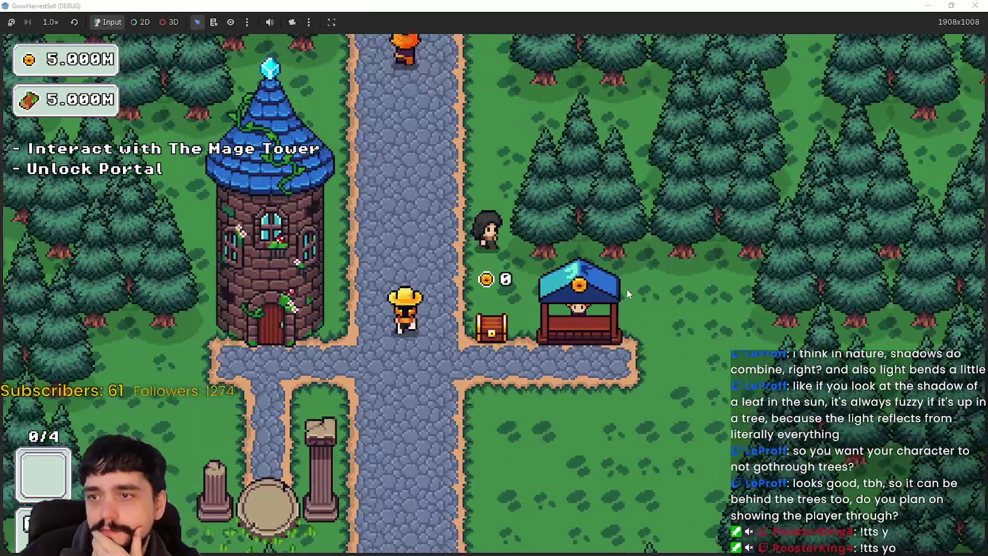
pyautogui.press('s')
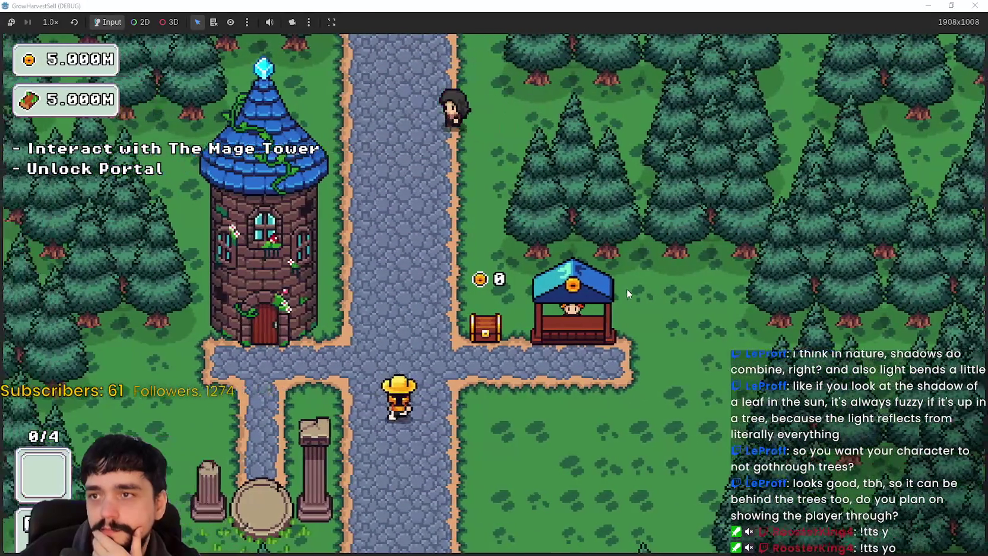
pyautogui.press('d')
pyautogui.press('s')
pyautogui.press('a')
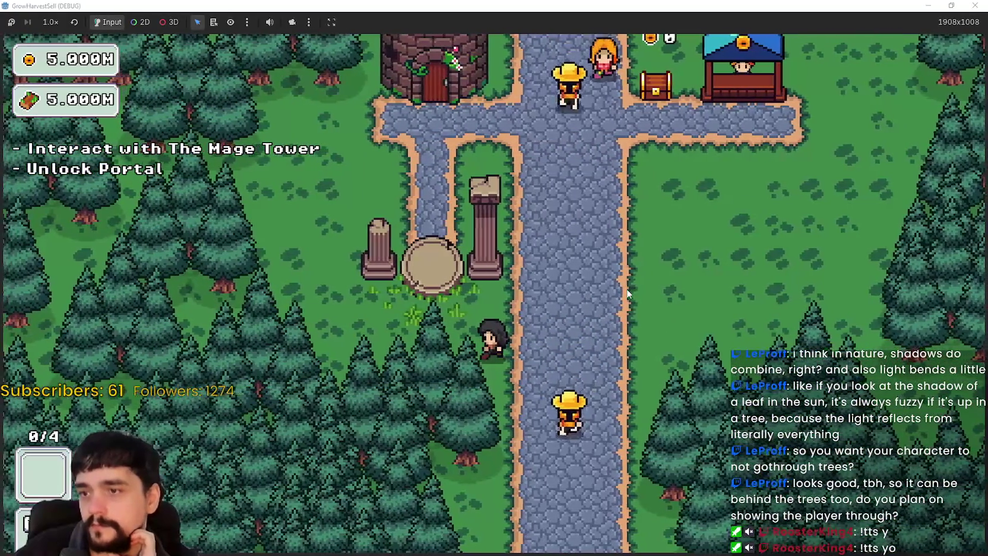
pyautogui.press('w')
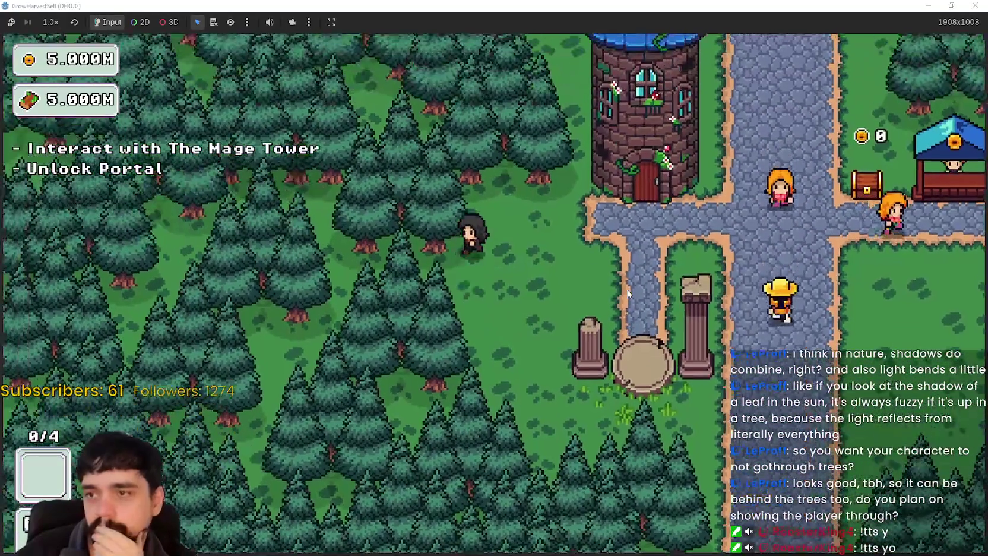
pyautogui.press('d')
pyautogui.press('s')
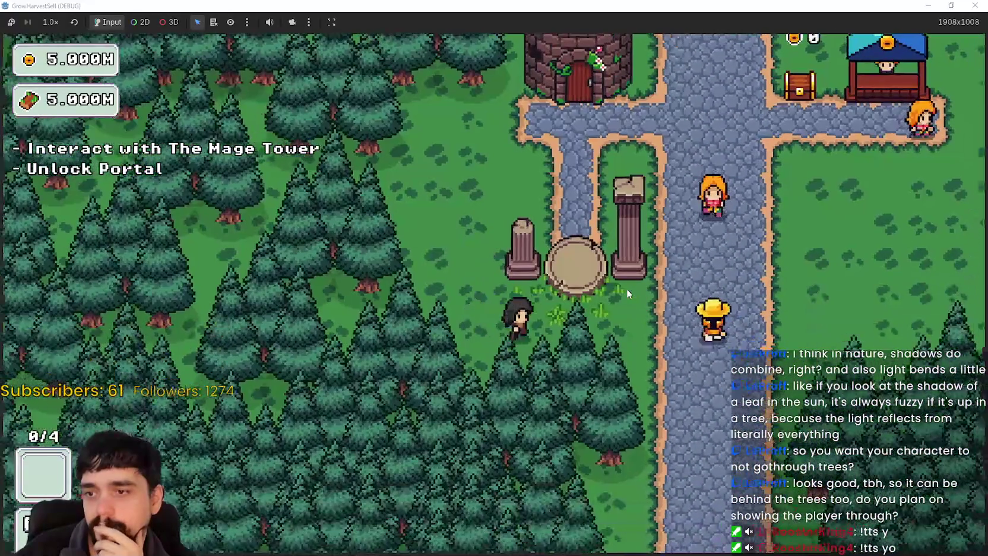
pyautogui.press('d')
pyautogui.press('s')
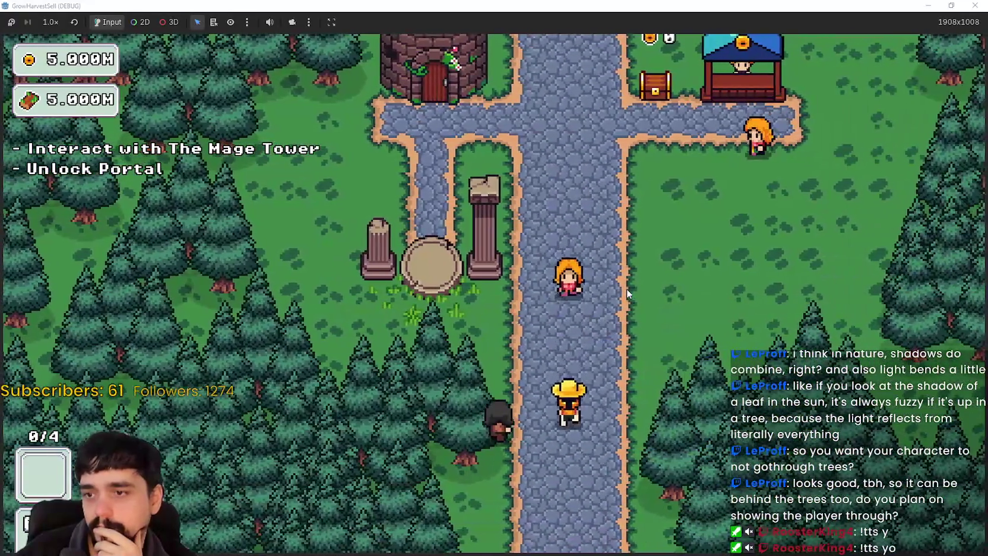
# Test the trees by the pillars, then walk across the path toward the shop and back to the junction.
pyautogui.press('w')
pyautogui.press('s')
pyautogui.press('s')
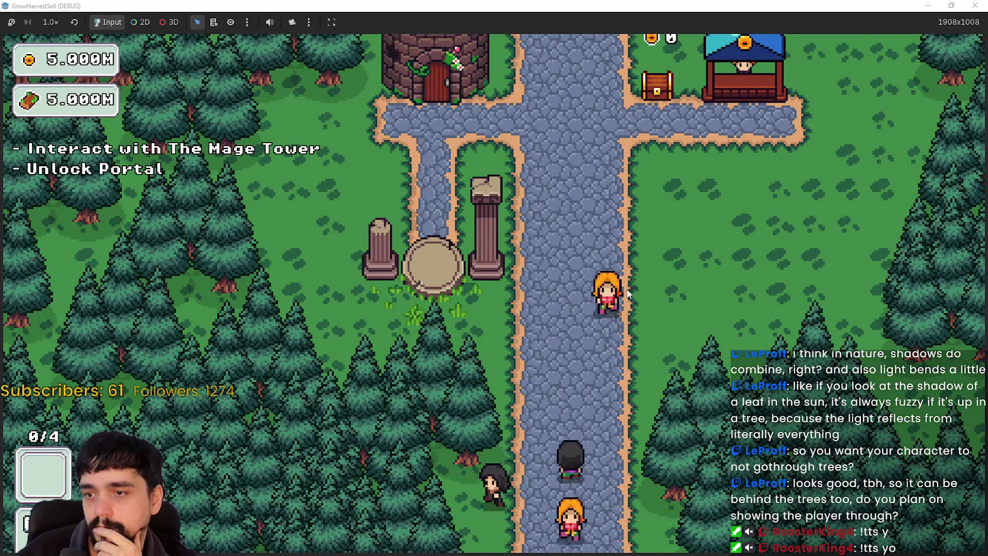
pyautogui.press('w')
pyautogui.press('w')
pyautogui.press('s')
pyautogui.press('s')
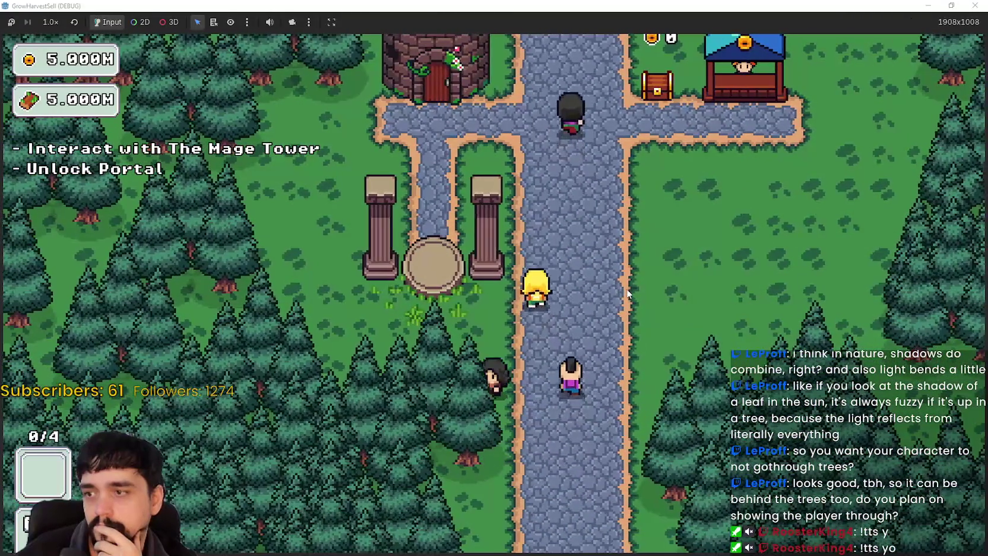
pyautogui.press('w')
pyautogui.press('d')
pyautogui.press('w')
pyautogui.press('d')
pyautogui.press('a')
pyautogui.press('a')
# Open the Mage Tower's prestige skill tree and close it again.
pyautogui.press('e')
pyautogui.scroll(-5, 547, 357)
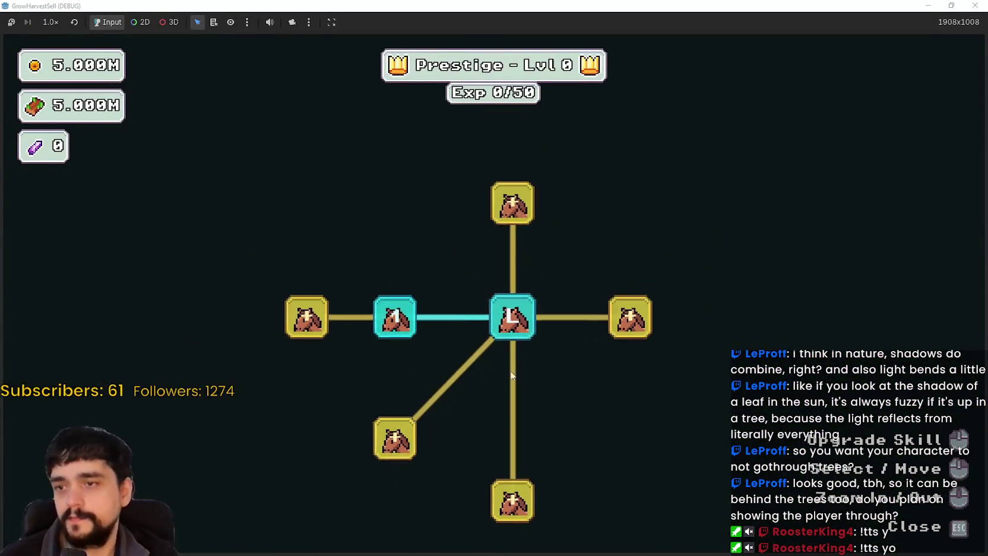
pyautogui.press('Escape')
# Restore the game window, stop the running game, and switch to the TheForest_1 scene.
pyautogui.doubleClick(789, 5)
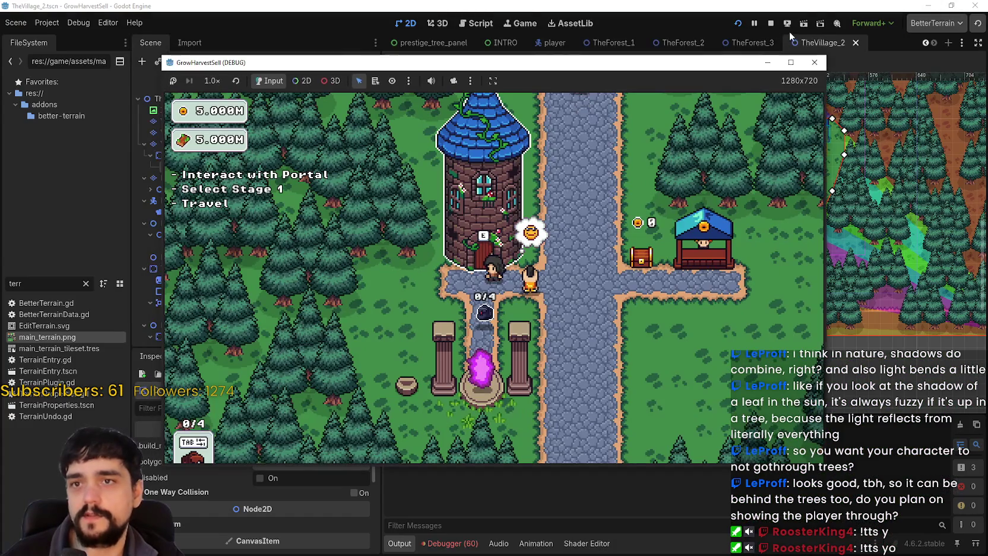
pyautogui.click(772, 23)
pyautogui.scroll(3, 668, 298)
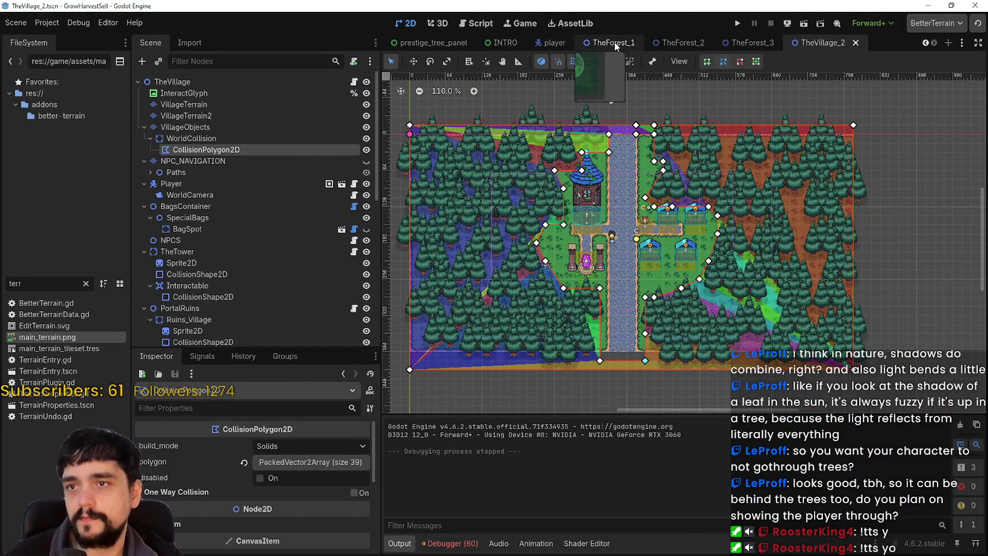
pyautogui.click(614, 42)
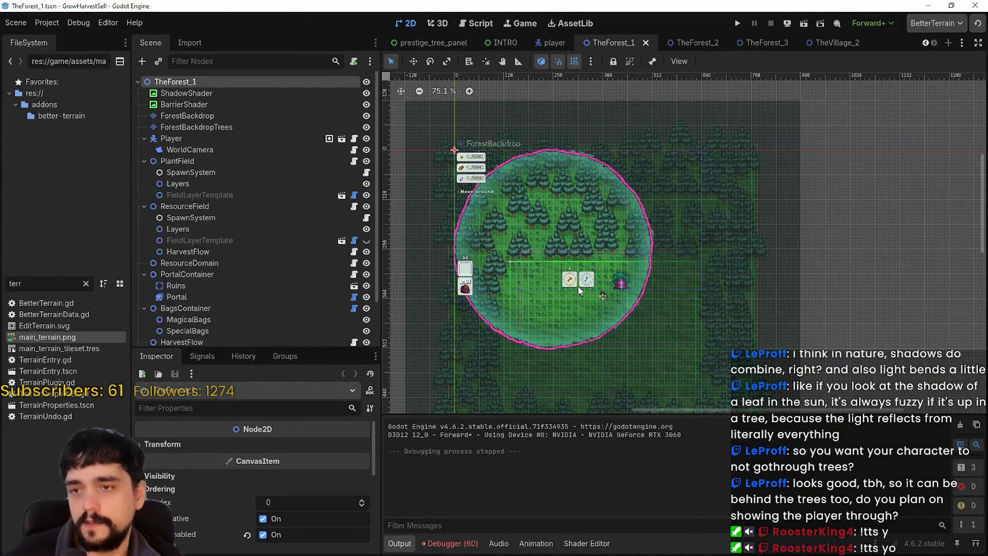
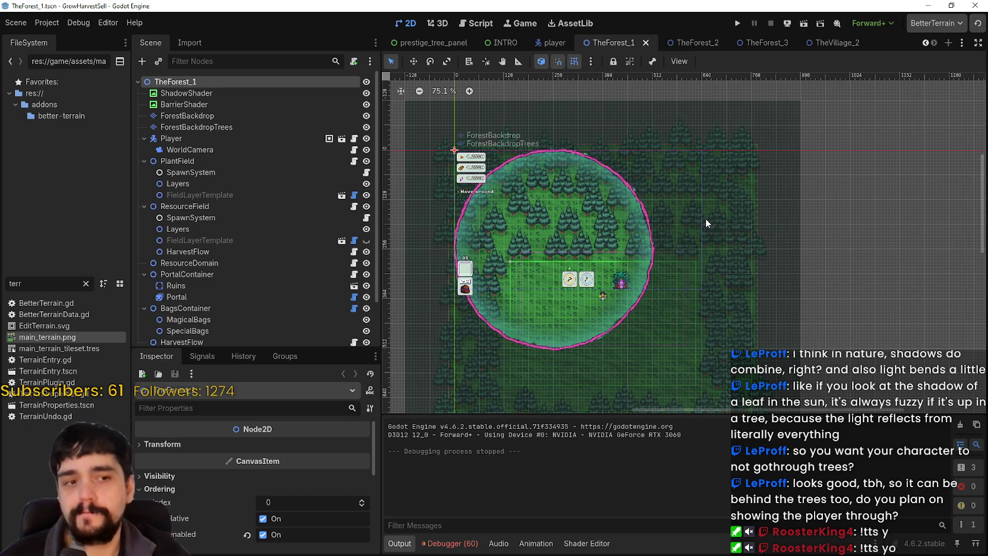
# Add a StaticBody2D to TheForest_1, place it under ForestBackdropTrees, and rename it 'collision'.
pyautogui.scroll(3, 653, 345)
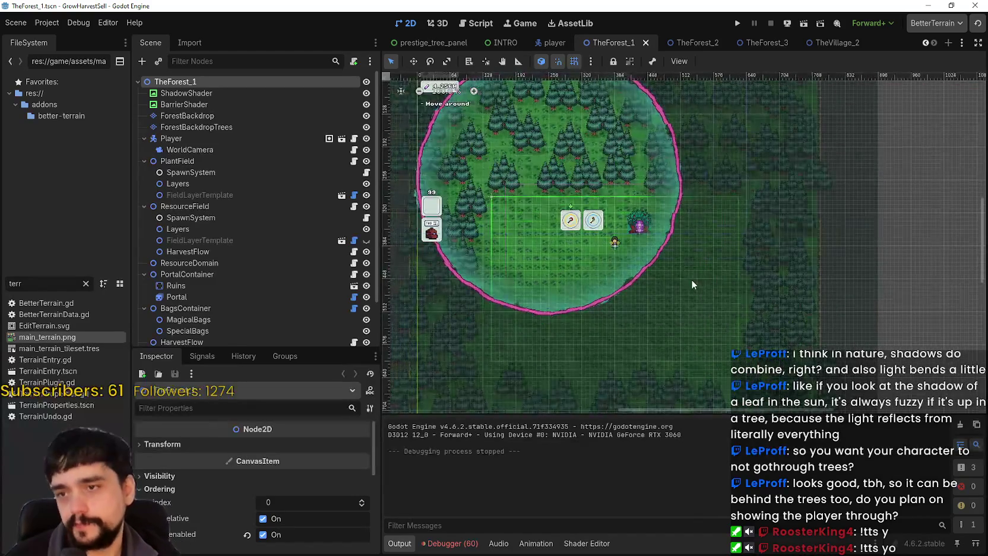
pyautogui.scroll(-2, 692, 280)
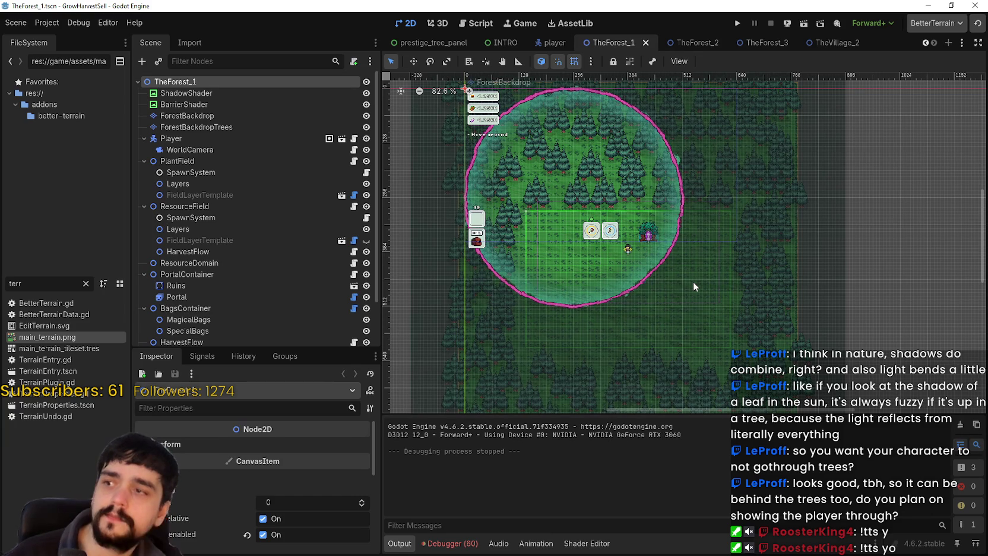
pyautogui.scroll(-2, 245, 185)
pyautogui.scroll(2, 245, 296)
pyautogui.click(199, 81)
pyautogui.rightClick(201, 82)
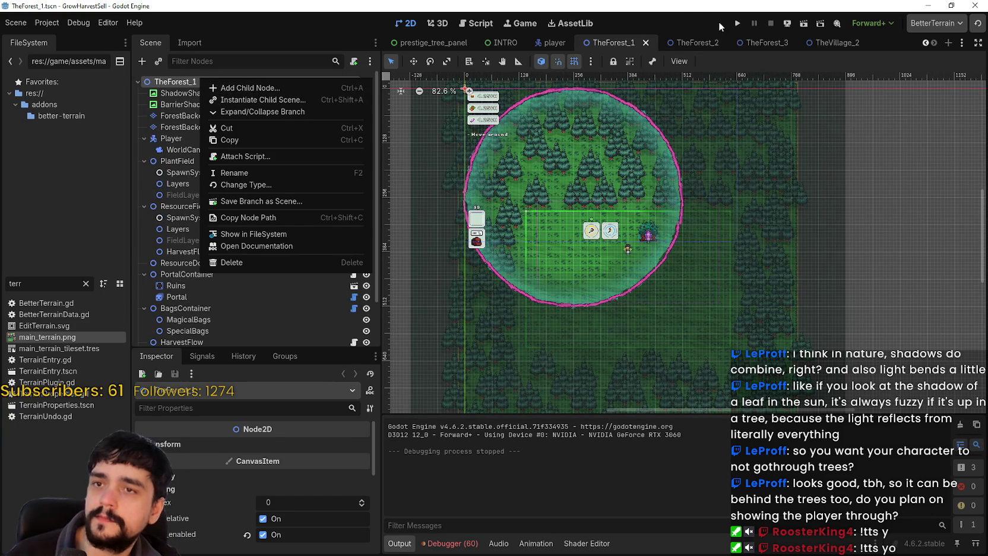
pyautogui.click(247, 88)
pyautogui.press('Return')
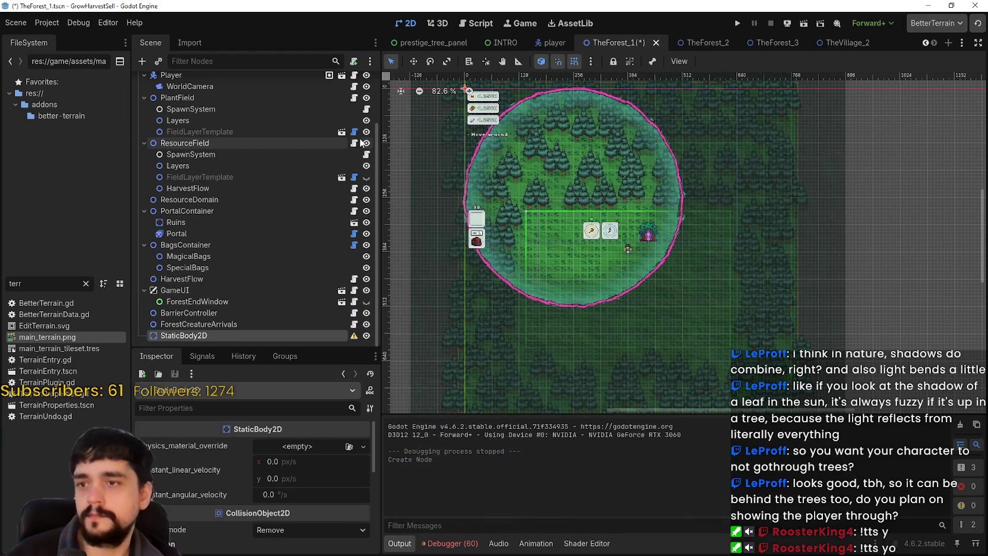
pyautogui.moveTo(206, 336)
pyautogui.mouseDown()
pyautogui.moveTo(245, 123)
pyautogui.moveTo(241, 74)
pyautogui.moveTo(240, 98)
pyautogui.moveTo(208, 136)
pyautogui.mouseUp()
pyautogui.doubleClick(226, 138)
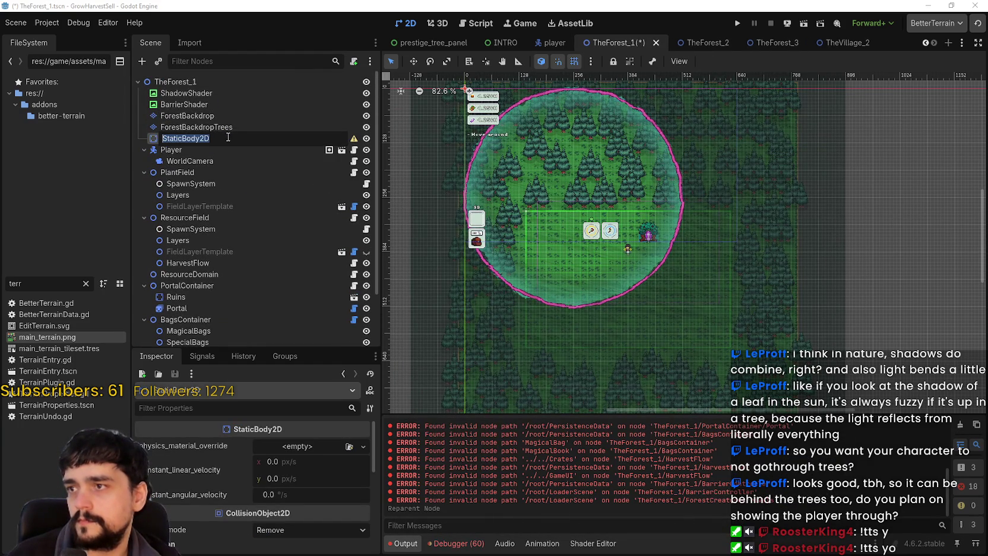
pyautogui.press('BackSpace')
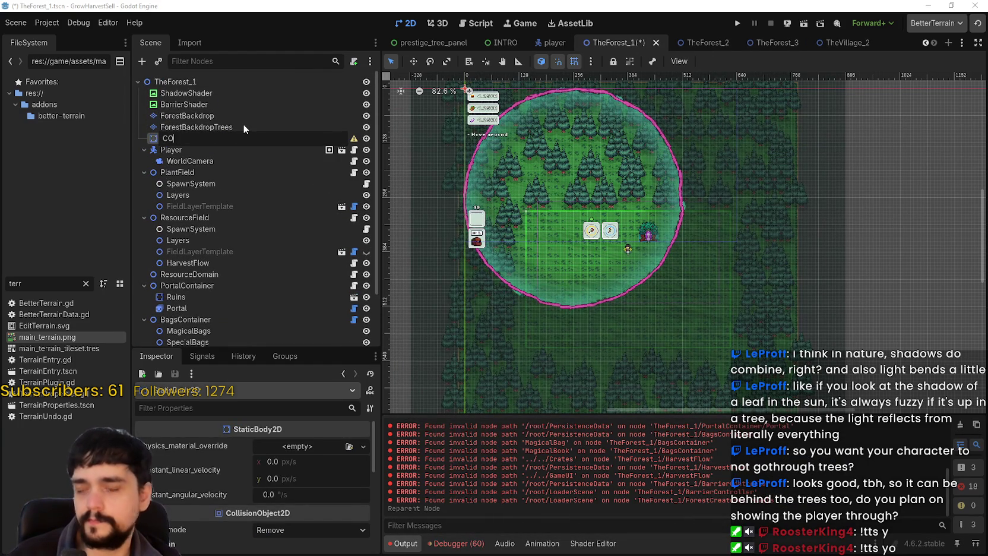
pyautogui.write('collision')
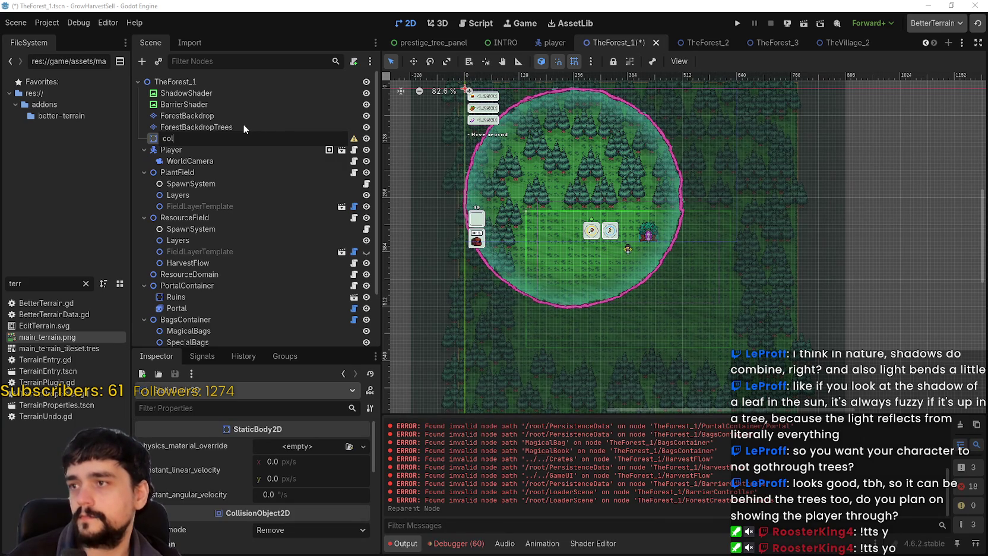
pyautogui.press('Return')
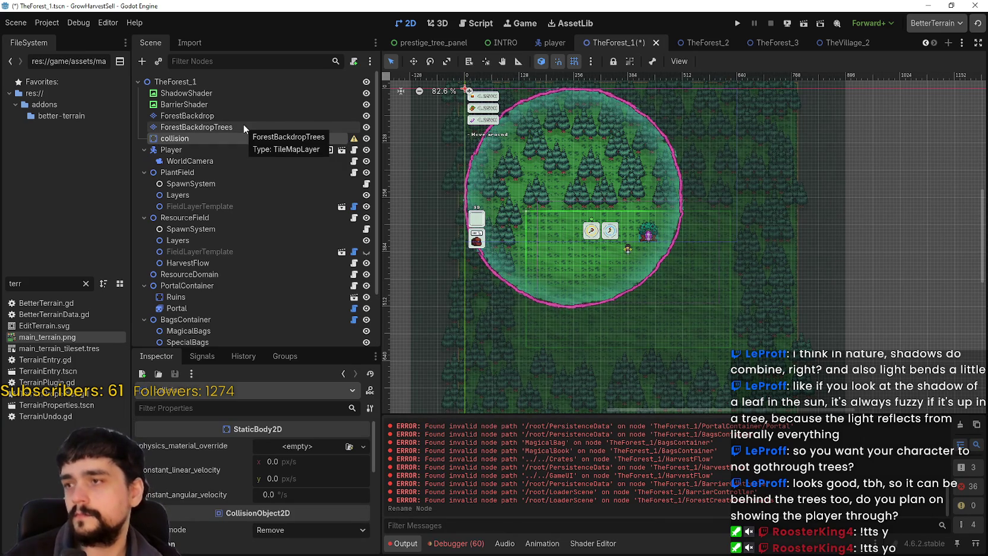
# Add a CollisionPolygon2D child under the collision node.
pyautogui.rightClick(216, 141)
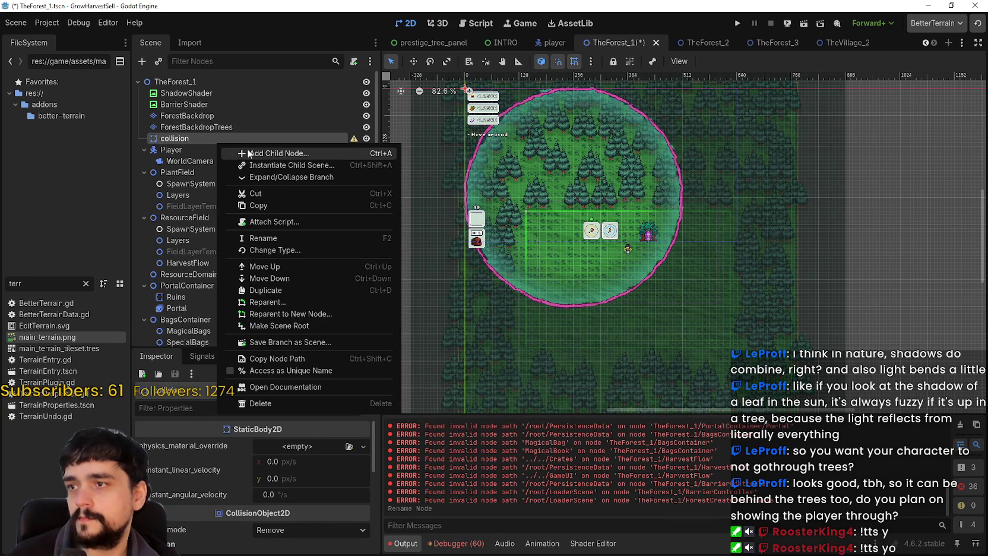
pyautogui.click(257, 152)
pyautogui.write('p')
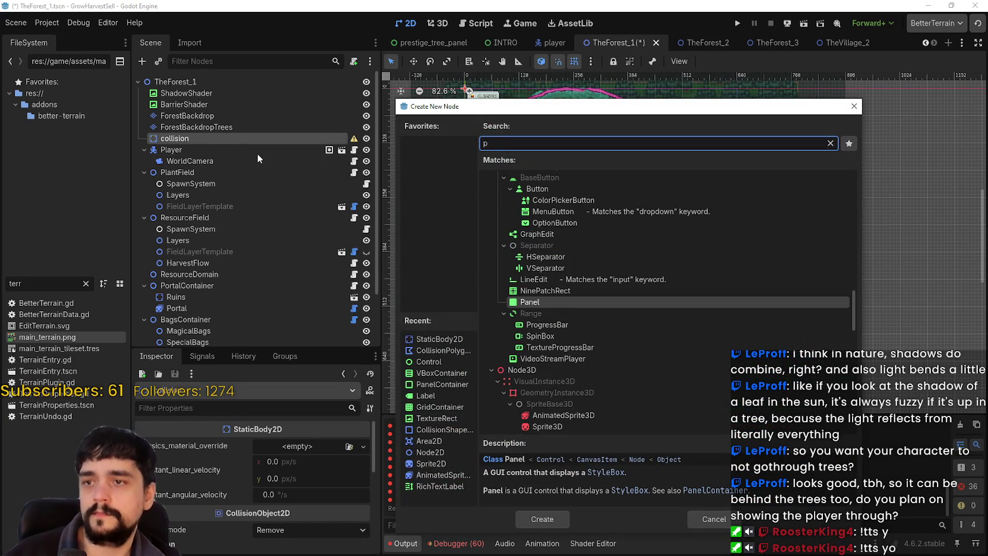
pyautogui.press('BackSpace')
pyautogui.write('colli')
pyautogui.press('Return')
pyautogui.scroll(-2, 570, 185)
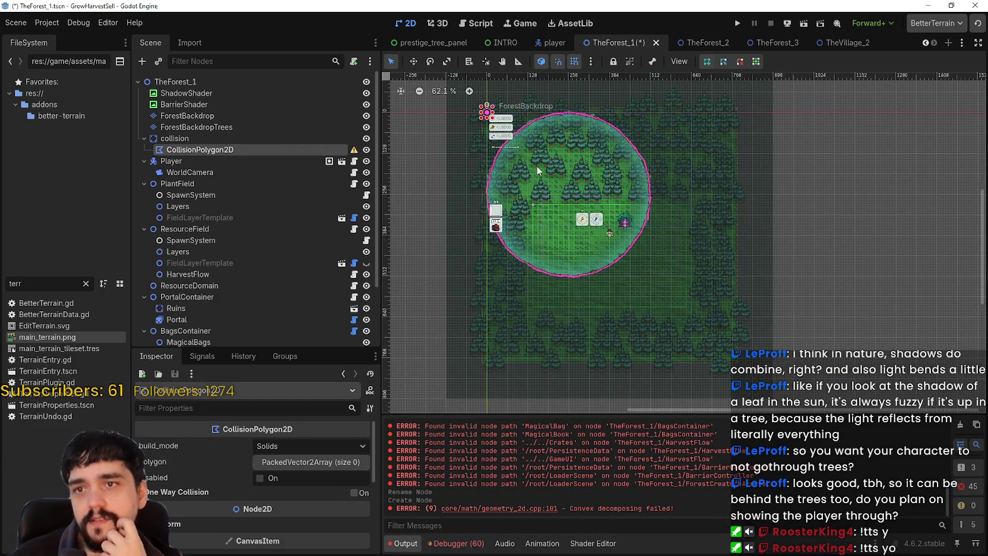
# Zoom in and place the polygon's top-left and top-right corners above the field.
pyautogui.scroll(1, 586, 236)
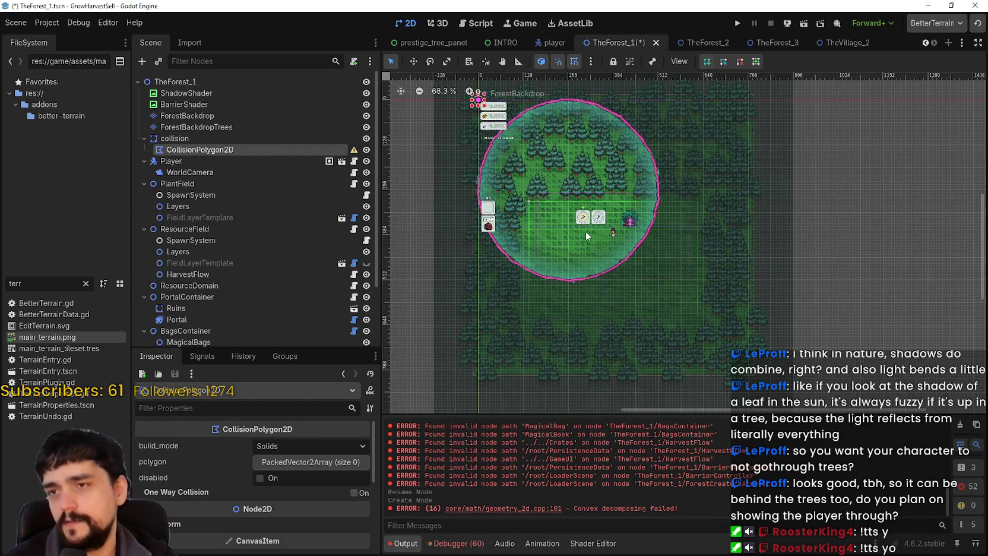
pyautogui.scroll(3, 585, 231)
pyautogui.scroll(1, 513, 193)
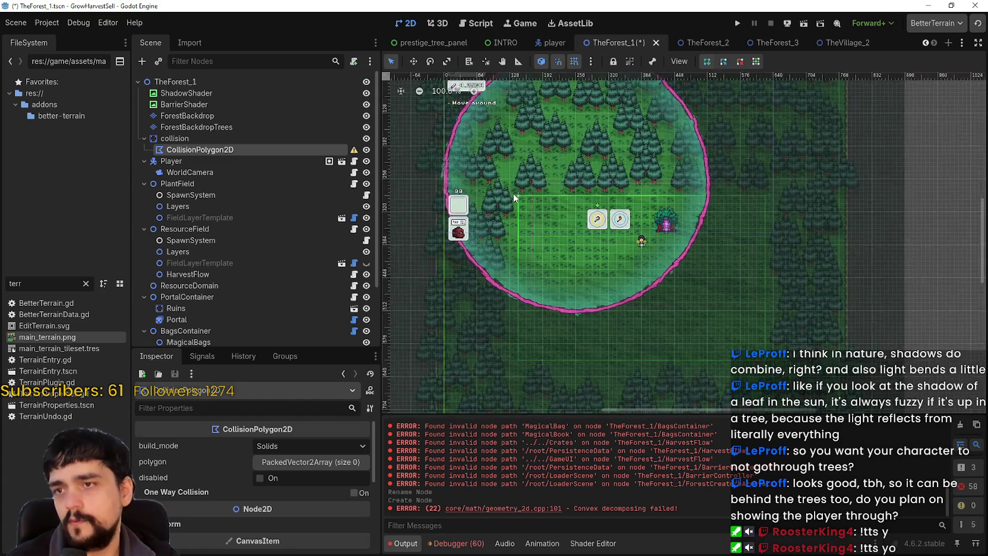
pyautogui.scroll(1, 513, 193)
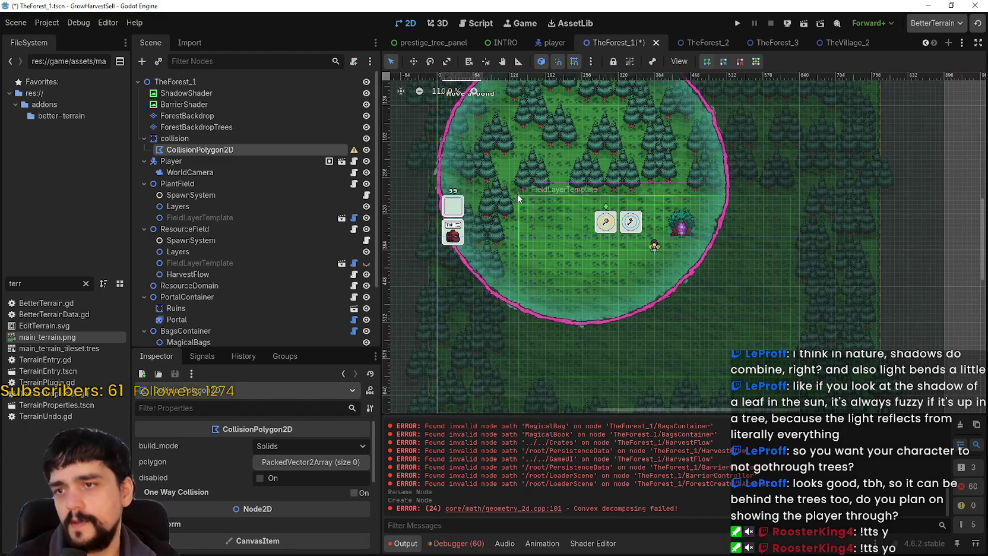
pyautogui.click(707, 61)
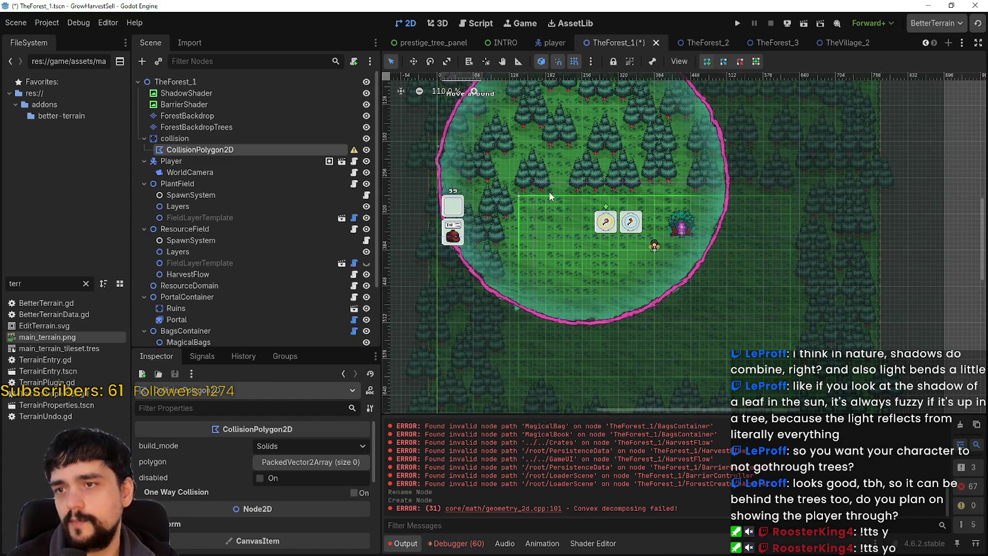
pyautogui.click(506, 183)
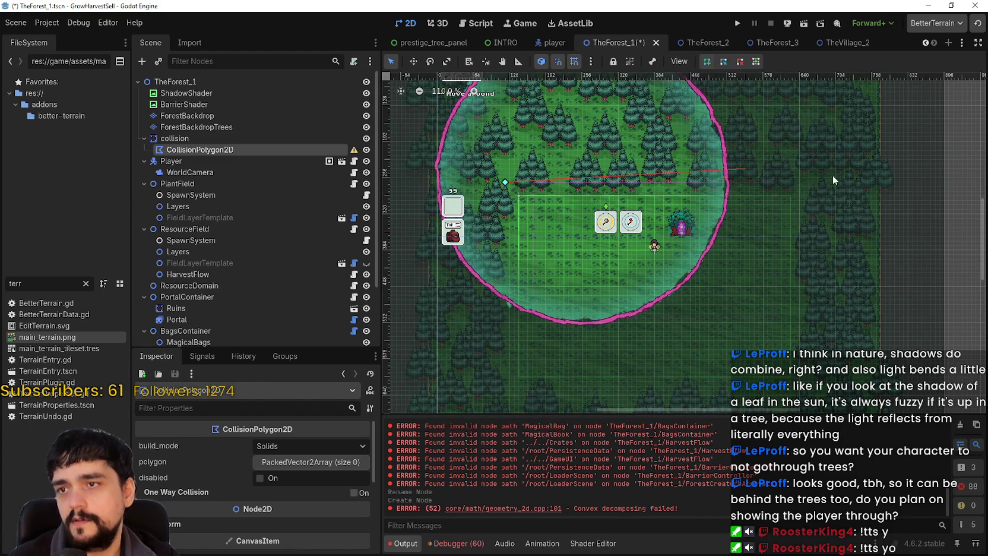
pyautogui.click(815, 182)
# Add the bottom-right and bottom-left corners, closing the rectangle on its first point.
pyautogui.scroll(-1, 815, 356)
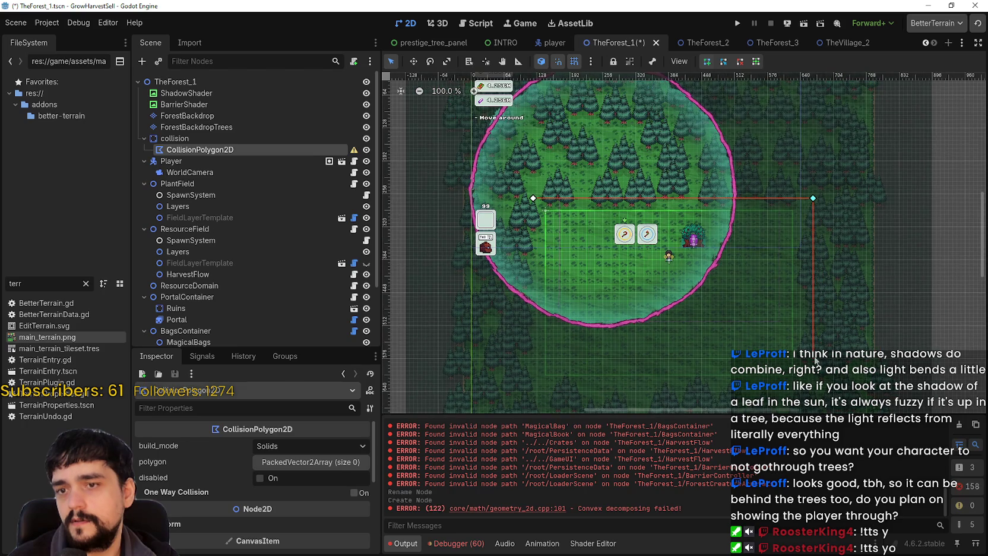
pyautogui.scroll(-3, 813, 344)
pyautogui.click(809, 324)
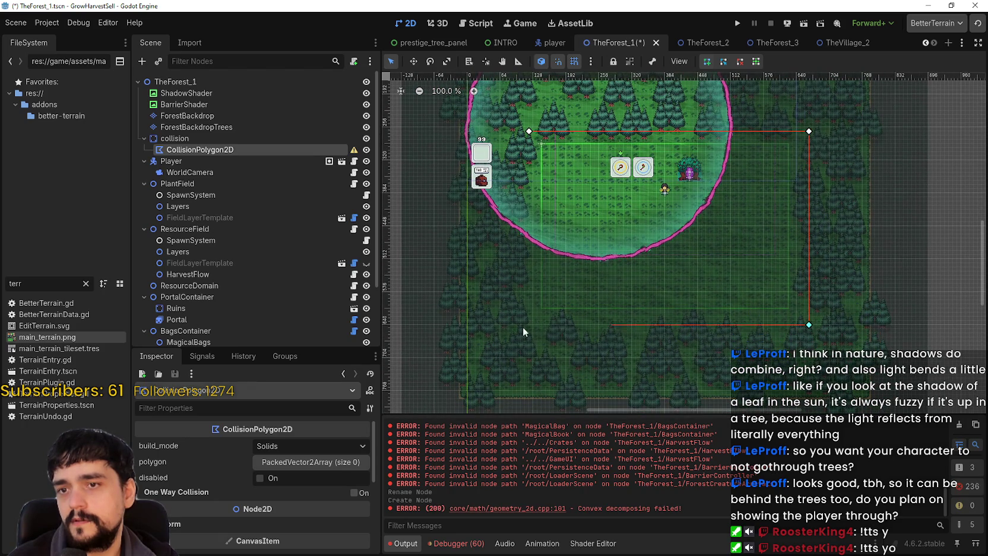
pyautogui.click(532, 321)
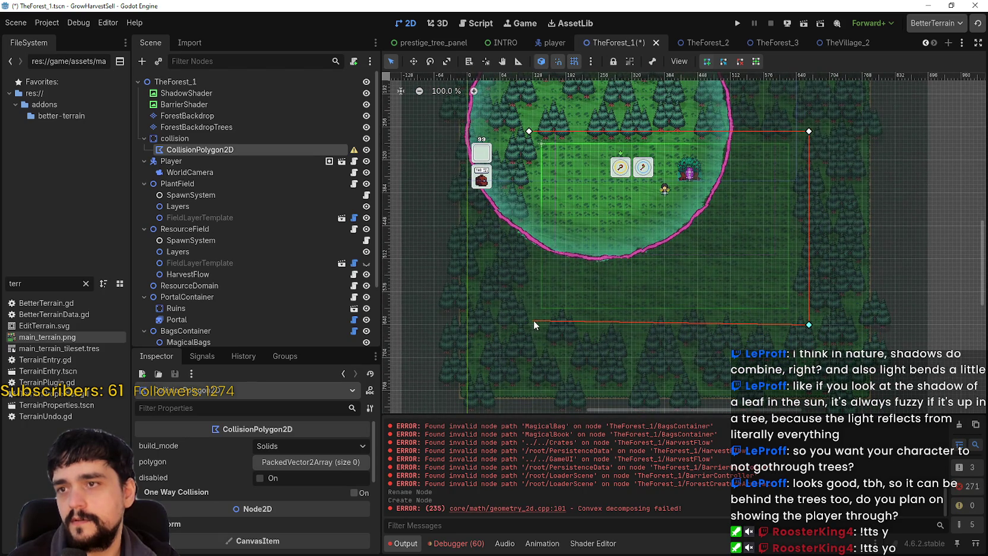
pyautogui.click(529, 131)
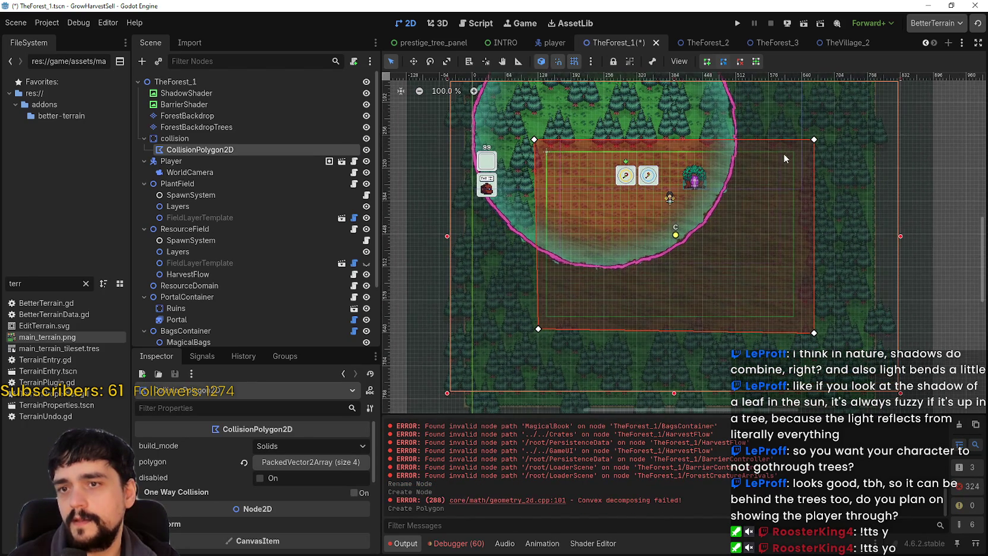
pyautogui.scroll(4, 663, 181)
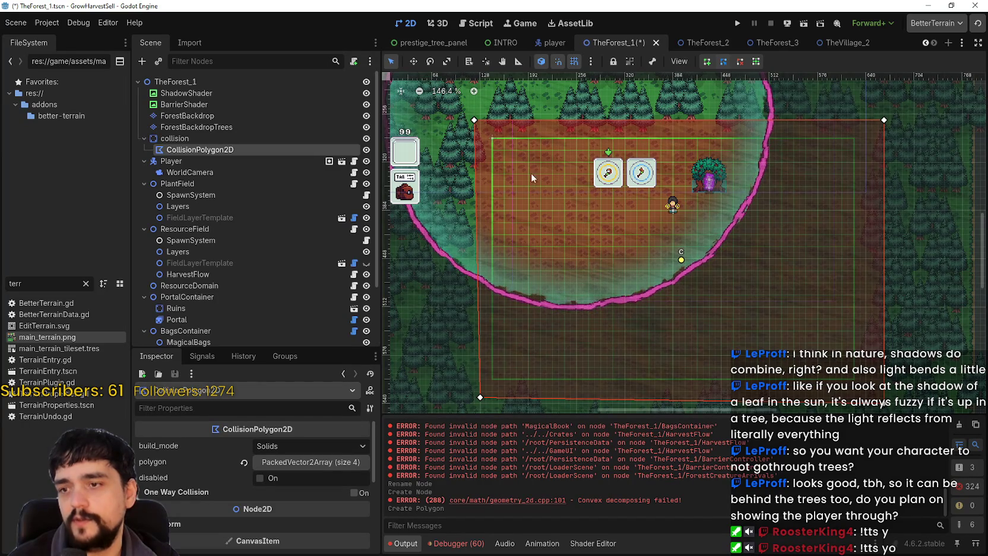
pyautogui.scroll(-2, 841, 239)
pyautogui.scroll(-1, 841, 235)
pyautogui.moveTo(841, 235); pyautogui.dragTo(732, 273)
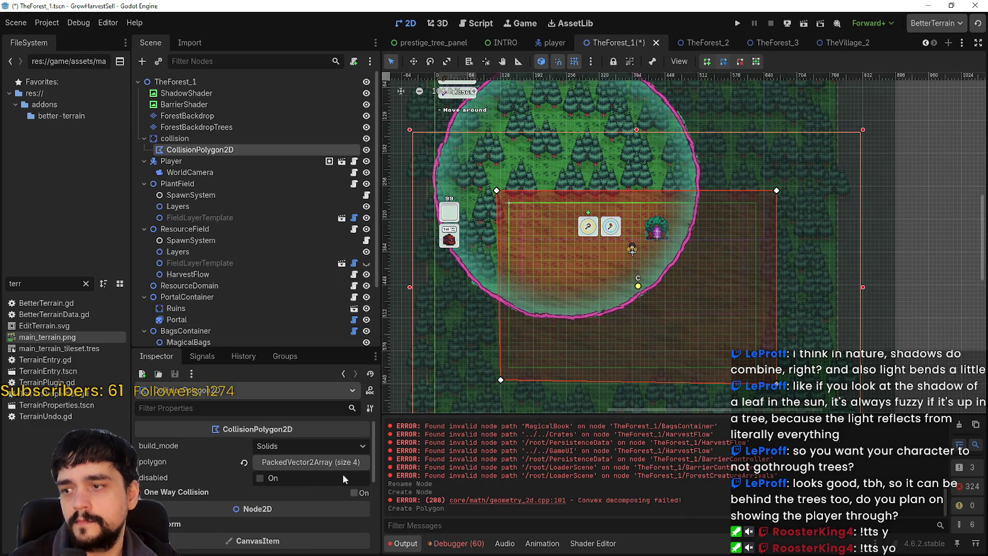
# Enable one-way collision on the polygon and switch its build mode to Segments.
pyautogui.click(354, 492)
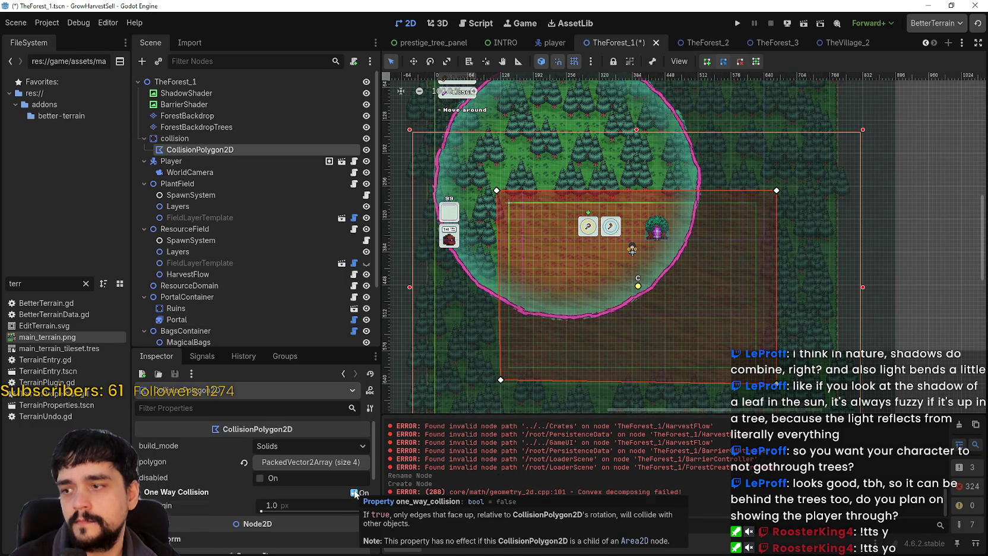
pyautogui.click(310, 463)
pyautogui.click(310, 463)
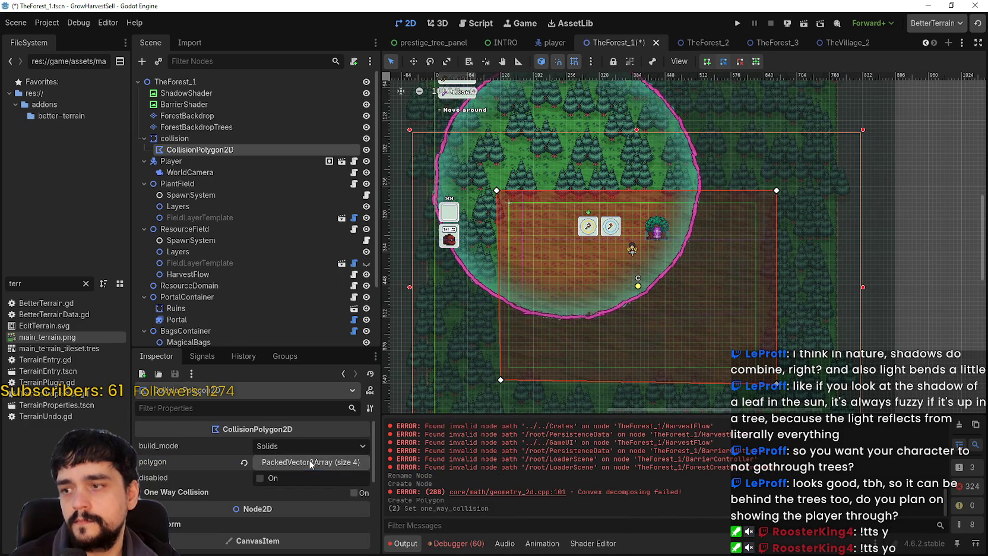
pyautogui.click(312, 443)
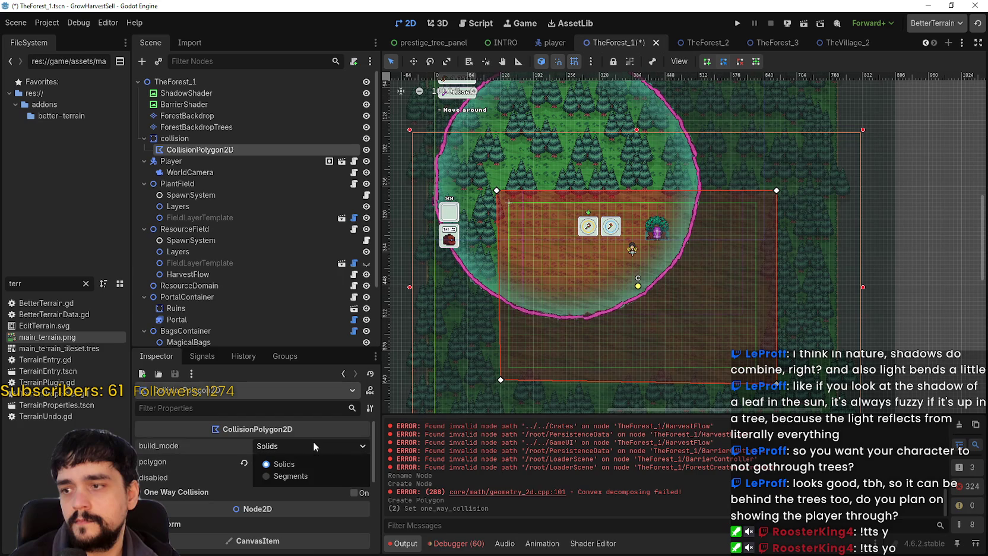
pyautogui.click(292, 473)
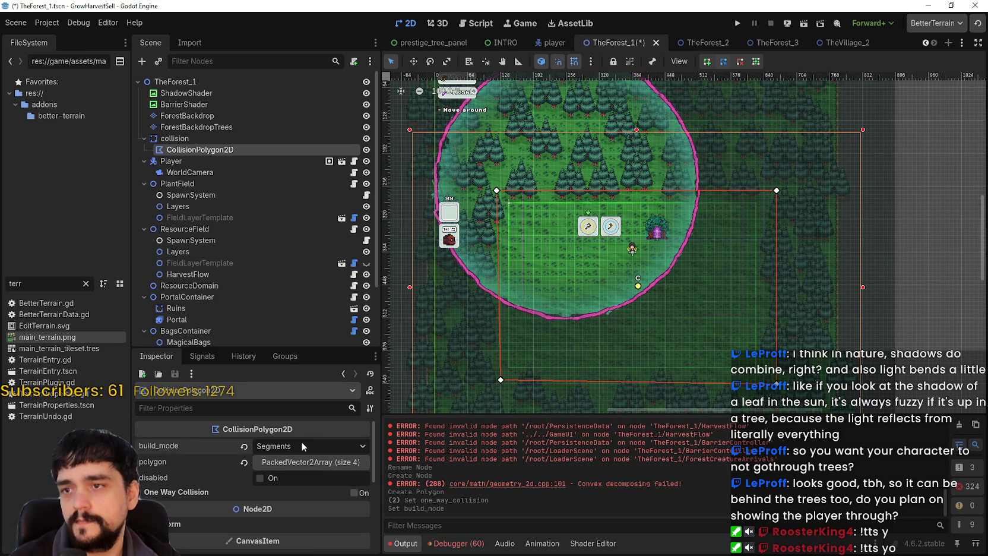
pyautogui.scroll(2, 784, 195)
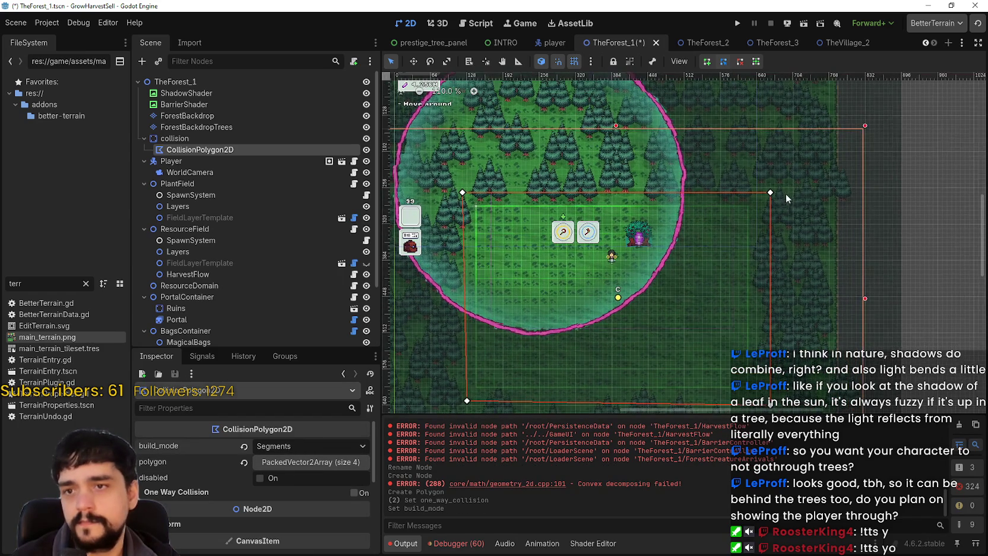
# Reselect CollisionPolygon2D, place a new outline's first point, and set build mode to Solids.
pyautogui.click(800, 191)
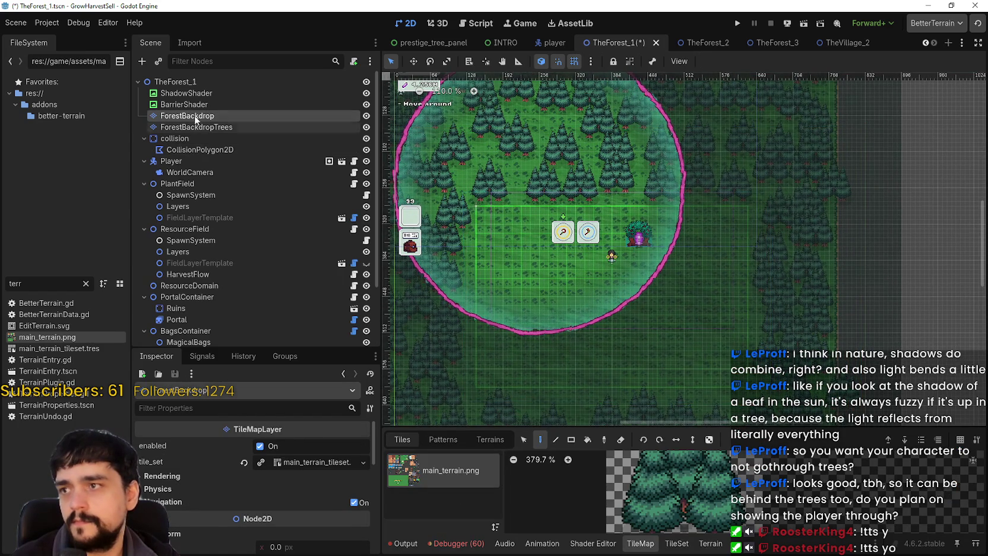
pyautogui.click(171, 161)
pyautogui.click(200, 150)
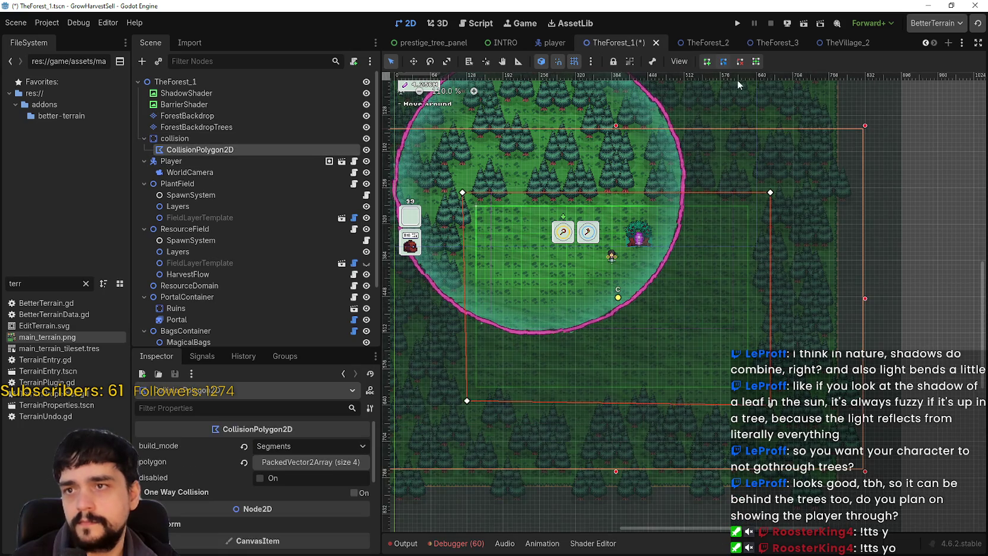
pyautogui.click(708, 62)
pyautogui.click(811, 250)
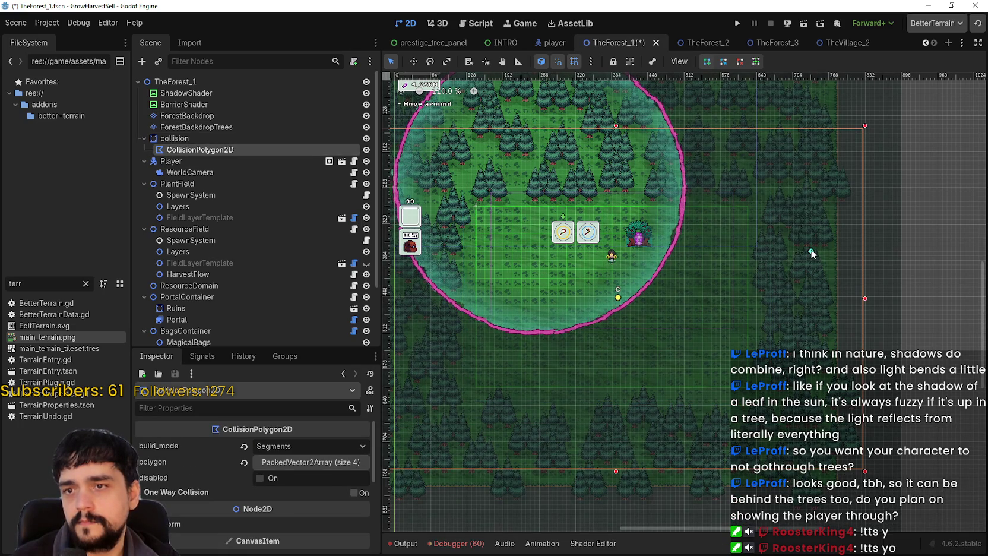
pyautogui.click(272, 449)
pyautogui.click(283, 463)
# Pan over the forest and place a polygon point below the clearing.
pyautogui.scroll(-3, 438, 460)
pyautogui.scroll(-3, 288, 509)
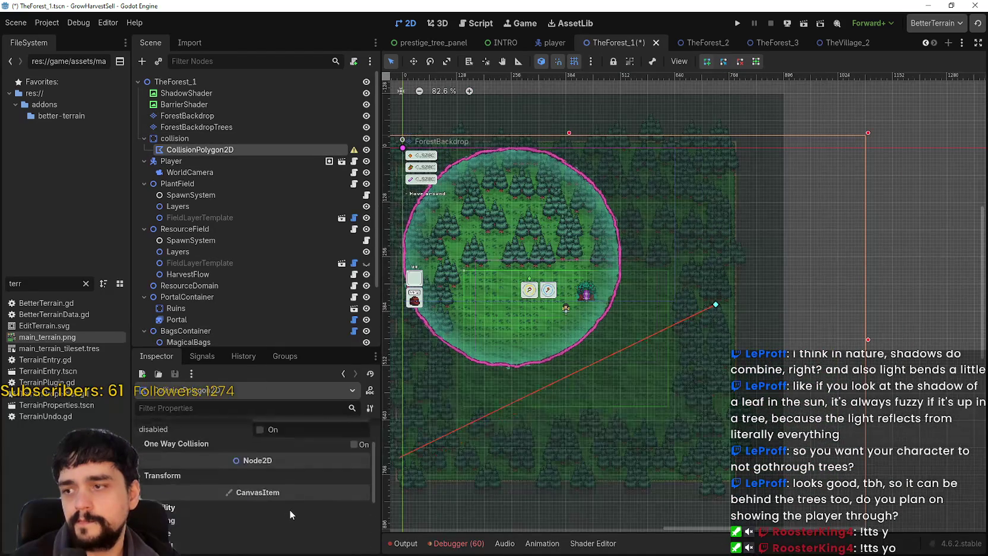
pyautogui.moveTo(709, 328); pyautogui.dragTo(755, 254)
pyautogui.rightClick(788, 237)
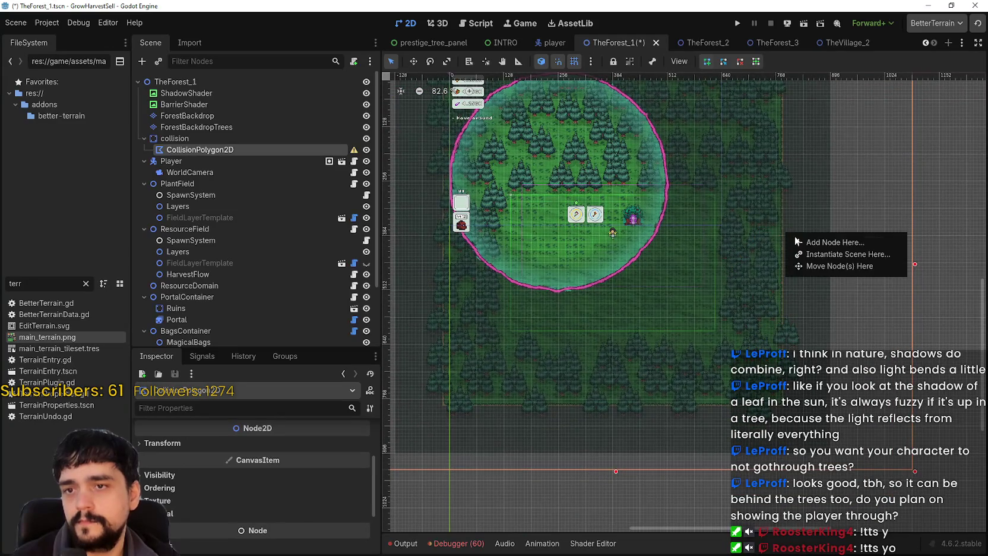
pyautogui.click(708, 182)
pyautogui.moveTo(708, 182)
pyautogui.mouseDown()
pyautogui.moveTo(748, 249)
pyautogui.moveTo(714, 253)
pyautogui.mouseUp()
pyautogui.scroll(-3, 714, 253)
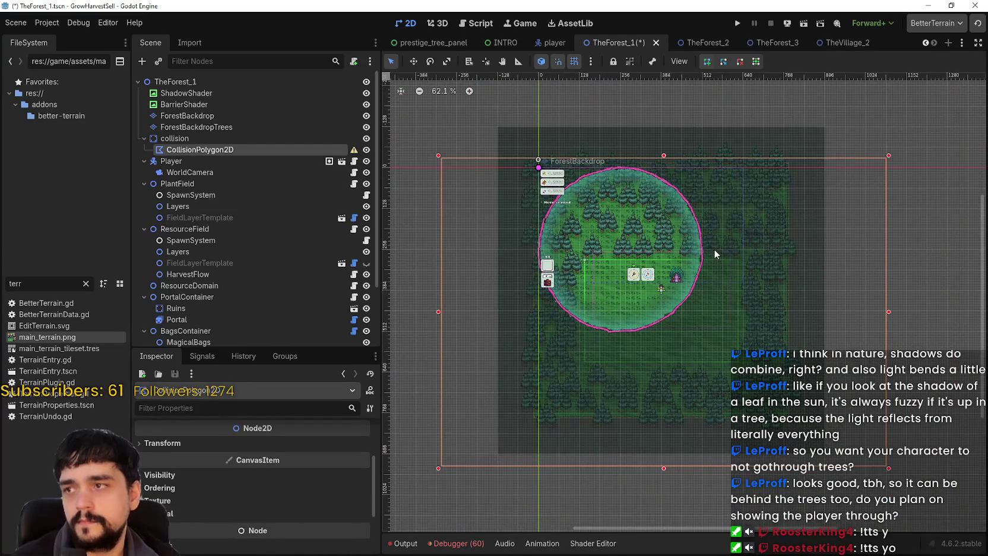
pyautogui.scroll(2, 719, 310)
pyautogui.scroll(2, 248, 530)
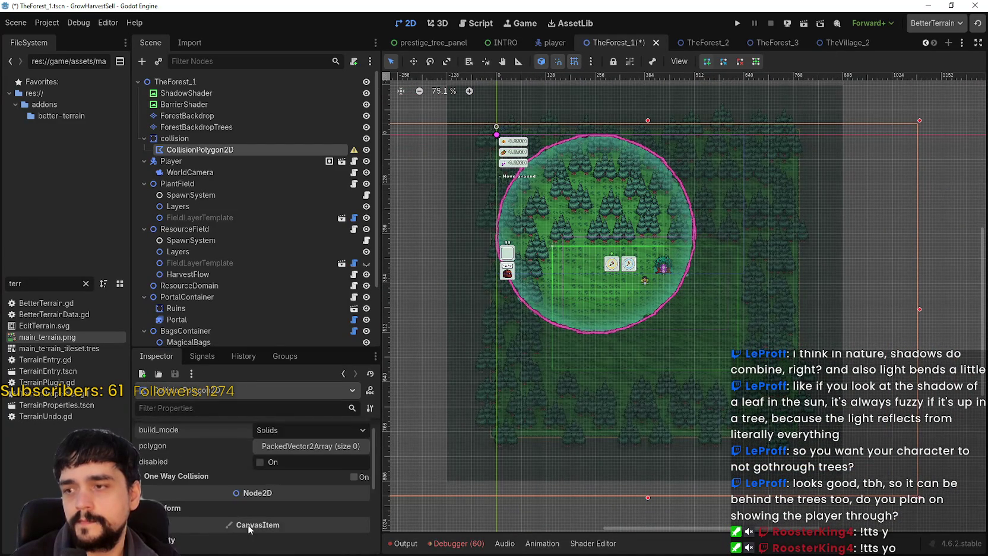
pyautogui.scroll(1, 249, 530)
pyautogui.click(921, 502)
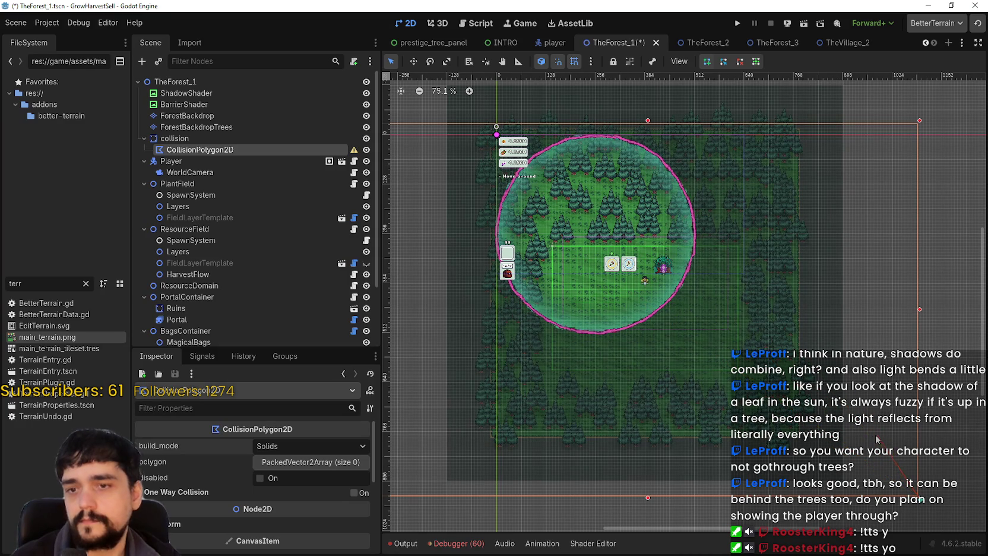
# Outline the clearing's top-left, top-right and bottom-left corners and commit the four-point shape.
pyautogui.scroll(5, 709, 189)
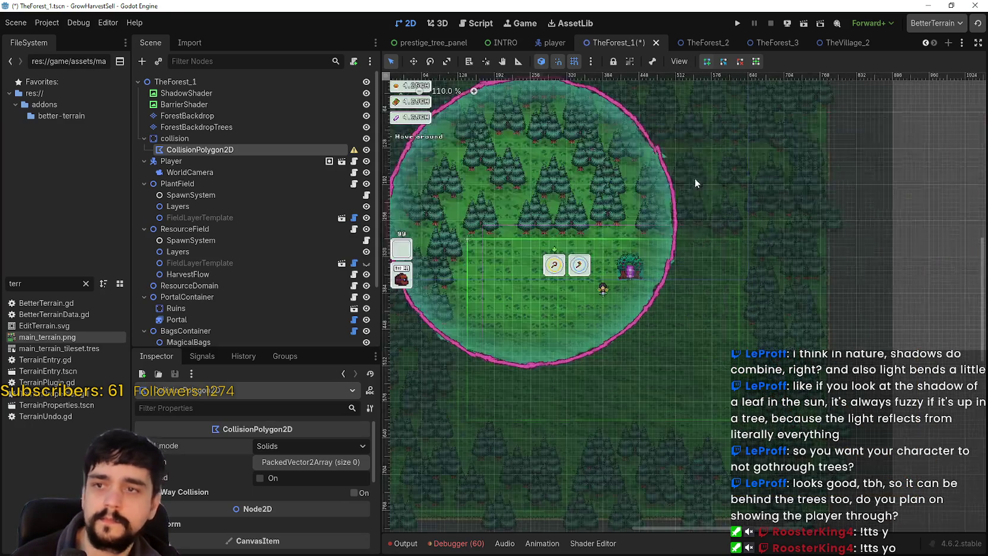
pyautogui.scroll(-5, 750, 216)
pyautogui.scroll(1, 742, 166)
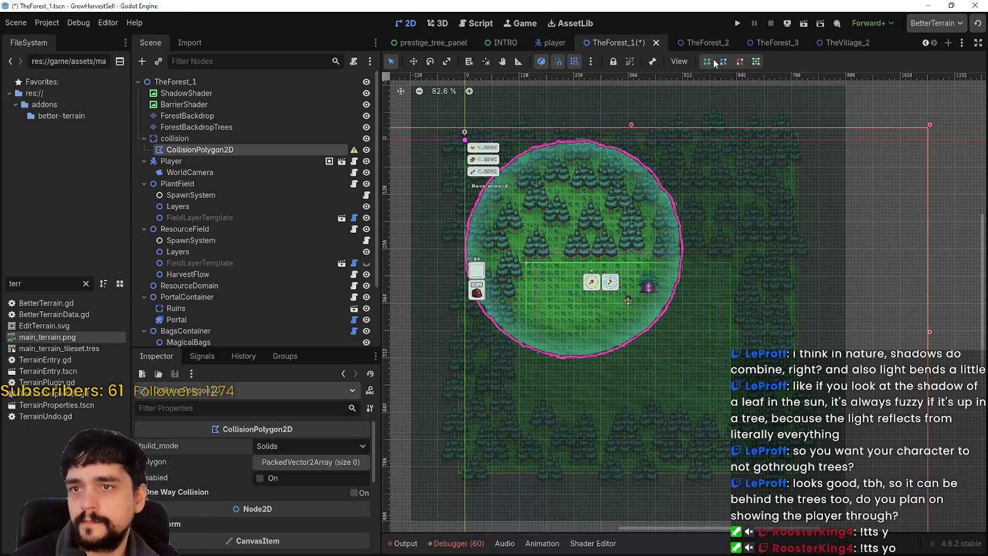
pyautogui.scroll(2, 742, 222)
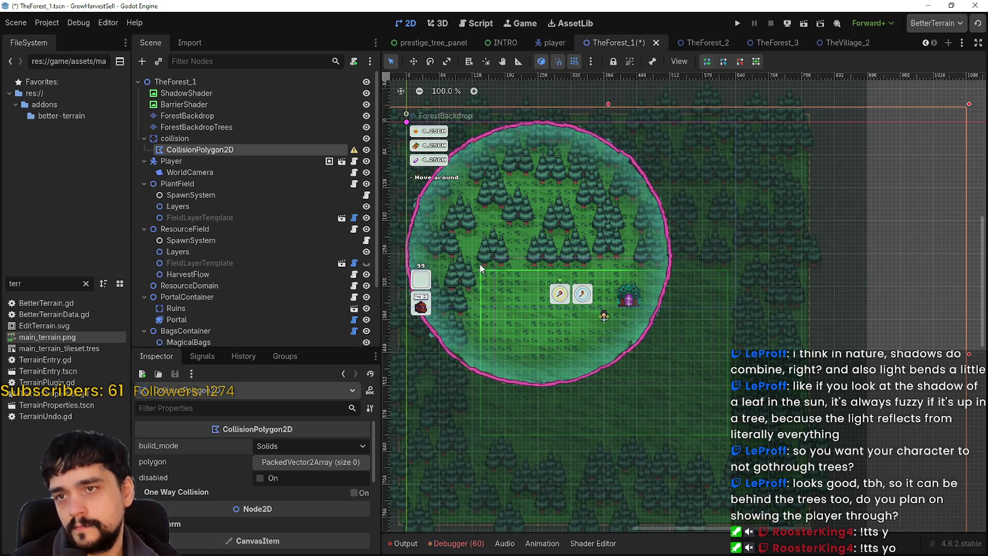
pyautogui.moveTo(481, 268); pyautogui.dragTo(538, 250)
pyautogui.click(538, 250)
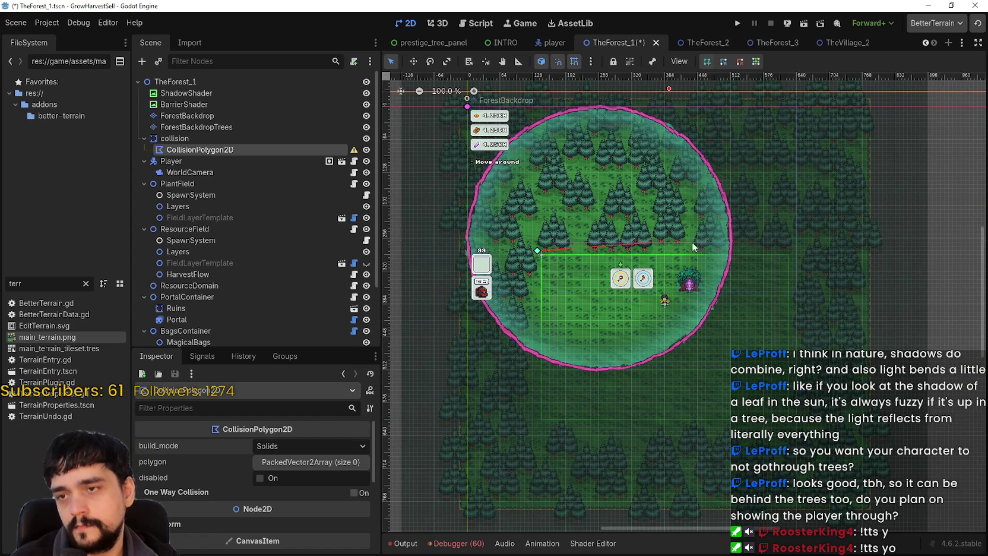
pyautogui.click(791, 250)
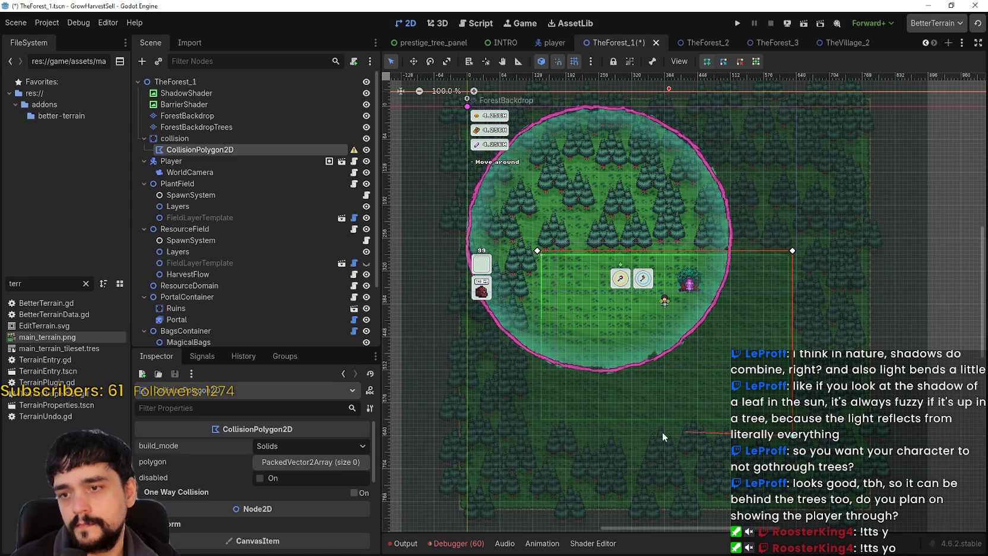
pyautogui.scroll(3, 571, 441)
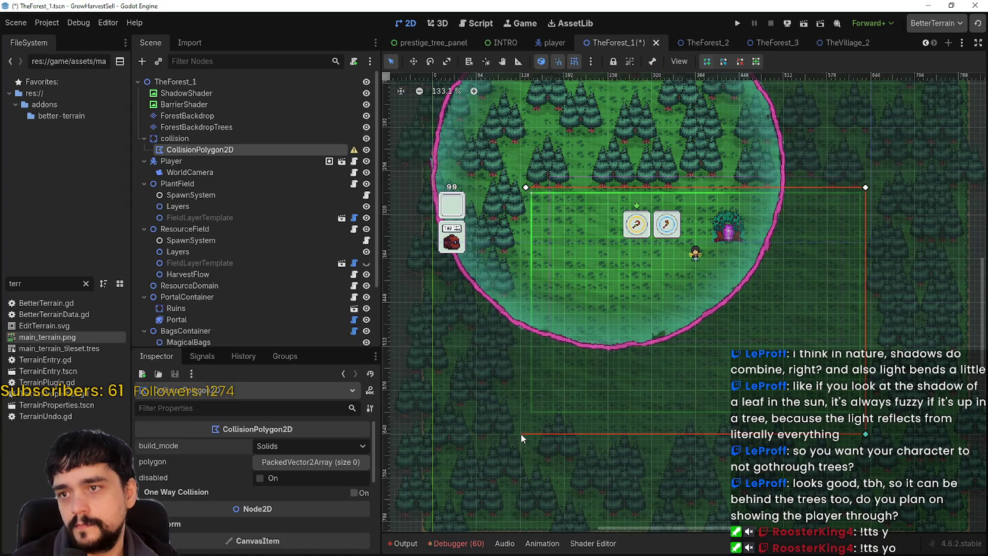
pyautogui.click(521, 433)
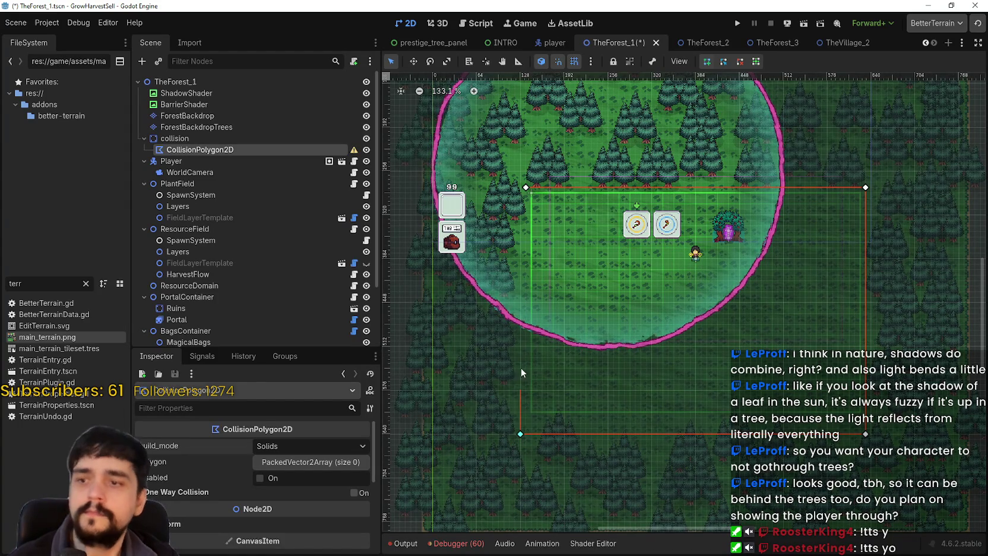
pyautogui.scroll(-3, 541, 380)
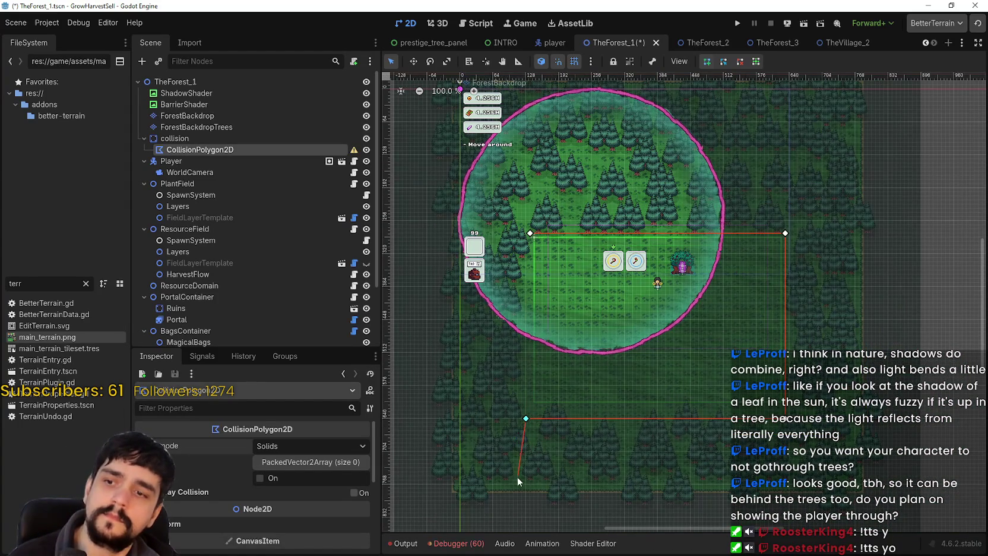
pyautogui.scroll(-1, 516, 476)
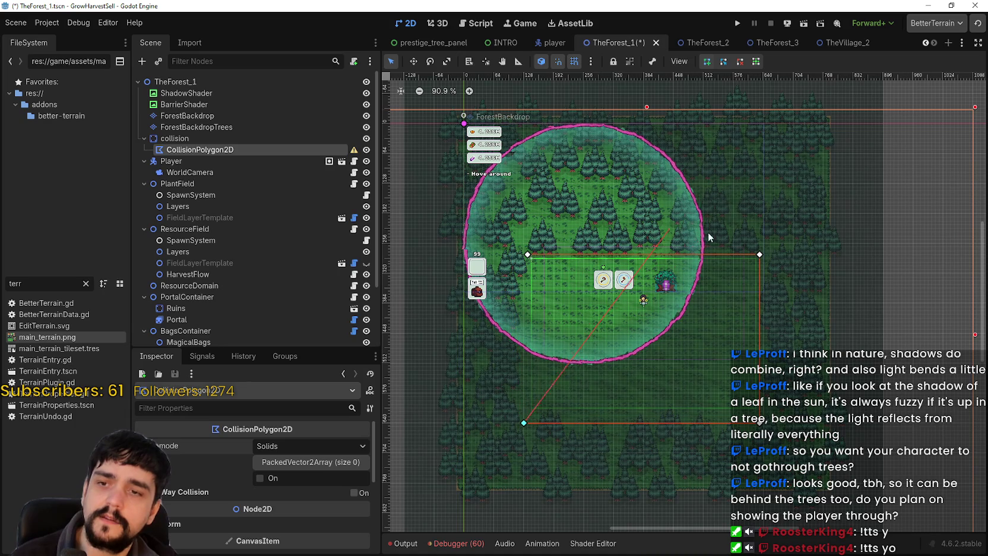
pyautogui.click(740, 63)
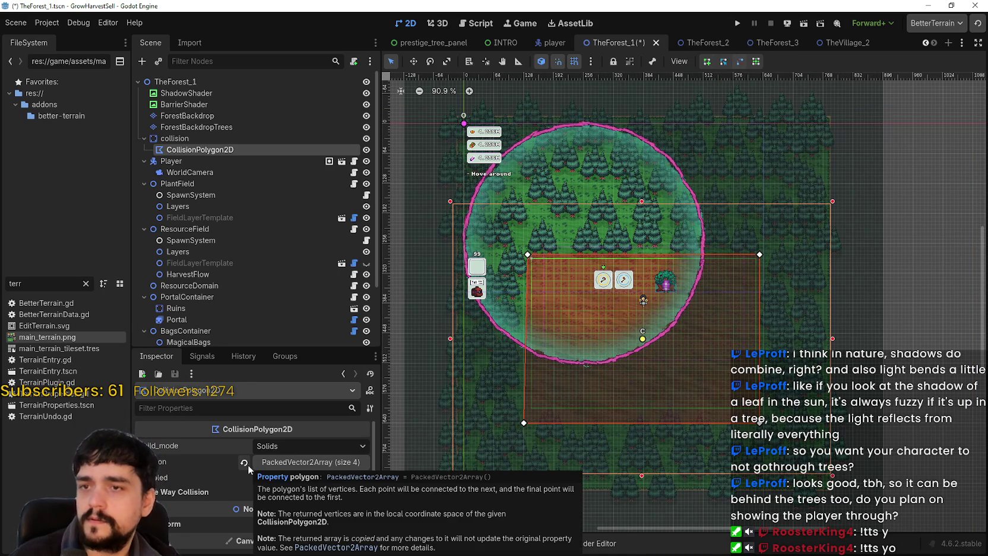
# Reset the polygon's points and draw a rectangle enclosing the whole forest circle.
pyautogui.click(262, 138)
pyautogui.click(260, 150)
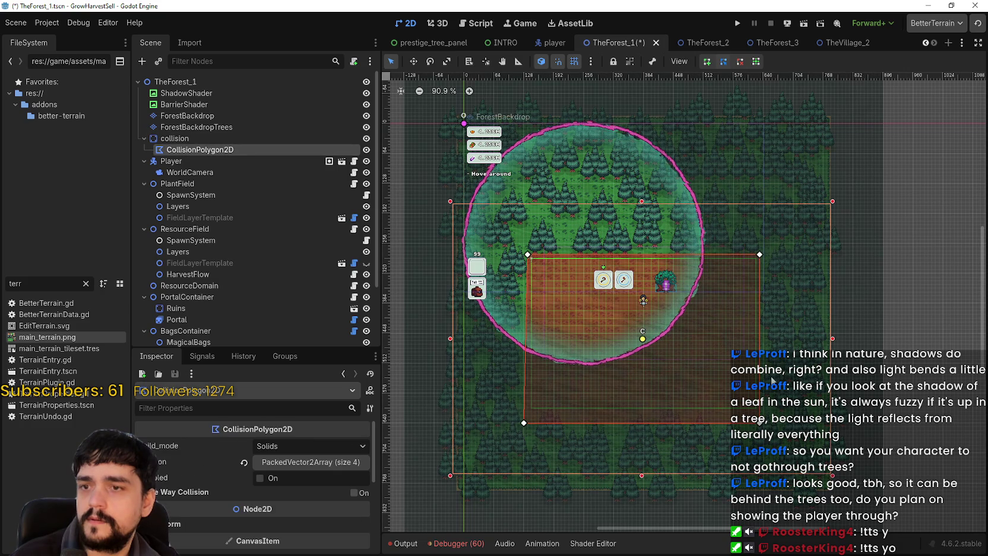
pyautogui.click(244, 462)
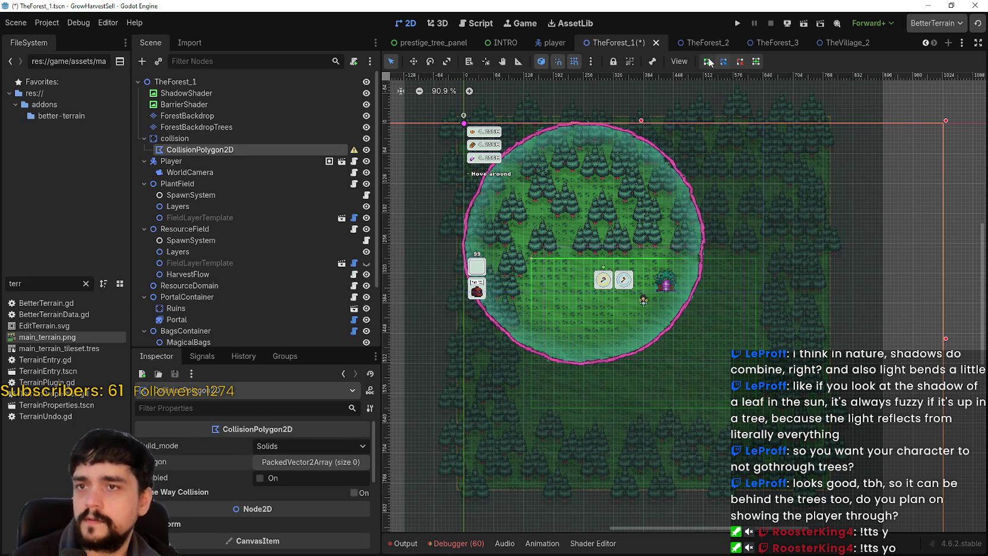
pyautogui.moveTo(447, 132); pyautogui.dragTo(464, 164)
pyautogui.moveTo(453, 358); pyautogui.dragTo(443, 247)
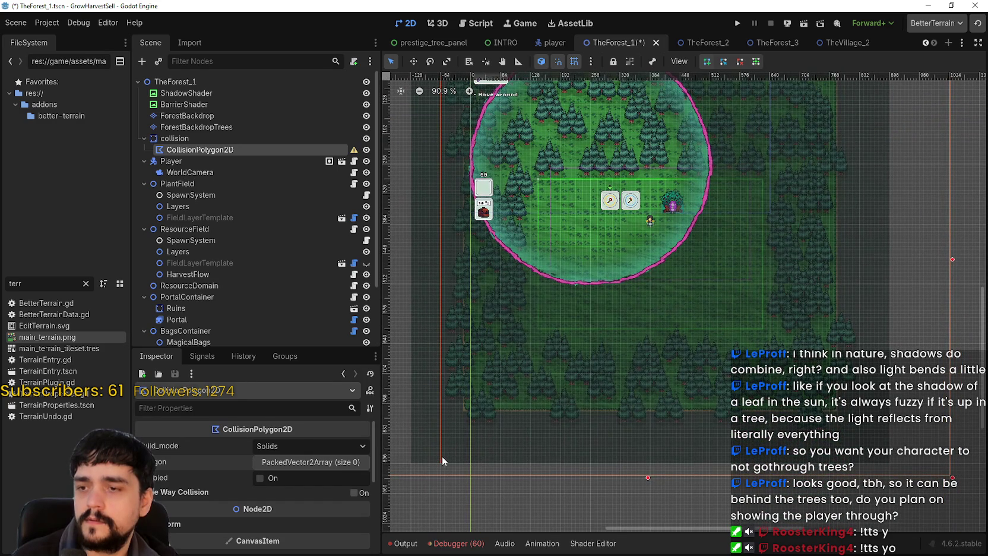
pyautogui.click(440, 433)
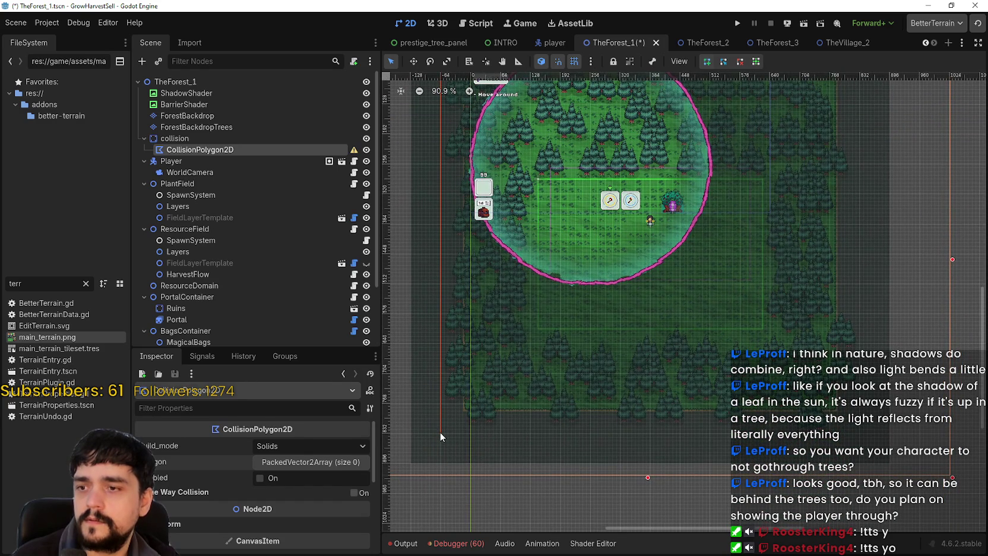
pyautogui.click(859, 433)
pyautogui.scroll(5, 869, 188)
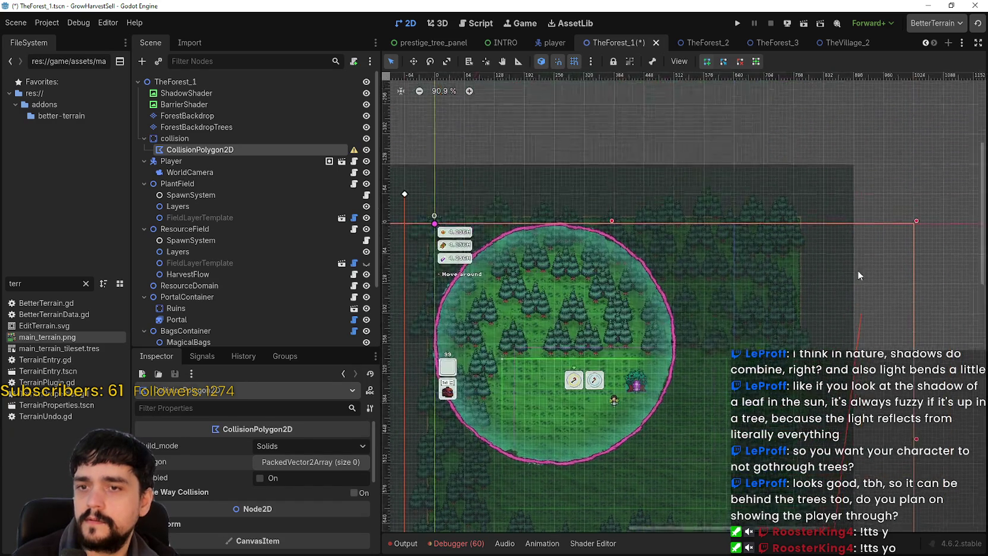
pyautogui.click(824, 193)
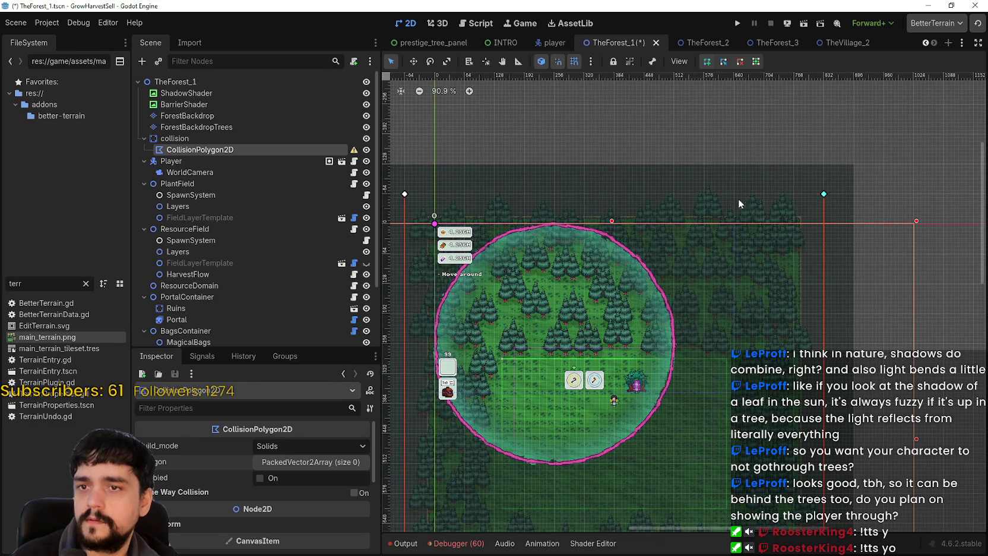
pyautogui.click(404, 194)
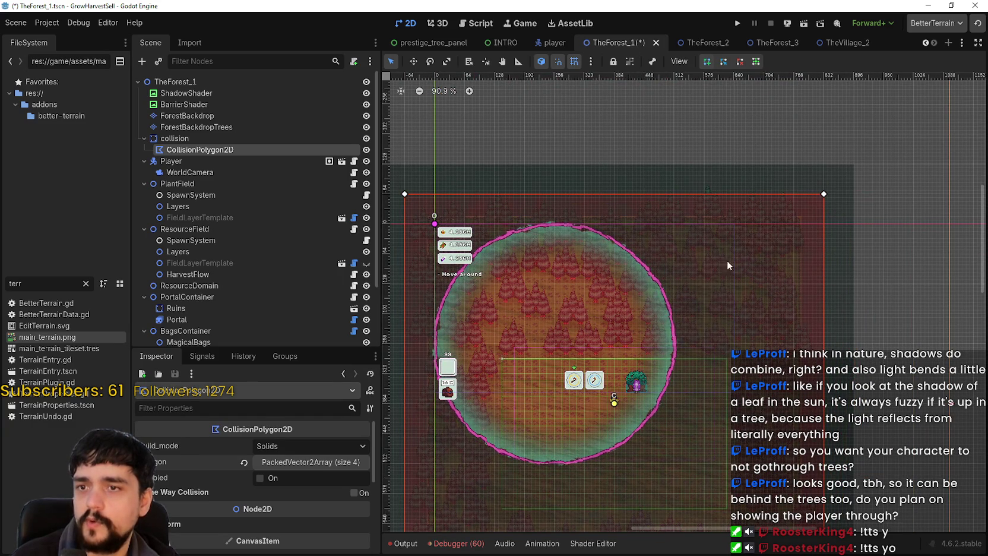
# Redraw the outline as a four-corner rectangle around the clearing.
pyautogui.click(705, 403)
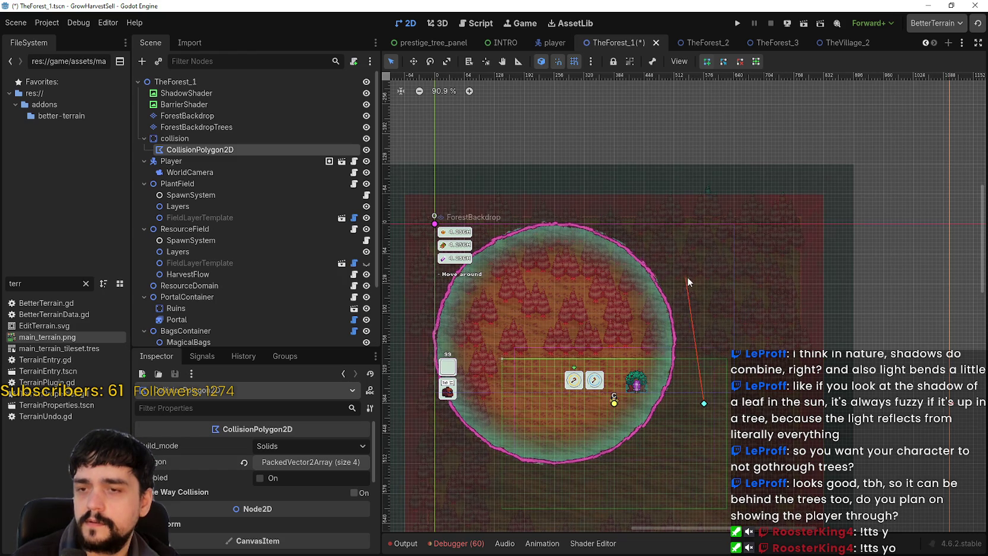
pyautogui.press('Escape')
pyautogui.scroll(-3, 722, 309)
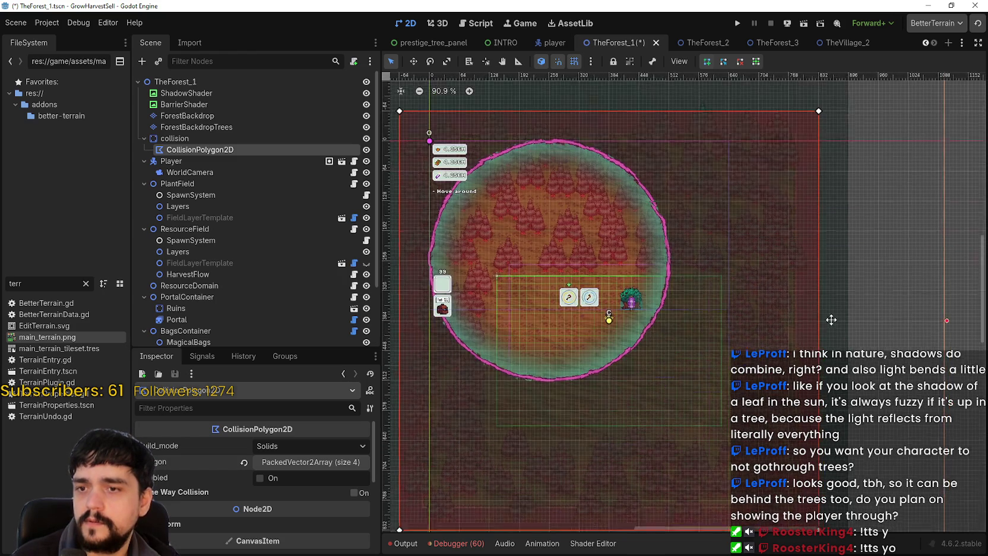
pyautogui.click(728, 255)
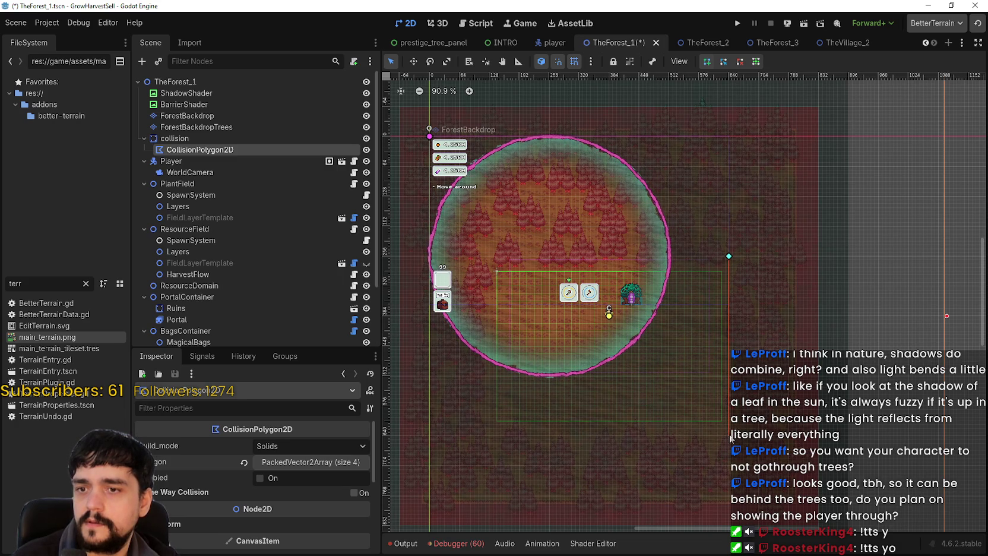
pyautogui.click(489, 436)
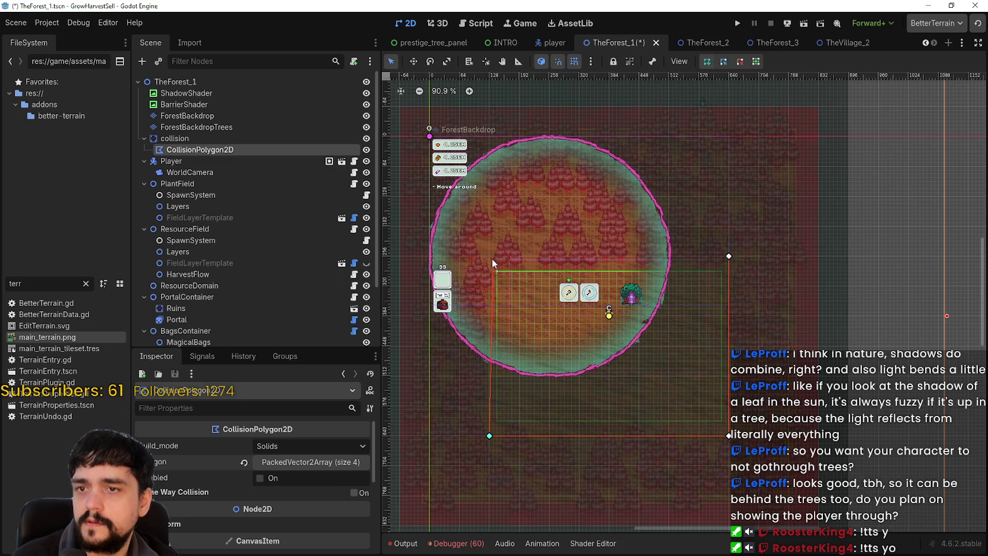
pyautogui.click(489, 256)
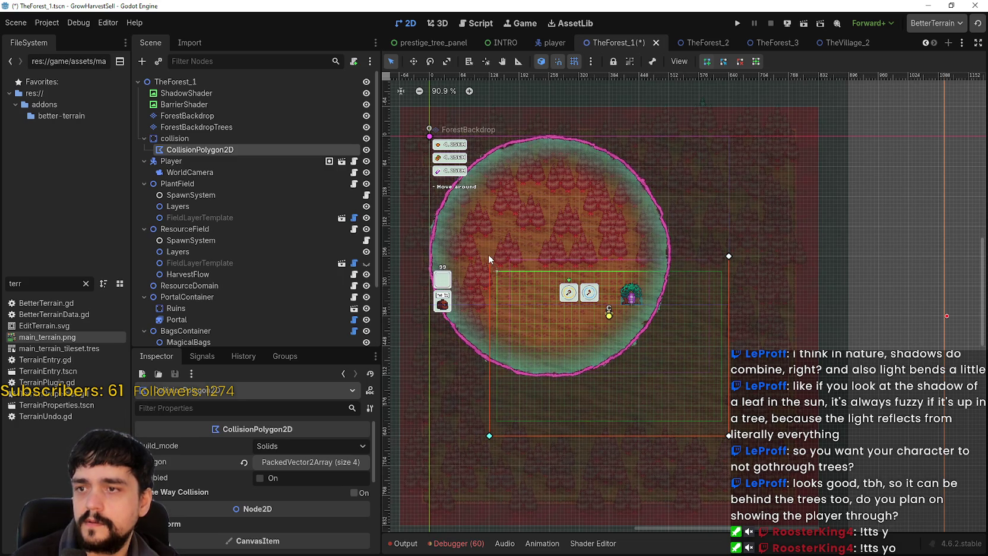
pyautogui.click(728, 256)
pyautogui.scroll(-2, 767, 388)
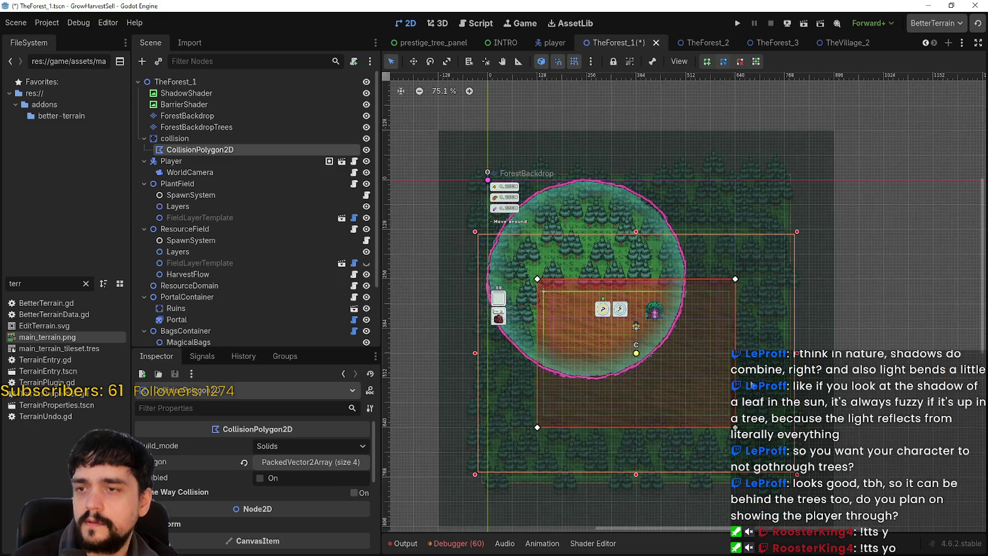
pyautogui.scroll(-1, 748, 375)
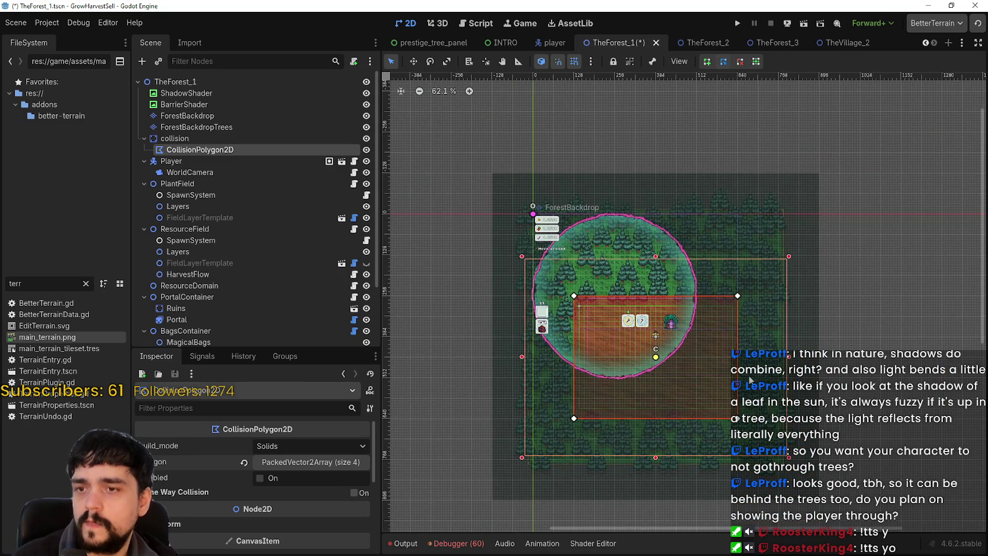
pyautogui.scroll(1, 749, 376)
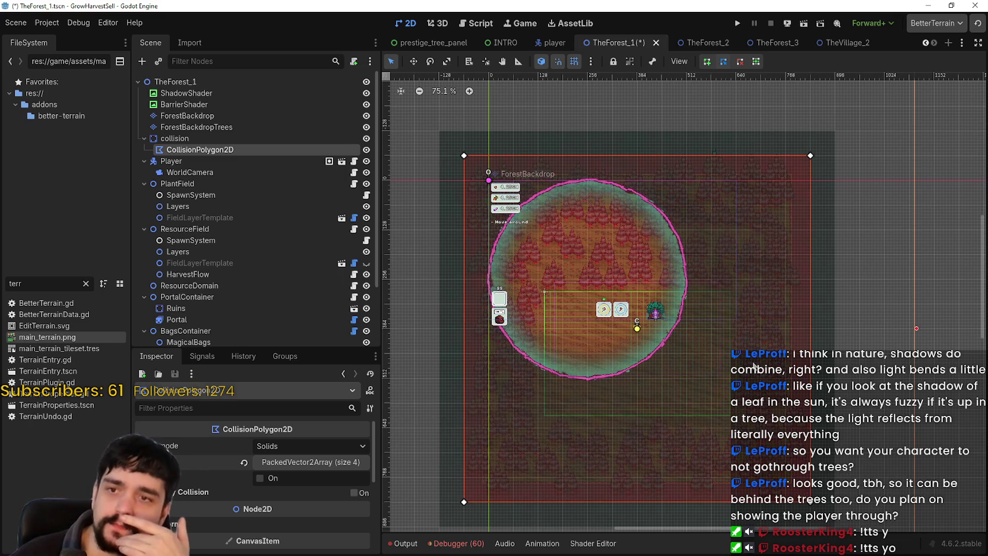
# Add a top-edge point, pull a bottom corner up into a diagonal, and add a point left of it.
pyautogui.click(726, 156)
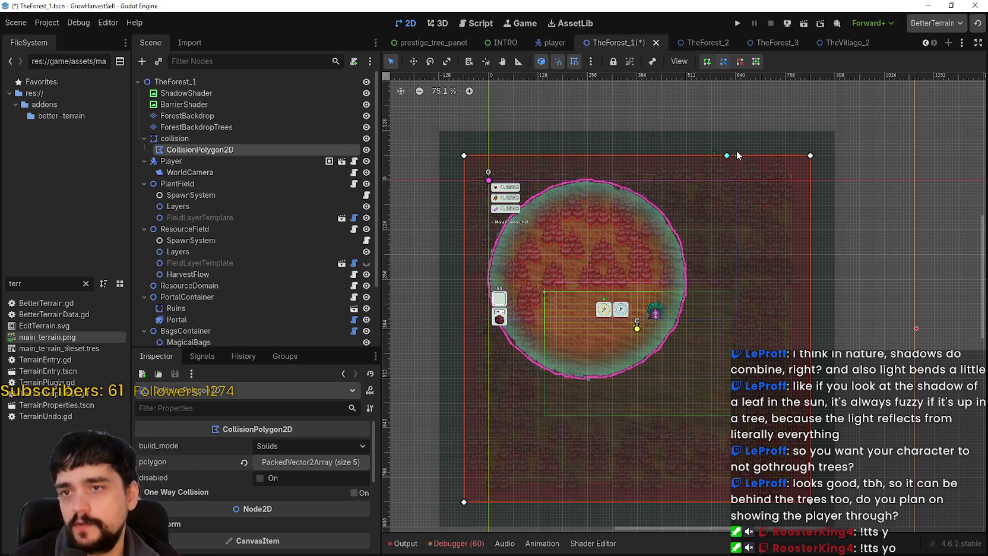
pyautogui.moveTo(727, 155)
pyautogui.mouseDown()
pyautogui.moveTo(728, 194)
pyautogui.moveTo(685, 356)
pyautogui.moveTo(733, 289)
pyautogui.mouseUp()
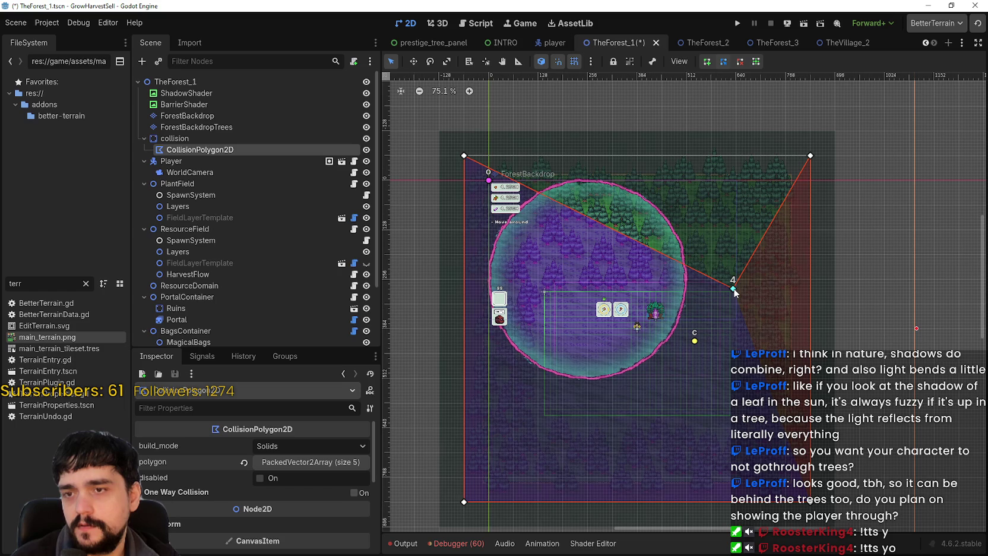
pyautogui.moveTo(735, 283)
pyautogui.mouseDown()
pyautogui.moveTo(738, 150)
pyautogui.moveTo(740, 158)
pyautogui.mouseUp()
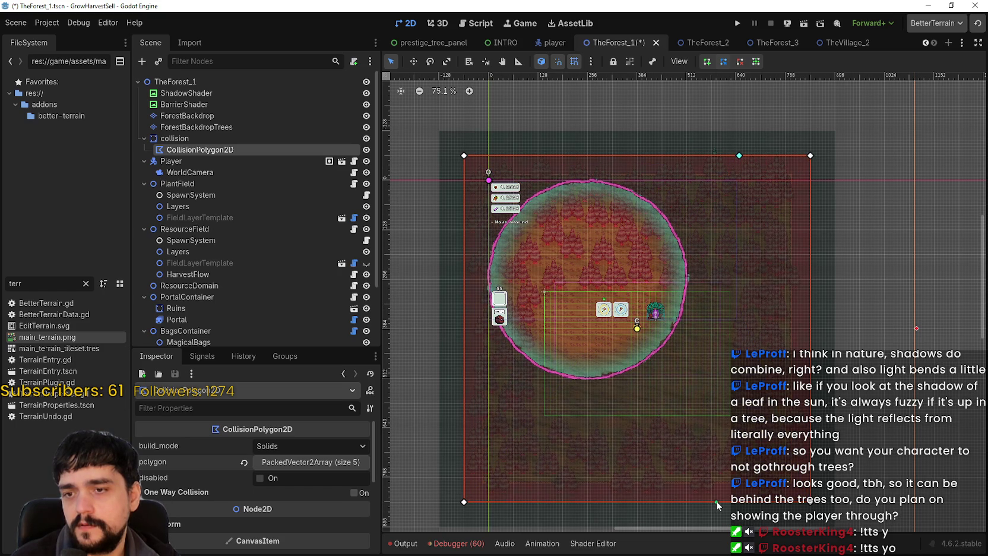
pyautogui.moveTo(719, 508)
pyautogui.mouseDown()
pyautogui.moveTo(732, 279)
pyautogui.moveTo(732, 288)
pyautogui.mouseUp()
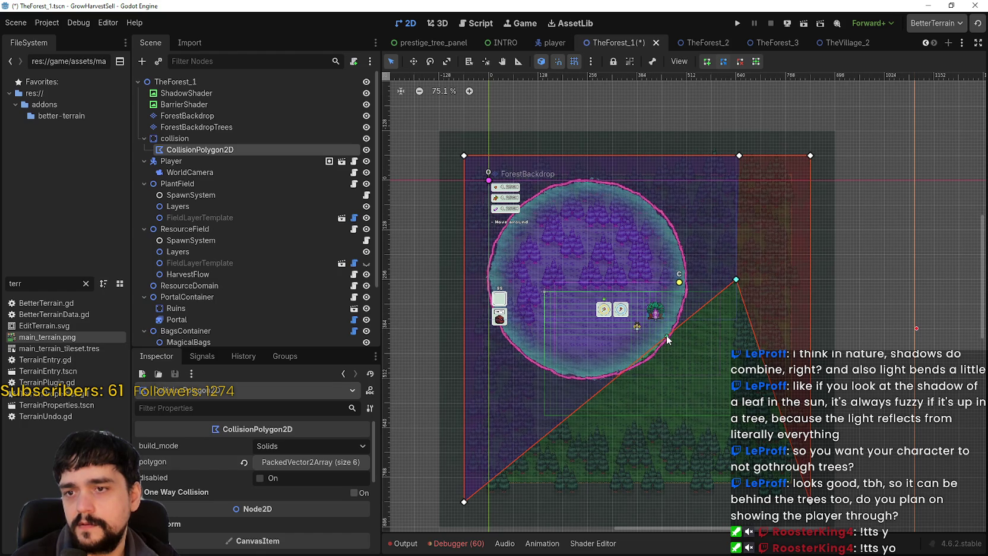
pyautogui.moveTo(667, 339)
pyautogui.mouseDown()
pyautogui.moveTo(531, 288)
pyautogui.moveTo(546, 286)
pyautogui.mouseUp()
# Add a left-side point at the field's corner and make the right edge run straight down.
pyautogui.scroll(4, 545, 285)
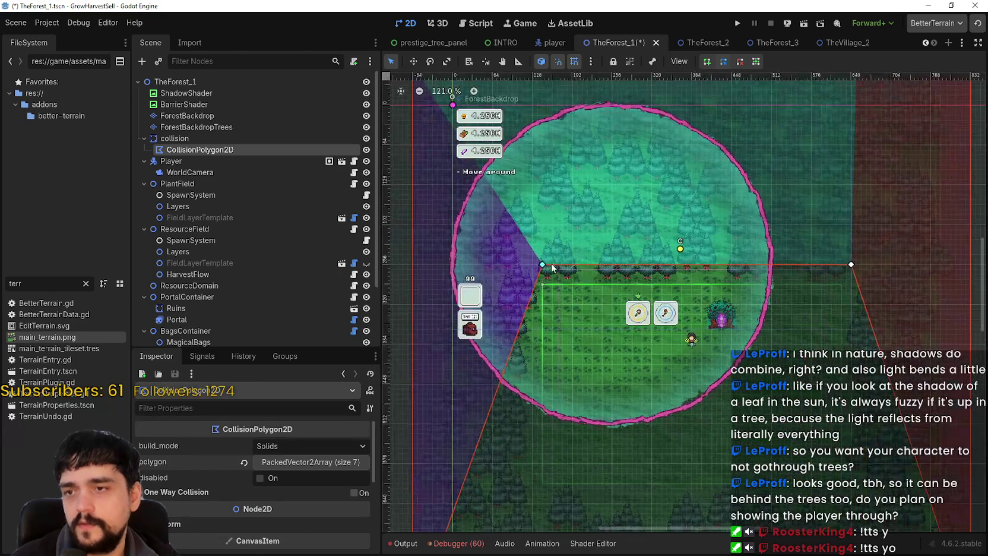
pyautogui.scroll(2, 542, 283)
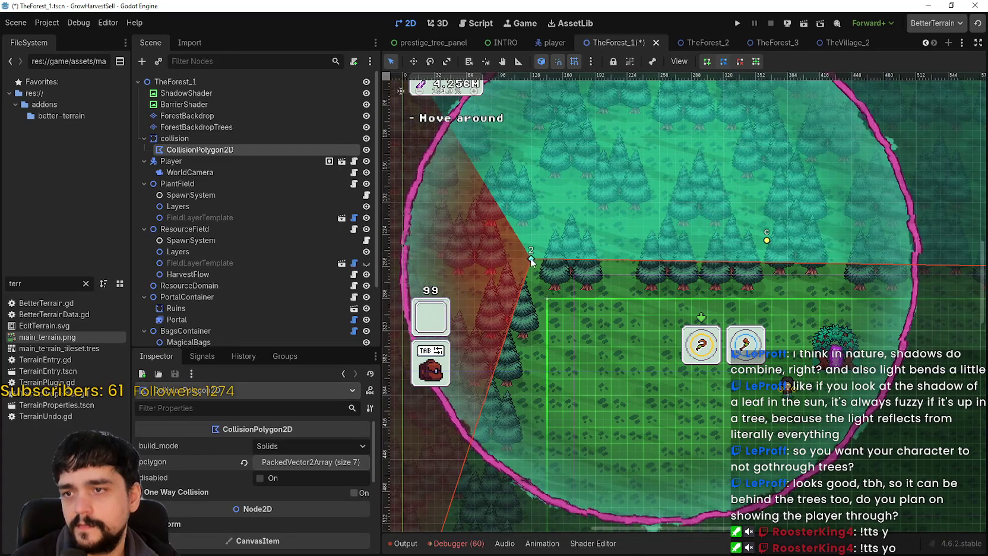
pyautogui.scroll(-3, 585, 345)
pyautogui.scroll(-5, 581, 358)
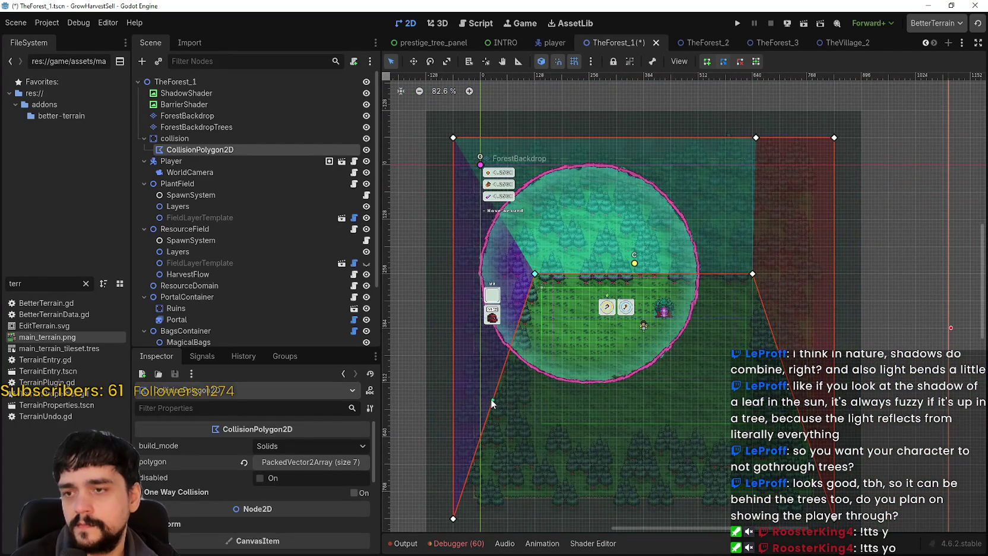
pyautogui.click(492, 402)
pyautogui.moveTo(492, 402)
pyautogui.mouseDown()
pyautogui.moveTo(523, 414)
pyautogui.moveTo(536, 442)
pyautogui.mouseUp()
pyautogui.scroll(2, 591, 453)
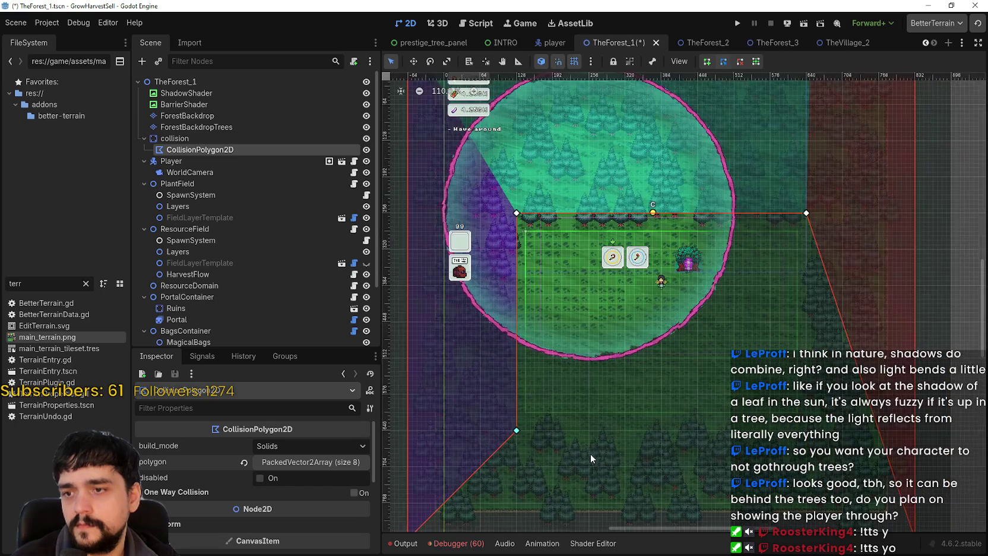
pyautogui.scroll(-1, 563, 390)
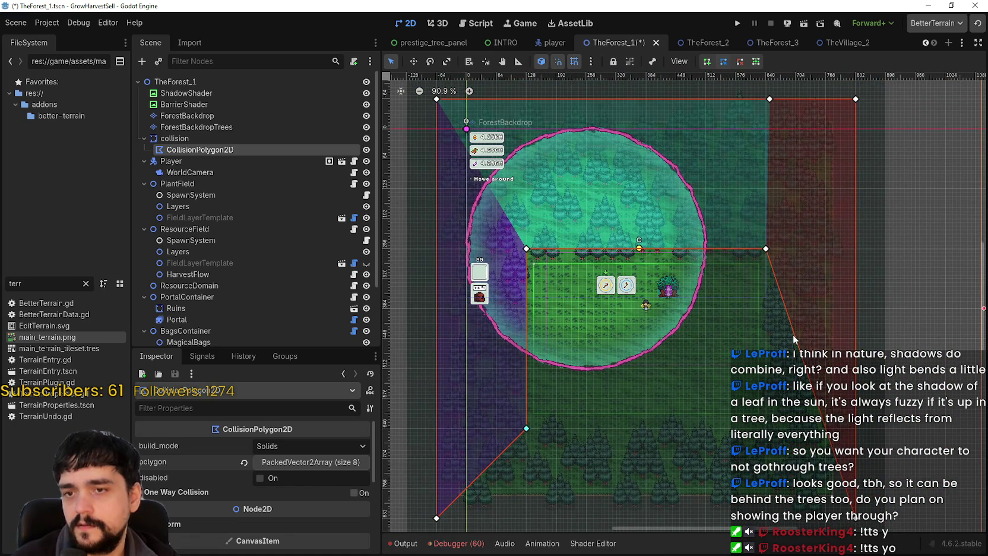
pyautogui.moveTo(795, 336)
pyautogui.mouseDown()
pyautogui.moveTo(767, 351)
pyautogui.moveTo(765, 428)
pyautogui.mouseUp()
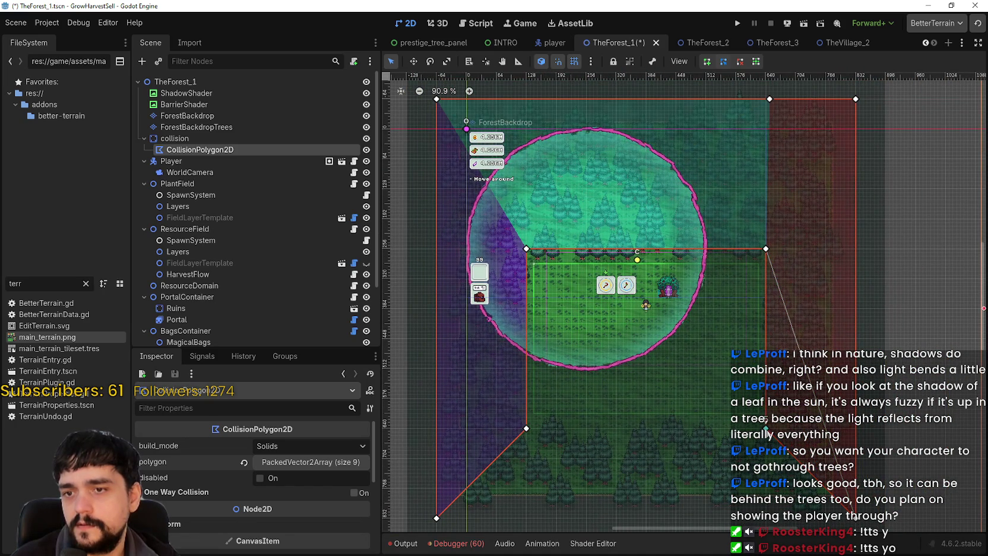
# Lower the top-right point and another top point about 34 px to the tree line.
pyautogui.scroll(4, 752, 513)
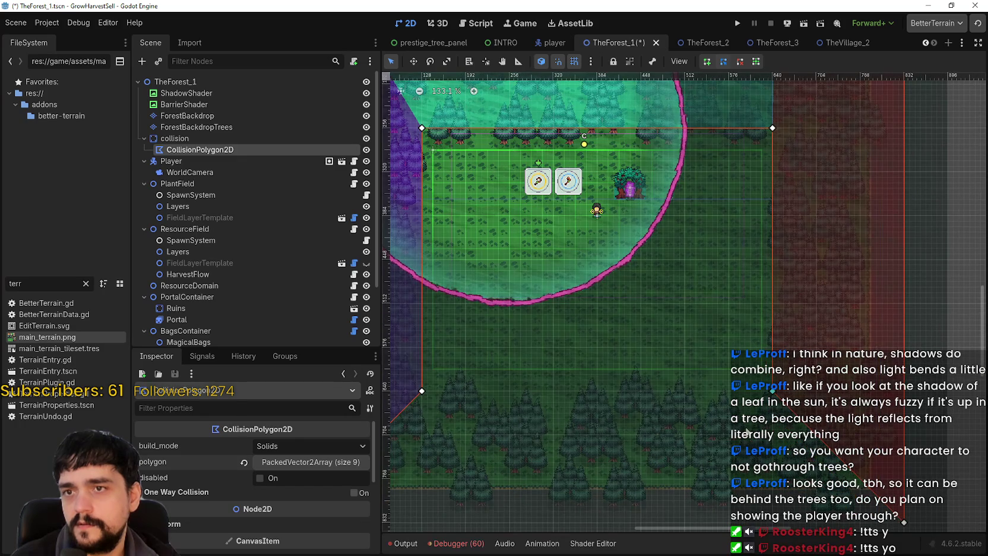
pyautogui.scroll(2, 570, 202)
pyautogui.hscroll(-1, 571, 203)
pyautogui.moveTo(801, 190); pyautogui.dragTo(802, 204)
pyautogui.scroll(2, 440, 184)
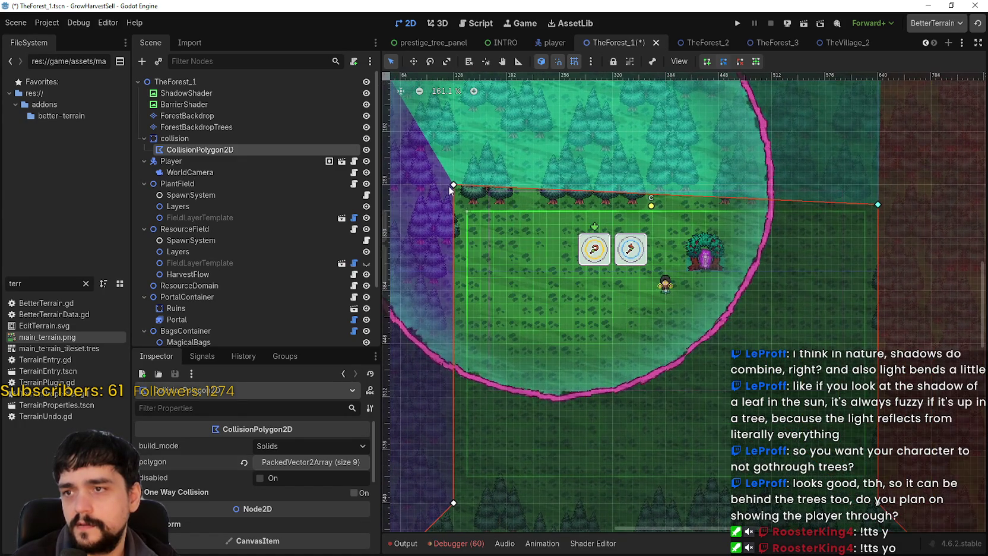
pyautogui.moveTo(454, 185); pyautogui.dragTo(456, 205)
pyautogui.scroll(1, 608, 193)
pyautogui.scroll(3, 569, 224)
pyautogui.scroll(-3, 571, 225)
pyautogui.scroll(1, 571, 225)
# Add a point on the polygon's lower edge and move it to trace the field's edge.
pyautogui.moveTo(496, 534)
pyautogui.mouseDown()
pyautogui.moveTo(520, 412)
pyautogui.moveTo(509, 384)
pyautogui.mouseUp()
pyautogui.scroll(-4, 588, 327)
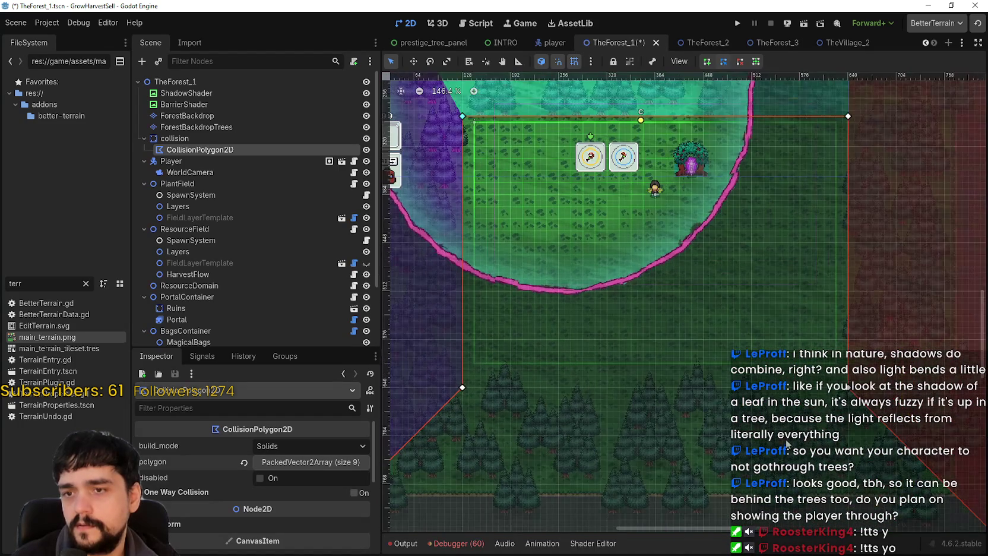
pyautogui.scroll(-1, 876, 417)
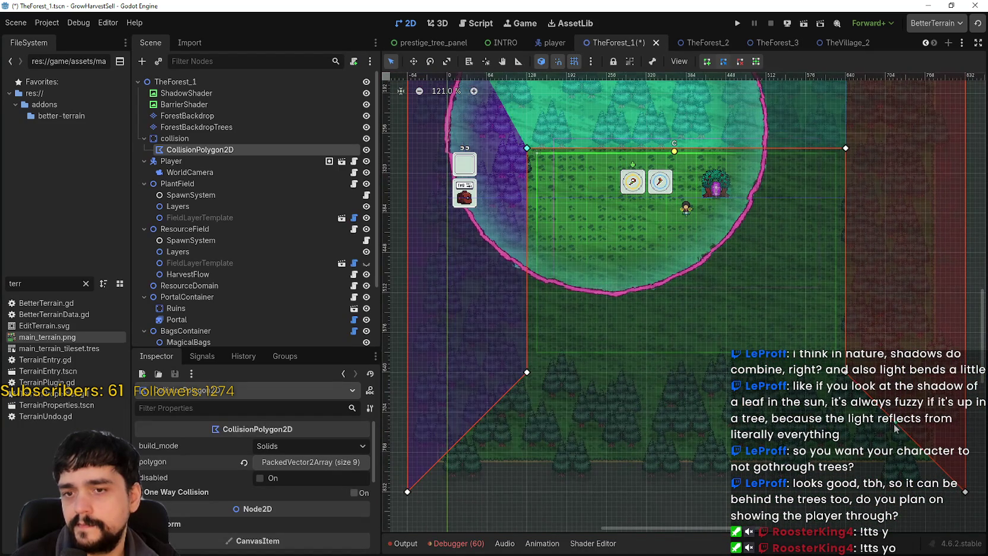
pyautogui.click(638, 397)
pyautogui.moveTo(639, 402)
pyautogui.mouseDown()
pyautogui.moveTo(671, 377)
pyautogui.moveTo(697, 376)
pyautogui.moveTo(532, 374)
pyautogui.moveTo(547, 373)
pyautogui.mouseUp()
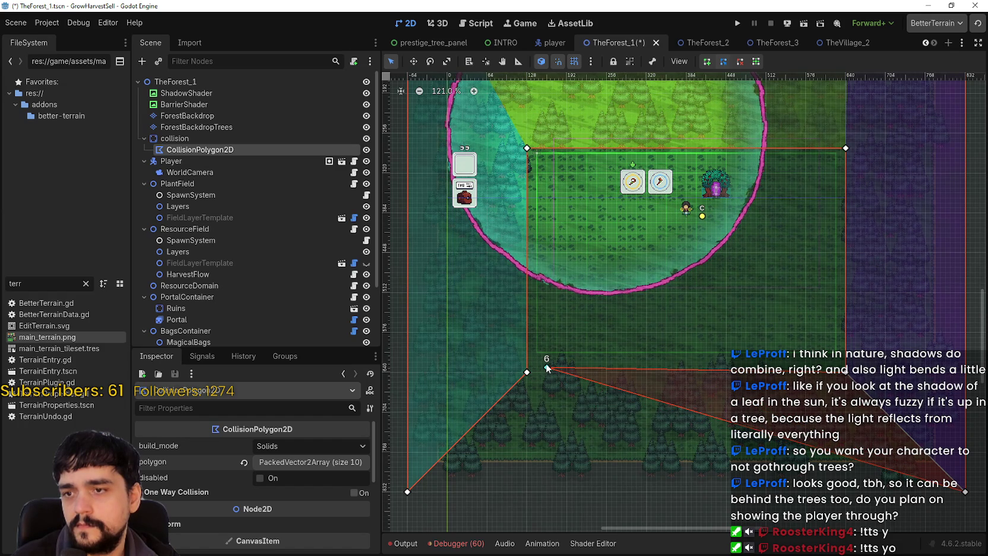
# Nudge a lower collision-polygon point slightly upward.
pyautogui.scroll(5, 873, 395)
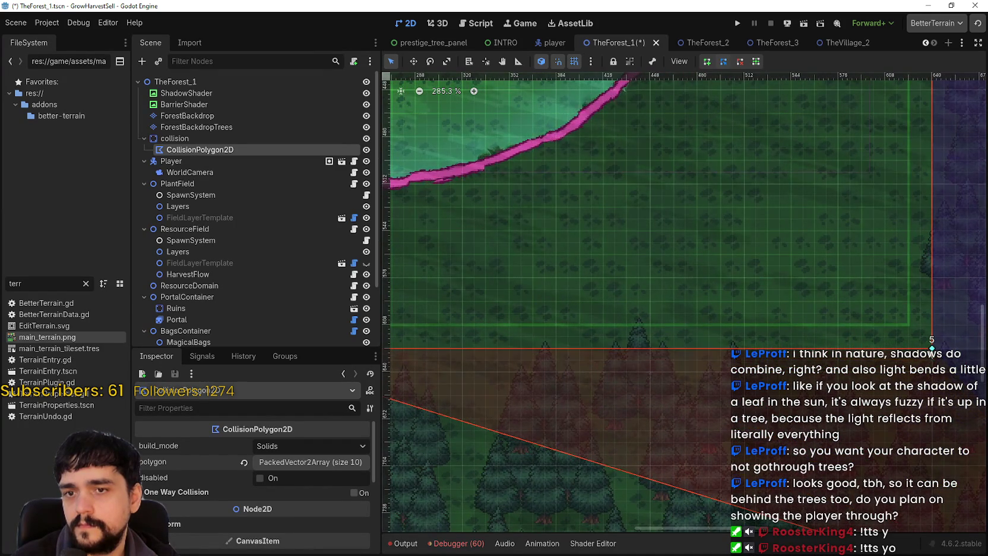
pyautogui.scroll(-3, 810, 307)
pyautogui.scroll(3, 756, 222)
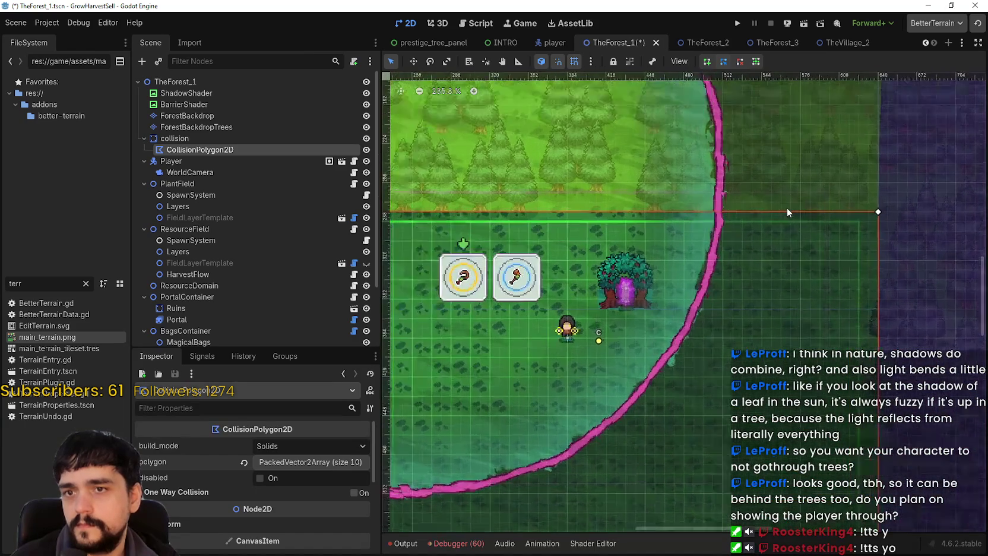
pyautogui.scroll(-3, 778, 255)
pyautogui.scroll(2, 787, 287)
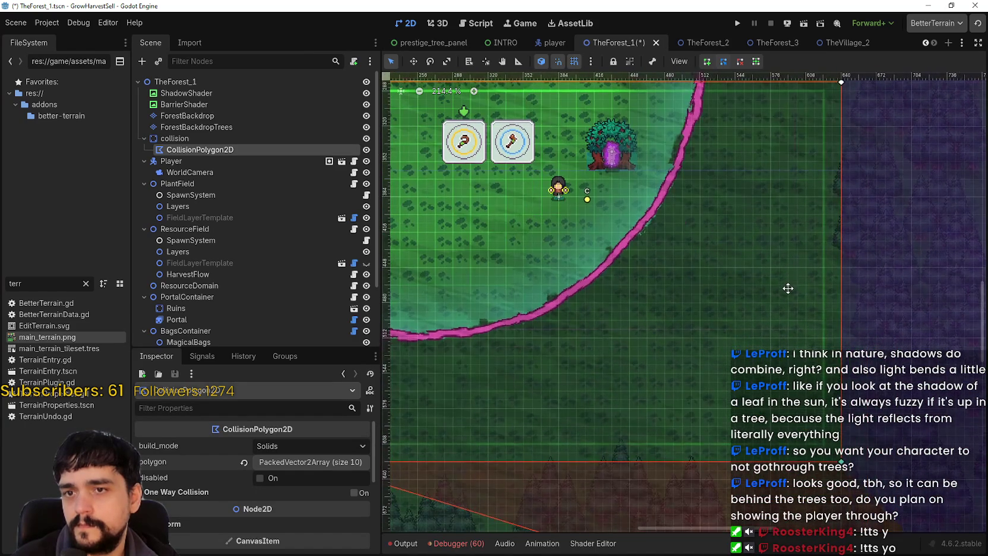
pyautogui.scroll(2, 840, 462)
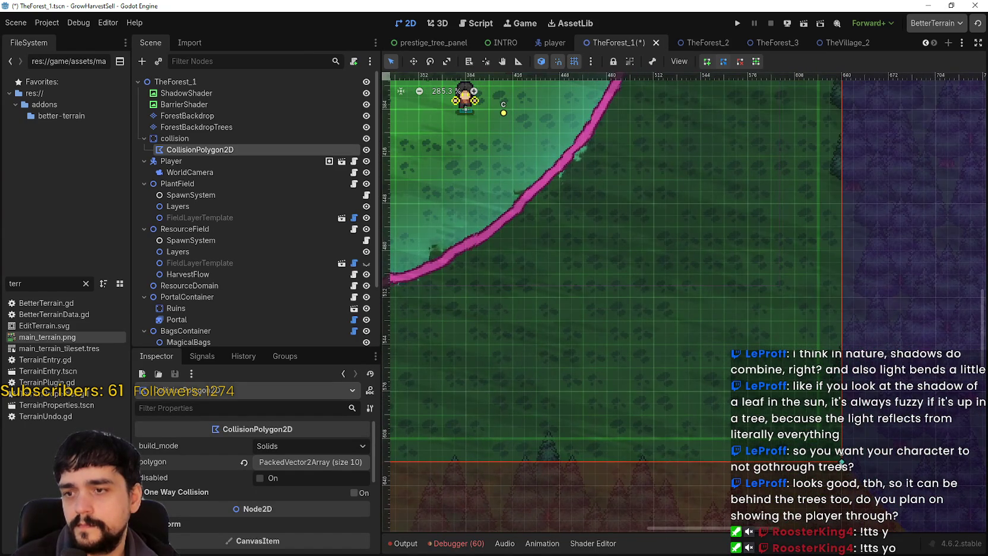
pyautogui.scroll(-2, 842, 456)
pyautogui.scroll(2, 689, 401)
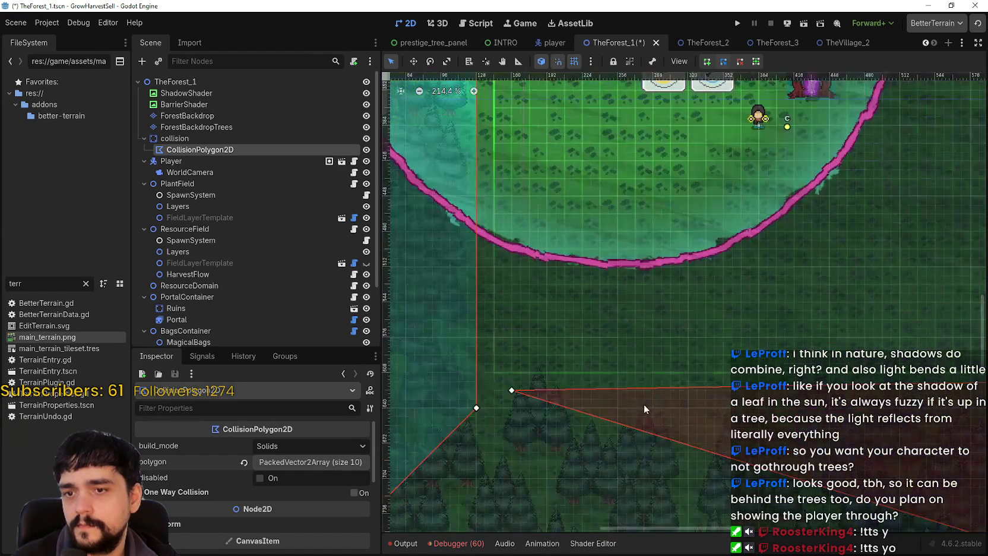
pyautogui.moveTo(487, 385); pyautogui.dragTo(481, 397)
pyautogui.scroll(-4, 529, 419)
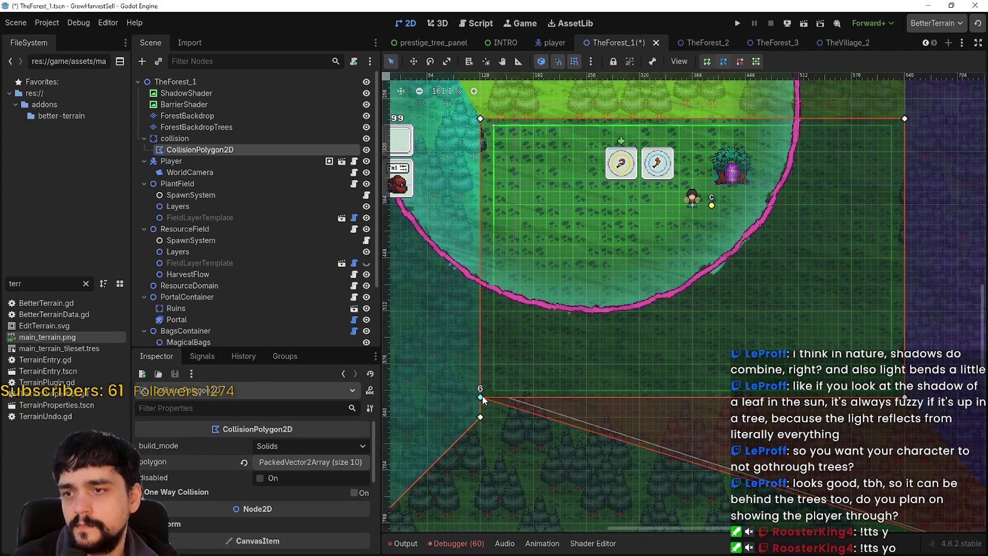
pyautogui.scroll(-2, 612, 427)
# Add a polygon point near the field's lower-left corner and settle it along the diagonal edge.
pyautogui.moveTo(610, 424); pyautogui.dragTo(610, 361)
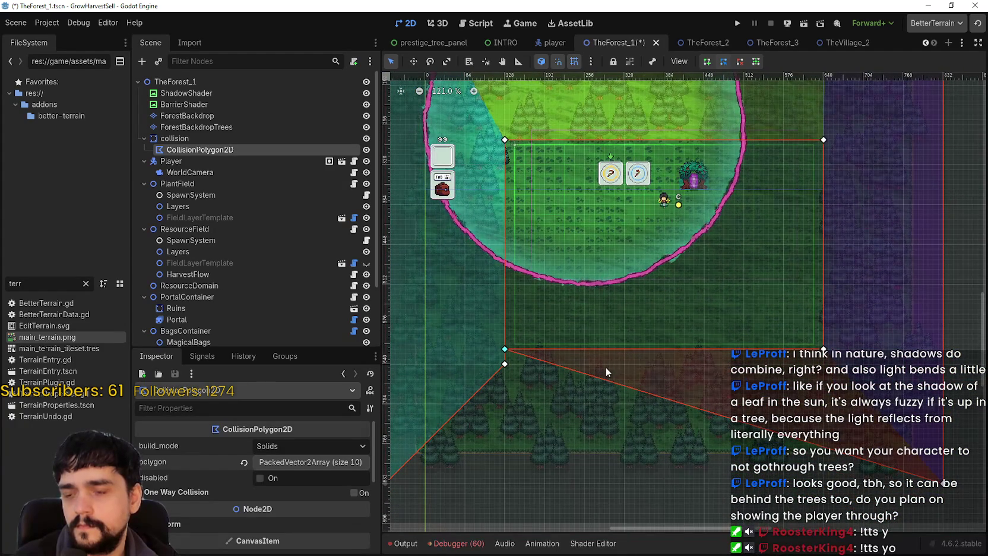
pyautogui.scroll(1, 605, 367)
pyautogui.moveTo(535, 365); pyautogui.dragTo(536, 365)
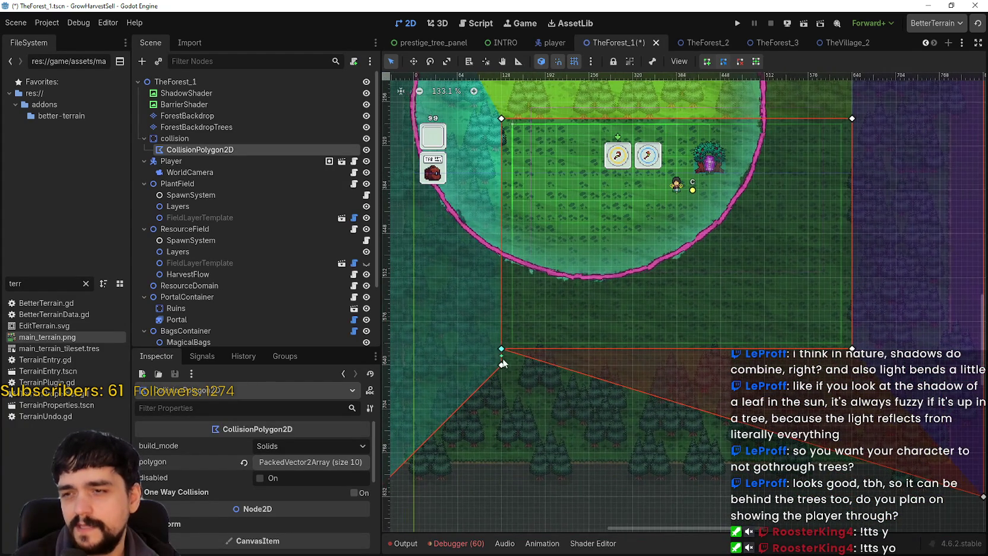
pyautogui.scroll(-1, 514, 415)
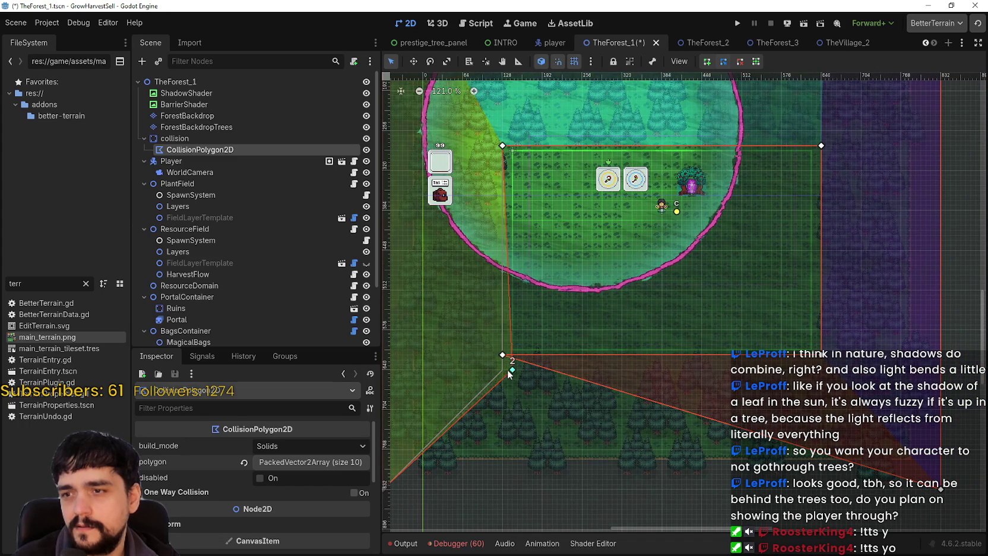
pyautogui.scroll(-1, 502, 456)
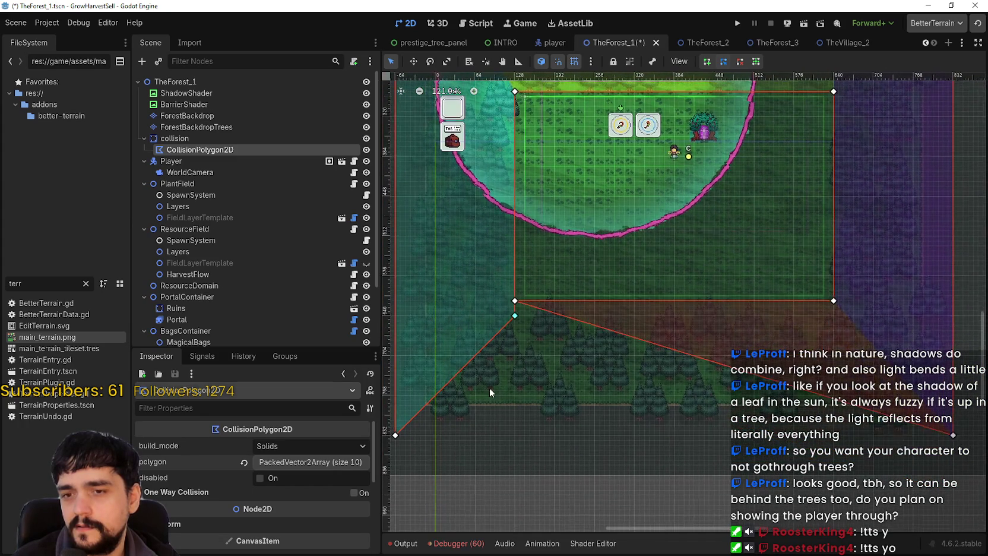
pyautogui.moveTo(475, 363)
pyautogui.mouseDown()
pyautogui.moveTo(545, 377)
pyautogui.moveTo(591, 356)
pyautogui.moveTo(585, 343)
pyautogui.moveTo(630, 334)
pyautogui.moveTo(631, 323)
pyautogui.moveTo(598, 340)
pyautogui.mouseUp()
pyautogui.scroll(14, 619, 338)
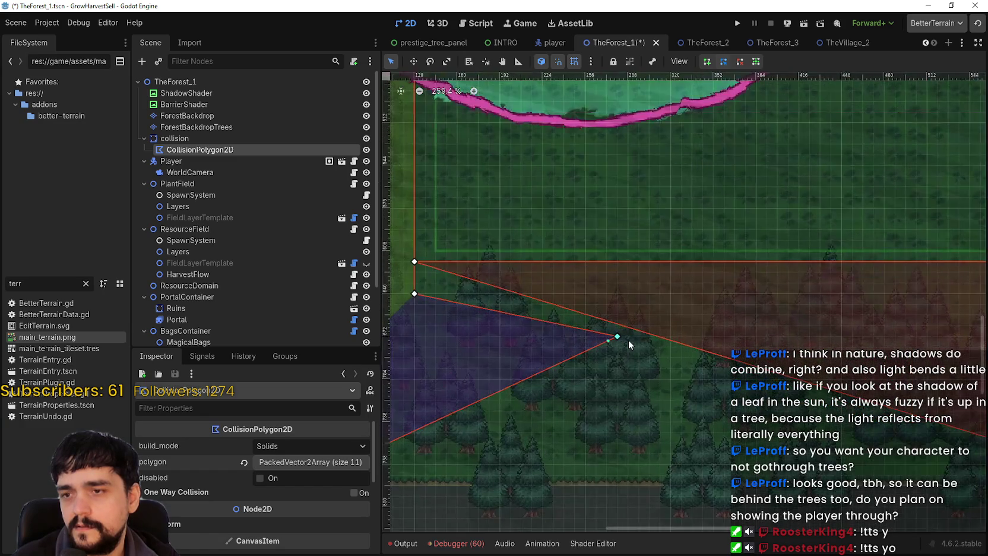
pyautogui.moveTo(618, 325)
pyautogui.mouseDown()
pyautogui.moveTo(608, 349)
pyautogui.moveTo(710, 356)
pyautogui.moveTo(552, 305)
pyautogui.moveTo(559, 288)
pyautogui.moveTo(496, 276)
pyautogui.moveTo(688, 386)
pyautogui.mouseUp()
pyautogui.scroll(-3, 601, 362)
pyautogui.scroll(-8, 676, 415)
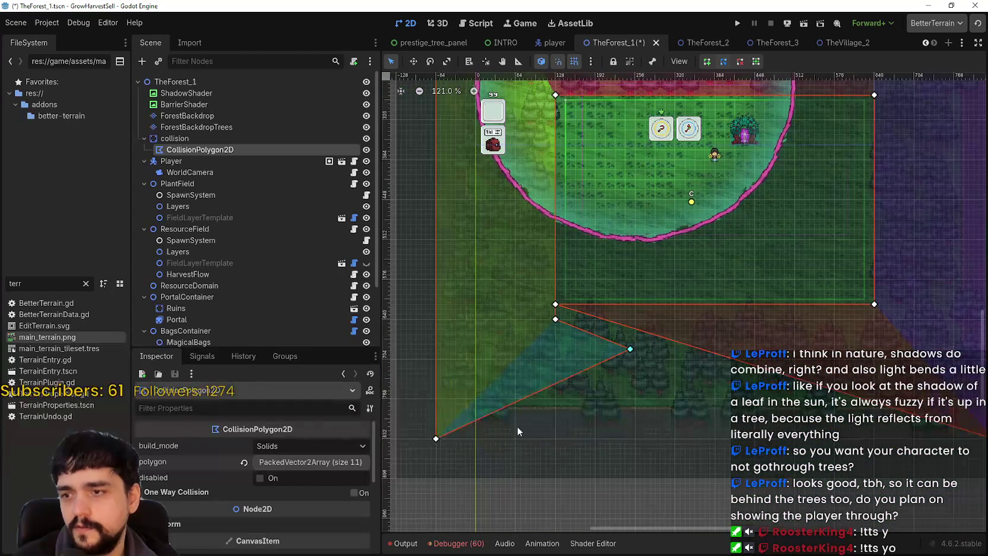
pyautogui.scroll(3, 623, 404)
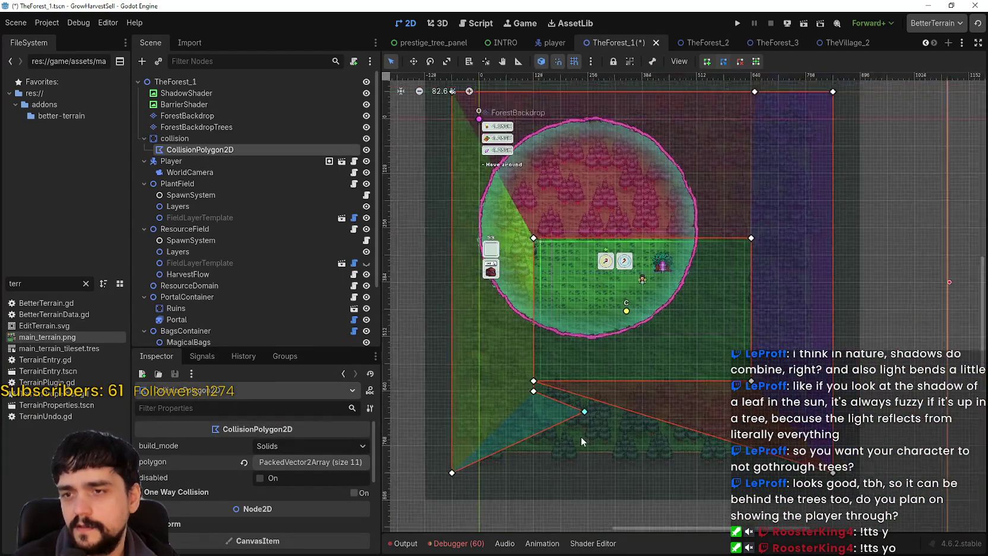
# Pull a lower vertex down and right, and tuck vertex 3 just under vertex 4.
pyautogui.moveTo(586, 407); pyautogui.dragTo(914, 489)
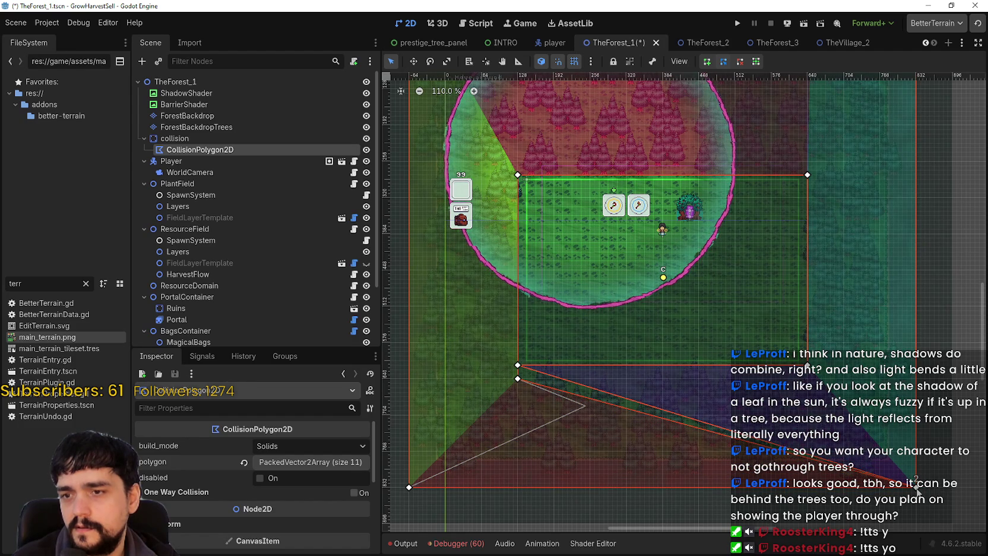
pyautogui.scroll(3, 486, 372)
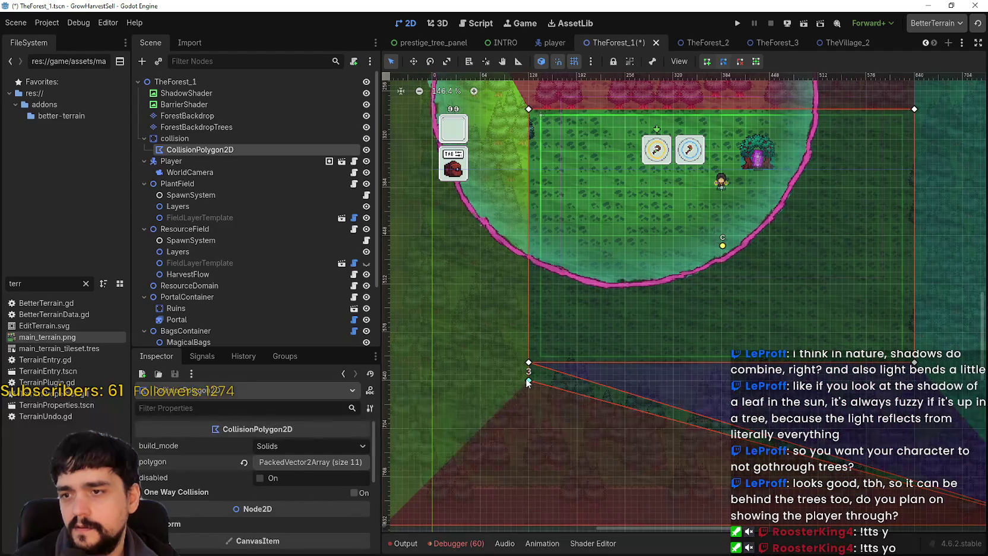
pyautogui.moveTo(529, 381); pyautogui.dragTo(530, 368)
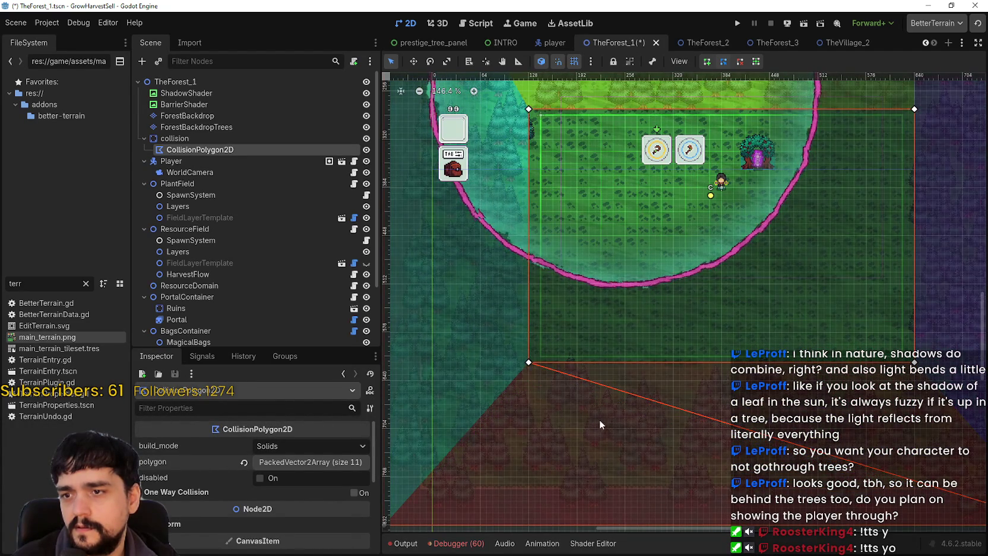
pyautogui.scroll(-3, 599, 420)
pyautogui.scroll(-3, 608, 387)
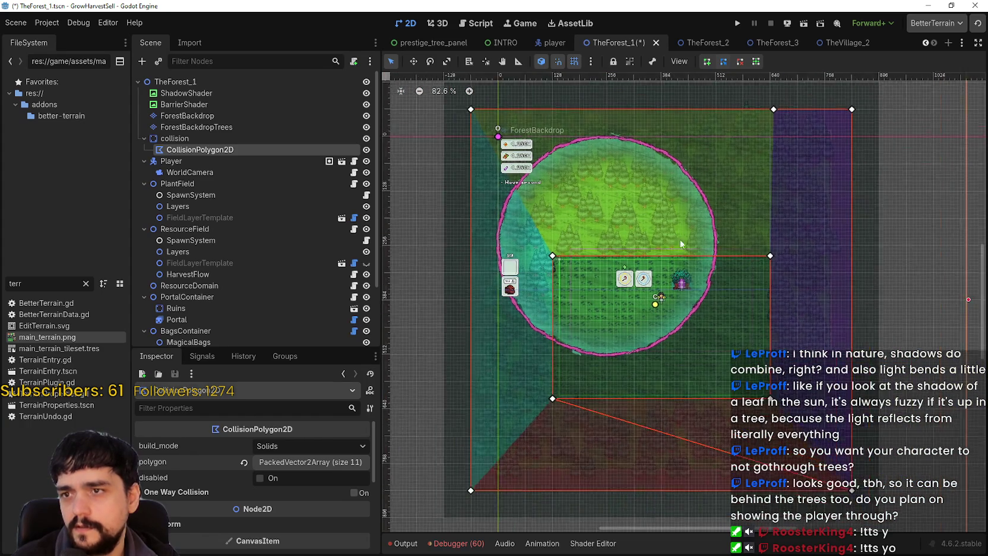
pyautogui.scroll(3, 687, 301)
pyautogui.scroll(3, 744, 307)
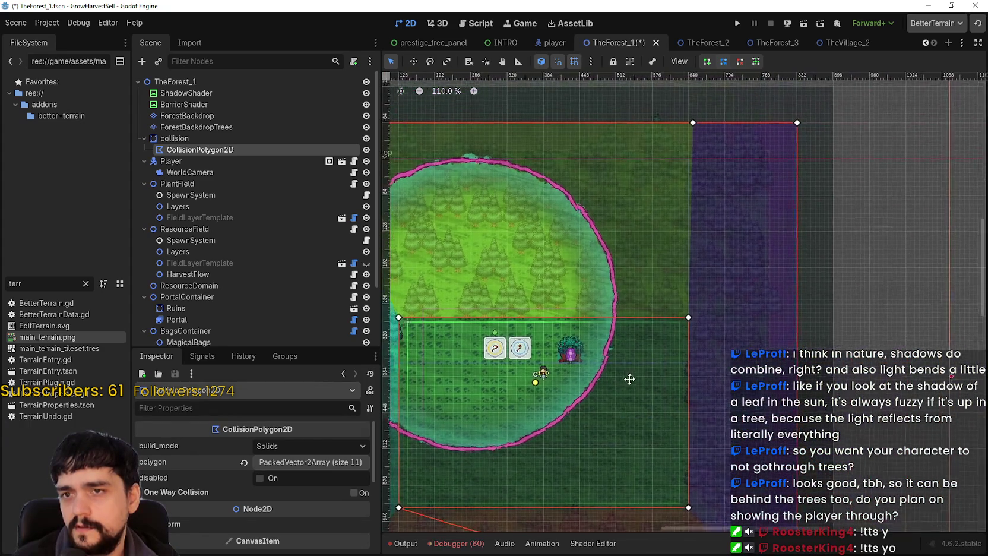
pyautogui.scroll(7, 718, 120)
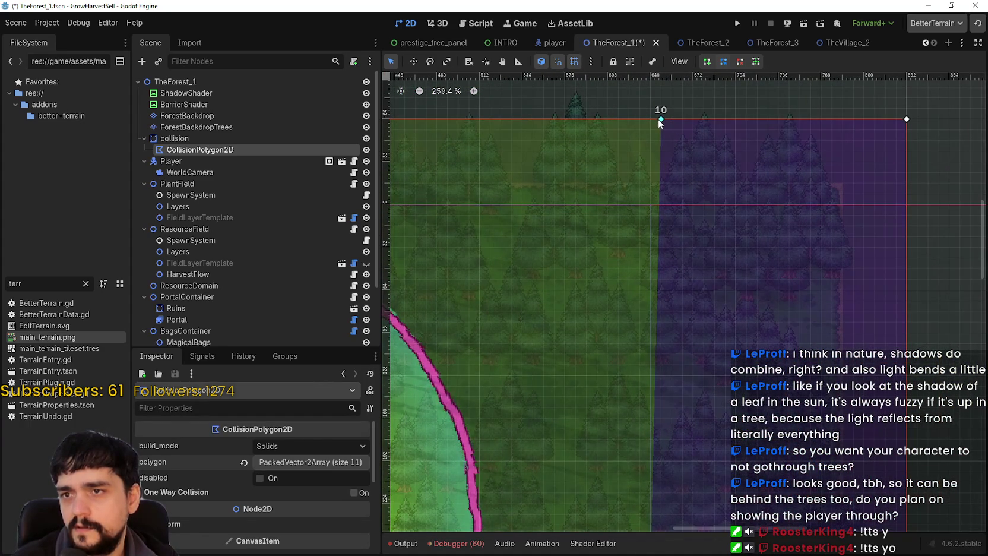
# Shift the top-right vertex 10 slightly left.
pyautogui.moveTo(661, 121); pyautogui.dragTo(652, 120)
pyautogui.scroll(-7, 691, 321)
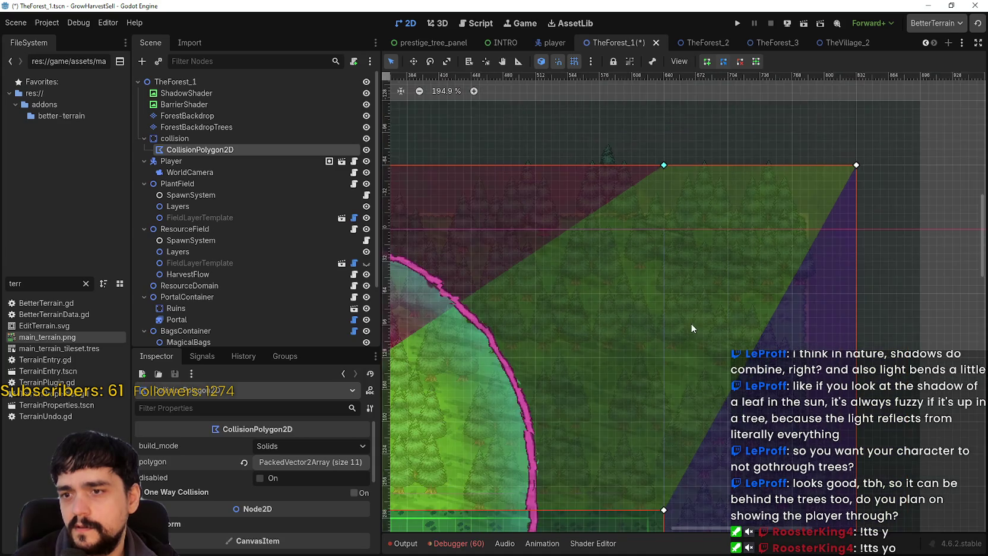
pyautogui.scroll(-3, 685, 337)
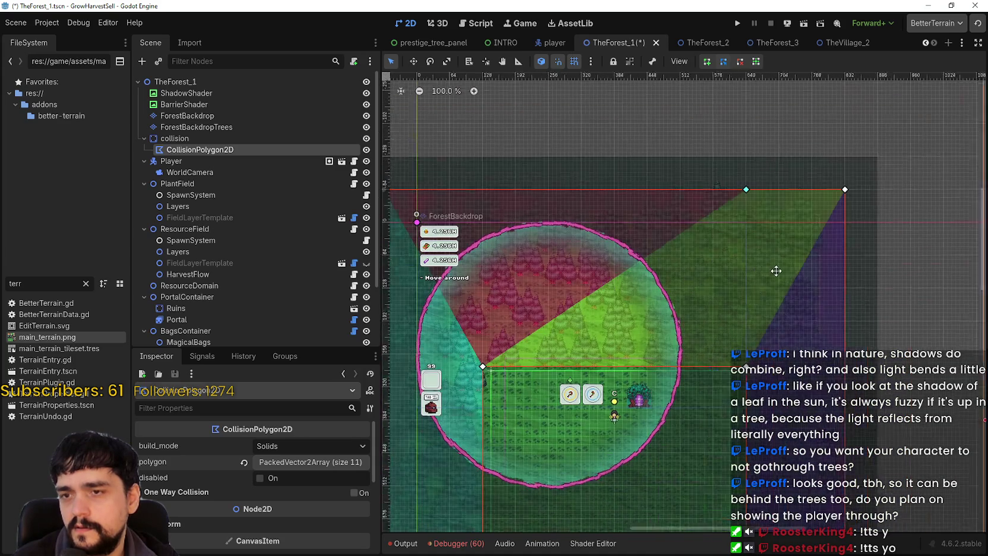
pyautogui.scroll(-5, 659, 381)
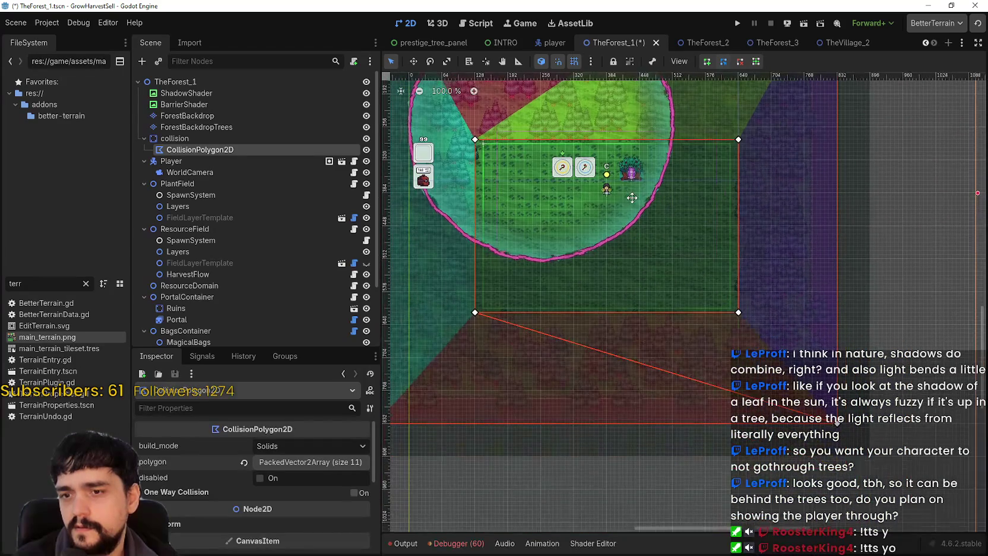
pyautogui.scroll(4, 659, 377)
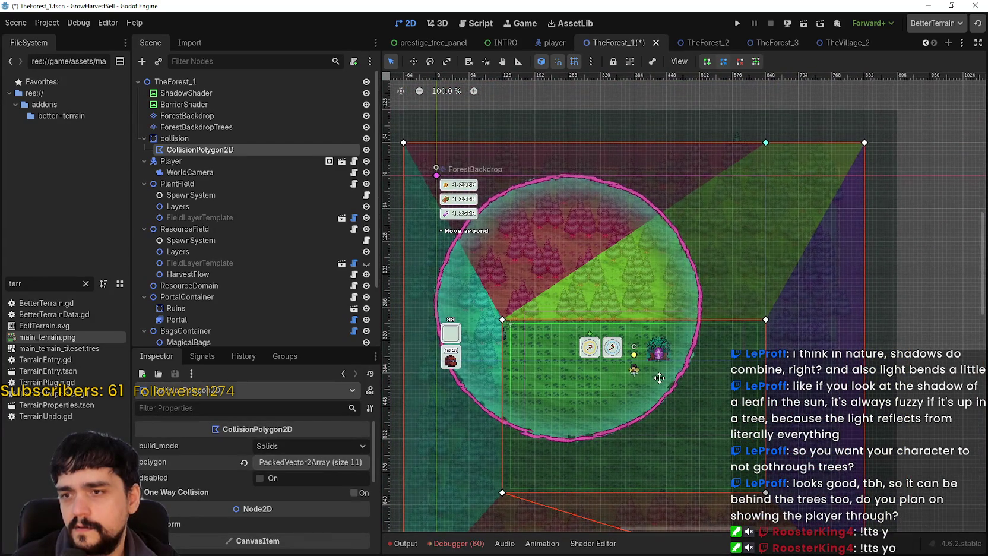
pyautogui.scroll(-2, 659, 377)
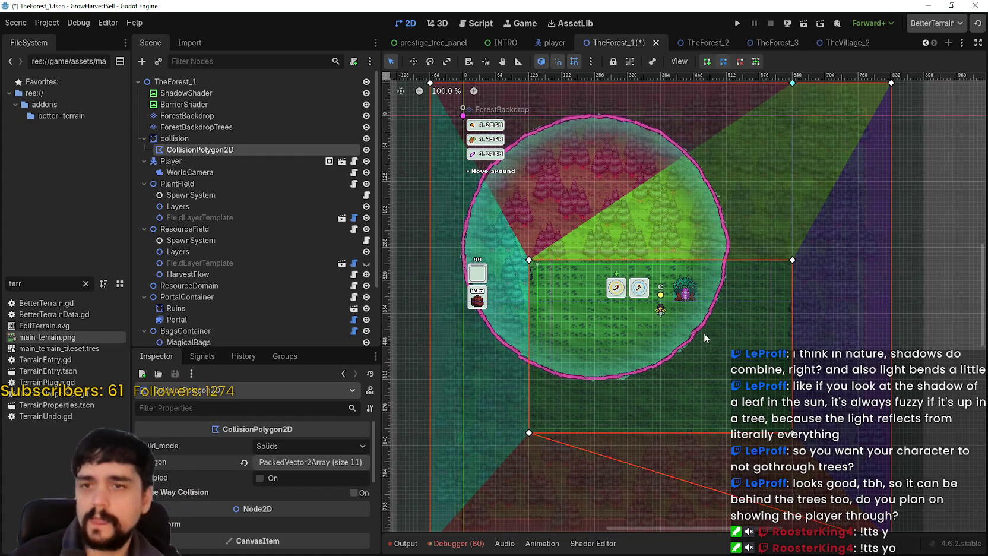
pyautogui.scroll(2, 504, 119)
pyautogui.scroll(1, 480, 137)
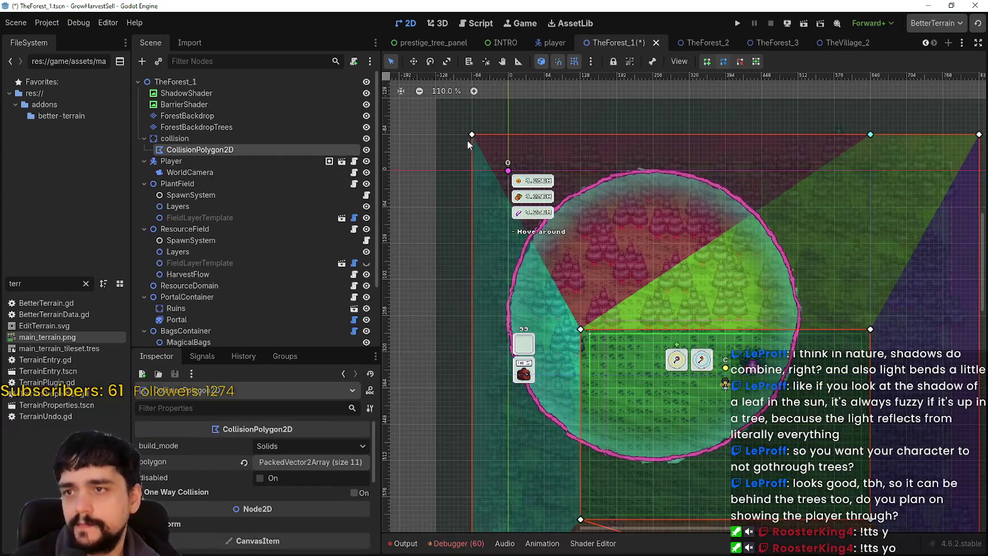
pyautogui.scroll(-2, 859, 309)
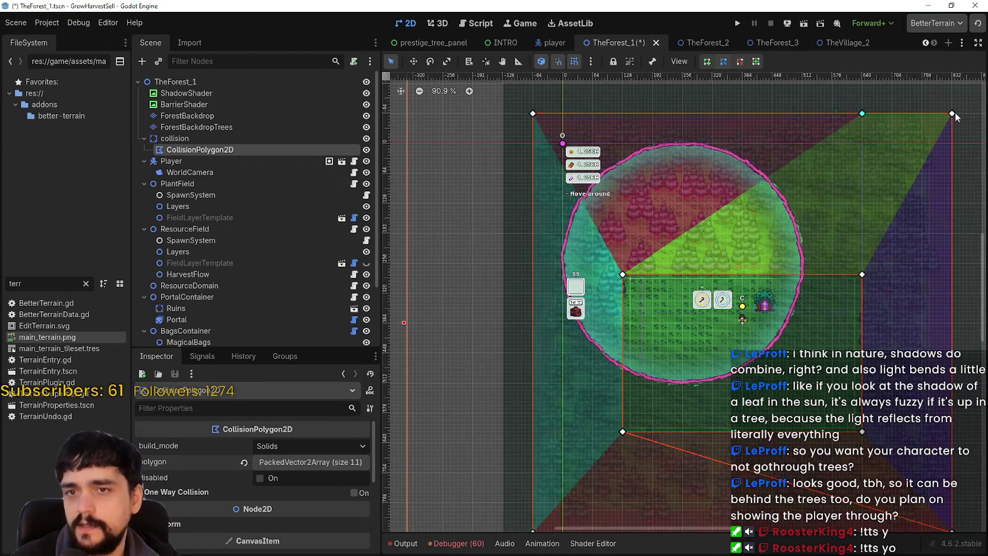
pyautogui.scroll(1, 919, 265)
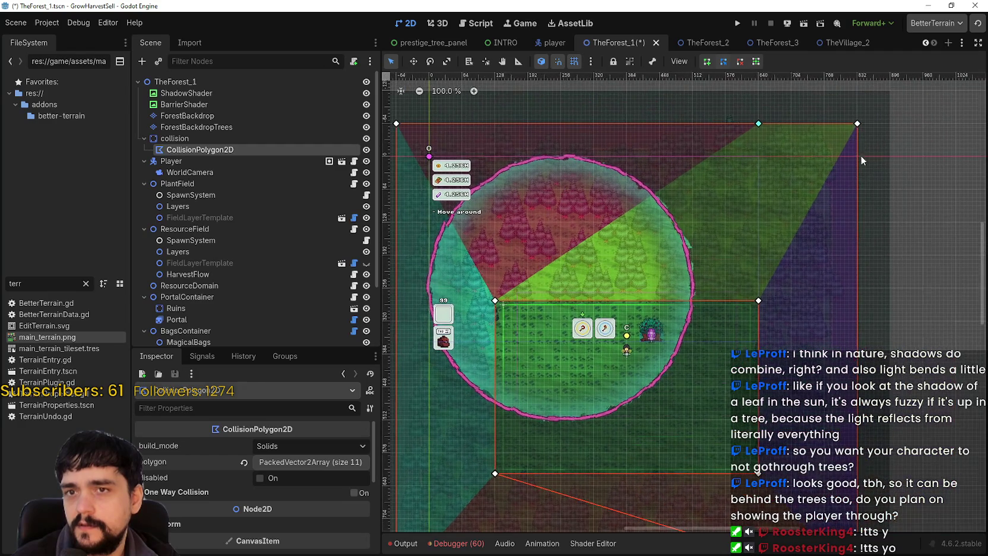
# Move vertex 9 down from the top-right corner to sit beside the field's corner vertex.
pyautogui.moveTo(857, 124)
pyautogui.mouseDown()
pyautogui.moveTo(861, 268)
pyautogui.moveTo(852, 292)
pyautogui.moveTo(788, 294)
pyautogui.mouseUp()
pyautogui.scroll(10, 764, 288)
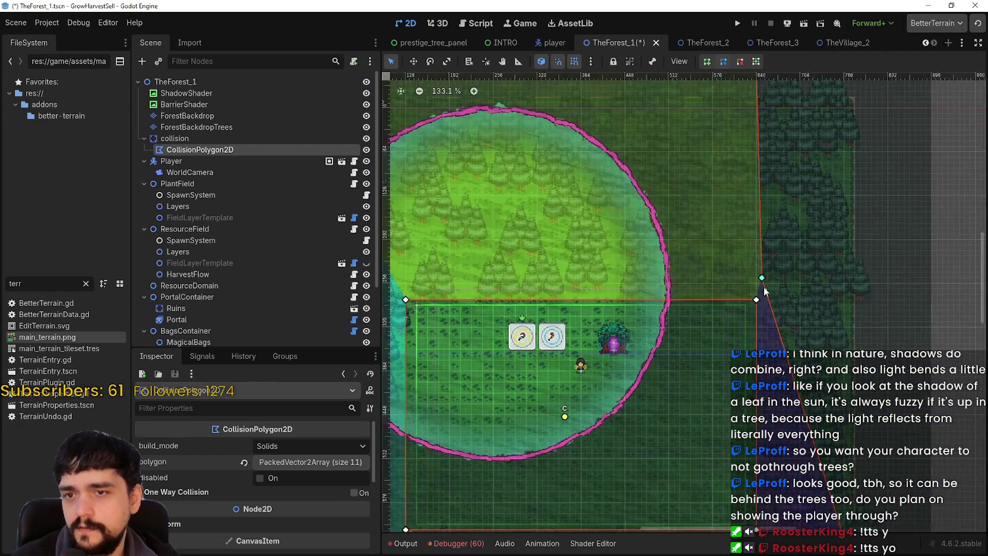
pyautogui.moveTo(763, 287); pyautogui.dragTo(761, 305)
pyautogui.scroll(-2, 759, 305)
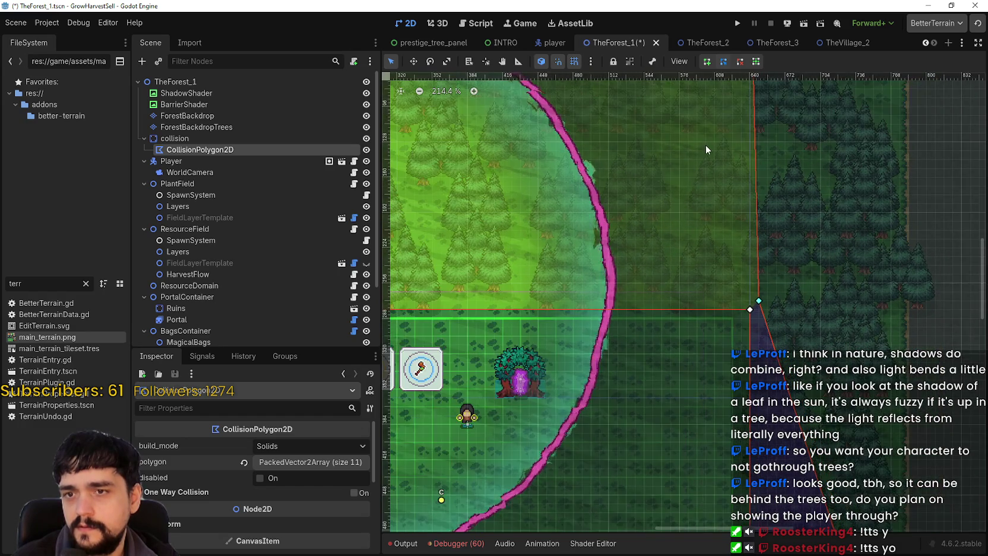
pyautogui.scroll(-2, 713, 208)
# Drop vertex 10 onto the field's corner so the top edge runs diagonally.
pyautogui.moveTo(730, 242); pyautogui.dragTo(730, 287)
pyautogui.moveTo(754, 127); pyautogui.dragTo(753, 410)
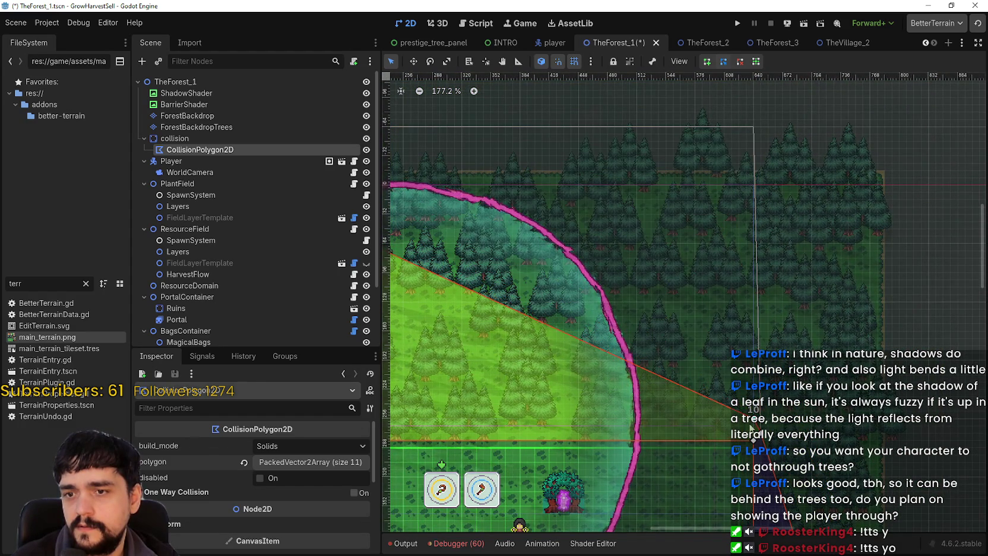
pyautogui.scroll(13, 761, 440)
pyautogui.scroll(5, 733, 383)
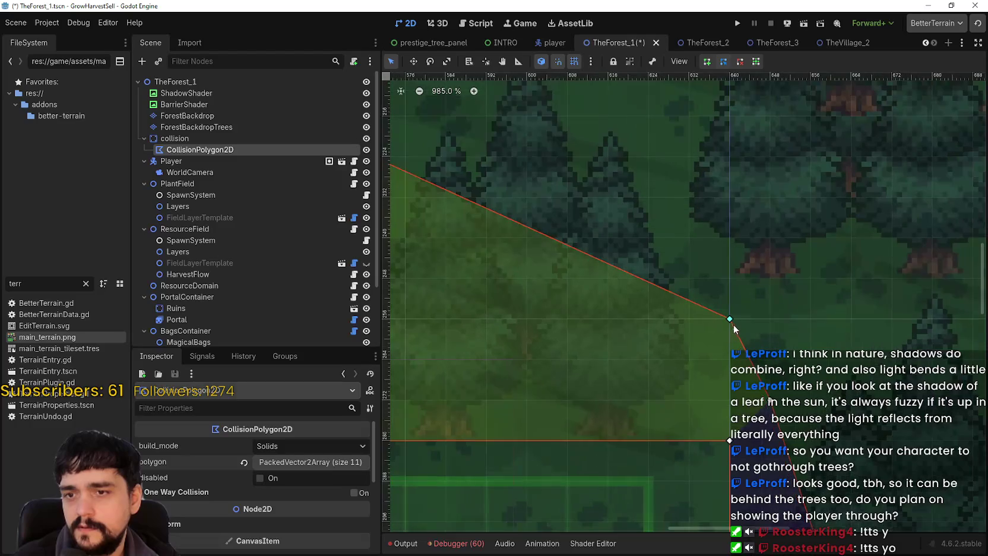
pyautogui.moveTo(730, 319); pyautogui.dragTo(706, 410)
pyautogui.scroll(-13, 613, 416)
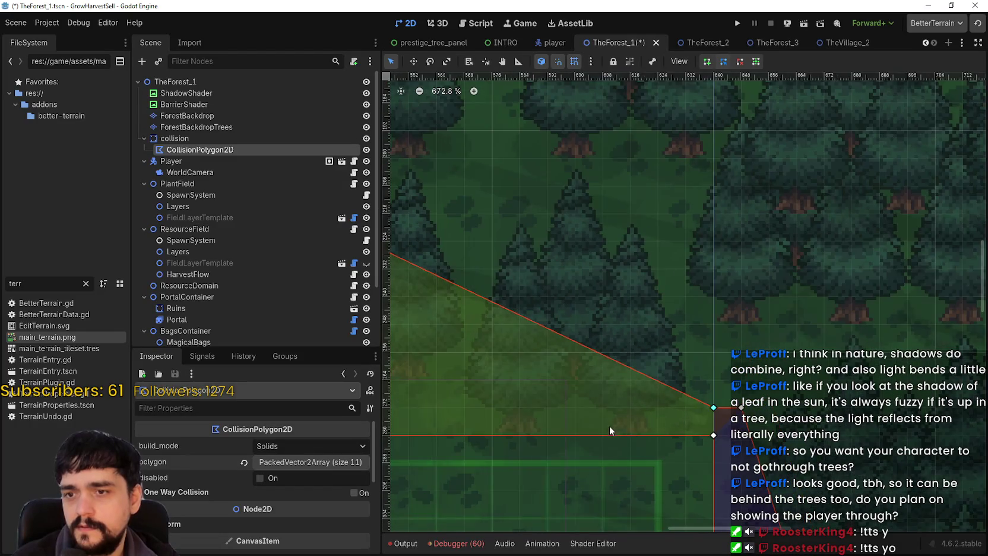
pyautogui.scroll(-9, 584, 410)
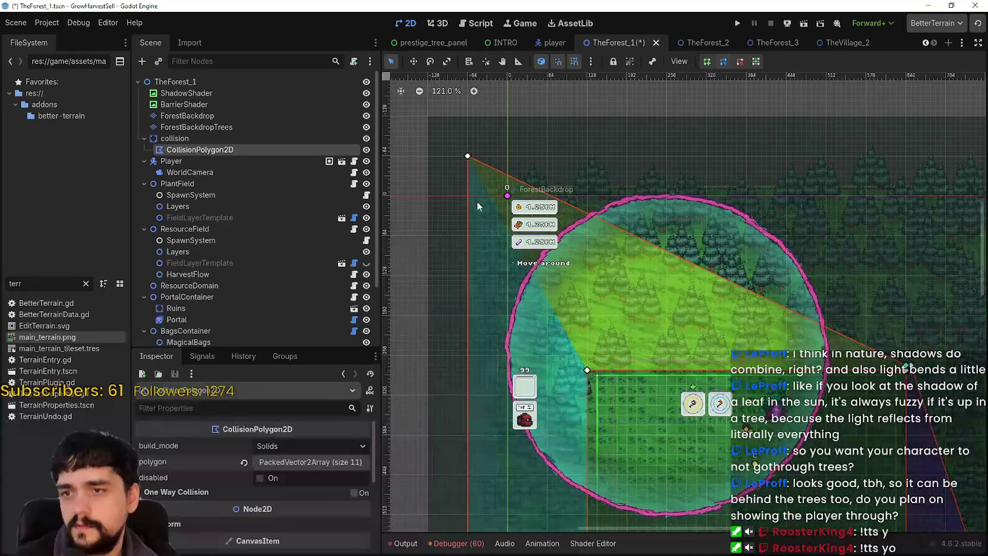
# Pin vertex 0 on the play field's top-left corner along the tree line.
pyautogui.moveTo(467, 157); pyautogui.dragTo(472, 356)
pyautogui.scroll(8, 472, 356)
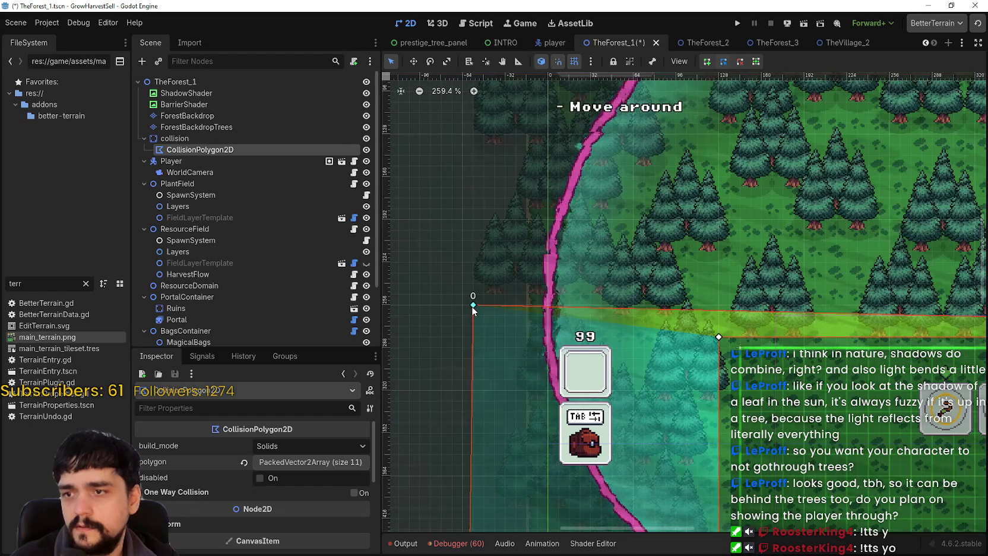
pyautogui.moveTo(472, 305)
pyautogui.mouseDown()
pyautogui.moveTo(619, 312)
pyautogui.moveTo(699, 330)
pyautogui.mouseUp()
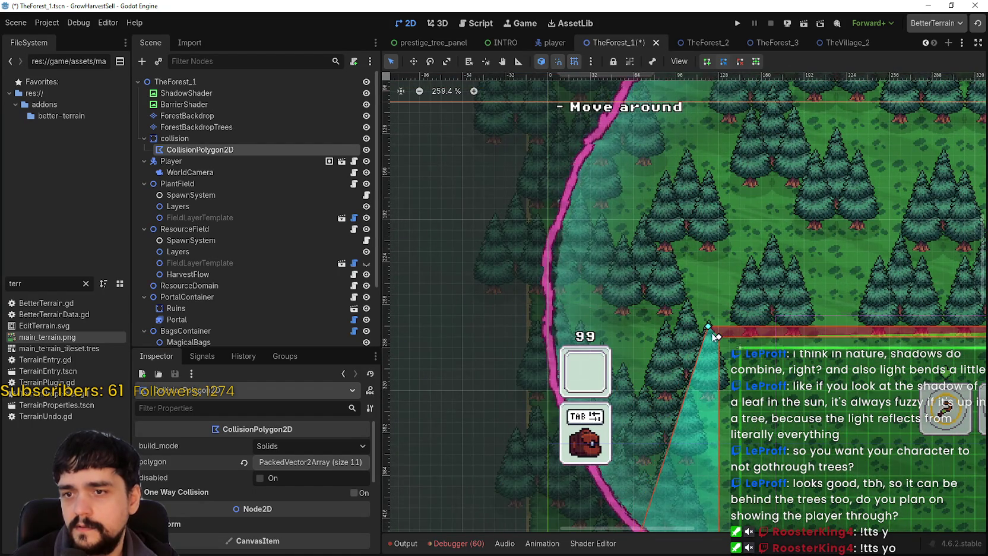
pyautogui.scroll(13, 701, 332)
pyautogui.scroll(-13, 764, 339)
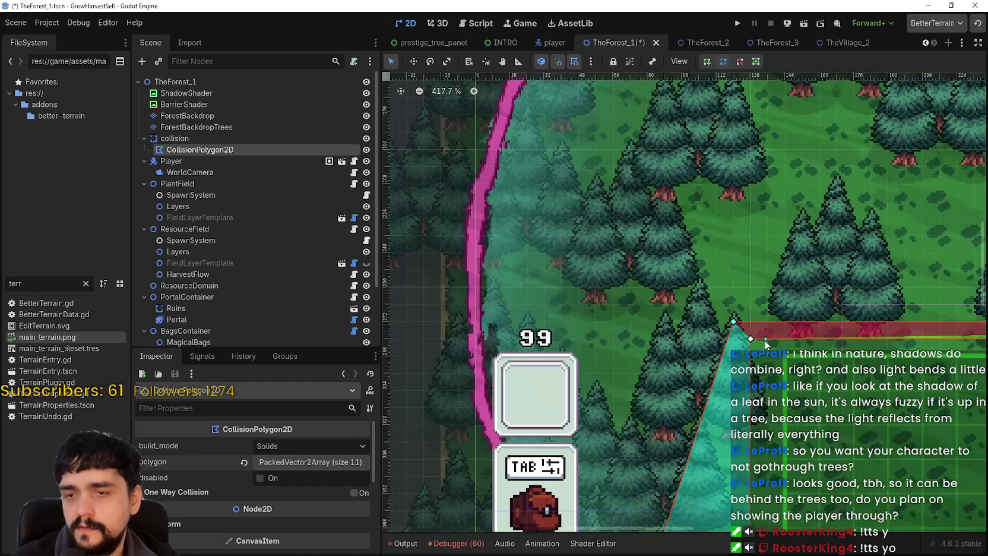
pyautogui.hscroll(4, 647, 361)
pyautogui.moveTo(799, 372); pyautogui.dragTo(409, 353)
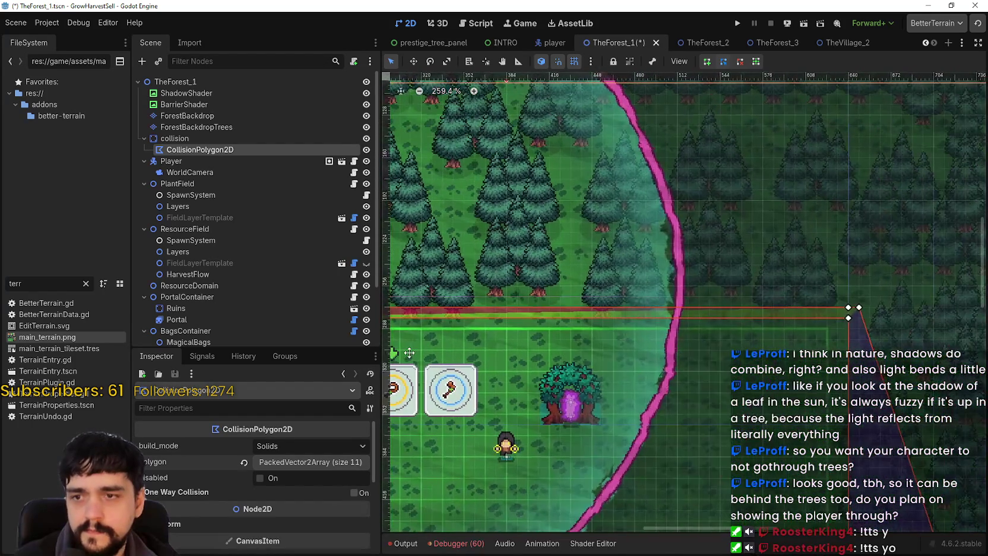
pyautogui.scroll(10, 427, 353)
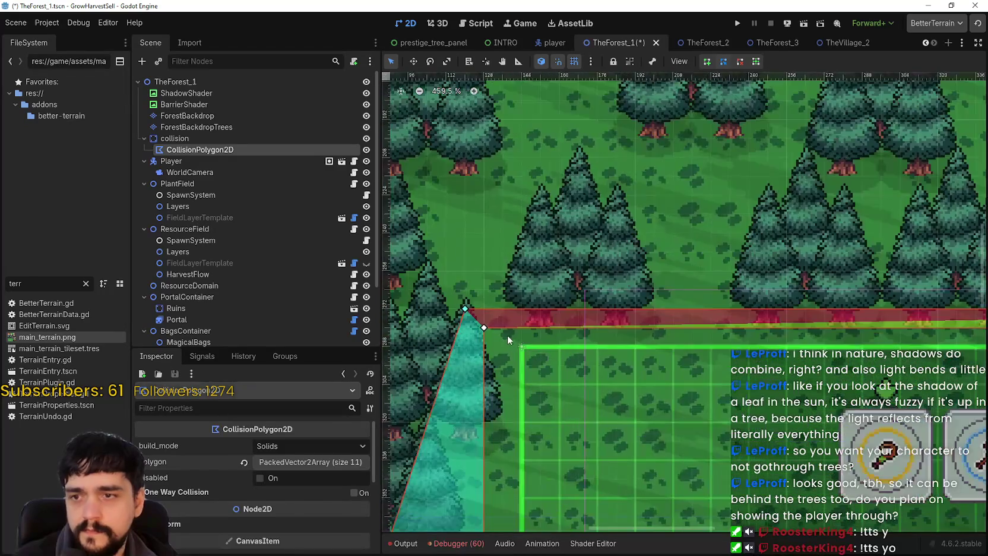
pyautogui.scroll(-13, 536, 416)
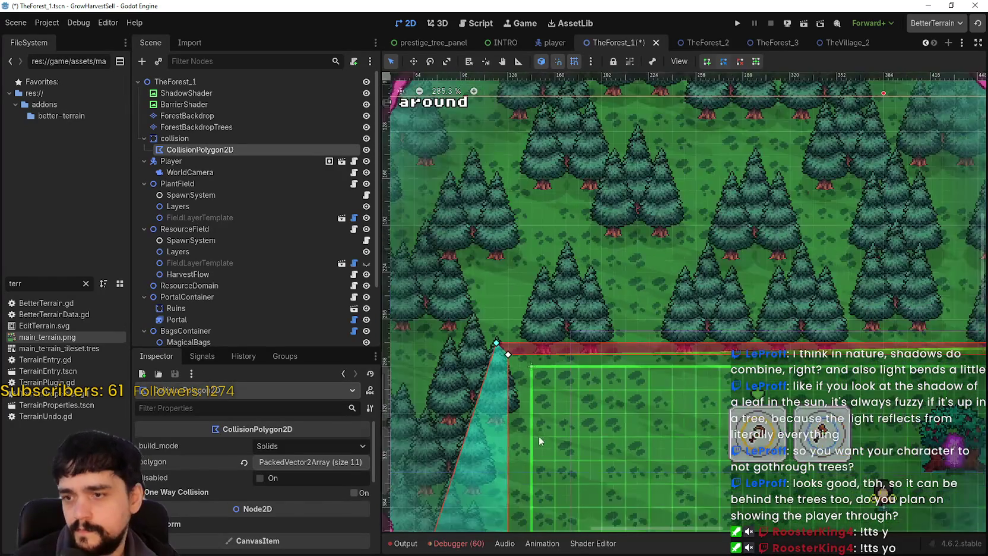
pyautogui.scroll(-4, 666, 250)
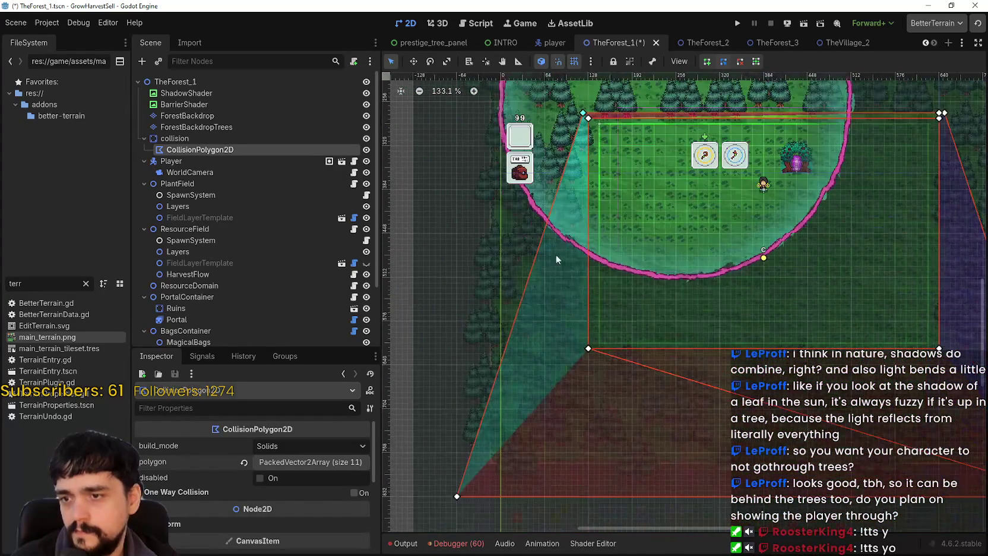
# Raise the polygon's bottom-left vertex up to the play field's lower-left edge.
pyautogui.moveTo(456, 497); pyautogui.dragTo(582, 367)
pyautogui.scroll(12, 585, 366)
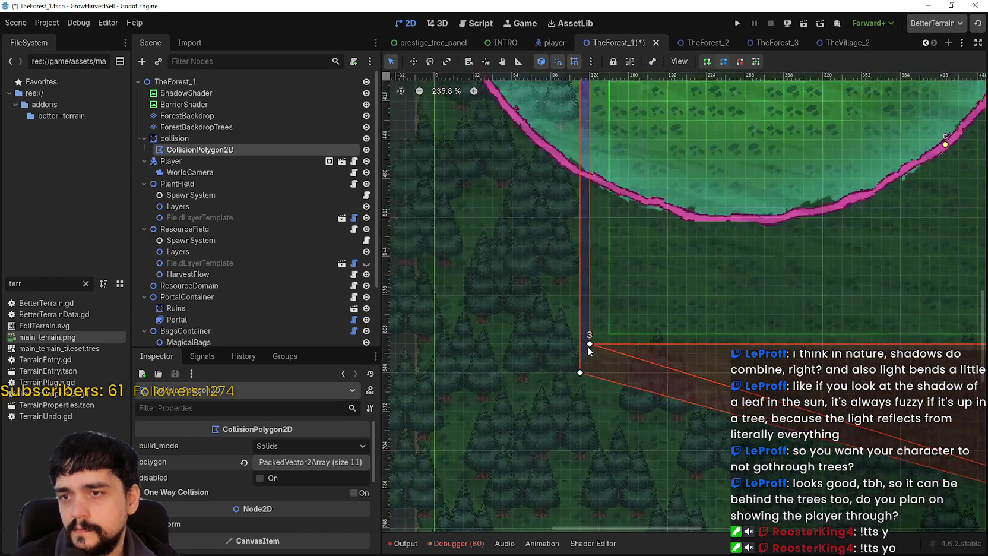
pyautogui.moveTo(582, 385); pyautogui.dragTo(581, 352)
pyautogui.scroll(-7, 583, 352)
pyautogui.scroll(-4, 594, 415)
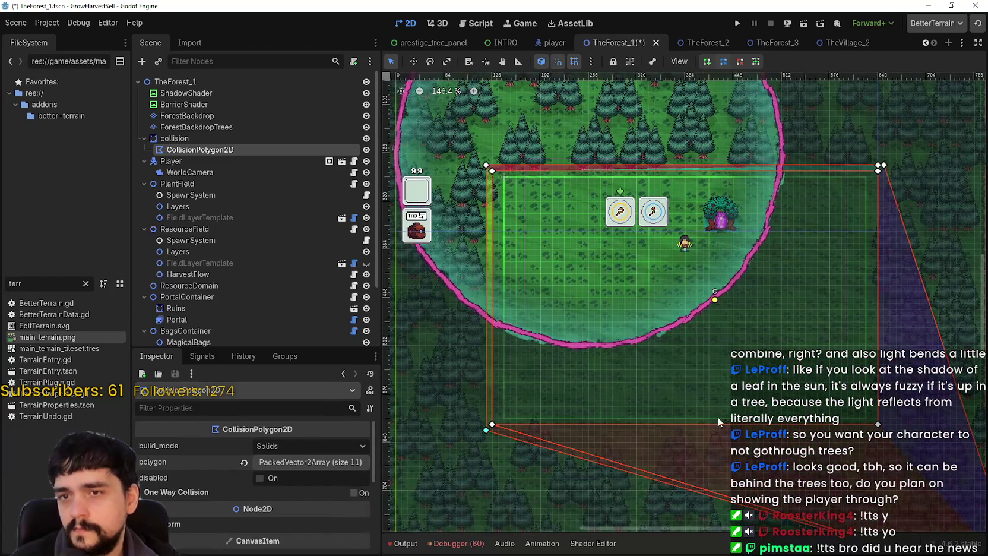
pyautogui.scroll(-5, 692, 417)
pyautogui.hscroll(5, 722, 402)
pyautogui.scroll(4, 722, 402)
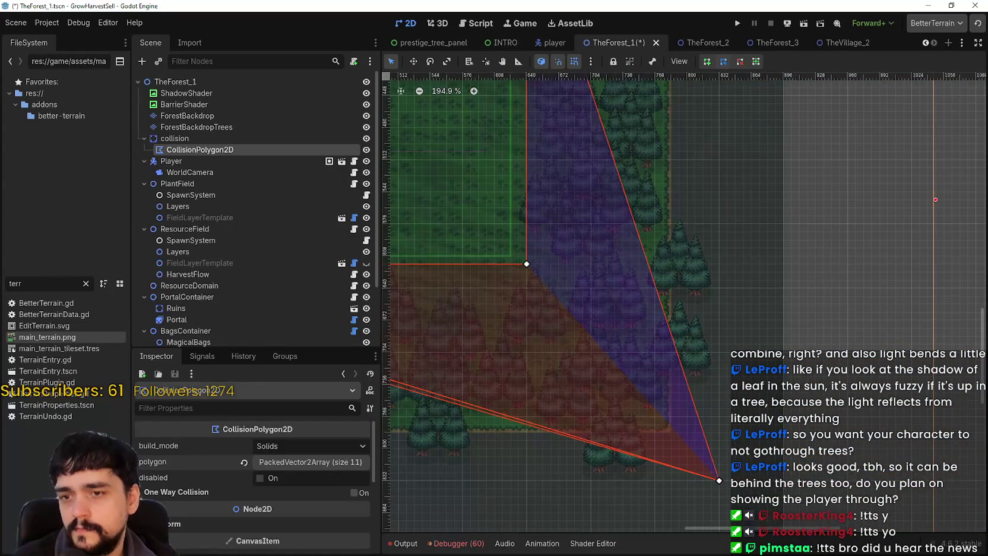
pyautogui.hscroll(-4, 752, 355)
pyautogui.scroll(-1, 958, 321)
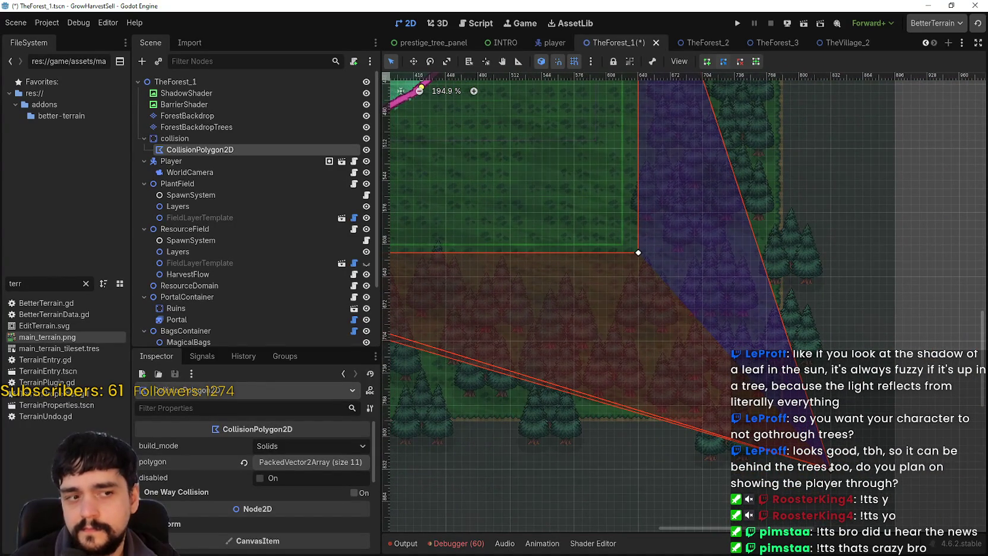
pyautogui.scroll(1, 740, 337)
# Pull bottom-right vertex 8 up to the clearing's corner, flattening the bottom edge.
pyautogui.moveTo(824, 502)
pyautogui.mouseDown()
pyautogui.moveTo(775, 473)
pyautogui.moveTo(719, 411)
pyautogui.moveTo(652, 378)
pyautogui.mouseUp()
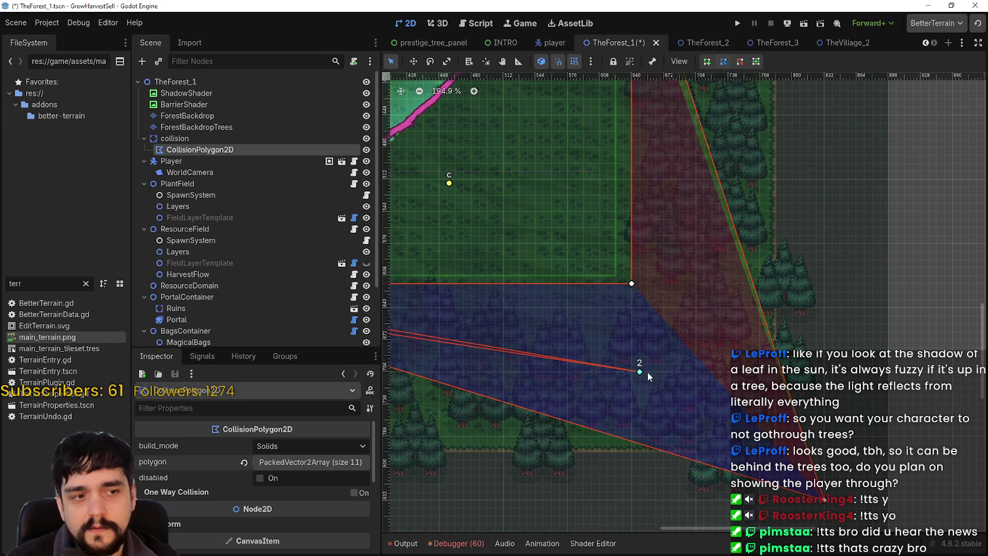
pyautogui.scroll(1, 678, 385)
pyautogui.hscroll(-5, 724, 404)
pyautogui.scroll(-3, 778, 410)
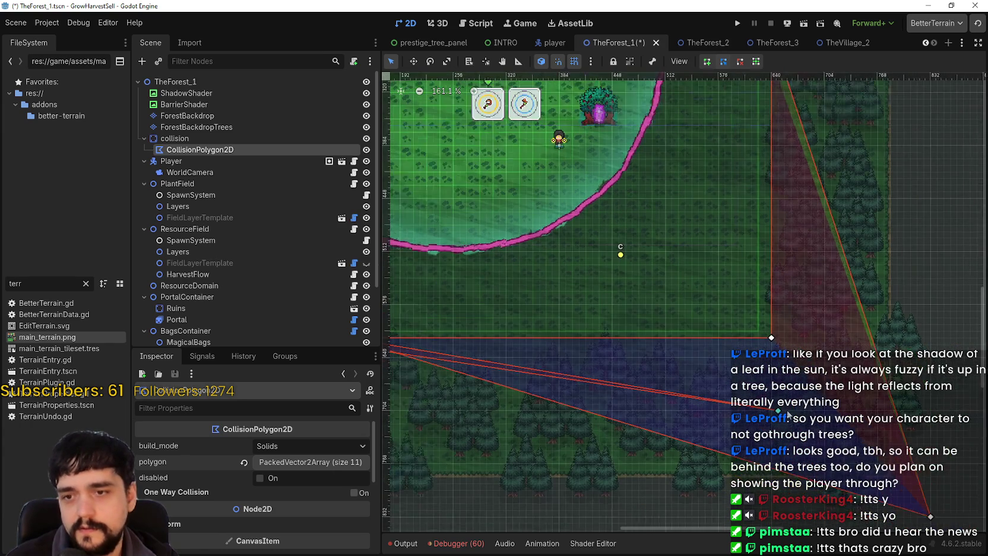
pyautogui.moveTo(778, 410); pyautogui.dragTo(465, 400)
pyautogui.scroll(-2, 711, 408)
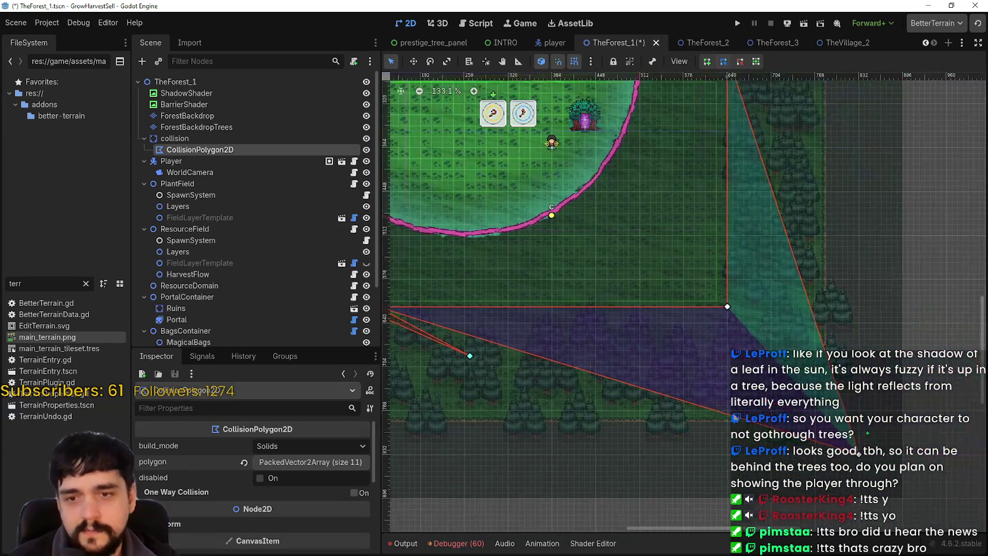
pyautogui.moveTo(855, 454)
pyautogui.mouseDown()
pyautogui.moveTo(732, 309)
pyautogui.moveTo(735, 324)
pyautogui.mouseUp()
pyautogui.scroll(12, 735, 324)
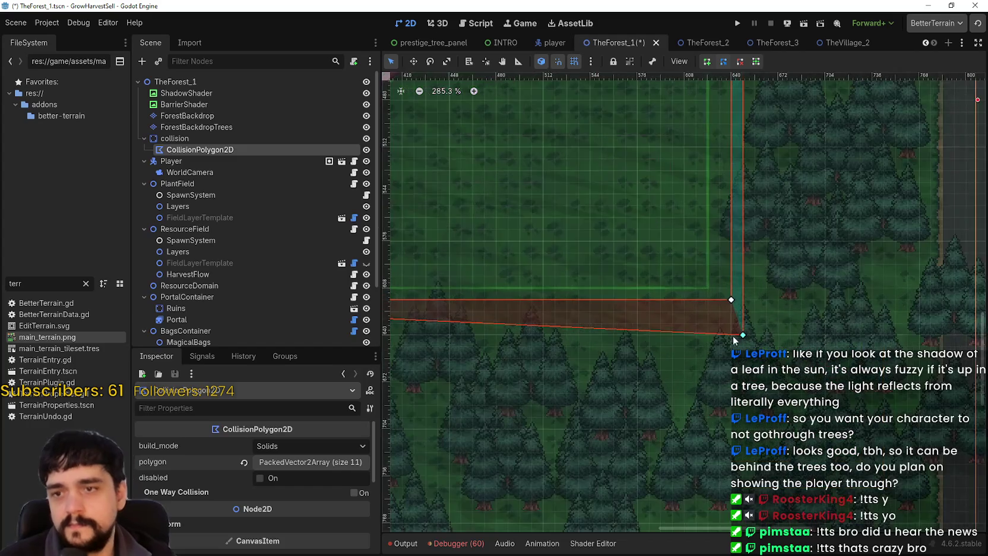
pyautogui.moveTo(746, 332); pyautogui.dragTo(749, 300)
# Pull vertex 2 up to close the thin sliver along the bottom.
pyautogui.scroll(-3, 745, 300)
pyautogui.scroll(-8, 737, 273)
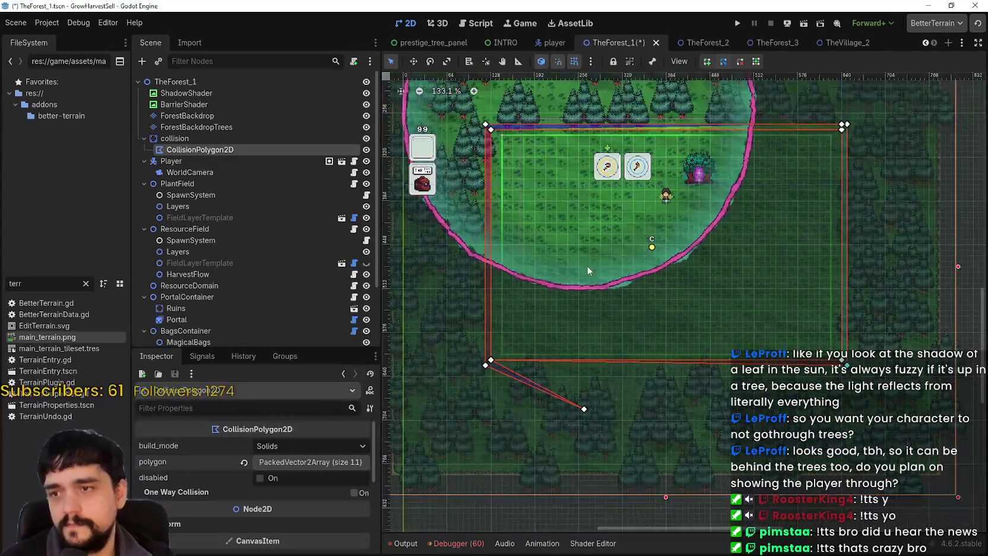
pyautogui.scroll(11, 479, 355)
pyautogui.scroll(-4, 653, 433)
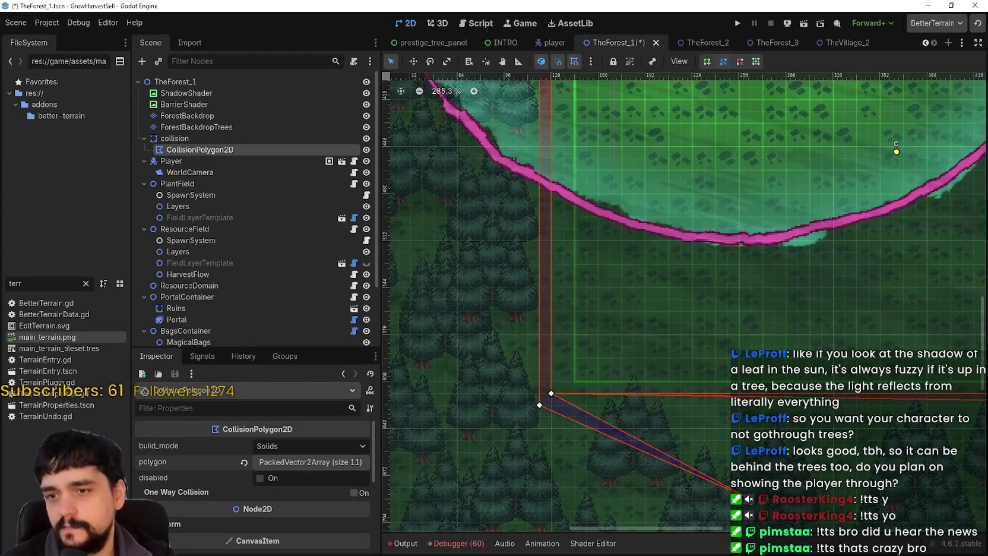
pyautogui.moveTo(751, 504)
pyautogui.mouseDown()
pyautogui.moveTo(734, 472)
pyautogui.moveTo(787, 421)
pyautogui.moveTo(846, 399)
pyautogui.moveTo(857, 406)
pyautogui.moveTo(672, 395)
pyautogui.mouseUp()
pyautogui.scroll(-9, 672, 396)
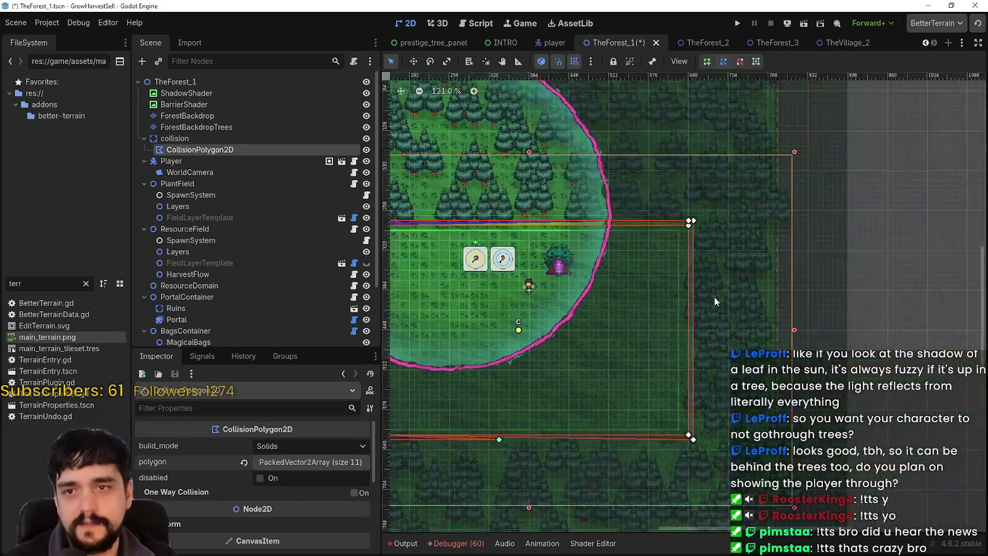
pyautogui.scroll(2, 713, 297)
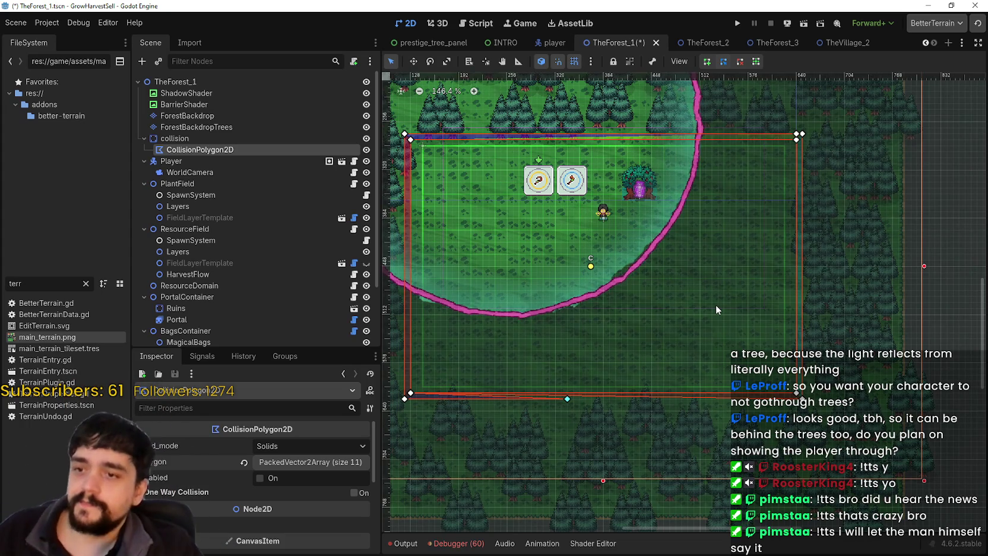
pyautogui.scroll(3, 666, 342)
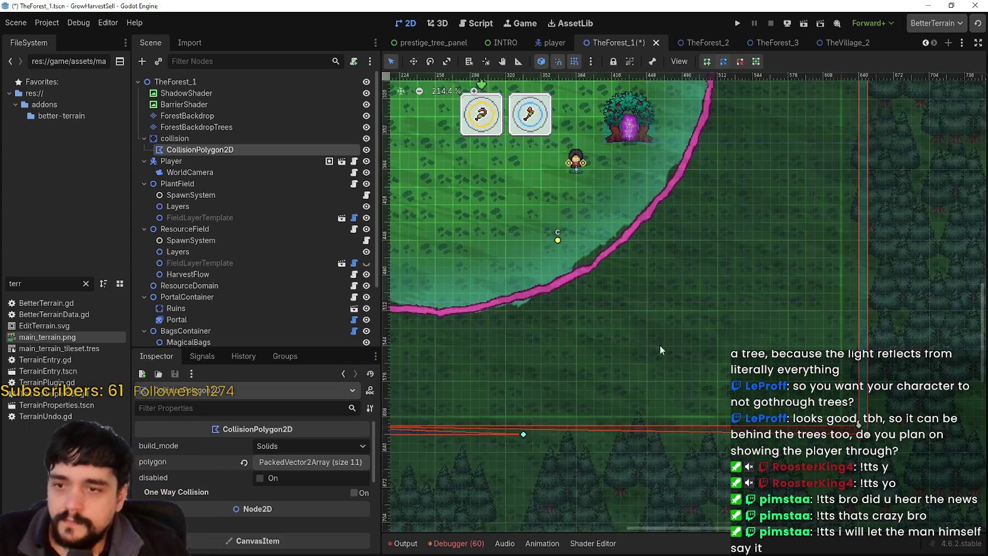
pyautogui.scroll(-3, 679, 368)
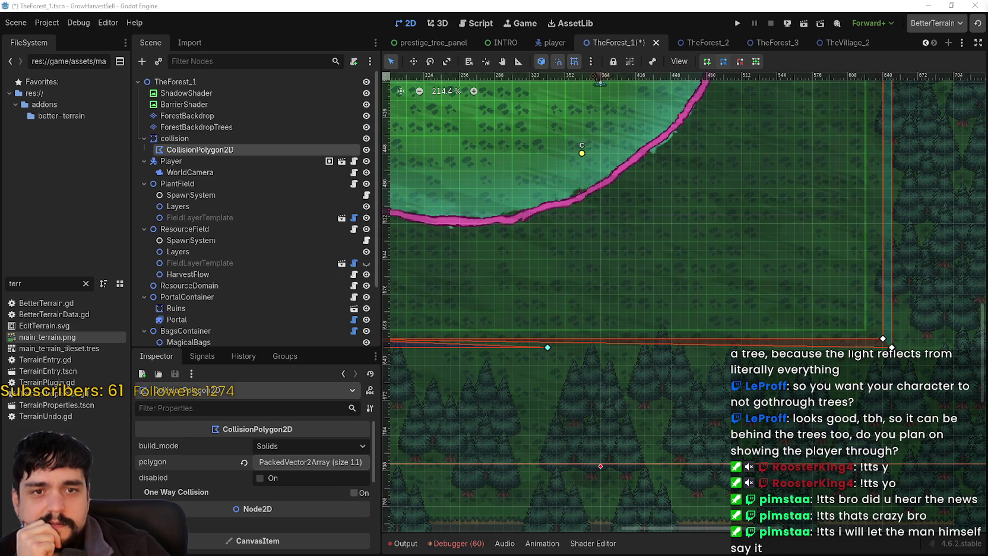
pyautogui.scroll(2, 579, 365)
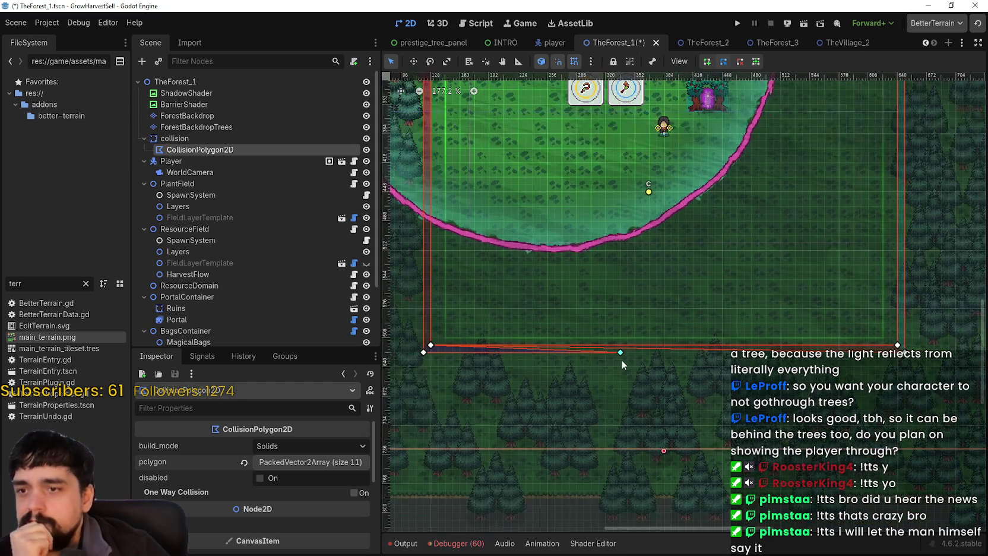
pyautogui.scroll(8, 697, 374)
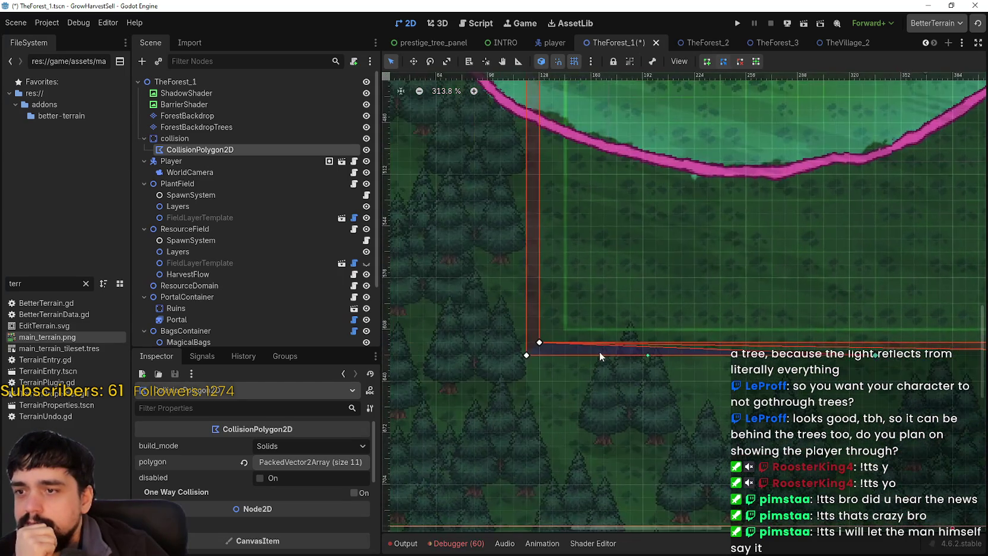
pyautogui.scroll(-7, 600, 352)
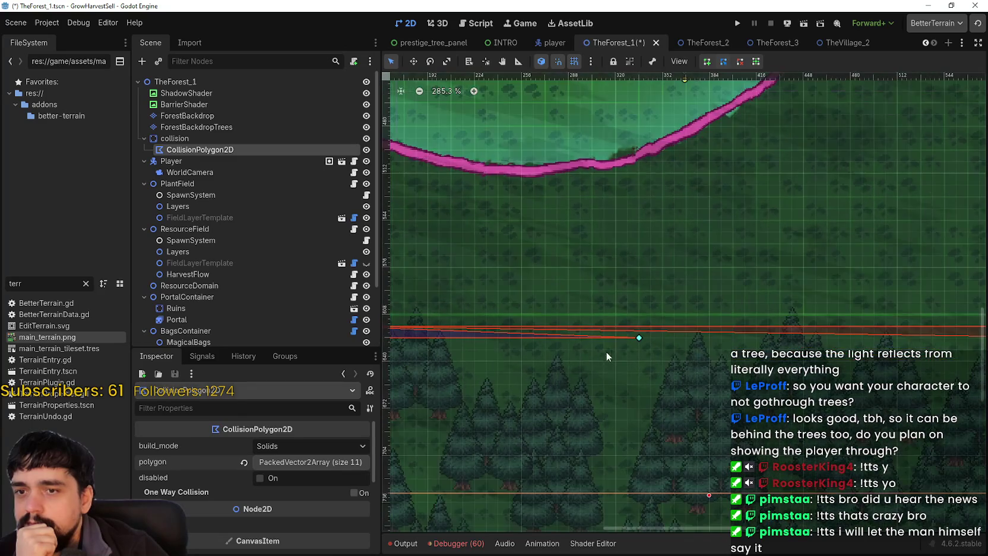
pyautogui.moveTo(727, 357)
pyautogui.mouseDown()
pyautogui.moveTo(453, 340)
pyautogui.moveTo(821, 353)
pyautogui.moveTo(911, 339)
pyautogui.mouseUp()
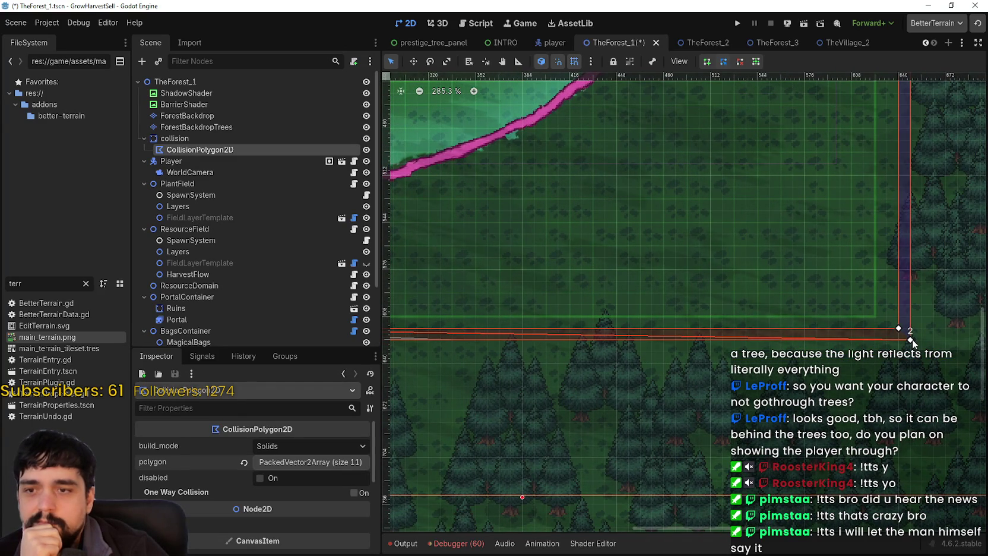
pyautogui.scroll(-4, 695, 381)
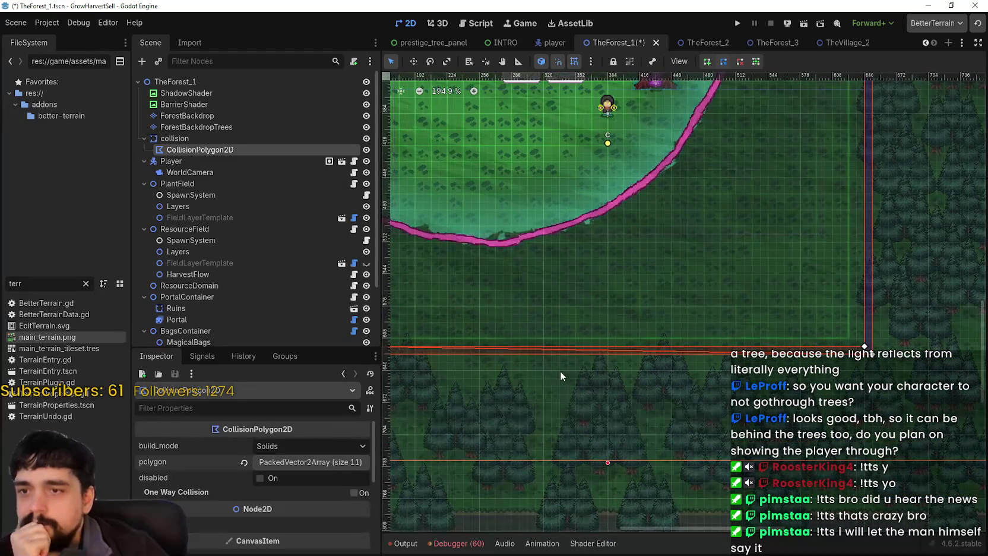
pyautogui.scroll(5, 558, 368)
pyautogui.scroll(-4, 589, 215)
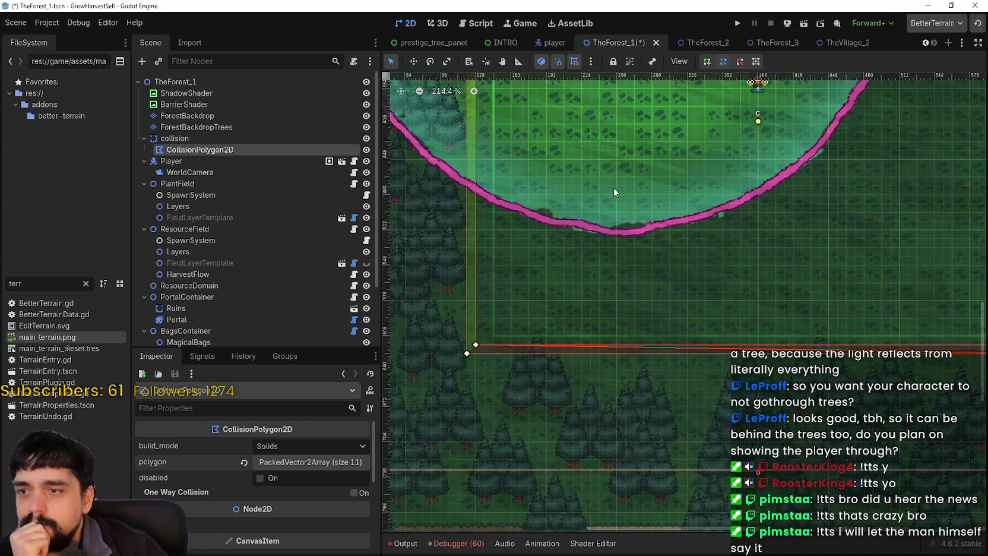
pyautogui.moveTo(589, 215); pyautogui.dragTo(582, 400)
pyautogui.scroll(-3, 709, 342)
pyautogui.moveTo(771, 372)
pyautogui.mouseDown()
pyautogui.moveTo(649, 374)
pyautogui.moveTo(792, 352)
pyautogui.moveTo(793, 206)
pyautogui.moveTo(754, 278)
pyautogui.moveTo(729, 293)
pyautogui.mouseUp()
pyautogui.scroll(1, 669, 300)
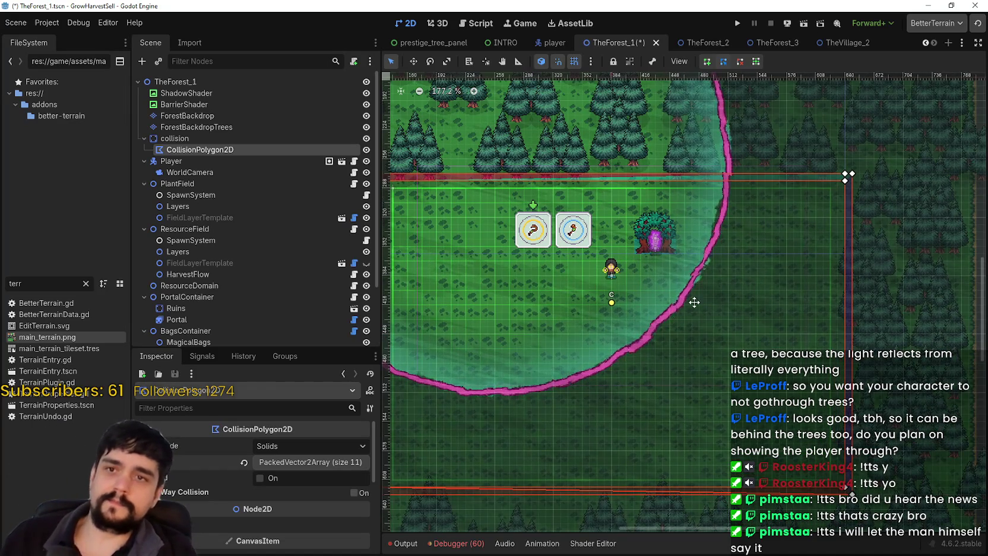
pyautogui.moveTo(681, 315); pyautogui.dragTo(719, 288)
pyautogui.press('F5')
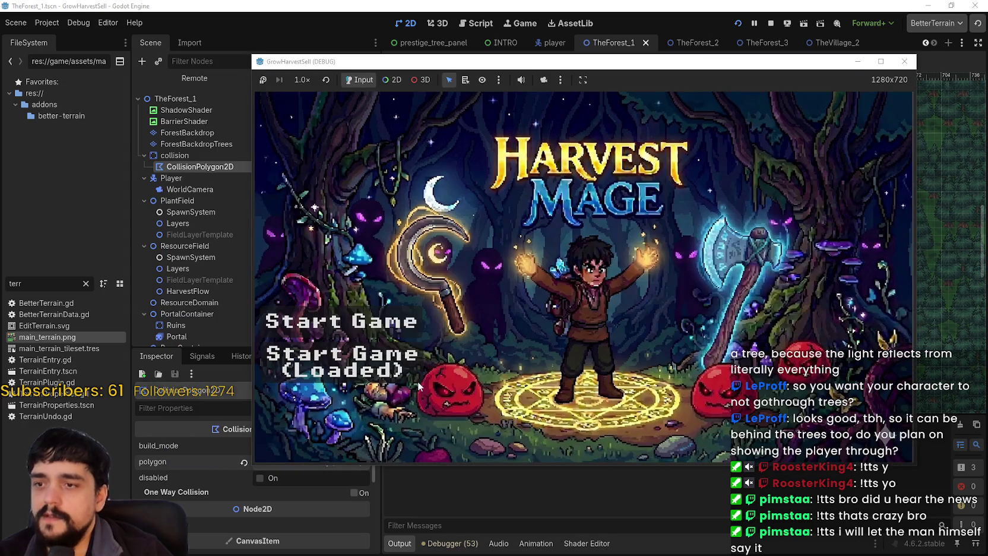
# Start the game, check the Mage Tower's Prestige tree, then take the portal to Stage 1.
pyautogui.click(417, 382)
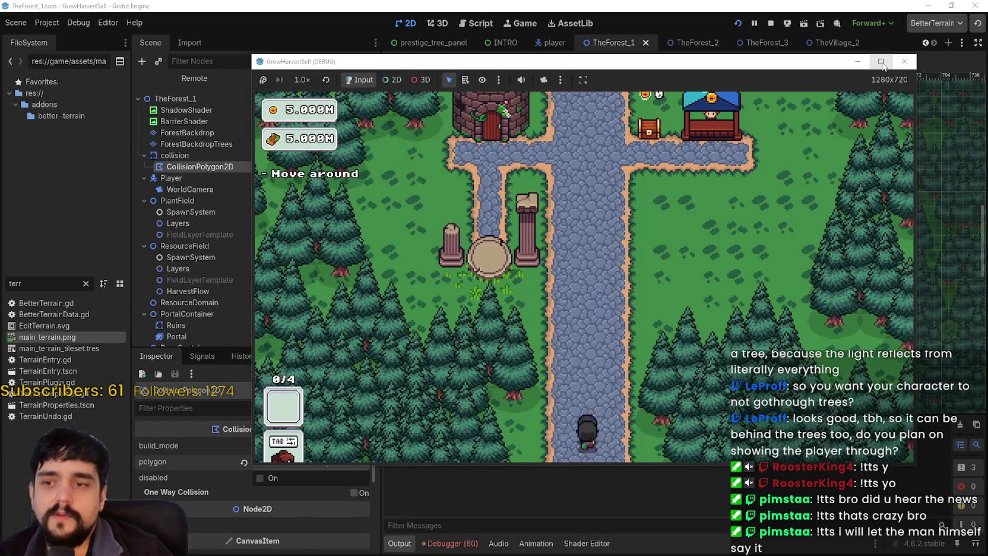
pyautogui.click(881, 62)
pyautogui.press('w')
pyautogui.press('d')
pyautogui.press('a')
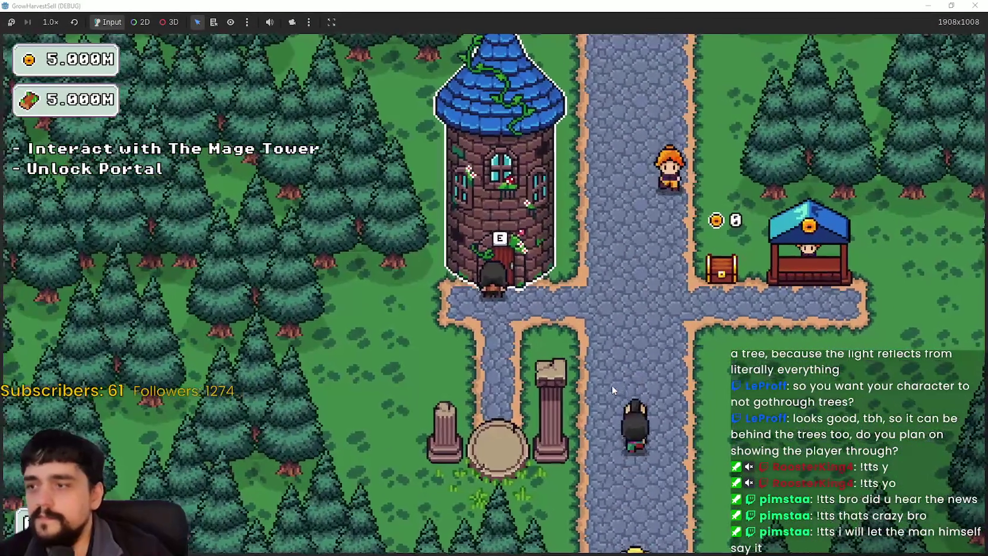
pyautogui.press('e')
pyautogui.scroll(-3, 550, 433)
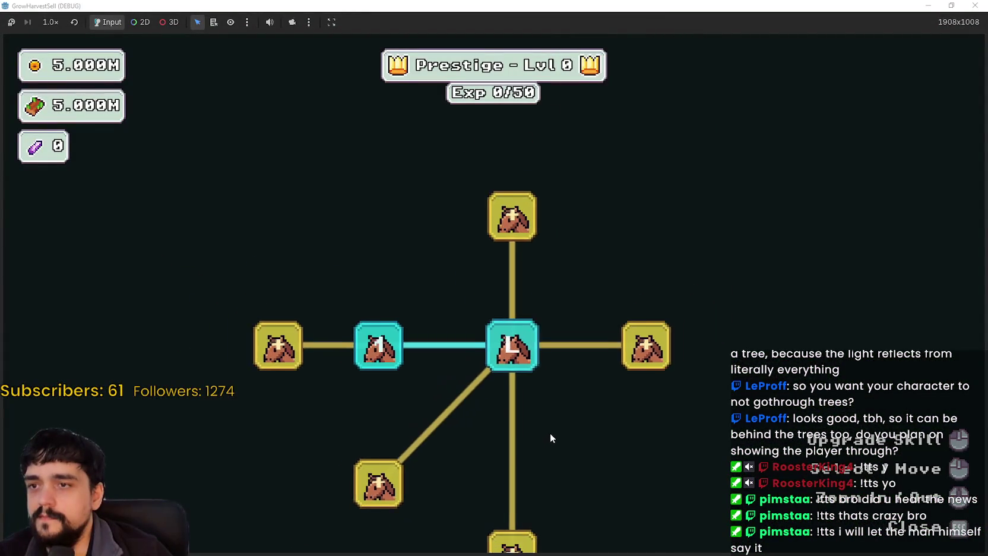
pyautogui.press('Escape')
pyautogui.press('s')
pyautogui.press('e')
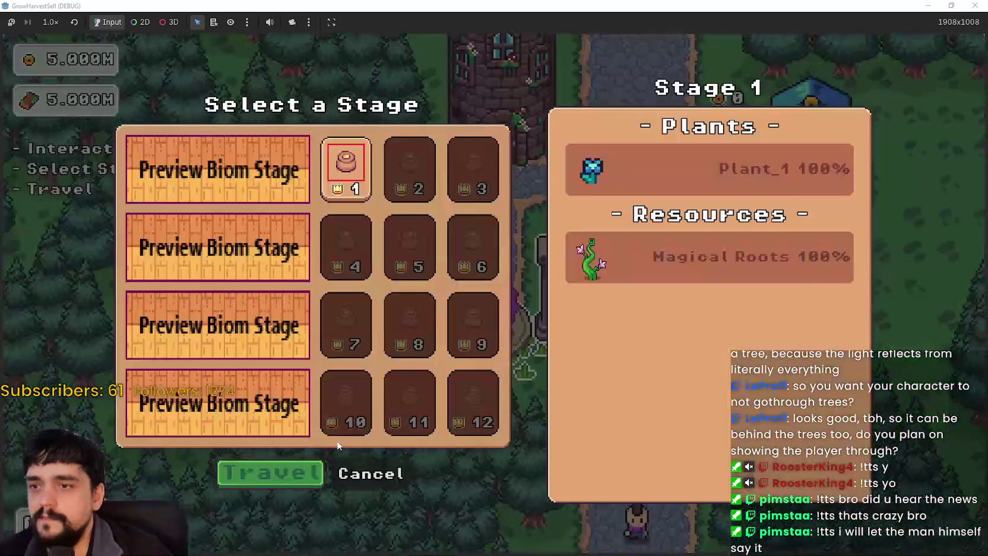
pyautogui.click(296, 464)
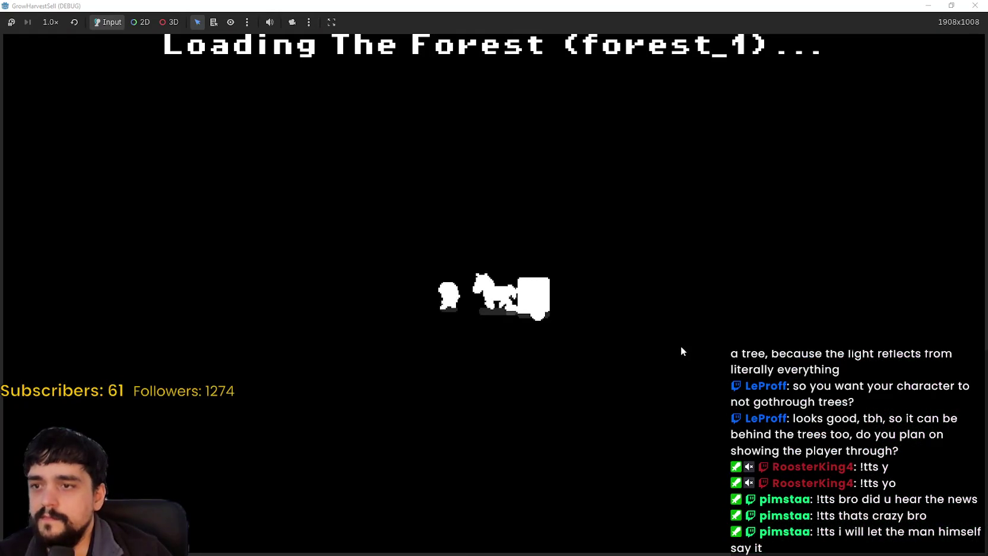
# Walk the character around the Stage 1 forest to test the boundaries, then stop the game.
pyautogui.press('w')
pyautogui.press('w')
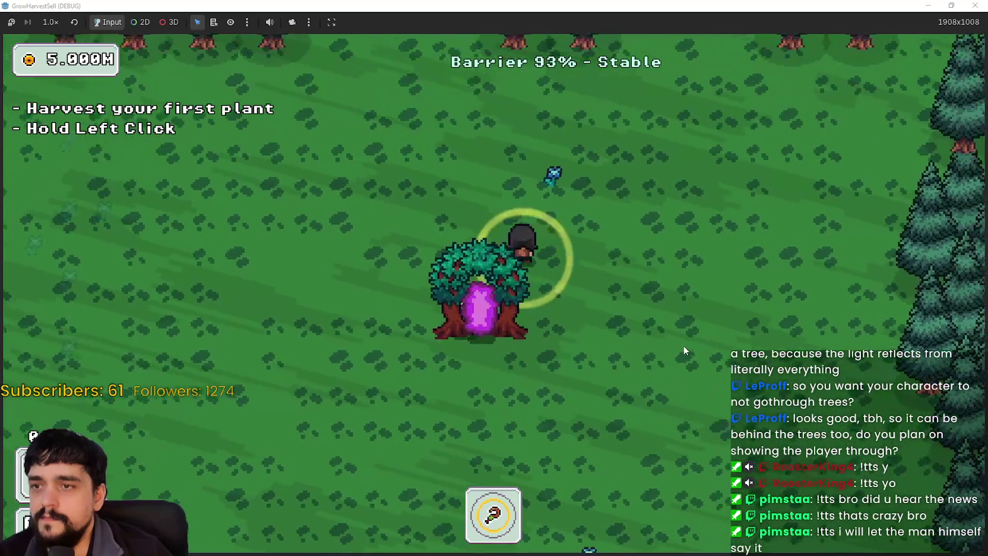
pyautogui.press('s')
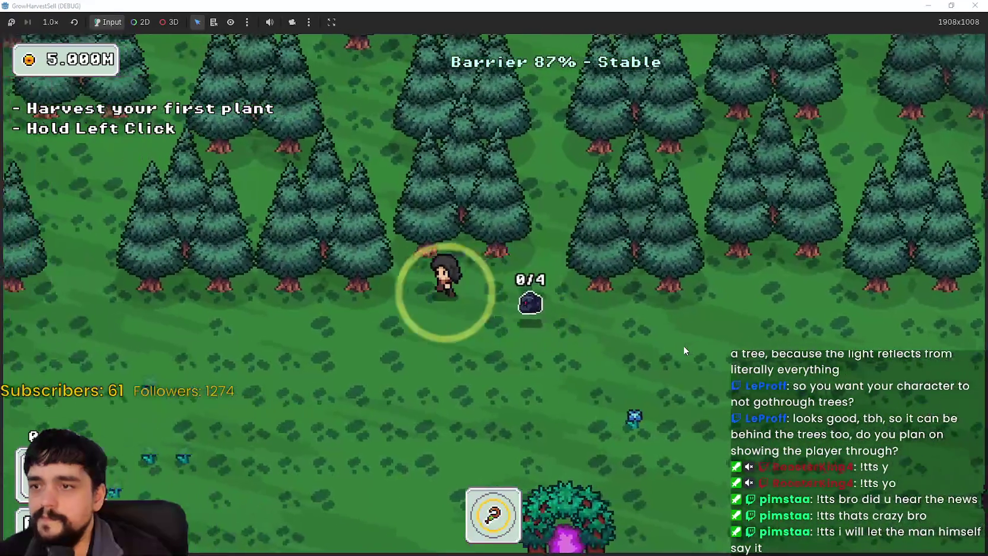
pyautogui.press('s')
pyautogui.press('a')
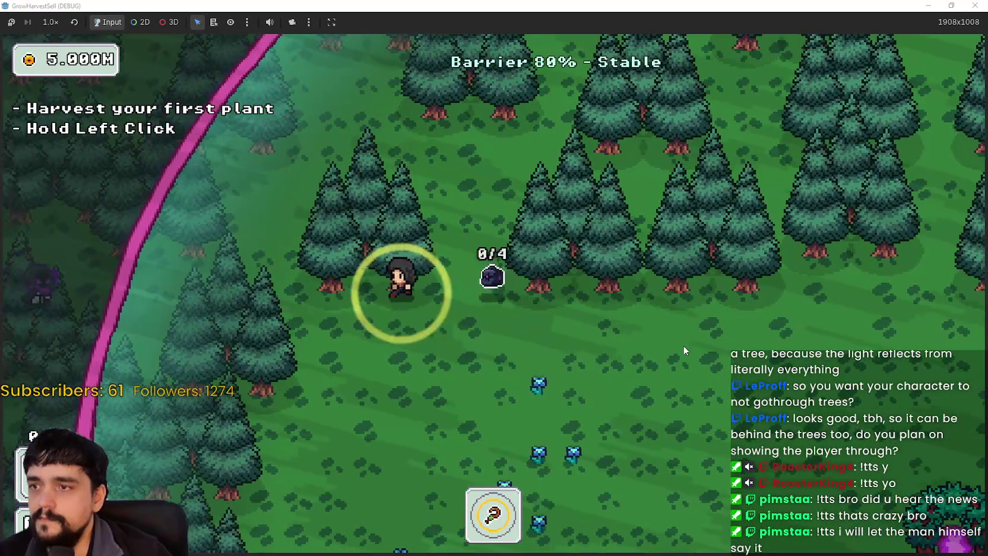
pyautogui.press('s')
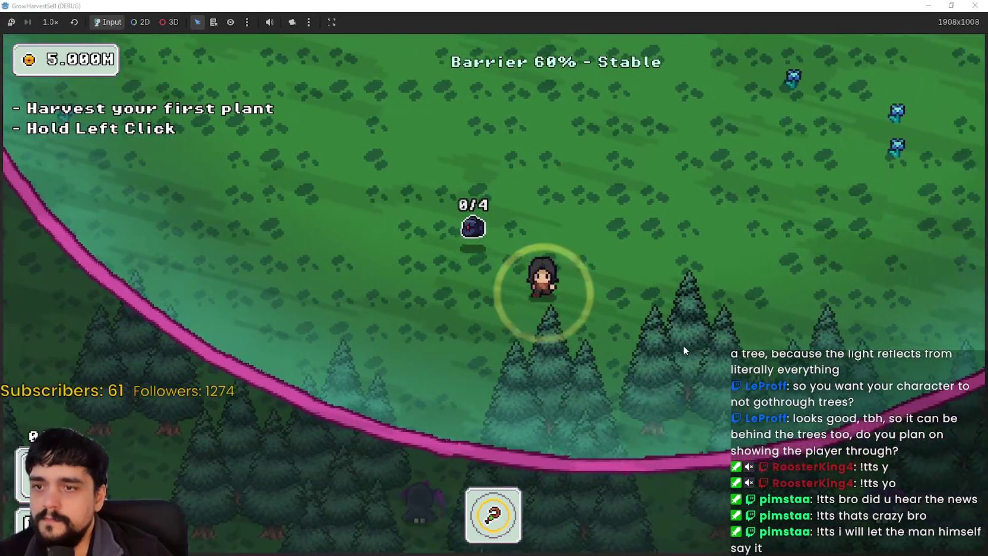
pyautogui.press('w')
pyautogui.press('d')
pyautogui.press('w')
pyautogui.press('d')
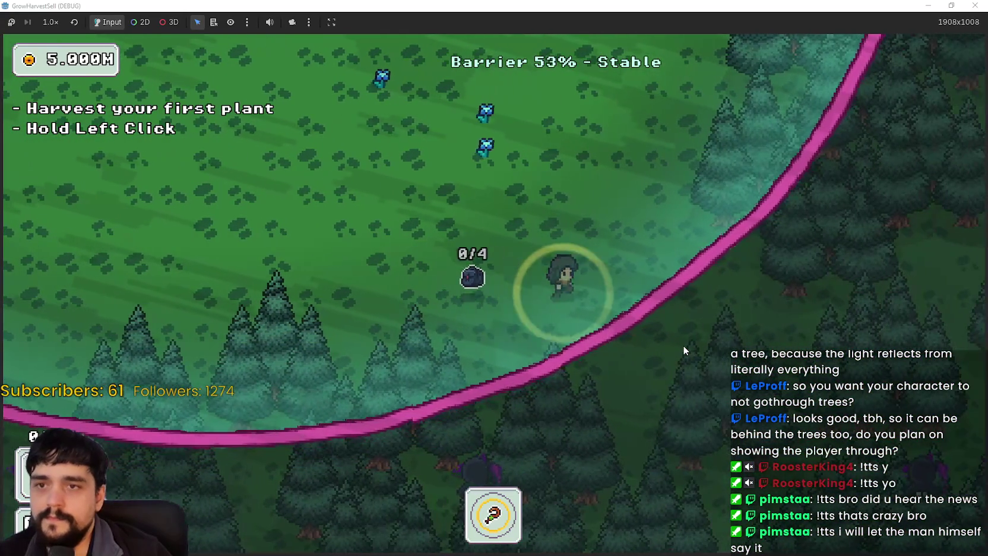
pyautogui.press('w')
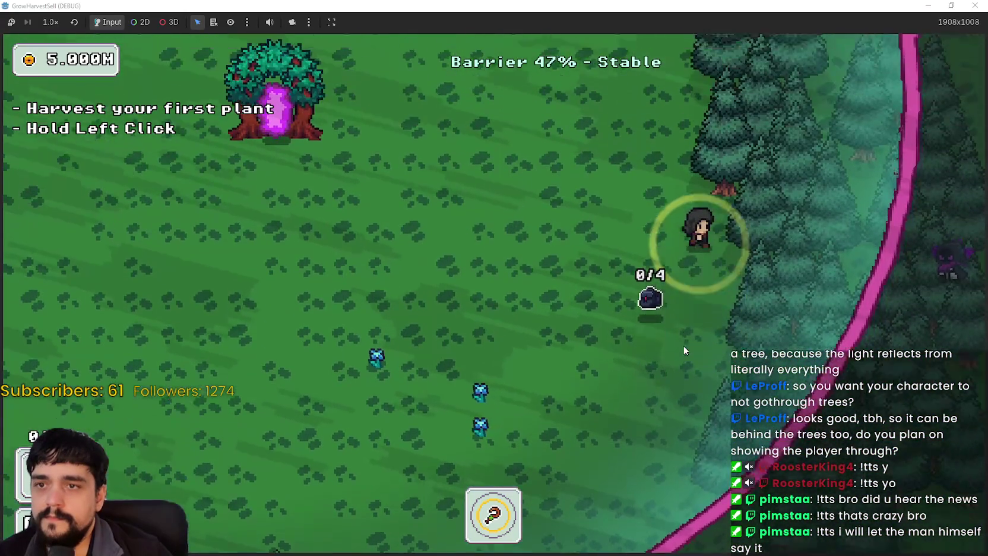
pyautogui.press('a')
pyautogui.press('s')
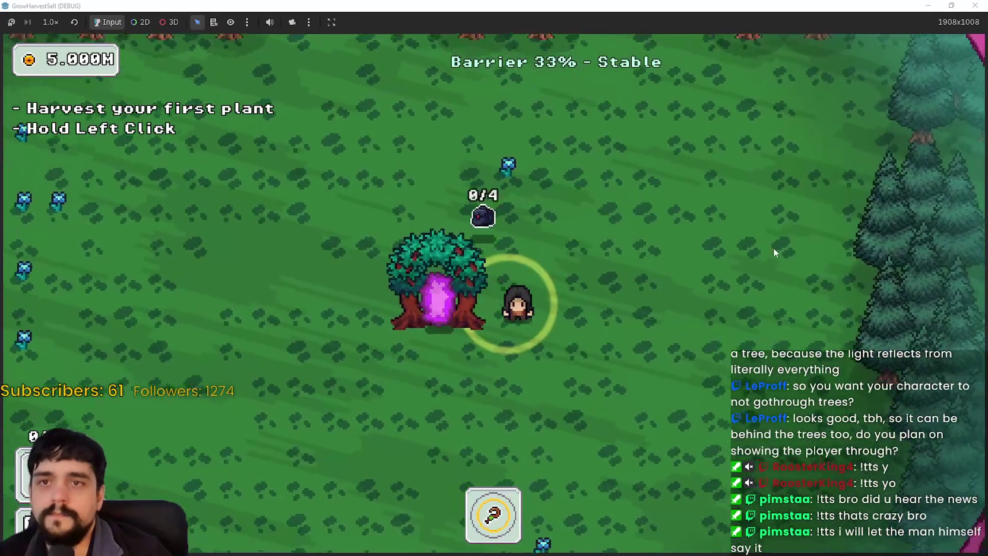
pyautogui.press('s')
pyautogui.press('d')
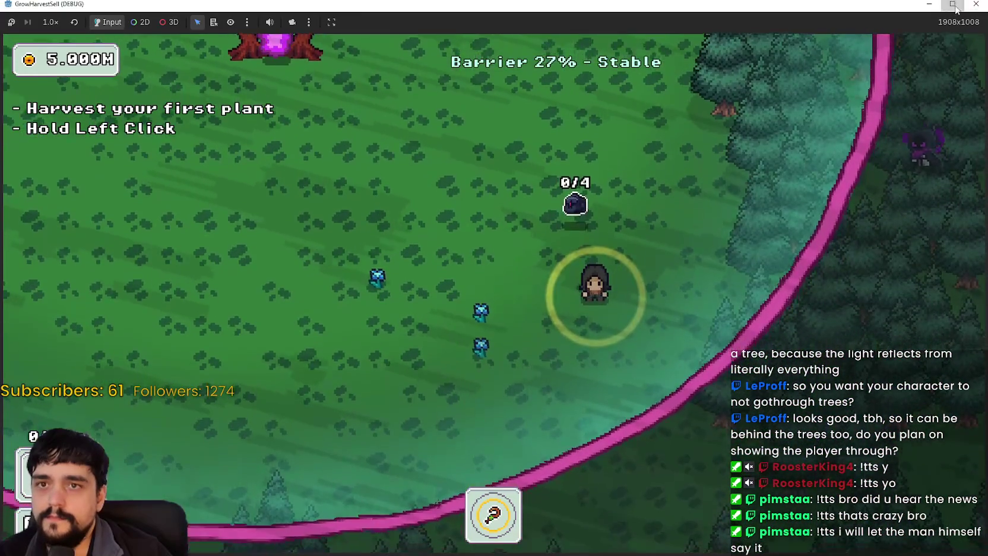
pyautogui.click(975, 5)
# Change ForestBackdropTrees' Ordering z_index from 0 to 1.
pyautogui.scroll(-2, 711, 350)
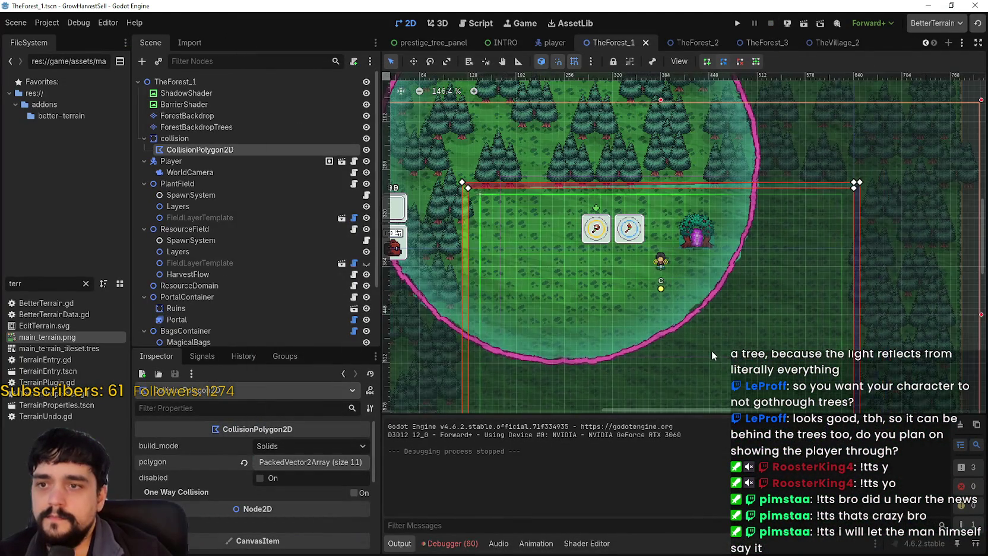
pyautogui.scroll(-3, 804, 146)
pyautogui.hscroll(2, 804, 146)
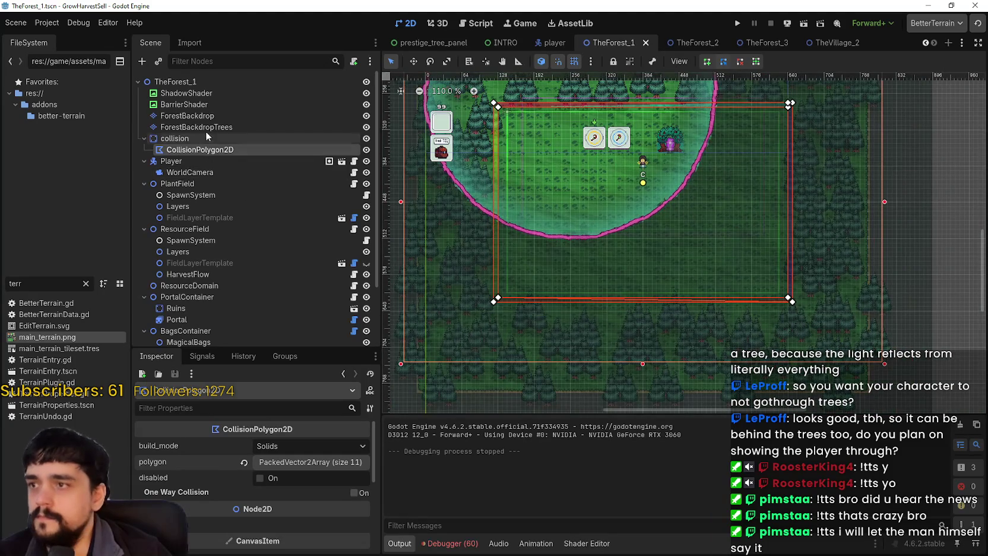
pyautogui.click(204, 129)
pyautogui.scroll(-5, 229, 504)
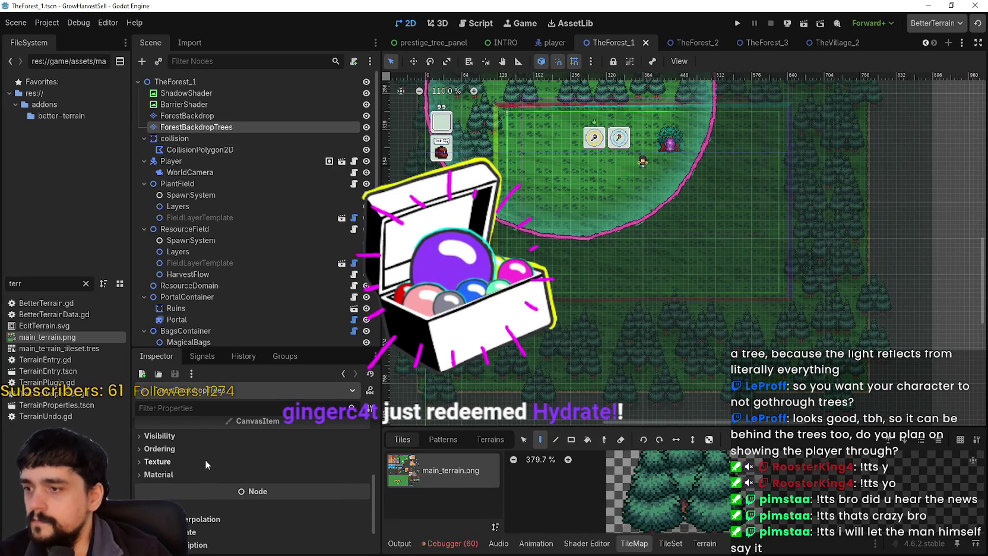
pyautogui.click(200, 437)
pyautogui.click(199, 435)
pyautogui.click(226, 450)
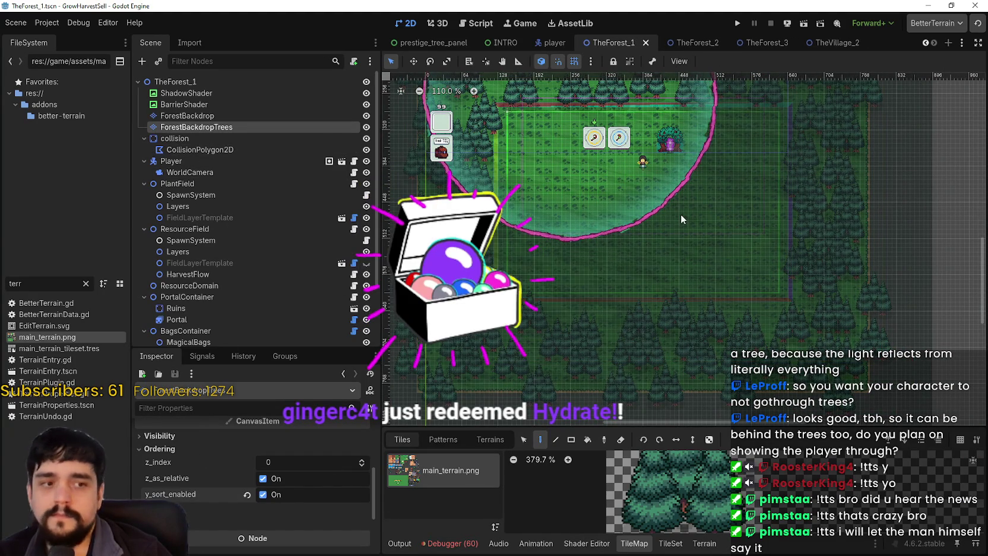
pyautogui.scroll(1, 648, 249)
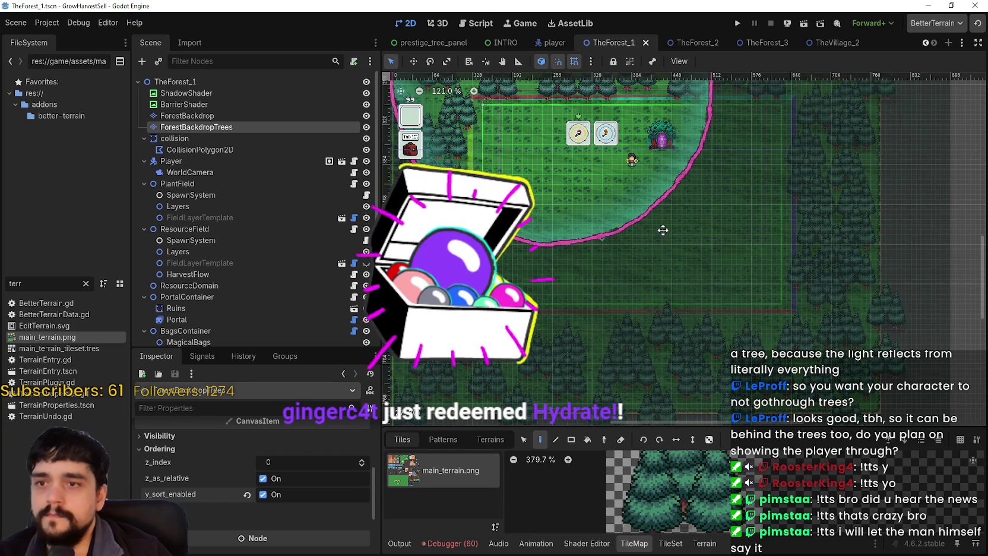
pyautogui.scroll(1, 663, 228)
pyautogui.scroll(-4, 656, 493)
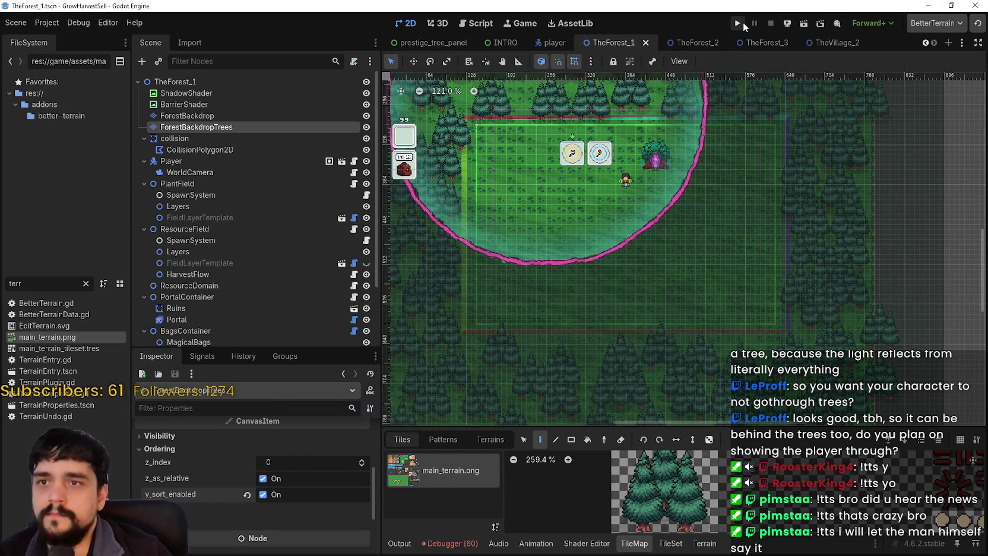
pyautogui.click(362, 462)
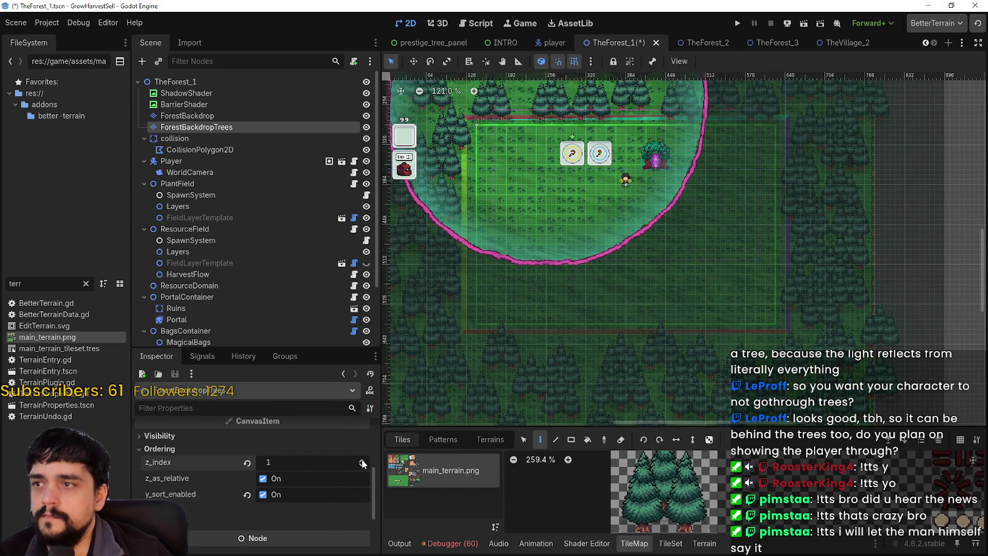
# Save TheForest_1 and run the project.
pyautogui.moveTo(676, 233); pyautogui.dragTo(706, 253)
pyautogui.hotkey('ctrl', 's')
pyautogui.scroll(1, 745, 145)
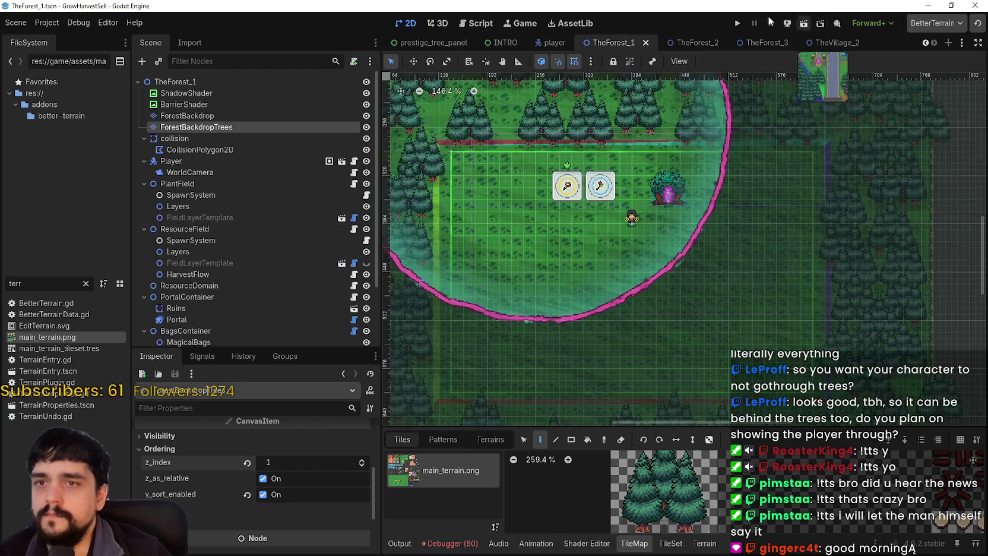
pyautogui.click(738, 23)
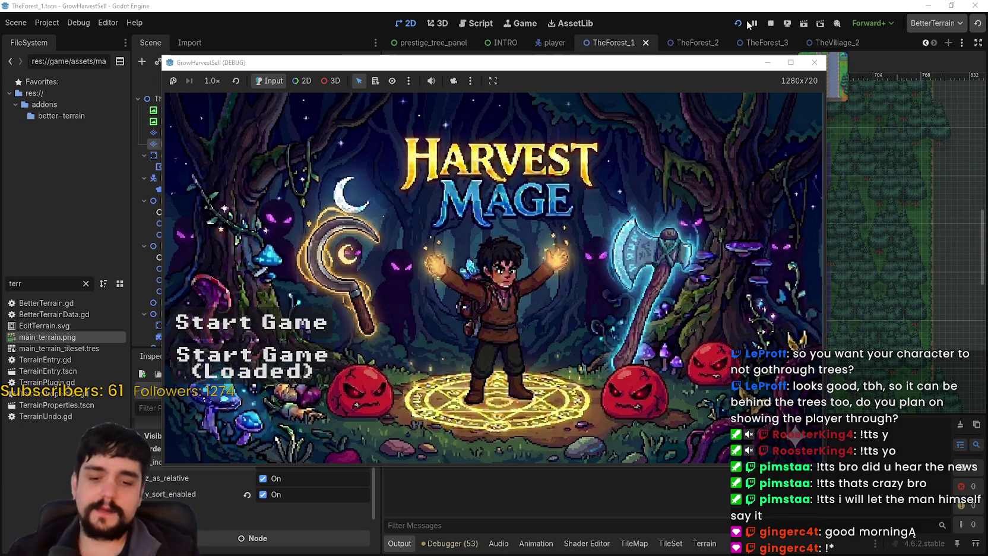
# Start a new game in a maximized window and check the Mage Tower.
pyautogui.press('Return')
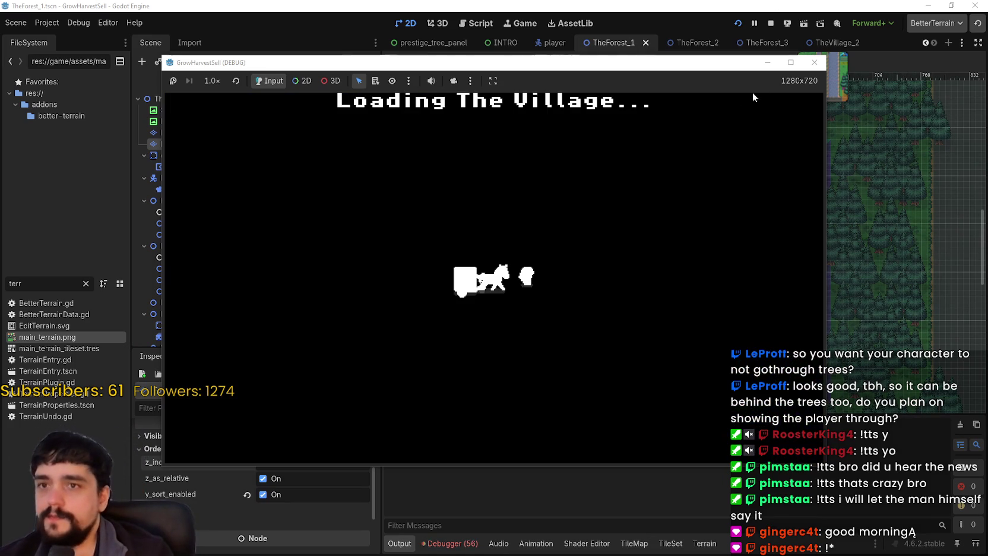
pyautogui.click(790, 63)
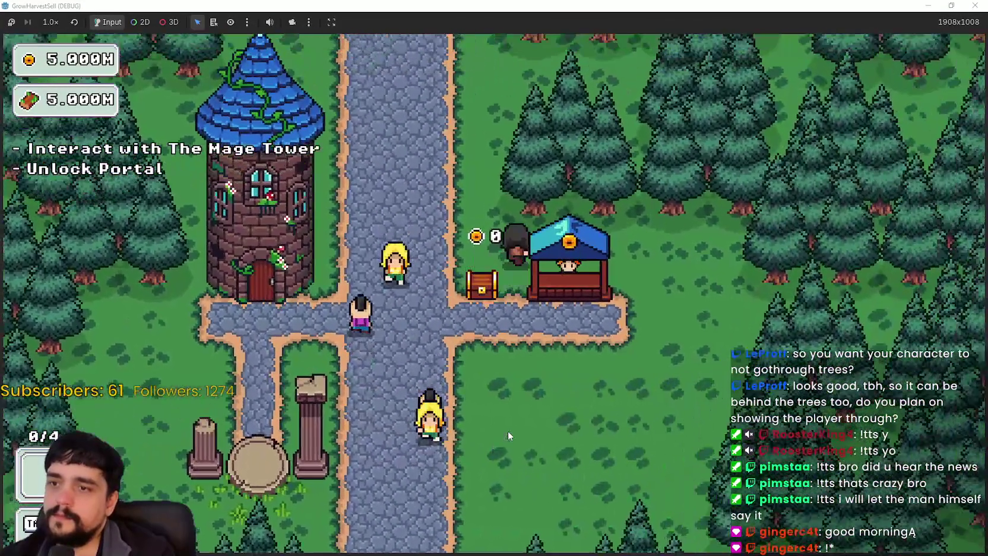
pyautogui.press('d')
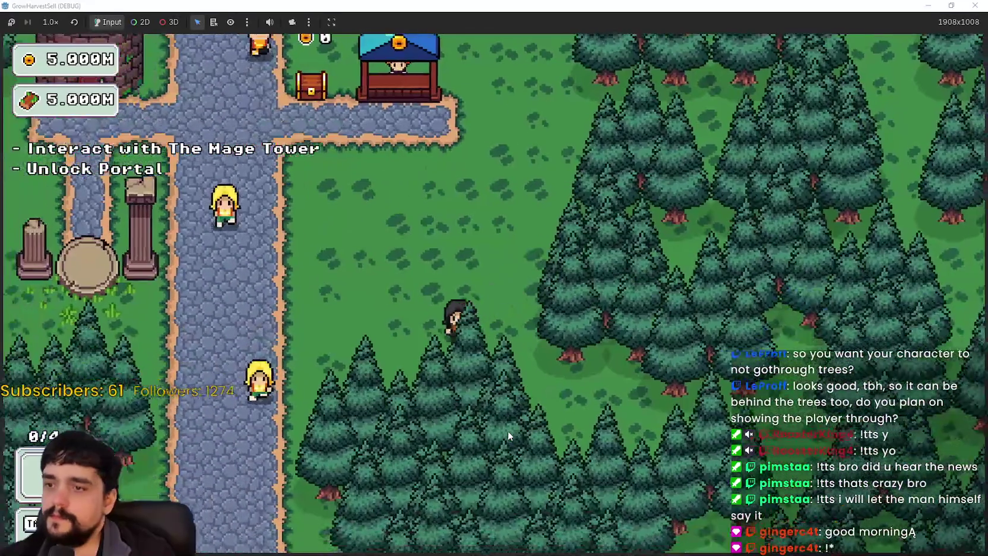
pyautogui.press('w')
pyautogui.press('a')
pyautogui.press('e')
pyautogui.press('Escape')
# Use the portal to travel to the forest Stage 1.
pyautogui.press('s')
pyautogui.press('e')
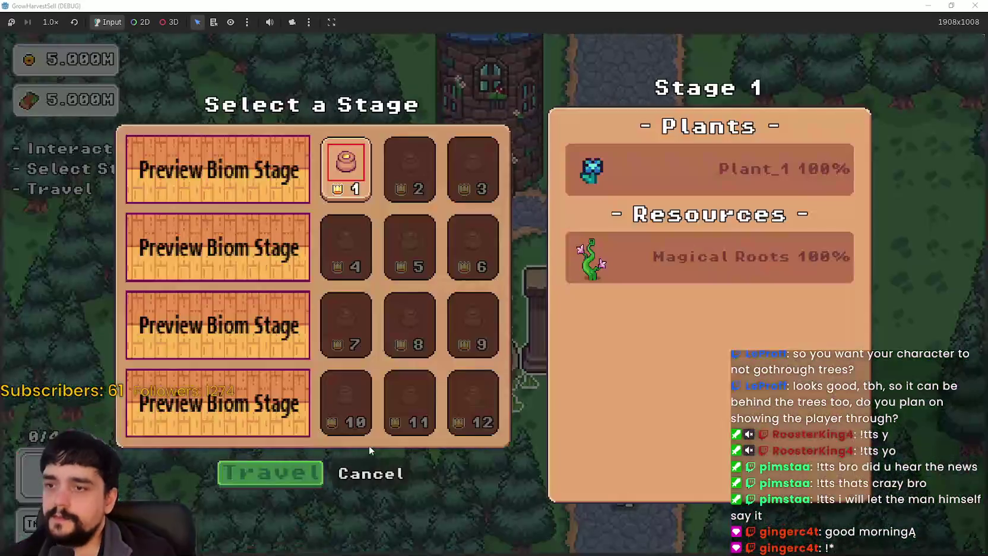
pyautogui.click(286, 475)
# Walk the character up-left past the plant, into the pine trees and back out.
pyautogui.press('w')
pyautogui.press('a')
pyautogui.press('w')
pyautogui.press('a')
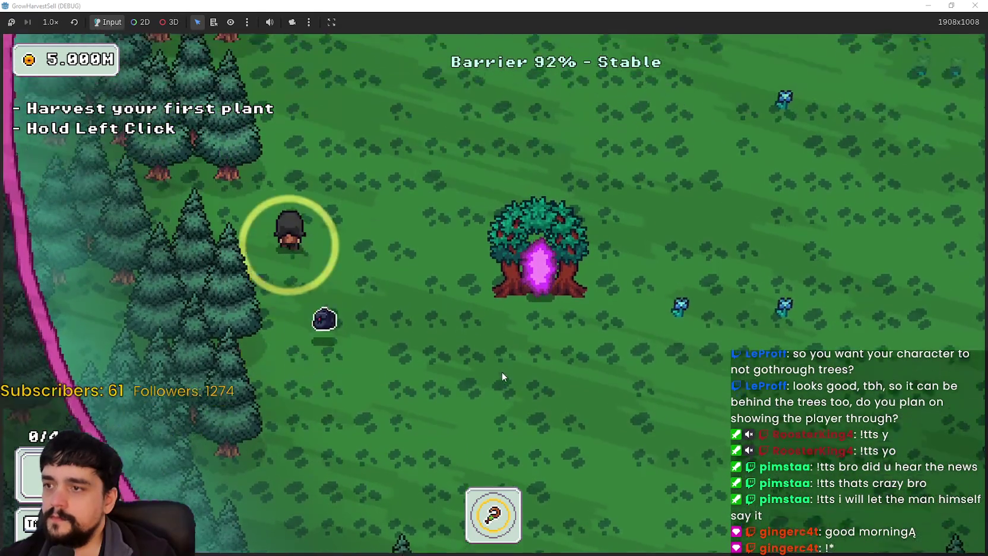
pyautogui.press('w')
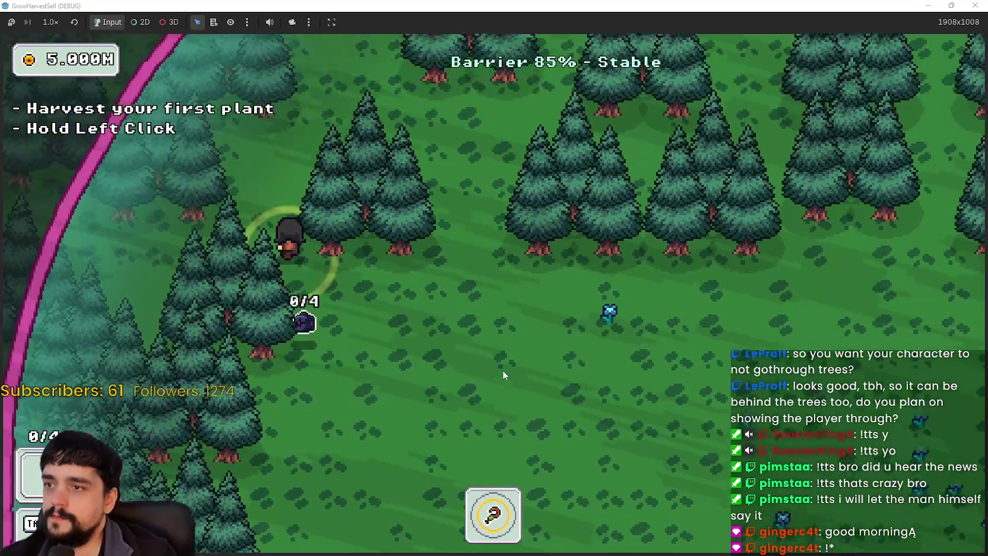
pyautogui.press('d')
pyautogui.press('s')
pyautogui.press('a')
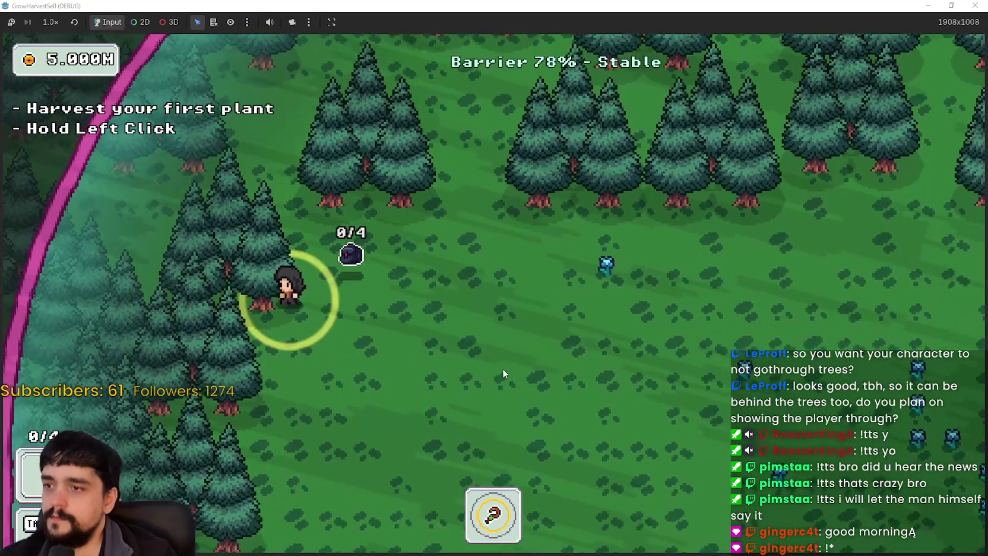
pyautogui.press('d')
pyautogui.press('w')
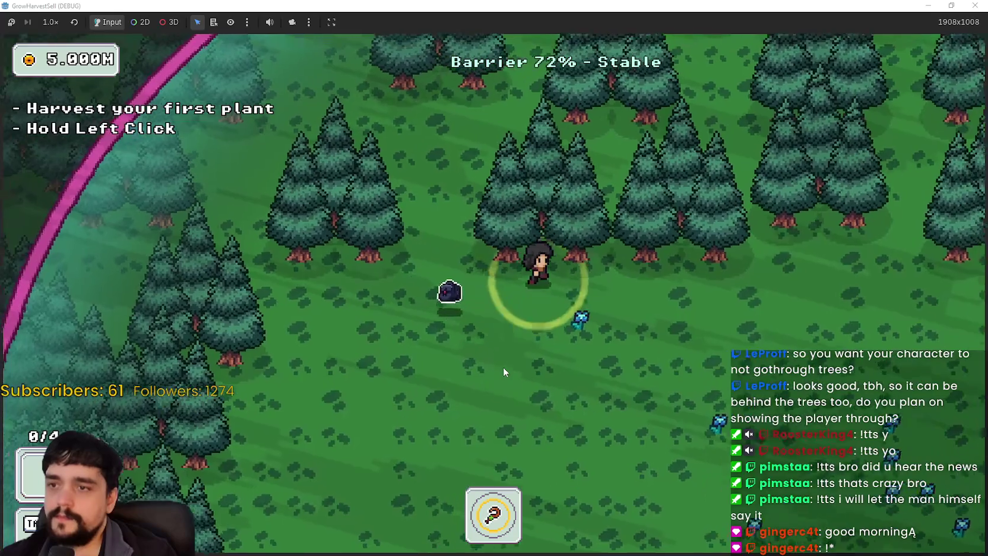
# Roam between the barrier edge and the tree line, stepping outside the barrier.
pyautogui.press('a')
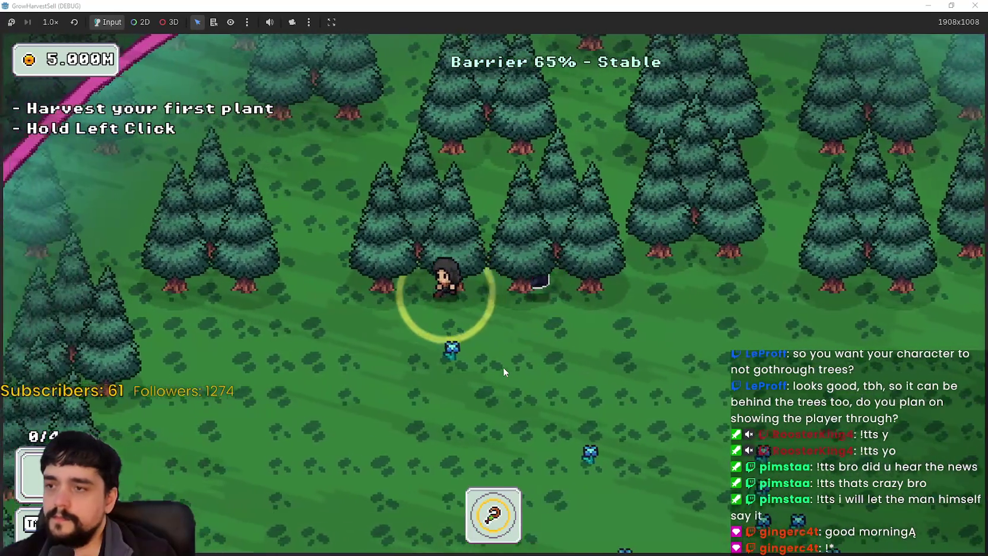
pyautogui.press('d')
pyautogui.press('s')
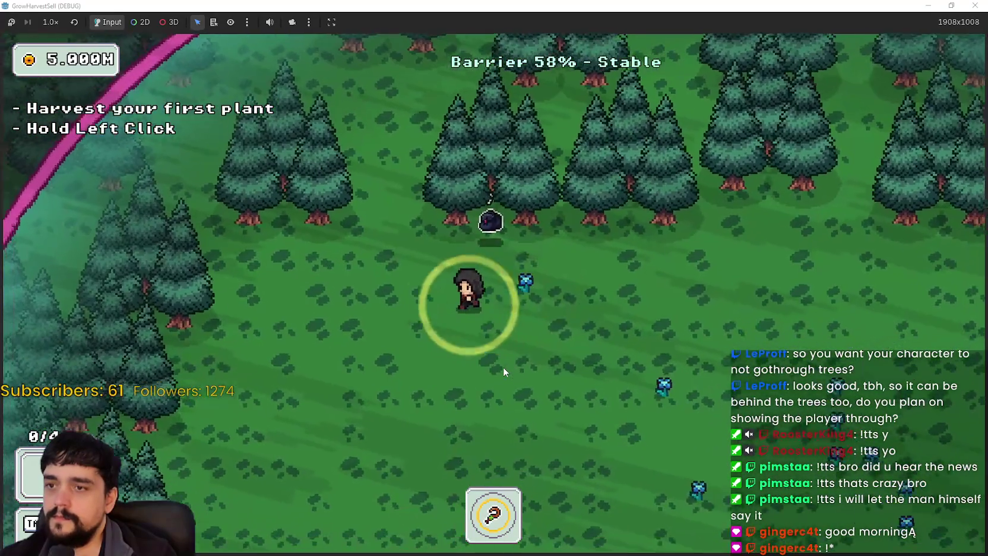
pyautogui.press('w')
pyautogui.press('a')
pyautogui.press('d')
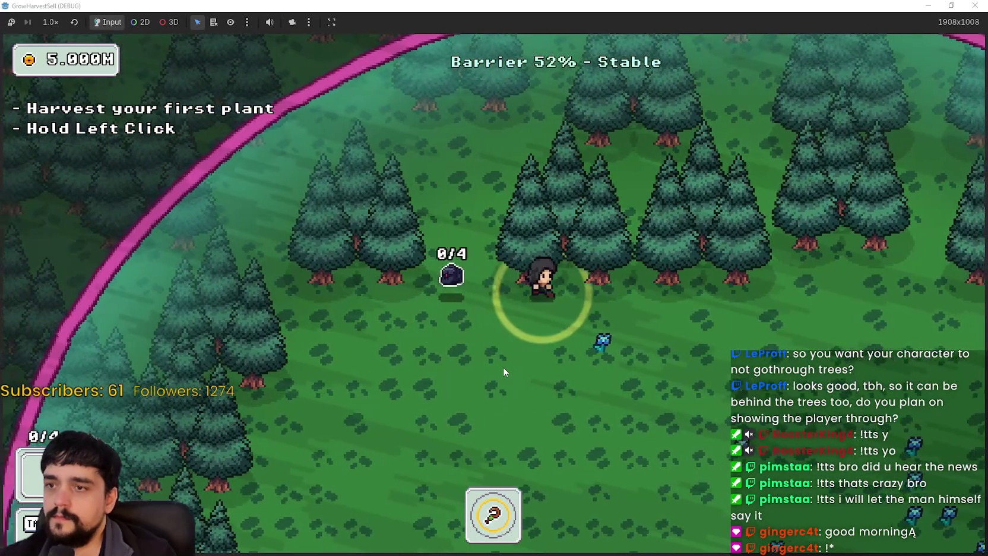
pyautogui.press('d')
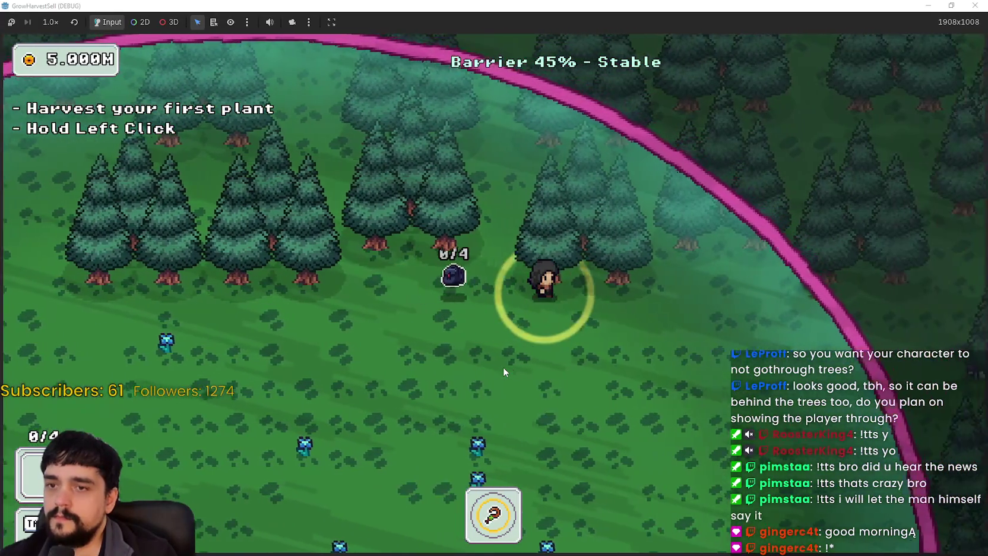
pyautogui.press('s')
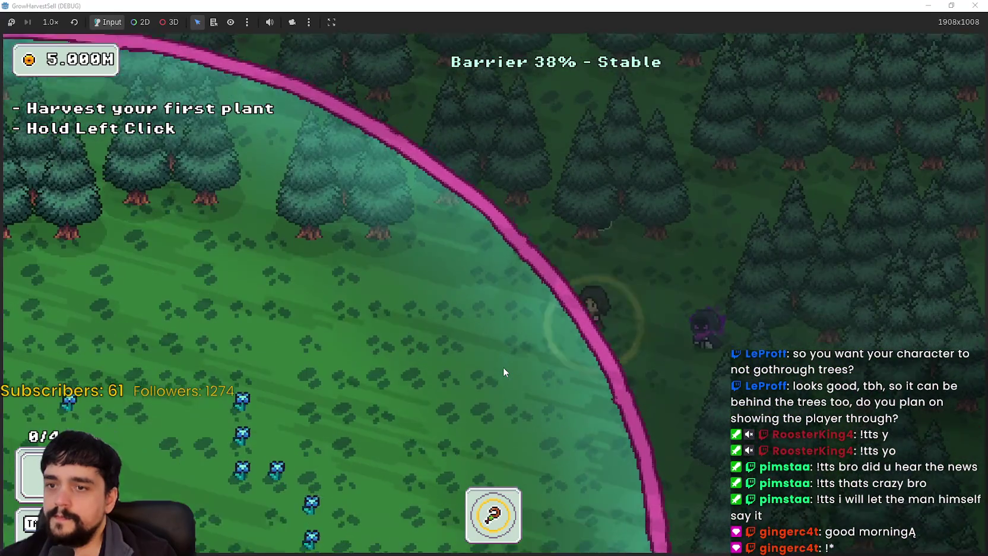
pyautogui.press('s')
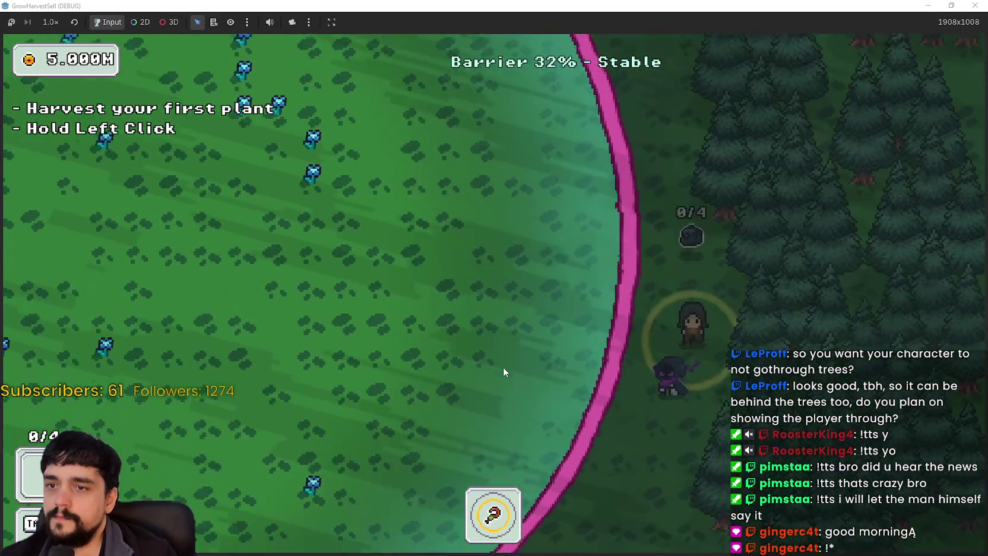
# Walk up past the tree portal until the barrier reaches 0% and the village loads.
pyautogui.press('w')
pyautogui.press('a')
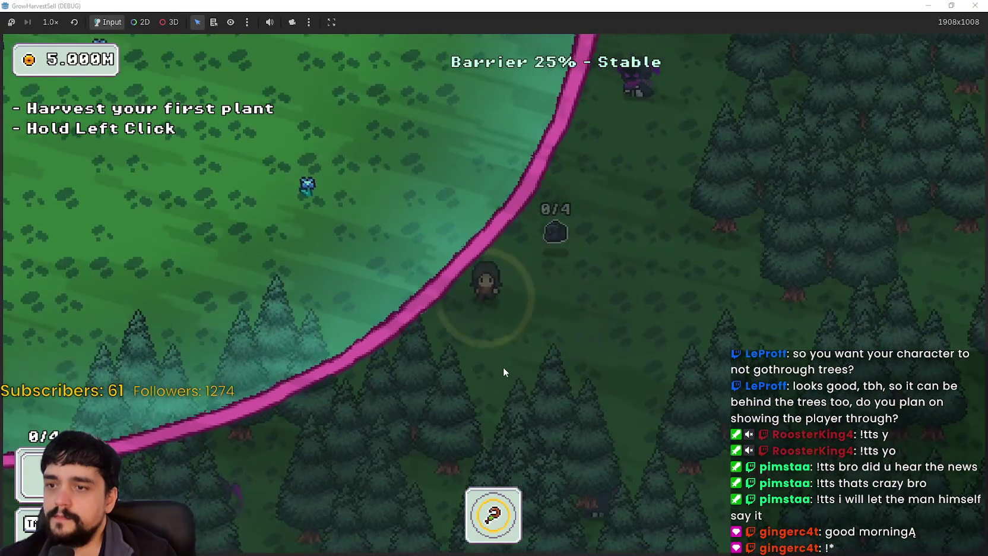
pyautogui.press('s')
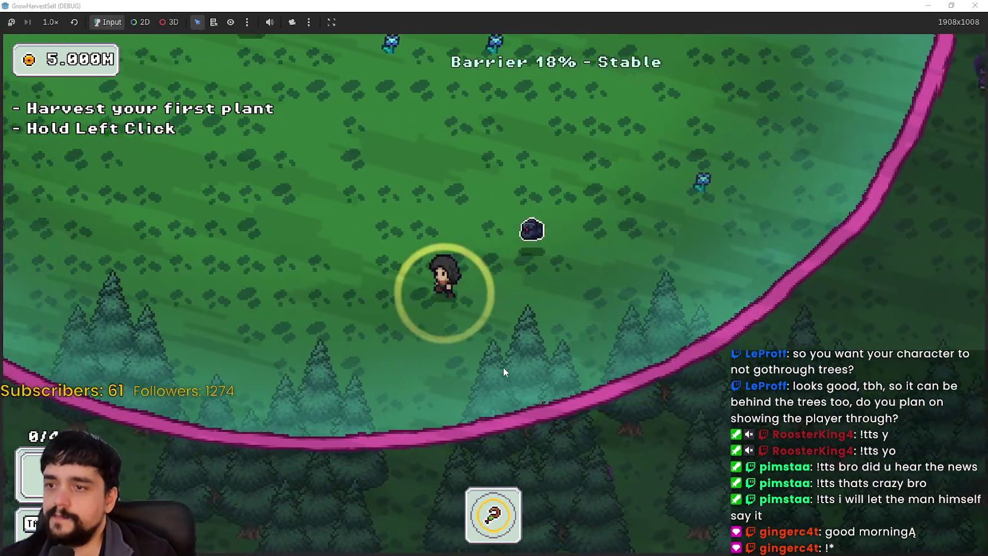
pyautogui.press('w')
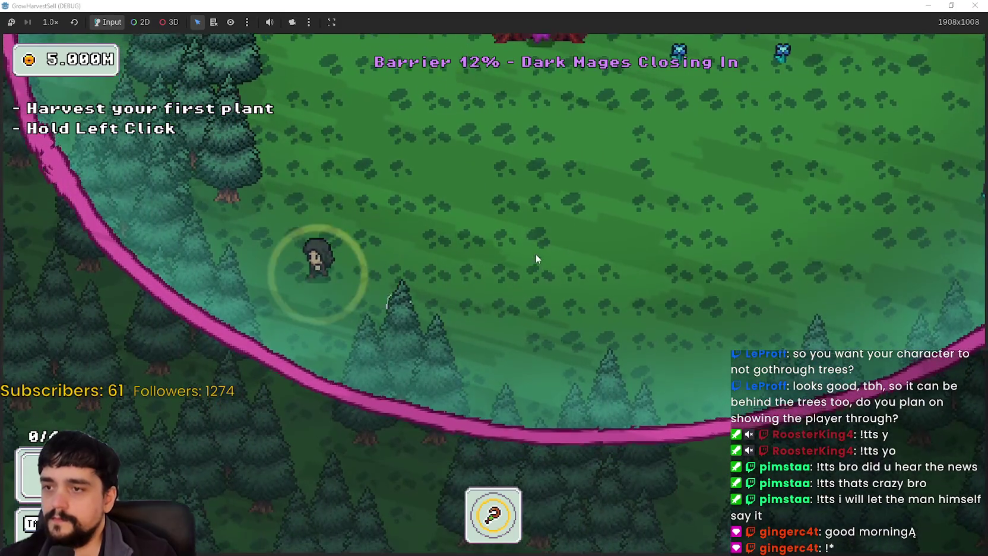
pyautogui.press('w')
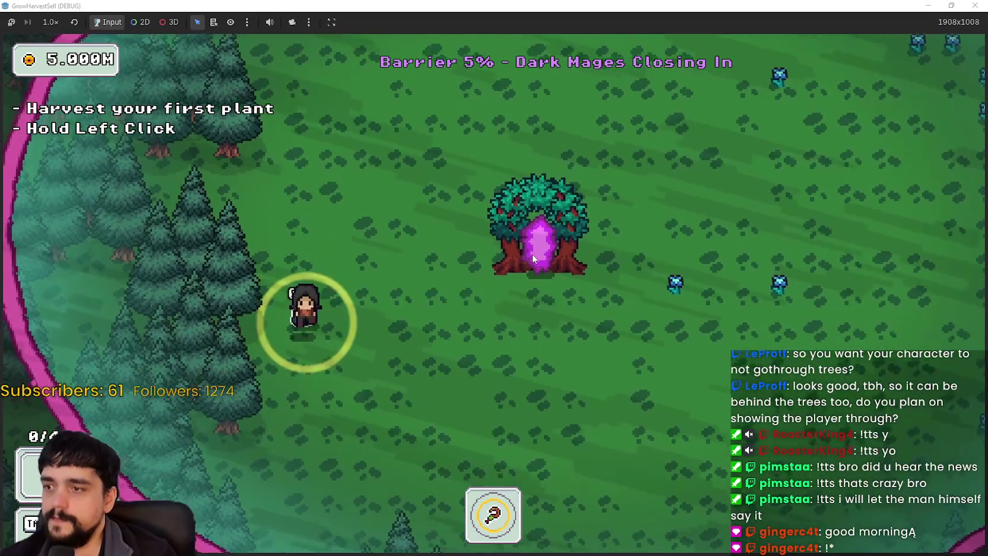
pyautogui.press('w')
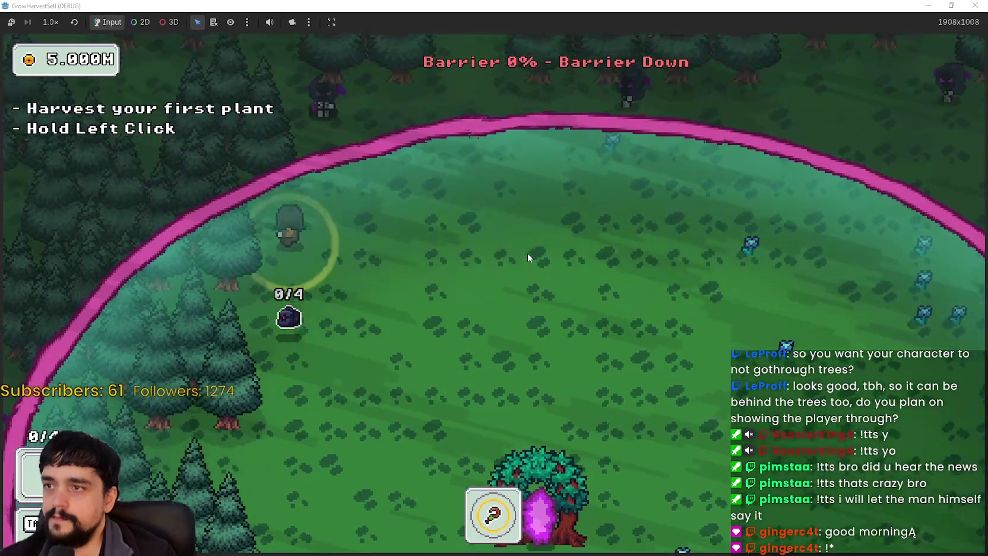
pyautogui.press('s')
pyautogui.press('d')
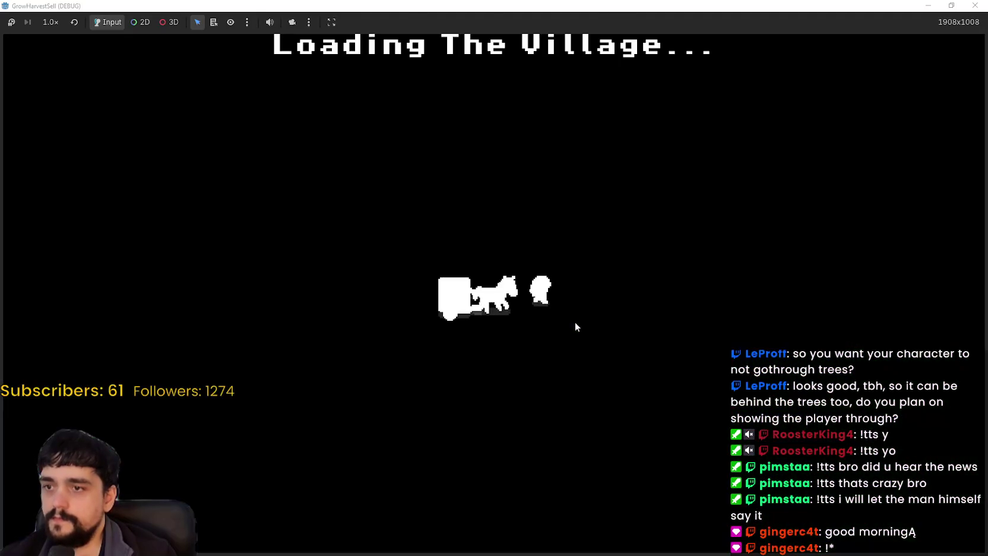
# Walk onto the village portal and travel to the Stage 1 forest.
pyautogui.press('d')
pyautogui.press('a')
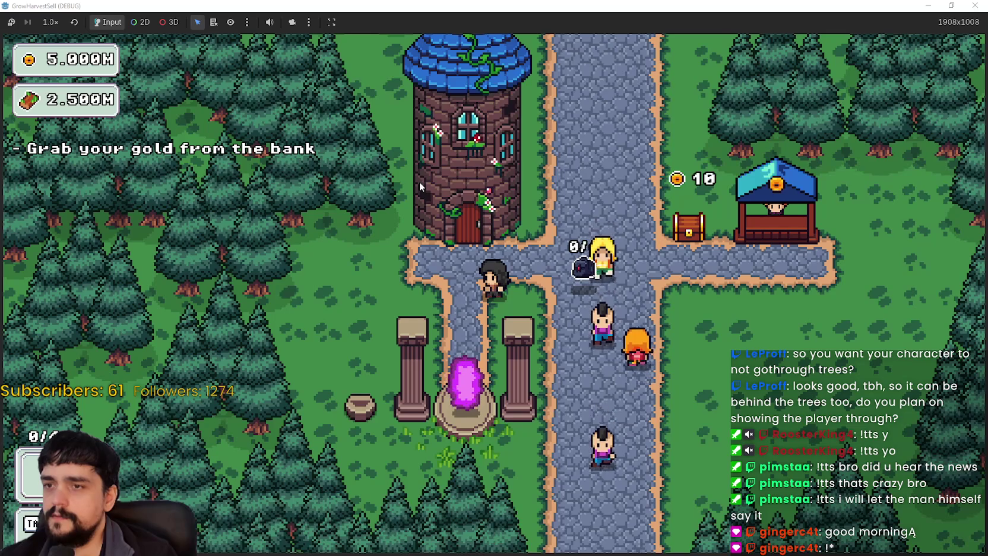
pyautogui.press('s')
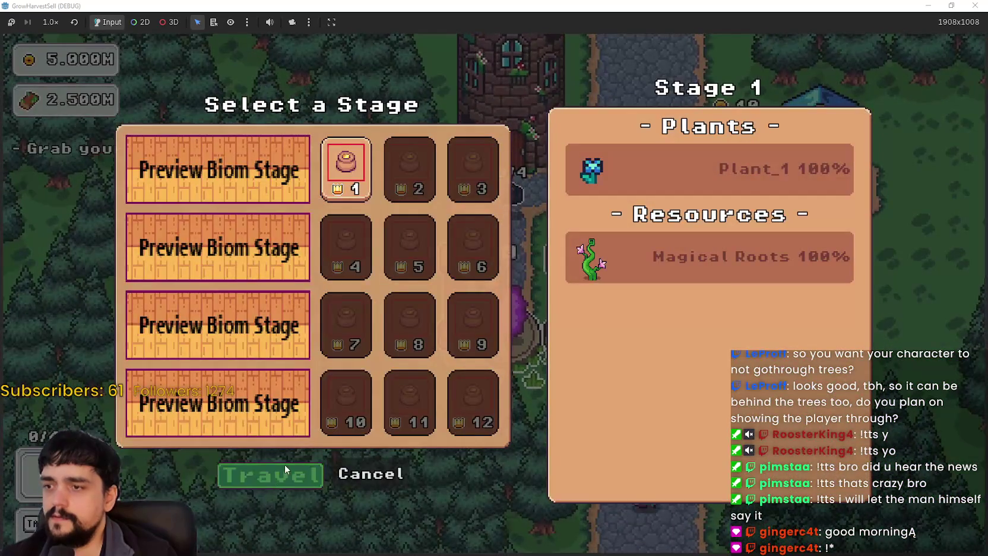
pyautogui.click(272, 476)
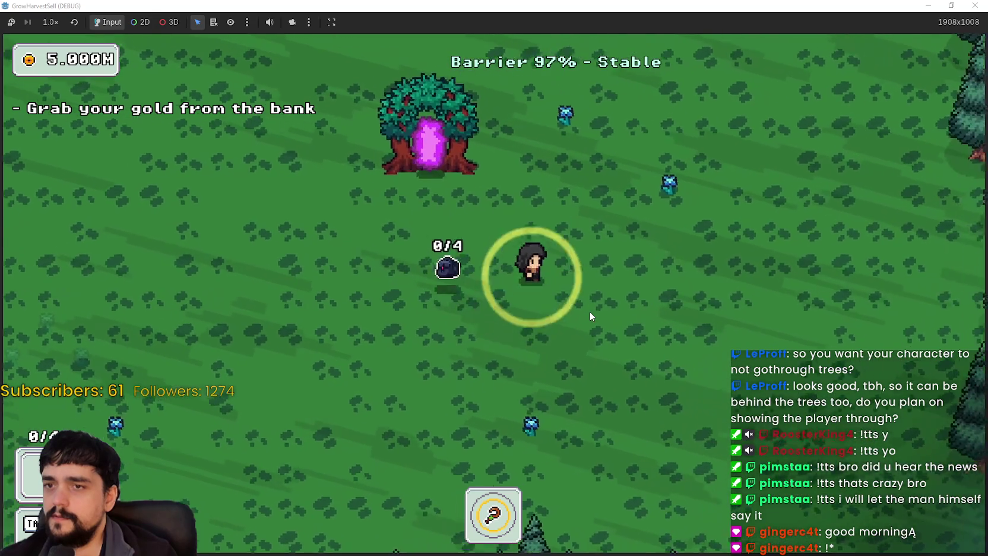
# Harvest the first Stage 1 plant and pick up its drop.
pyautogui.hotkey('w', 'd')
pyautogui.click(573, 311)
pyautogui.press('a')
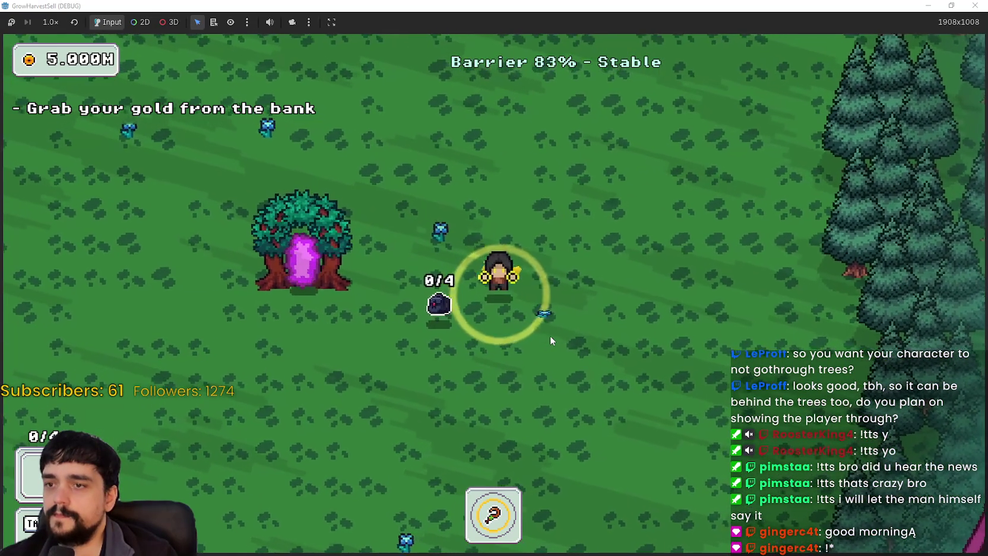
pyautogui.press('d')
pyautogui.hotkey('w', 'a')
pyautogui.hotkey('w', 'a')
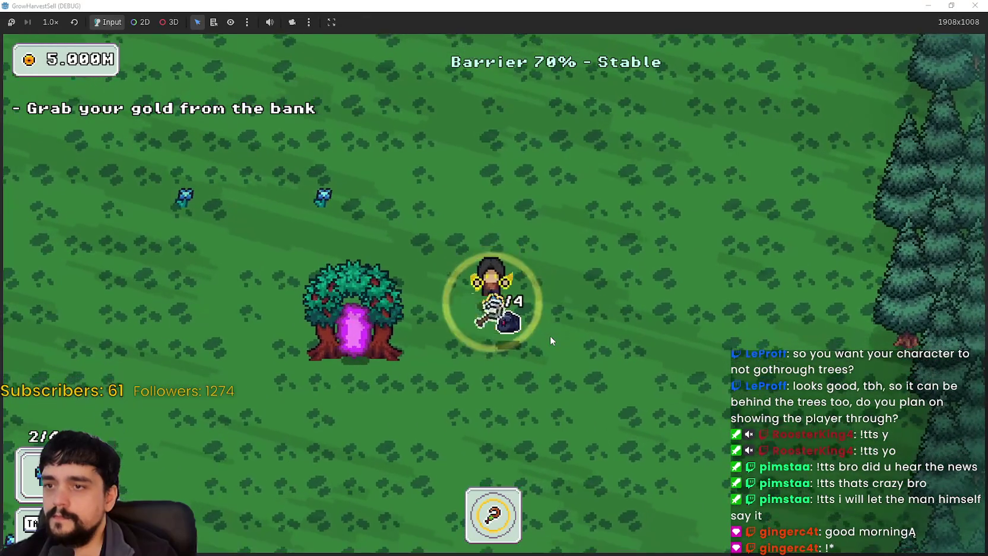
# Walk left over more plants, harvesting until the bag reads 4/4 FULL.
pyautogui.hotkey('w', 'a')
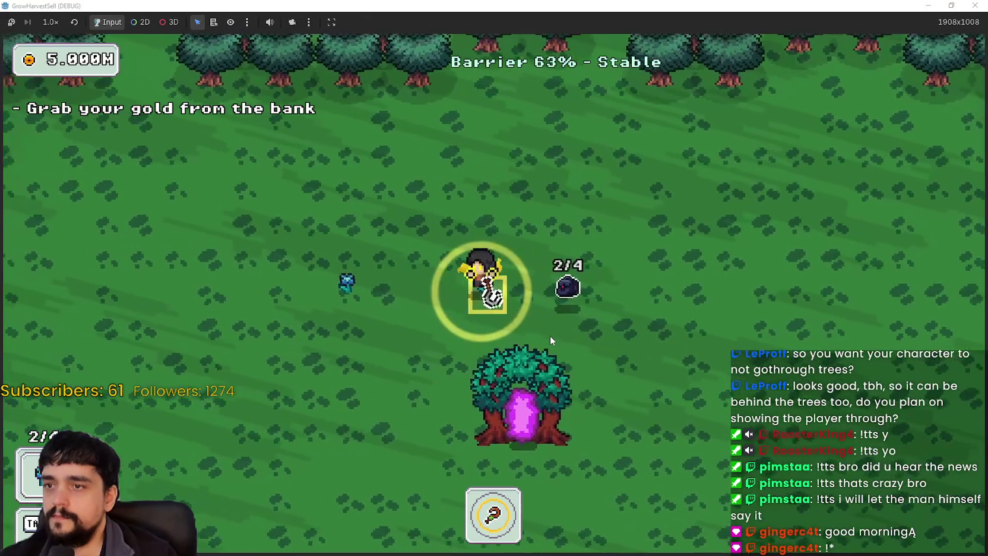
pyautogui.press('a')
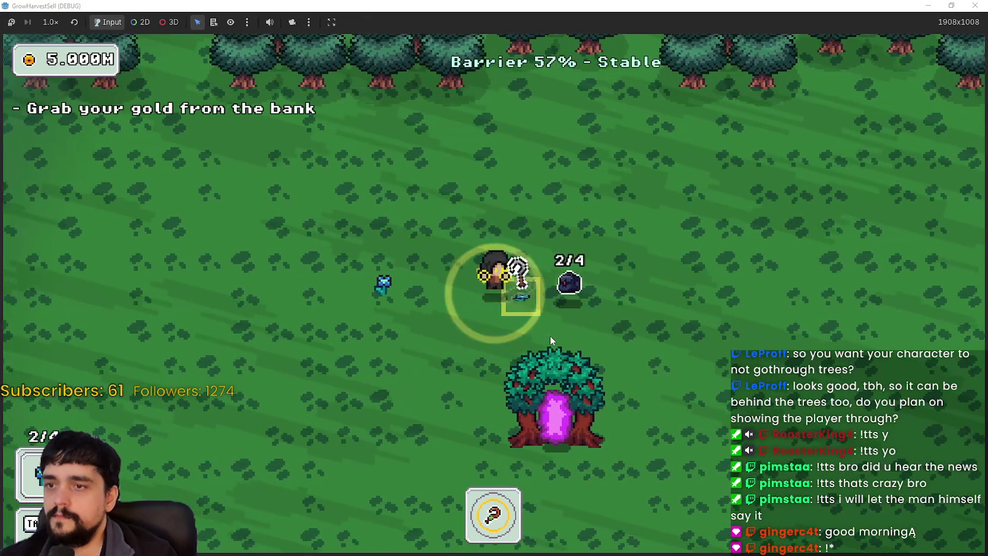
pyautogui.press('a')
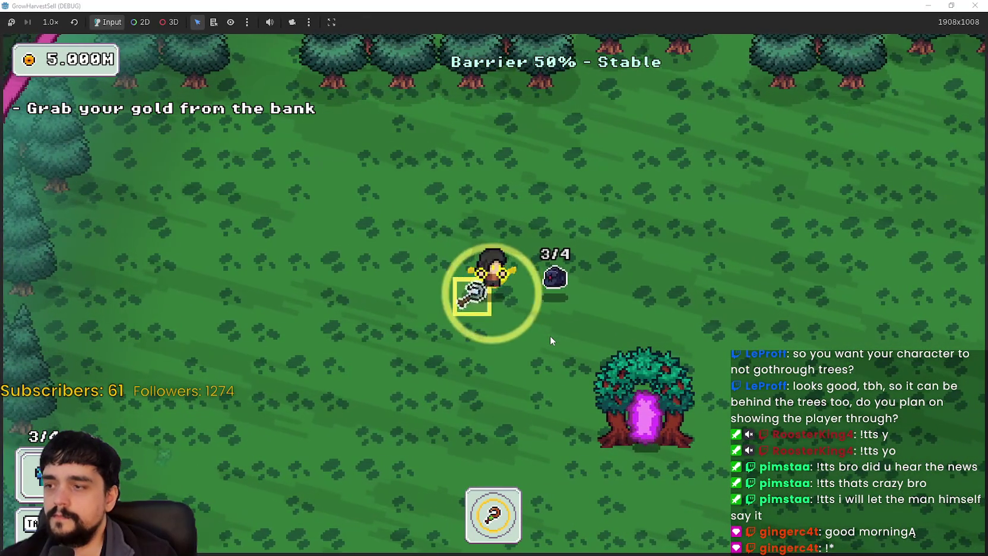
pyautogui.press('a')
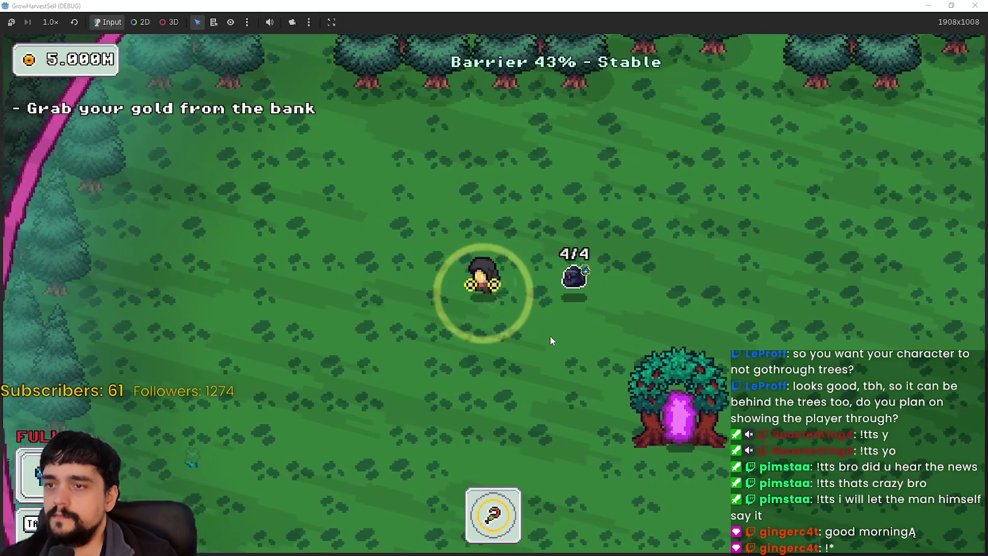
# Wander the forest until the barrier drops to 0%, then move away from the Dark Mages.
pyautogui.press('a')
pyautogui.press('s')
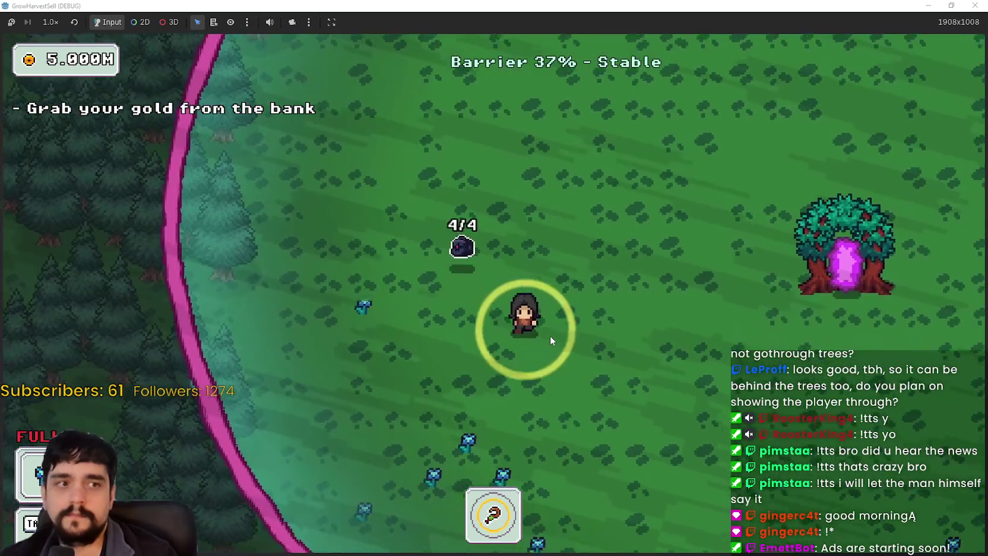
pyautogui.press('d')
pyautogui.press('s')
pyautogui.press('a')
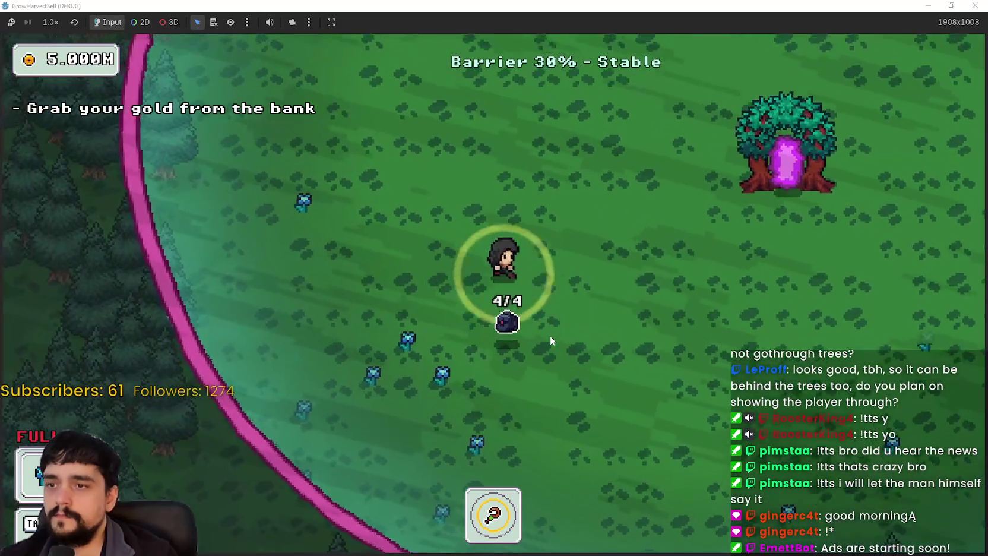
pyautogui.press('d')
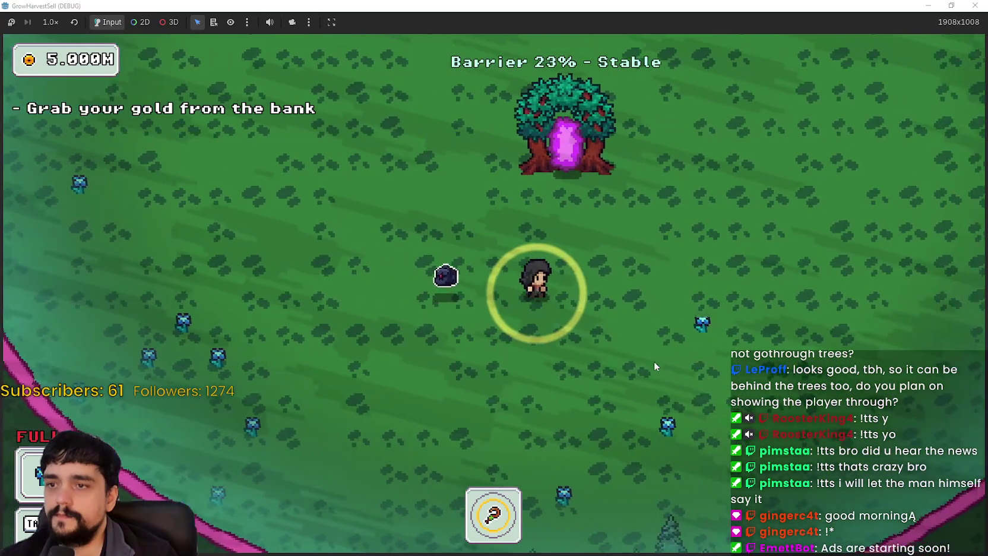
pyautogui.press('a')
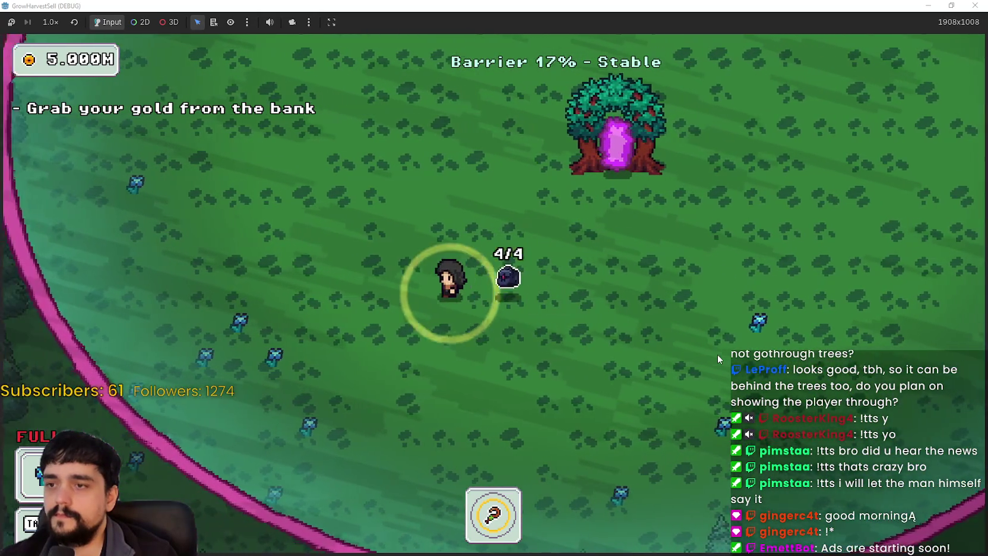
pyautogui.press('a')
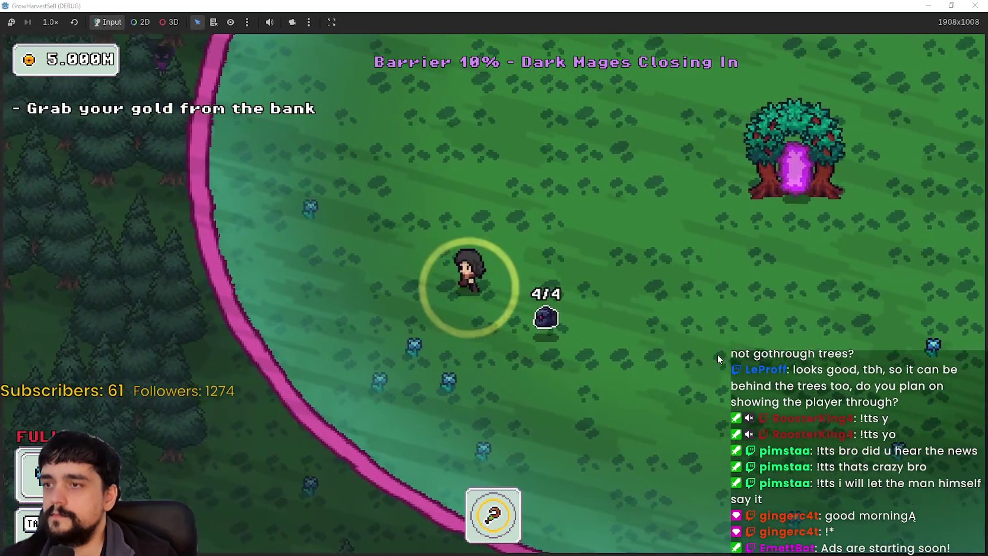
pyautogui.press('a')
pyautogui.press('d')
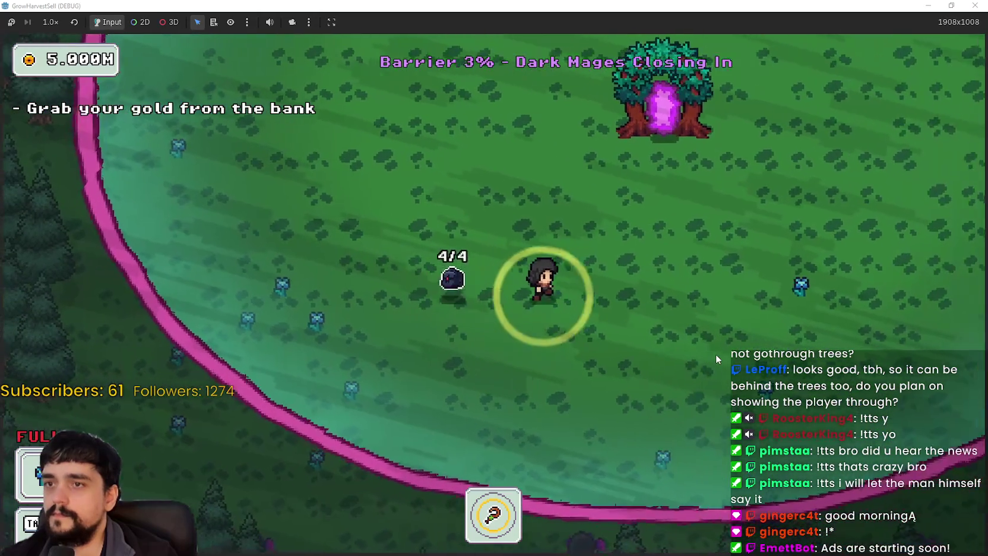
pyautogui.press('w')
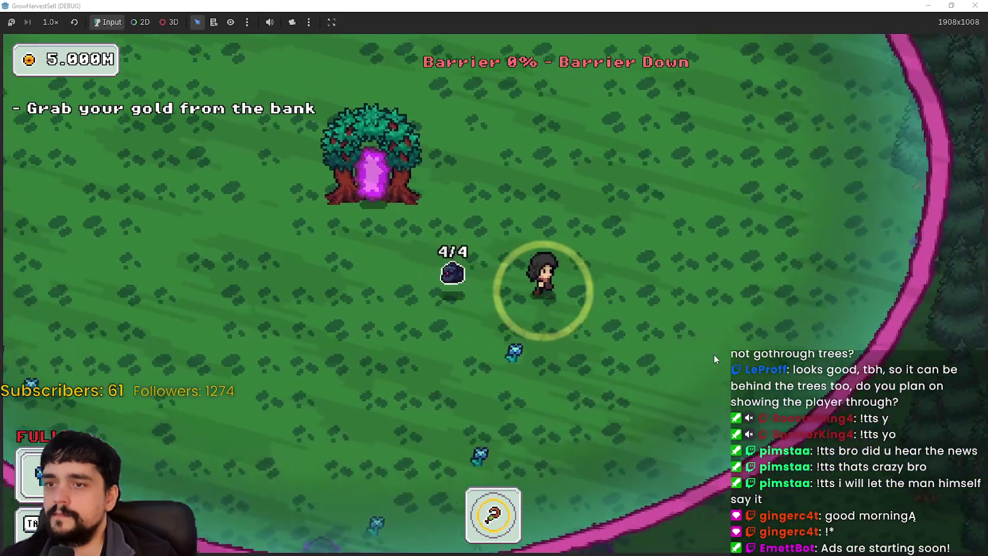
pyautogui.press('d')
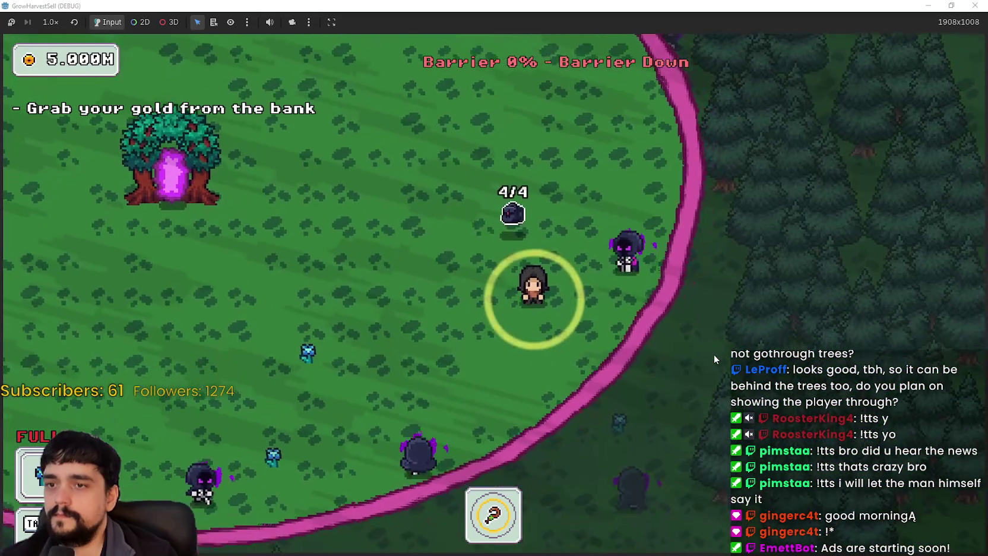
pyautogui.press('a')
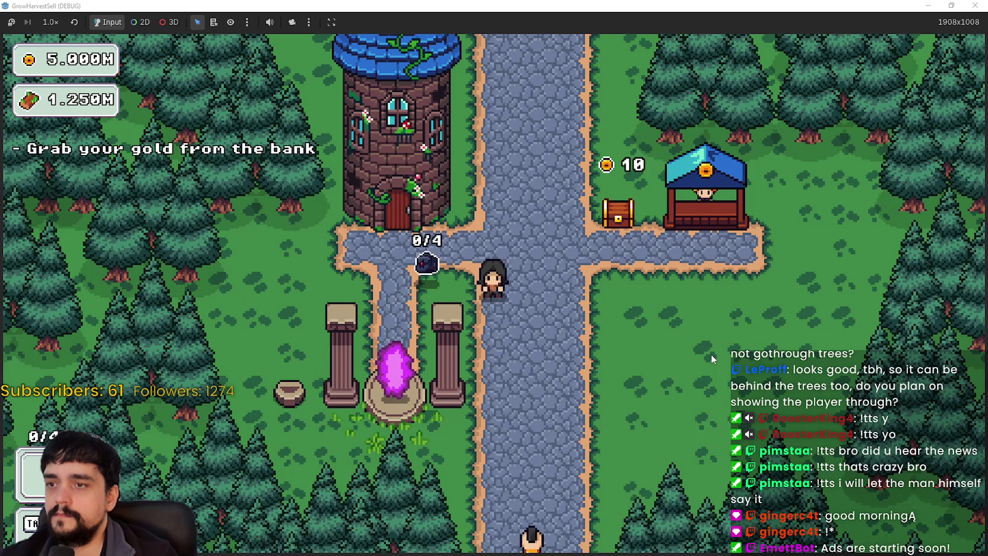
# Walk onto the village portal and start the trip to forest_1.
pyautogui.press('d')
pyautogui.press('a')
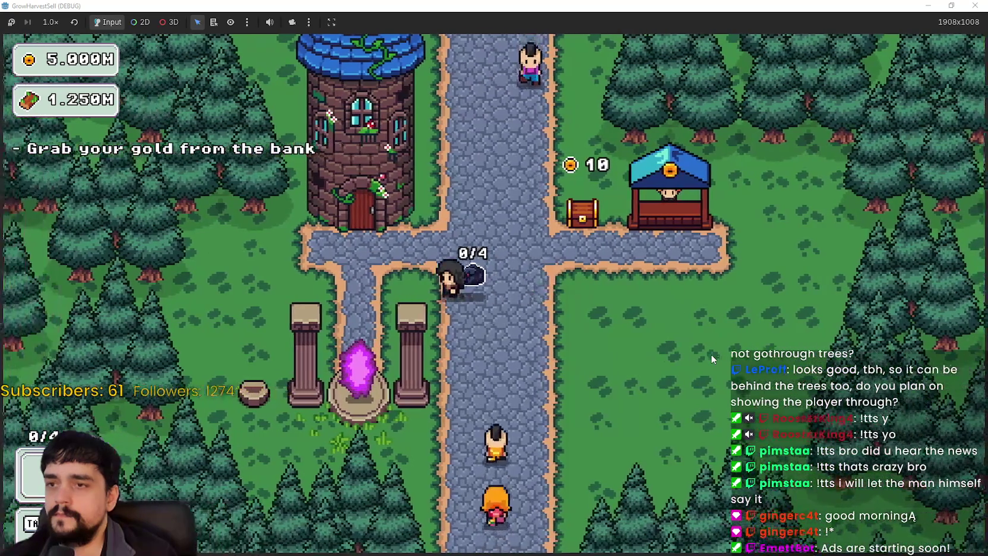
pyautogui.press('s')
pyautogui.click(261, 475)
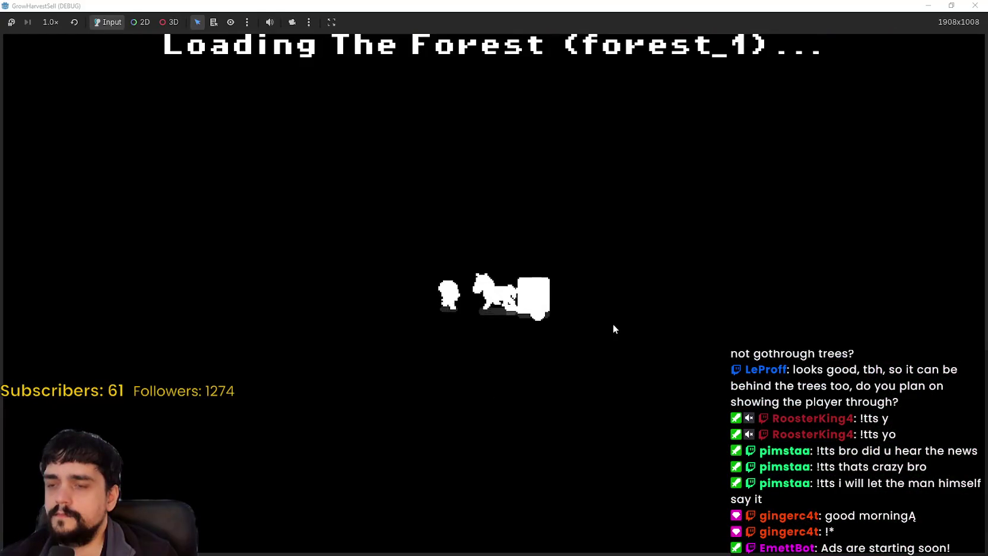
# Walk up-left in forest_1 and harvest a plant, bringing the bag to 1/4.
pyautogui.press('a')
pyautogui.press('w')
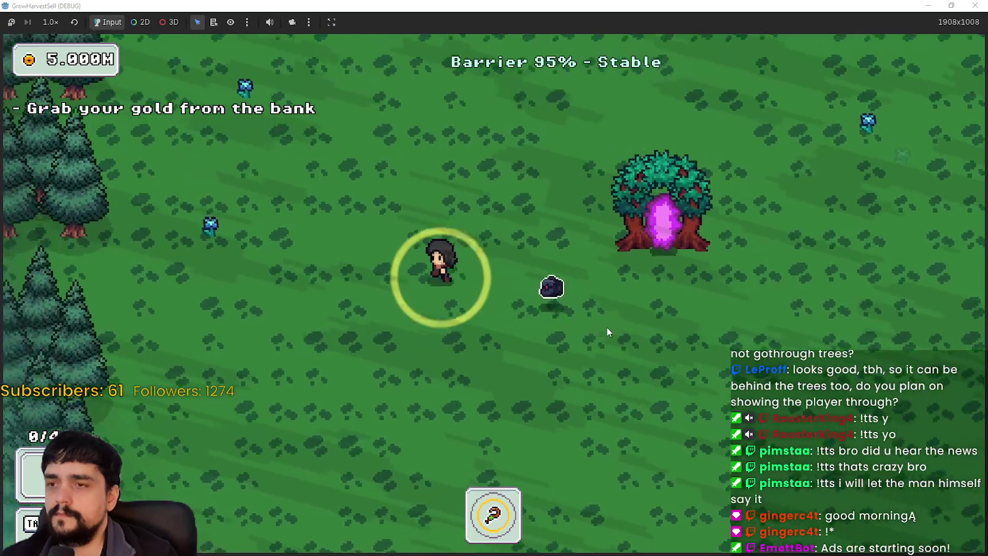
pyautogui.press('a')
pyautogui.press('w')
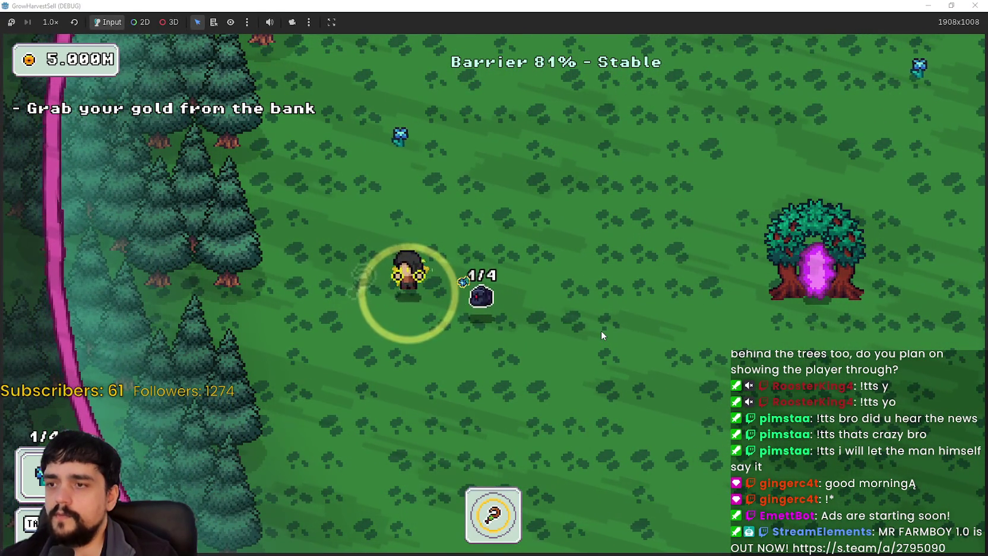
pyautogui.press('d')
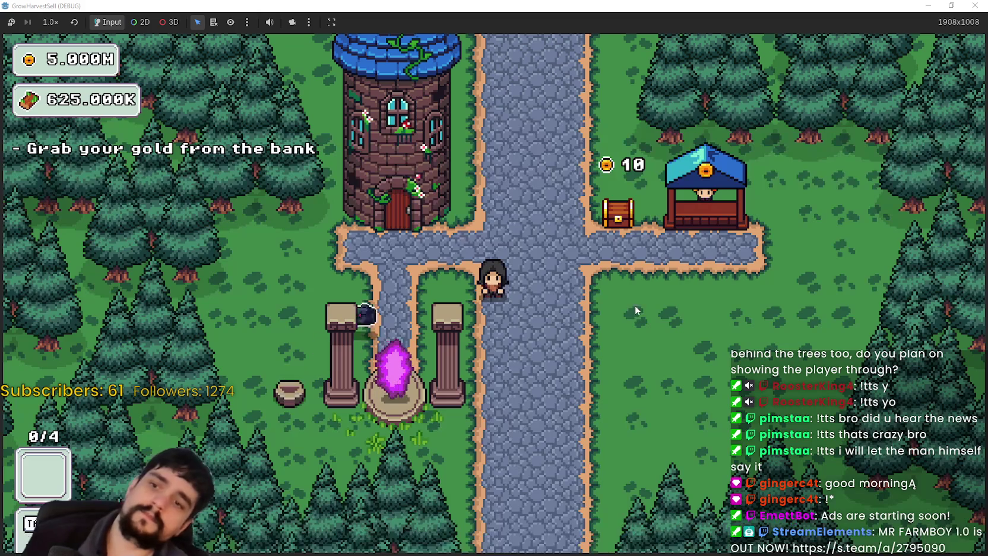
# Walk around the village between the main road, the 0/4 sign and the shop stall.
pyautogui.press('d')
pyautogui.press('a')
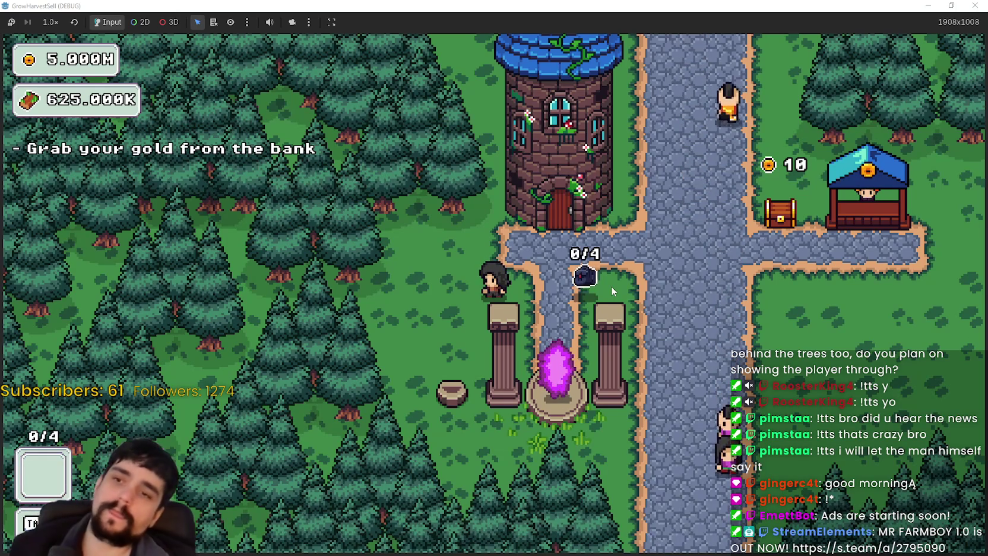
pyautogui.press('d')
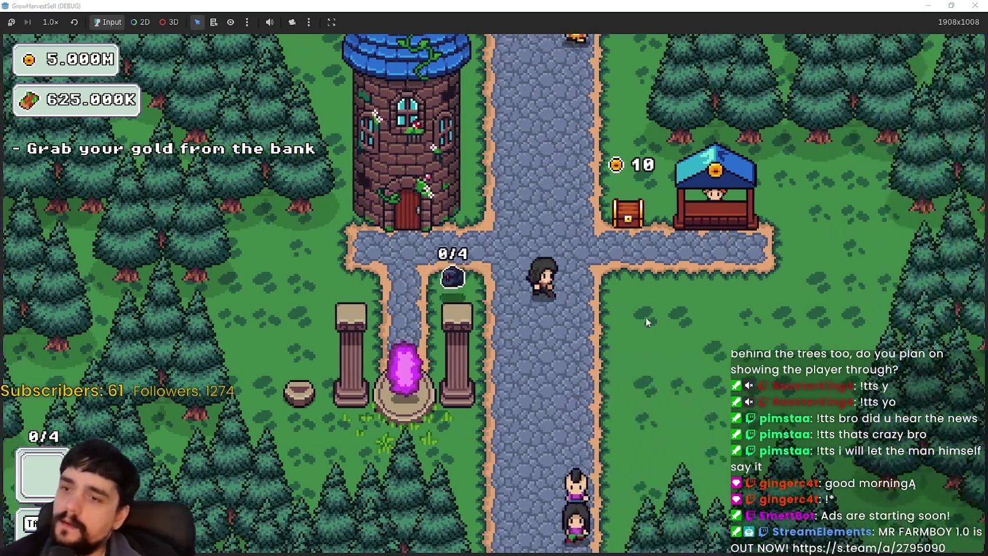
pyautogui.press('a')
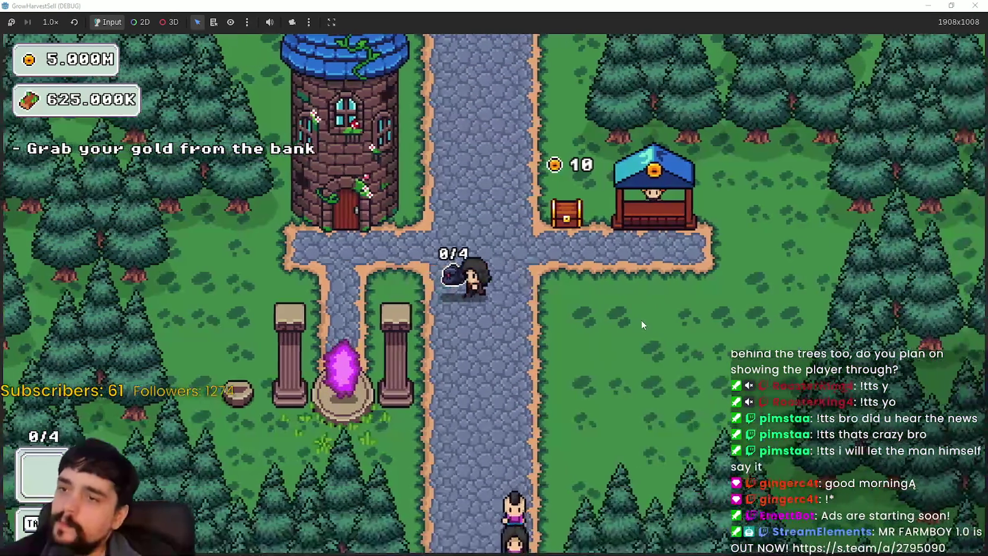
pyautogui.press('d')
pyautogui.press('d')
pyautogui.press('w')
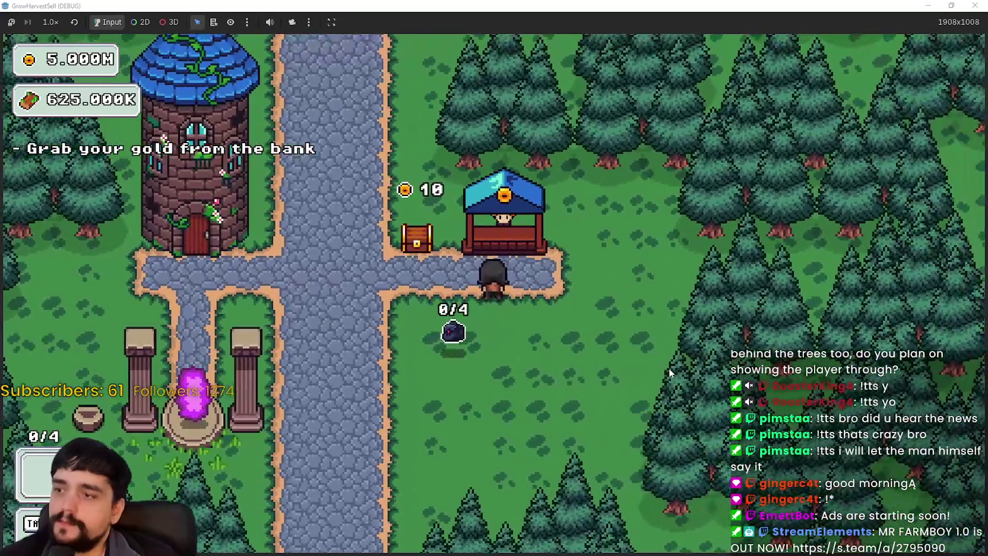
pyautogui.press('a')
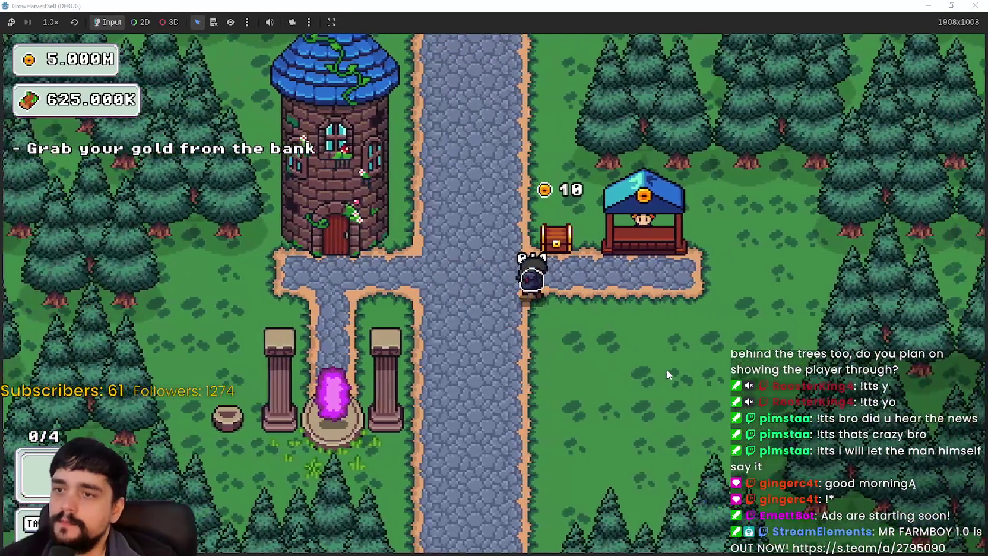
pyautogui.press('d')
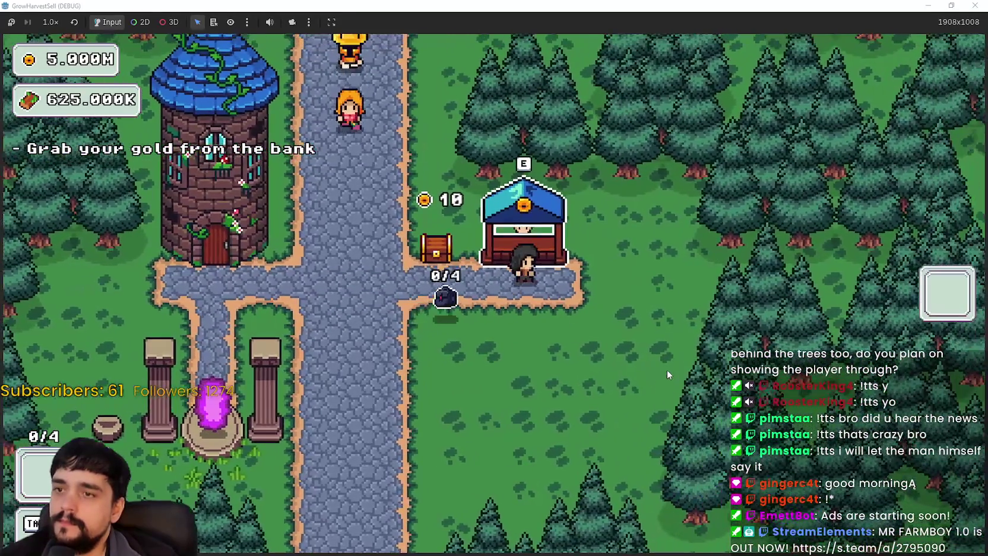
pyautogui.press('a')
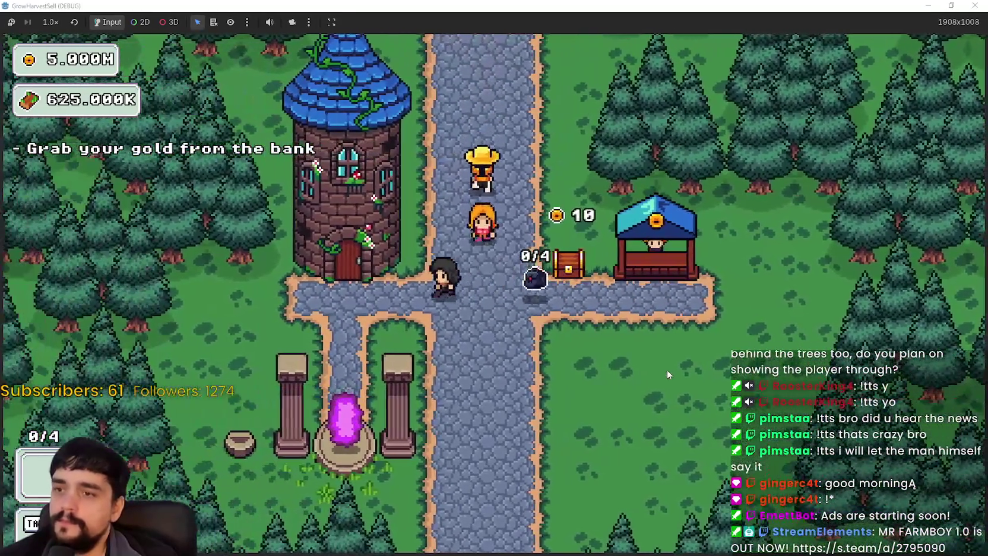
# Walk up the road to the chest and collect the 10 gold.
pyautogui.press('s')
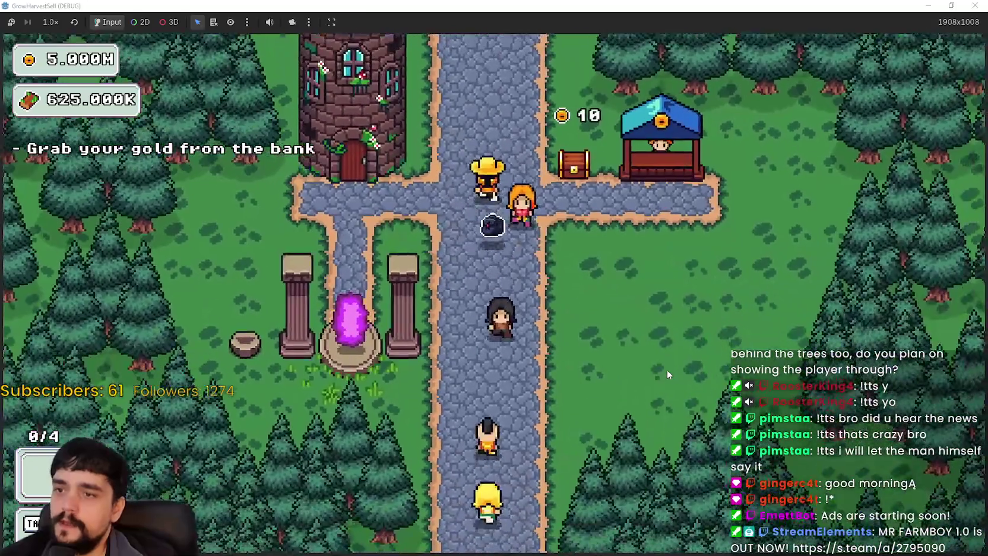
pyautogui.press('w')
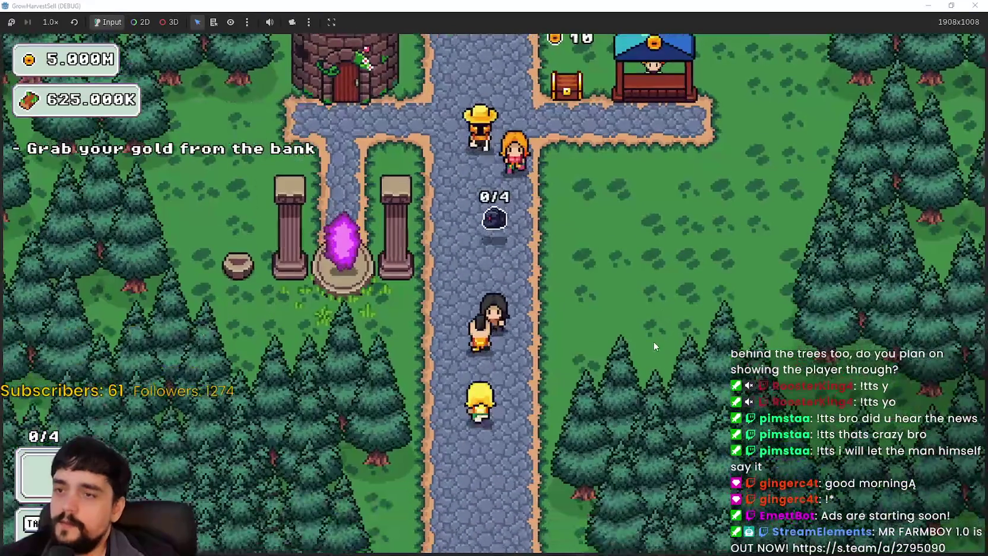
pyautogui.press('a')
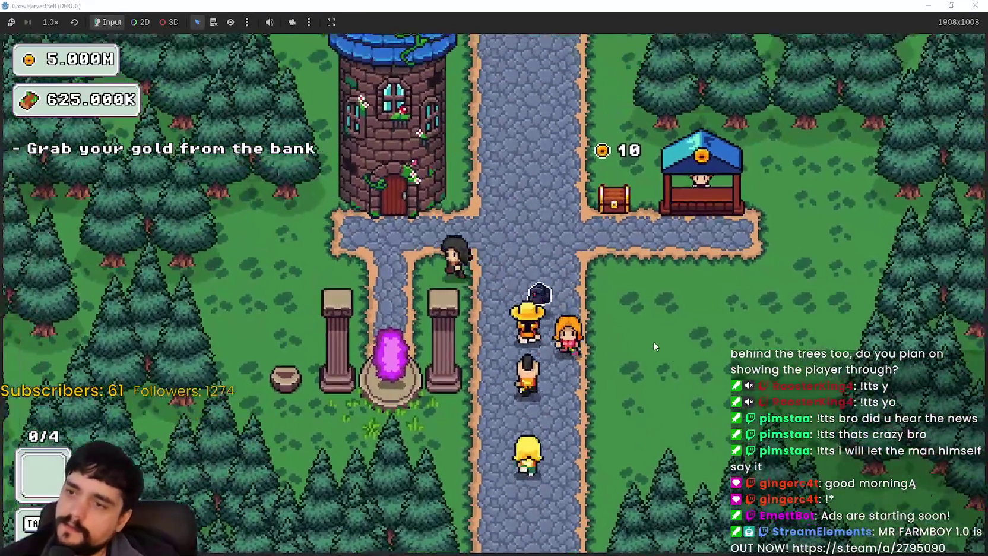
pyautogui.press('a')
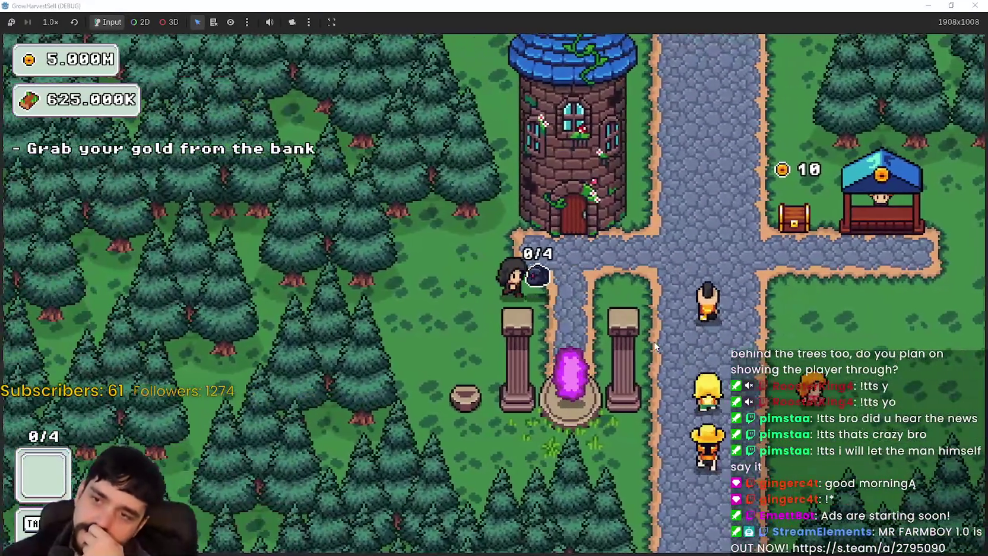
pyautogui.press('d')
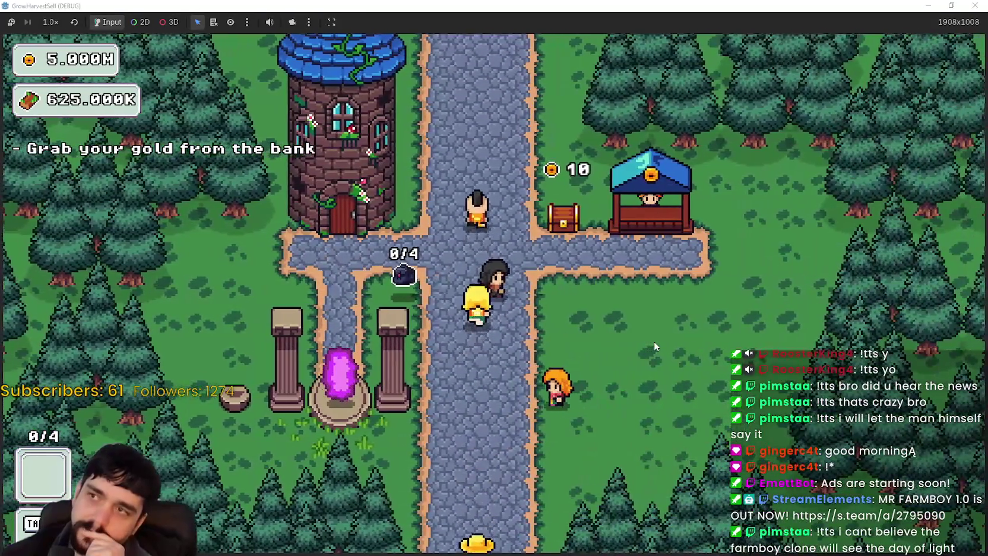
pyautogui.press('d')
pyautogui.press('w')
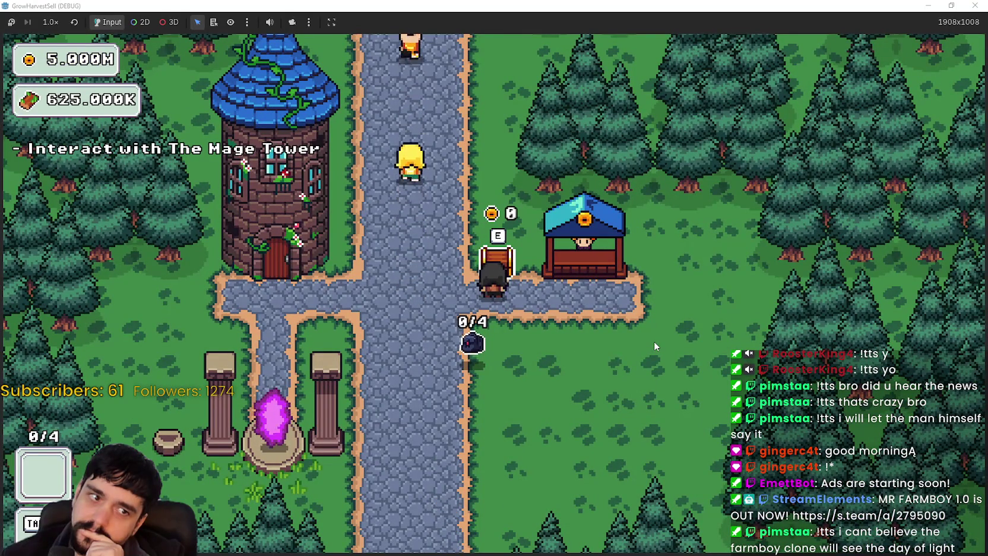
# Walk from the chest past the pillars and portal, around the Mage Tower, back to the junction.
pyautogui.press('a')
pyautogui.press('s')
pyautogui.press('s')
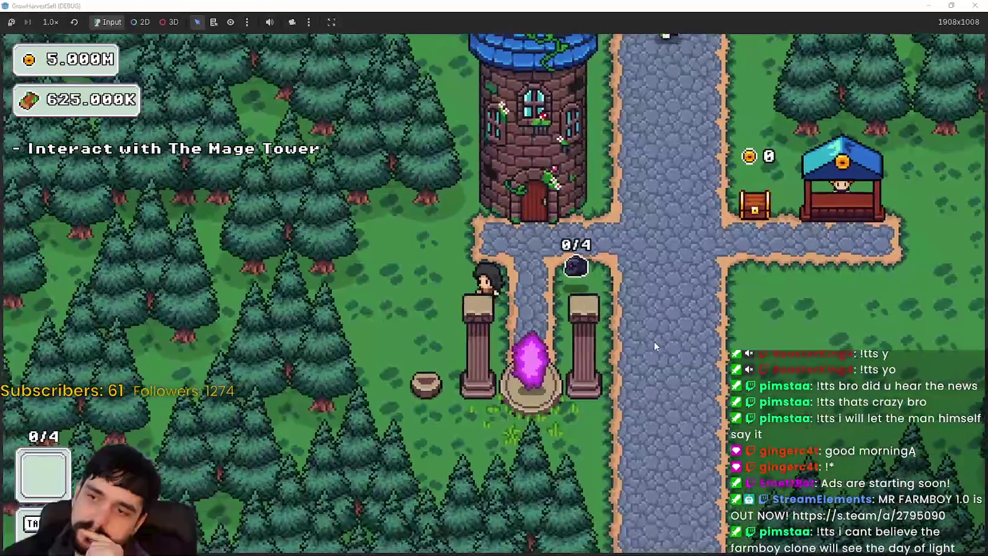
pyautogui.press('s')
pyautogui.press('d')
pyautogui.press('d')
pyautogui.press('w')
pyautogui.press('a')
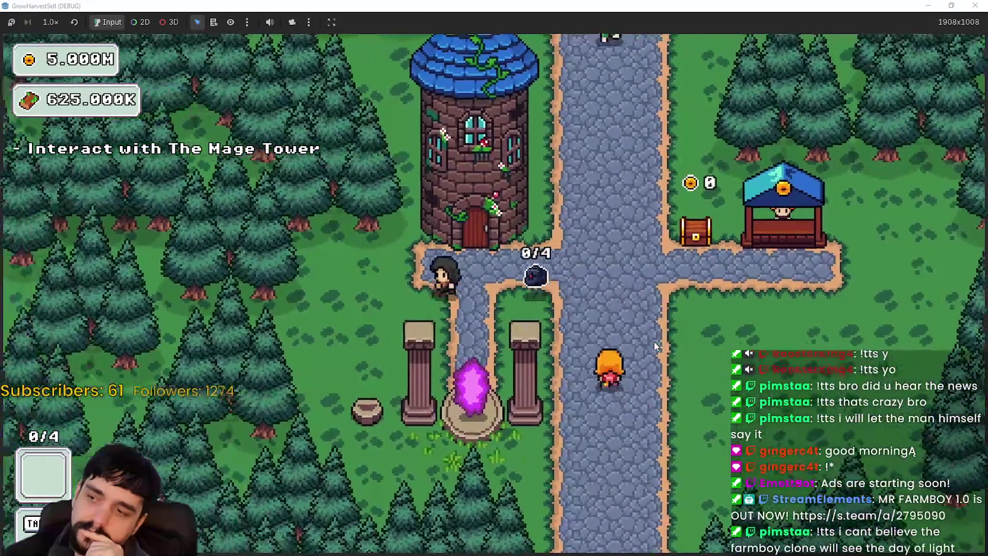
pyautogui.press('d')
pyautogui.press('a')
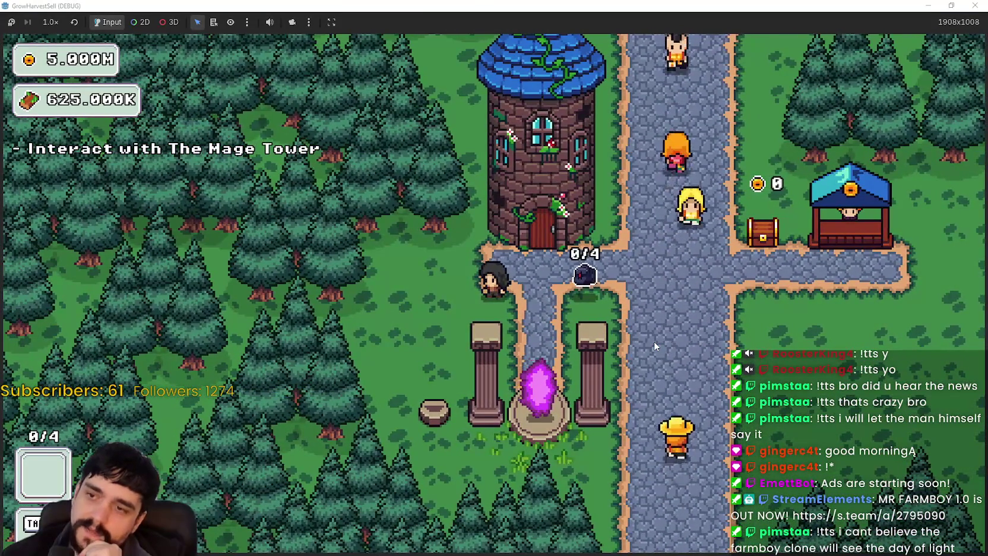
pyautogui.press('s')
pyautogui.press('a')
pyautogui.press('w')
pyautogui.press('d')
pyautogui.press('s')
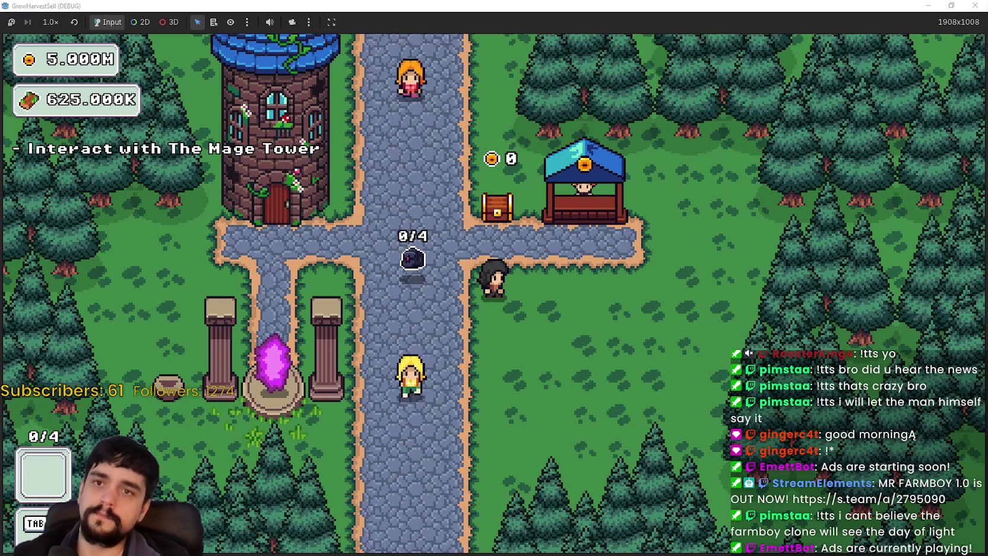
# Bring the editor forward and zoom and pan the 2D forest scene view.
pyautogui.hotkey('alt', 'Tab')
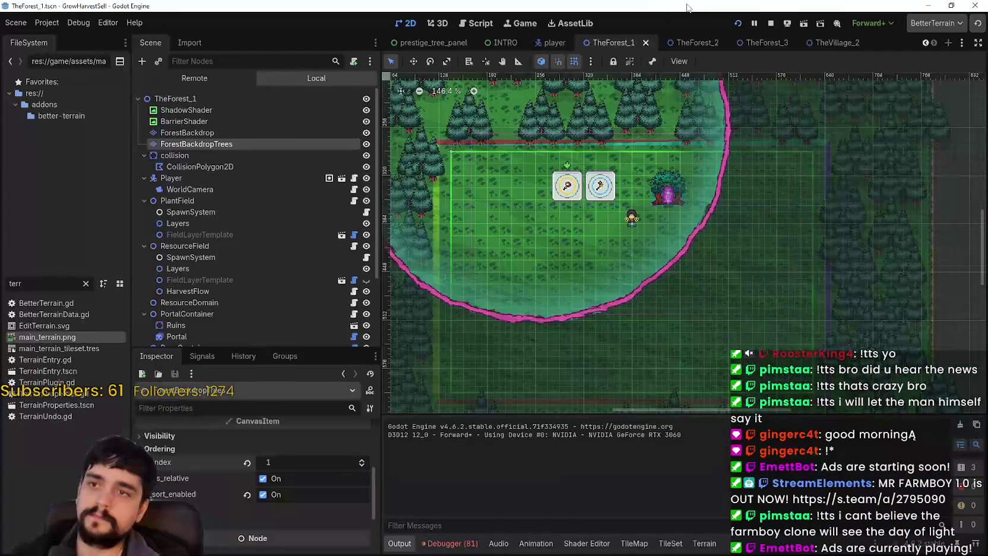
pyautogui.scroll(-5, 641, 339)
pyautogui.scroll(4, 648, 324)
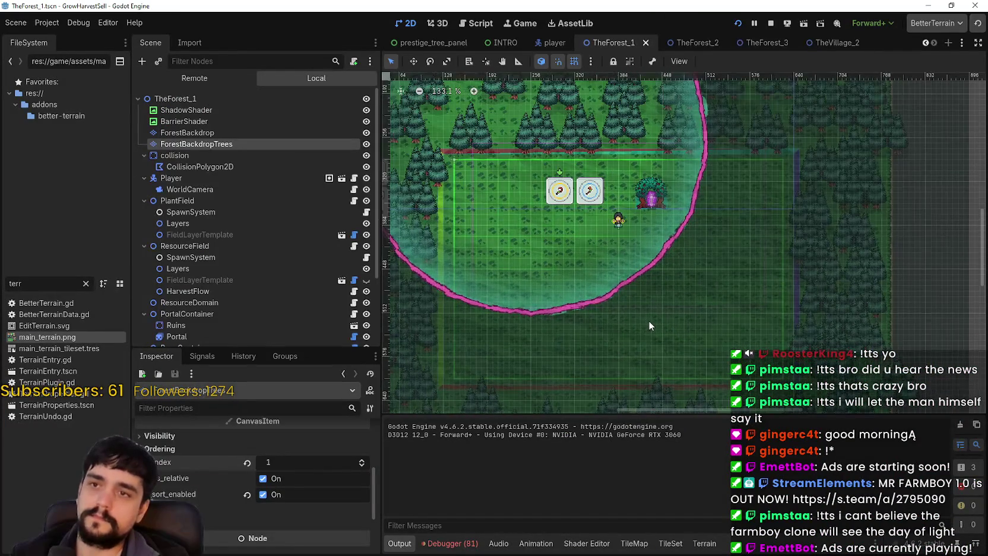
pyautogui.scroll(-4, 649, 320)
pyautogui.moveTo(650, 321); pyautogui.dragTo(751, 294)
pyautogui.scroll(1, 762, 311)
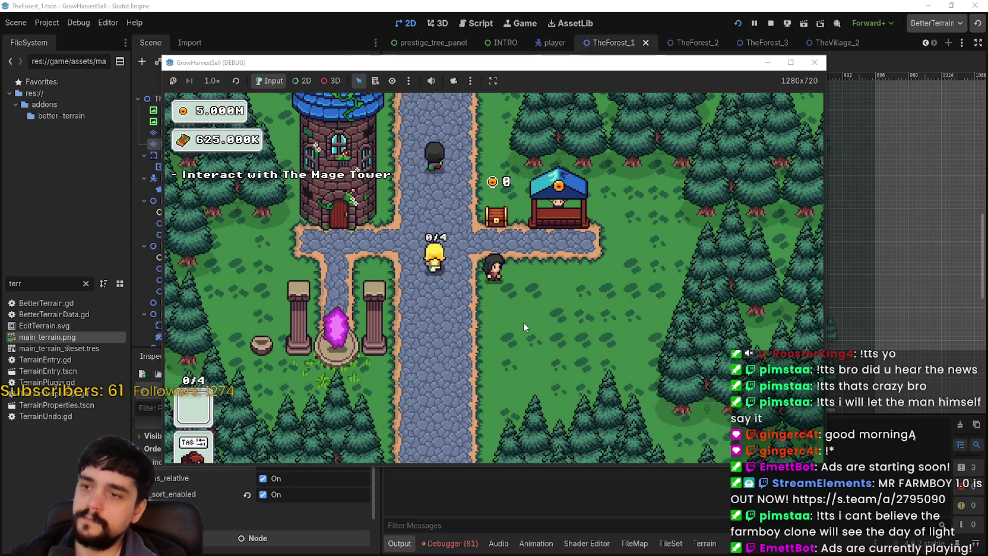
# In the game, interact with The Mage Tower and close the prestige panel.
pyautogui.press('a')
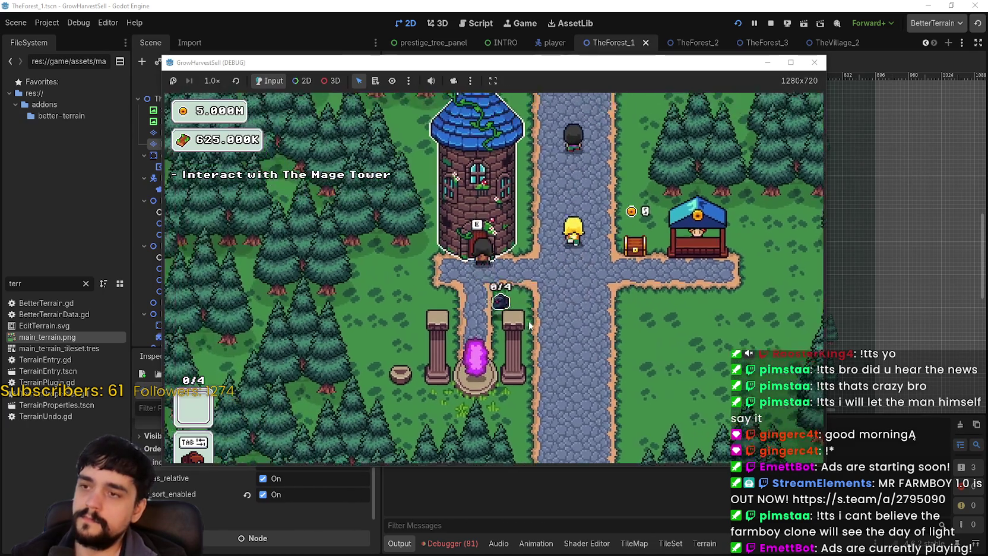
pyautogui.press('e')
pyautogui.press('Escape')
pyautogui.press('w')
# Stop the running game, relaunch it with Run Project, and maximize its window.
pyautogui.click(757, 23)
pyautogui.click(737, 23)
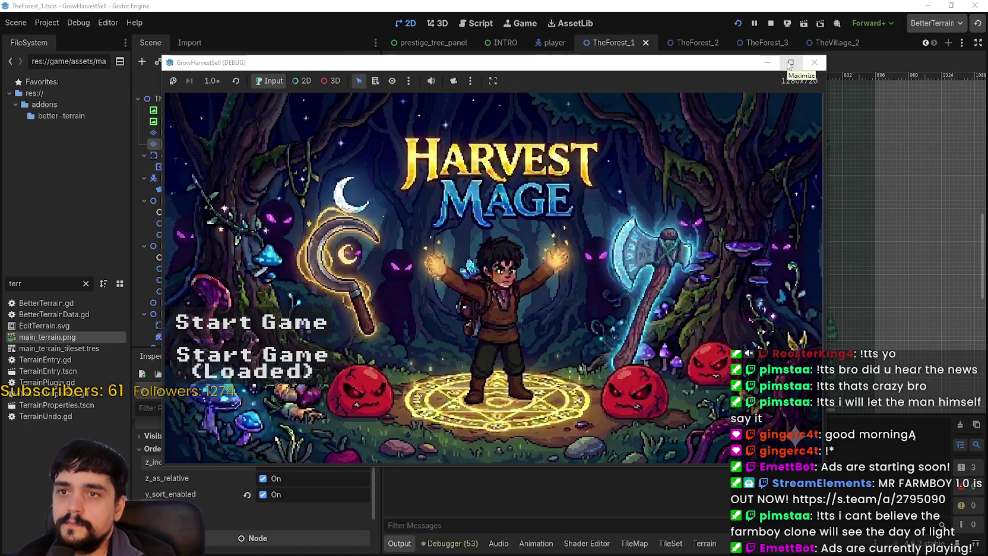
pyautogui.click(789, 63)
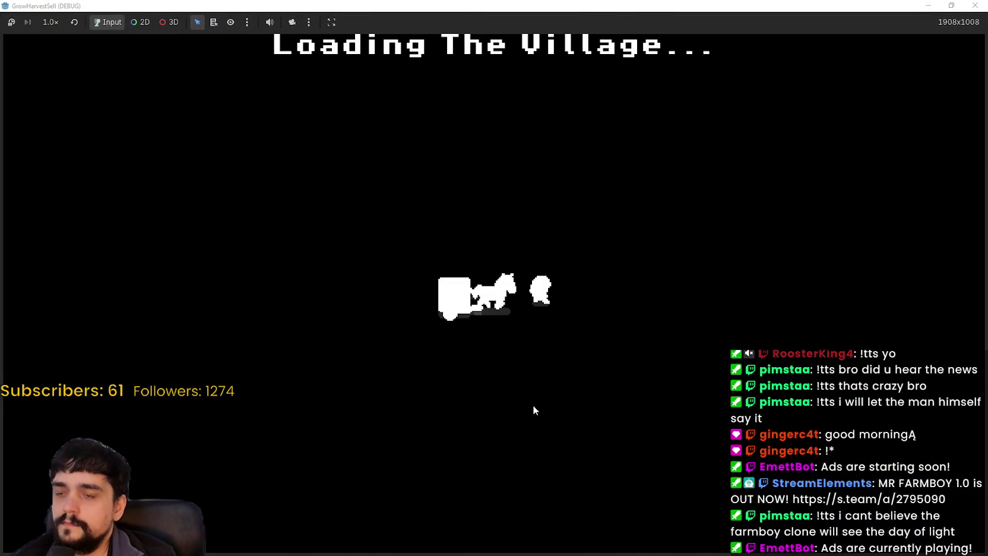
# Walk up to The Mage Tower door and interact to unlock the portal.
pyautogui.press('w')
pyautogui.press('a')
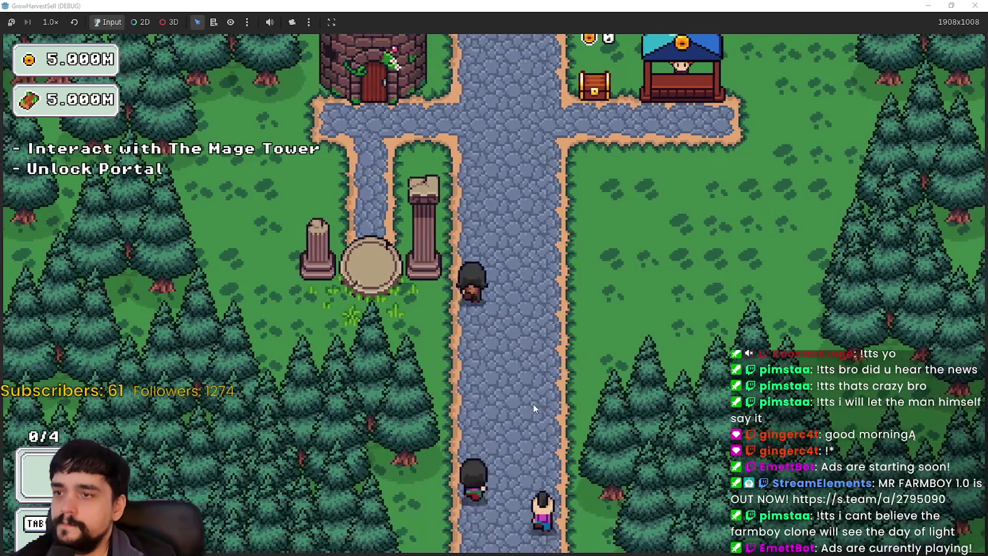
pyautogui.press('e')
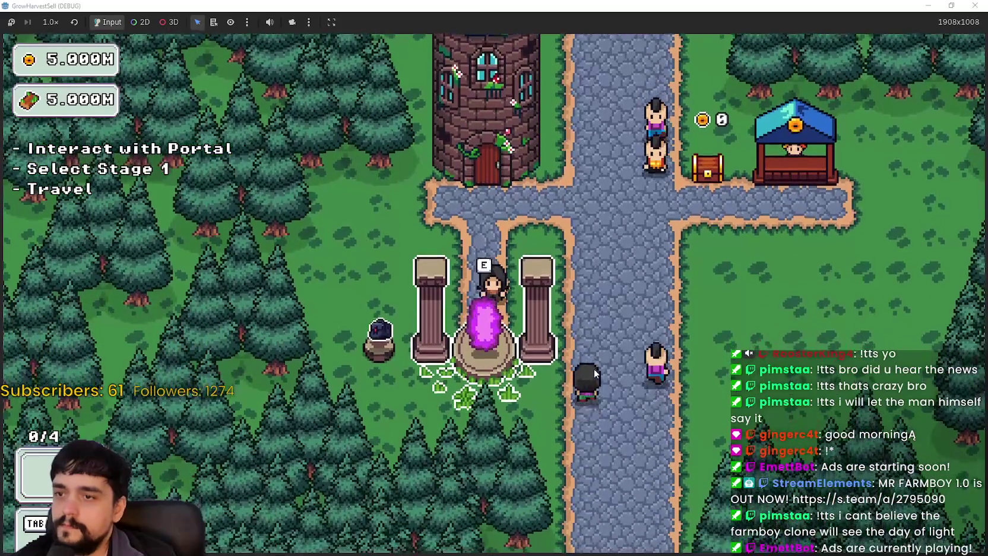
# Walk between the portal pillars and press Tab to show the inventory hotbar.
pyautogui.press('a')
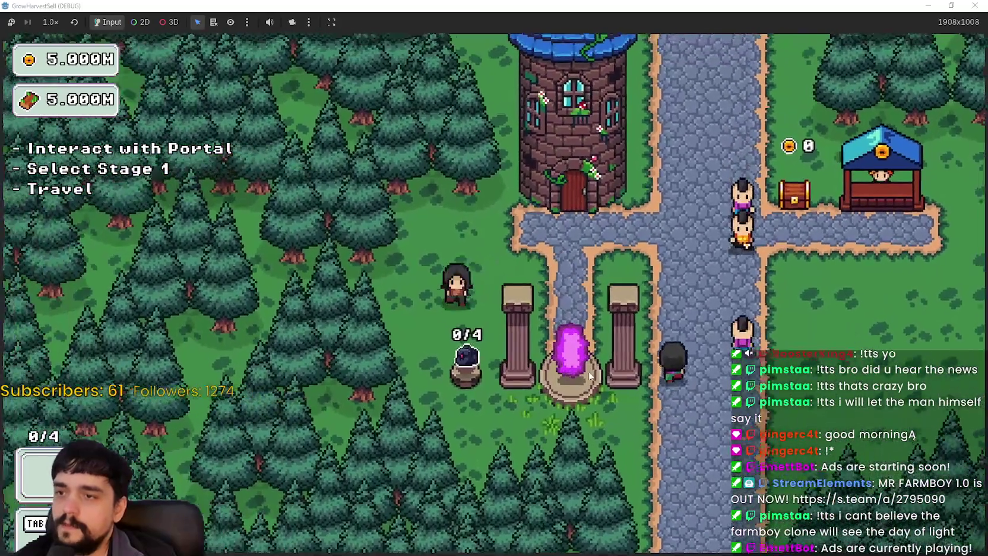
pyautogui.press('d')
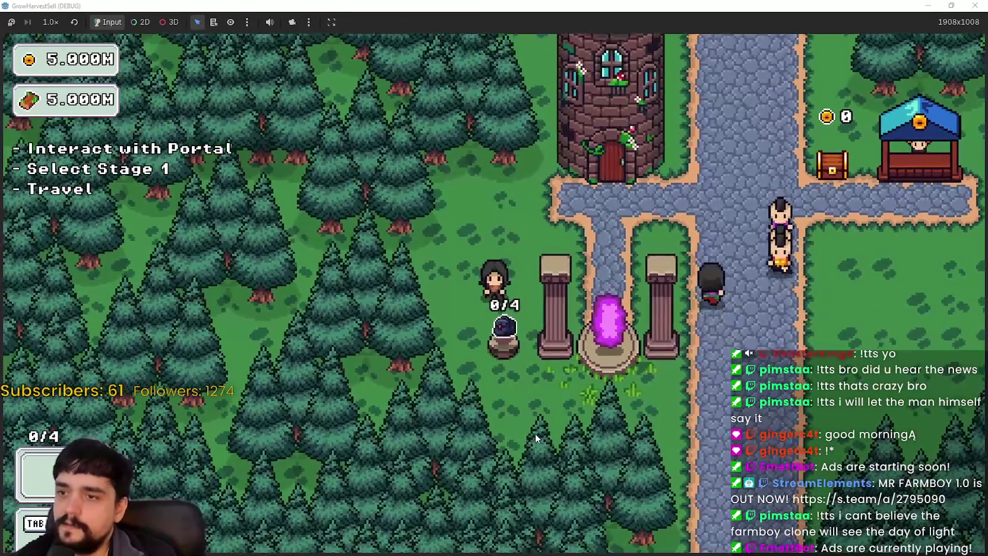
pyautogui.press('w')
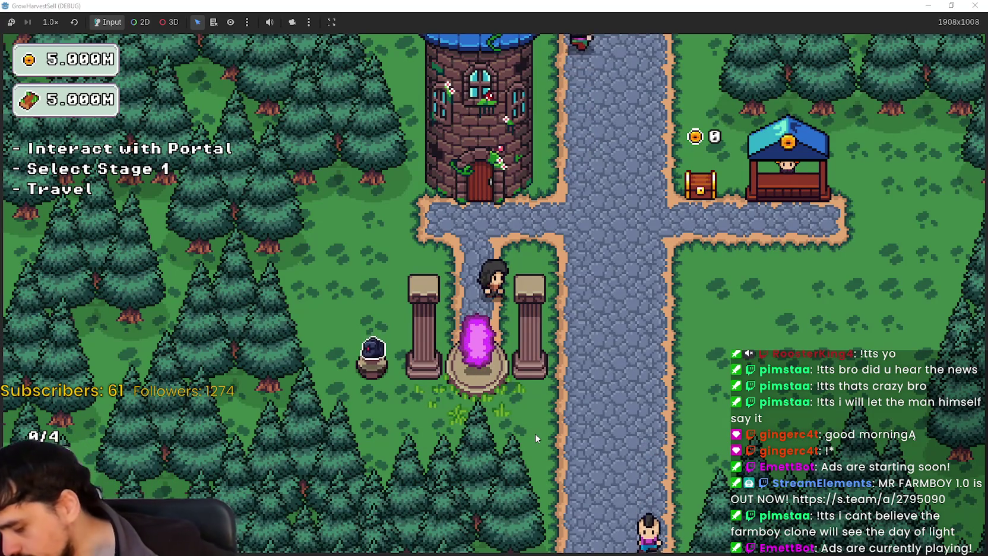
pyautogui.press('Tab')
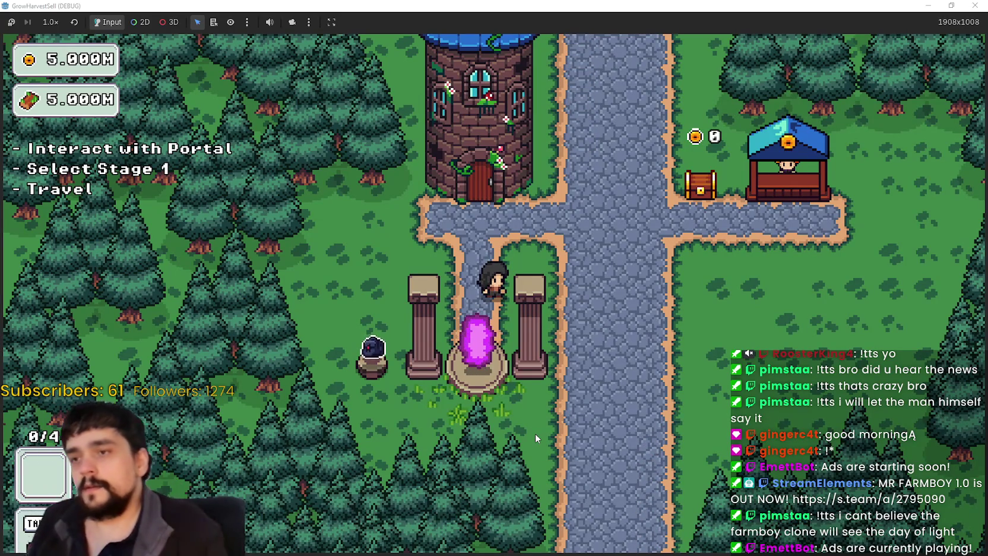
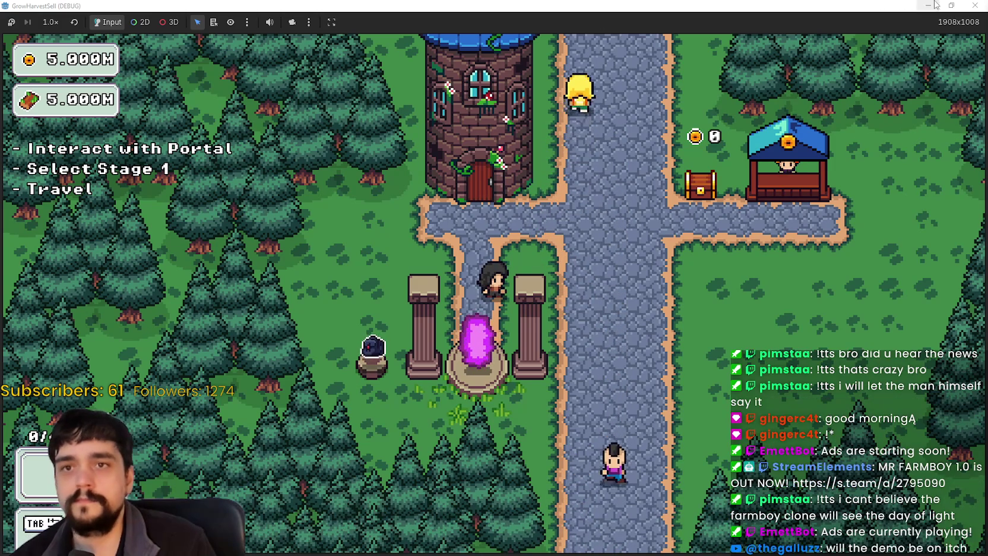
# Shrink the running game to a window, stop it, and launch the game again.
pyautogui.press('super+Down')
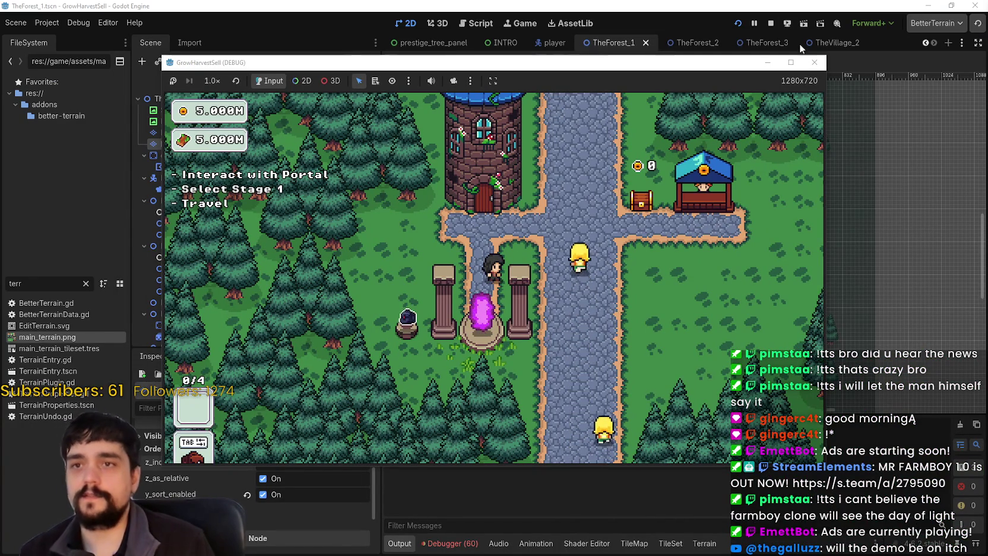
pyautogui.click(809, 65)
pyautogui.scroll(-3, 735, 212)
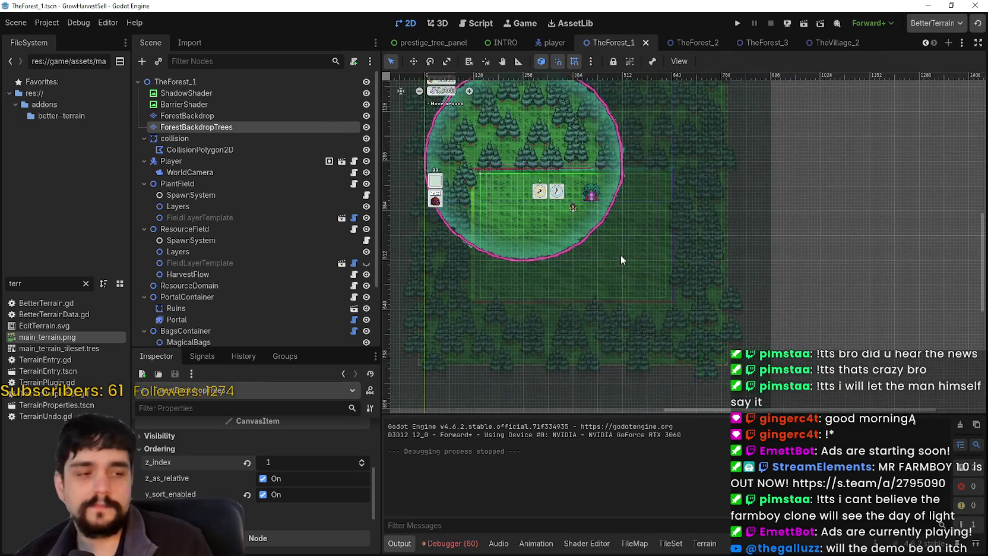
pyautogui.click(737, 23)
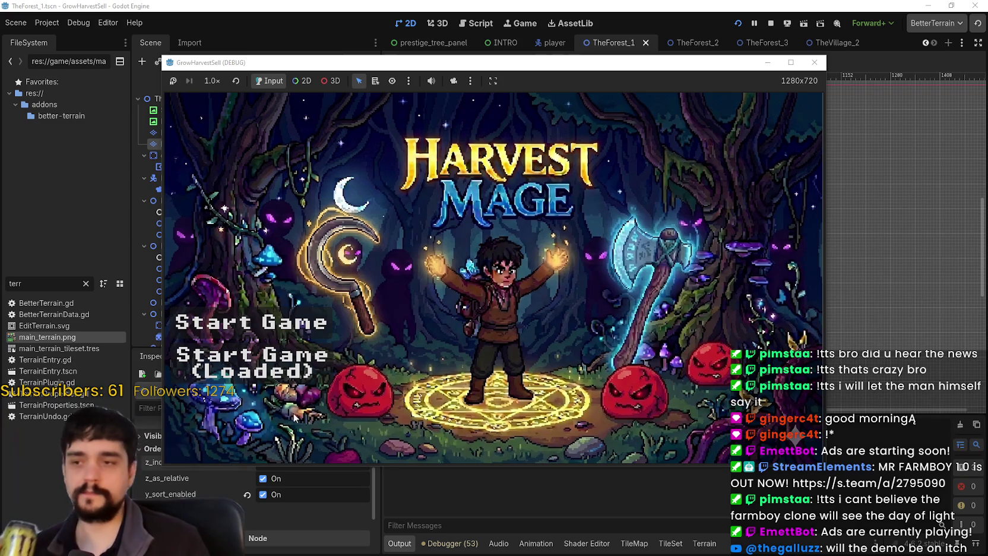
# Start a new game, maximize the game window, and walk the player to the Mage Tower.
pyautogui.click(275, 383)
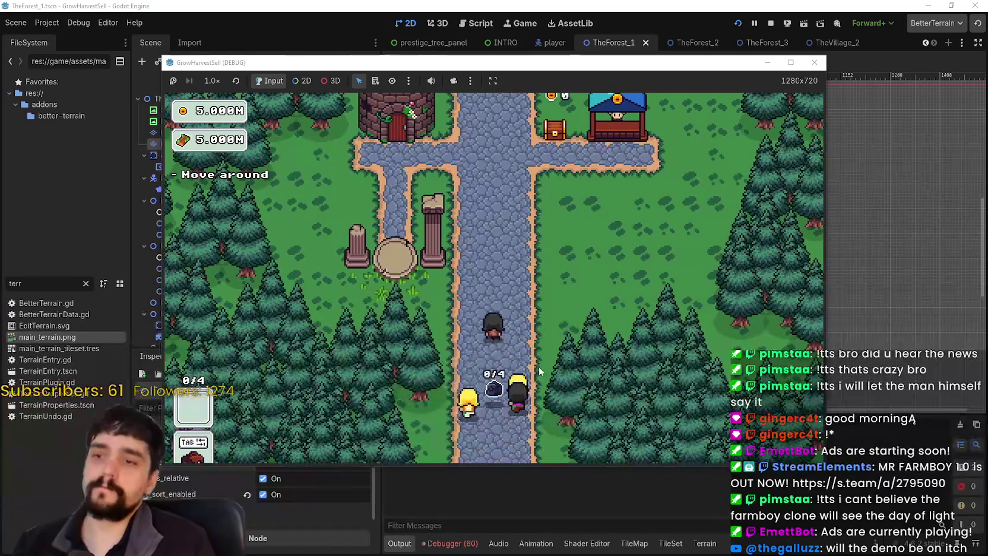
pyautogui.click(797, 64)
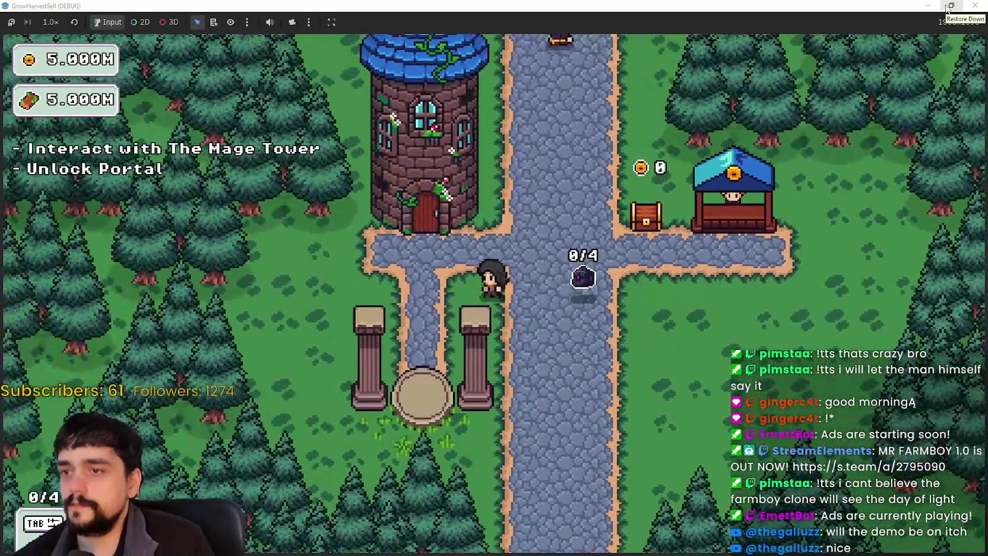
pyautogui.press('a')
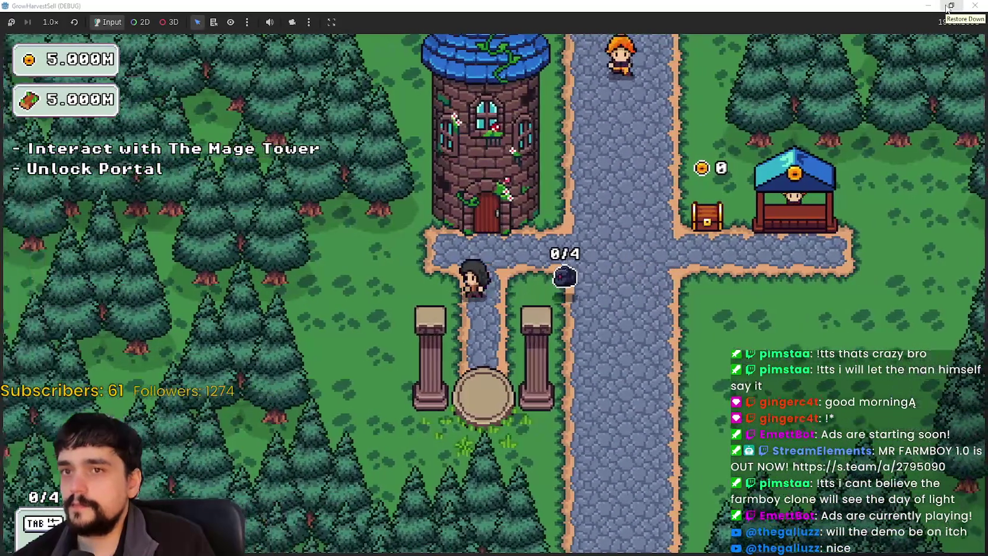
pyautogui.press('w')
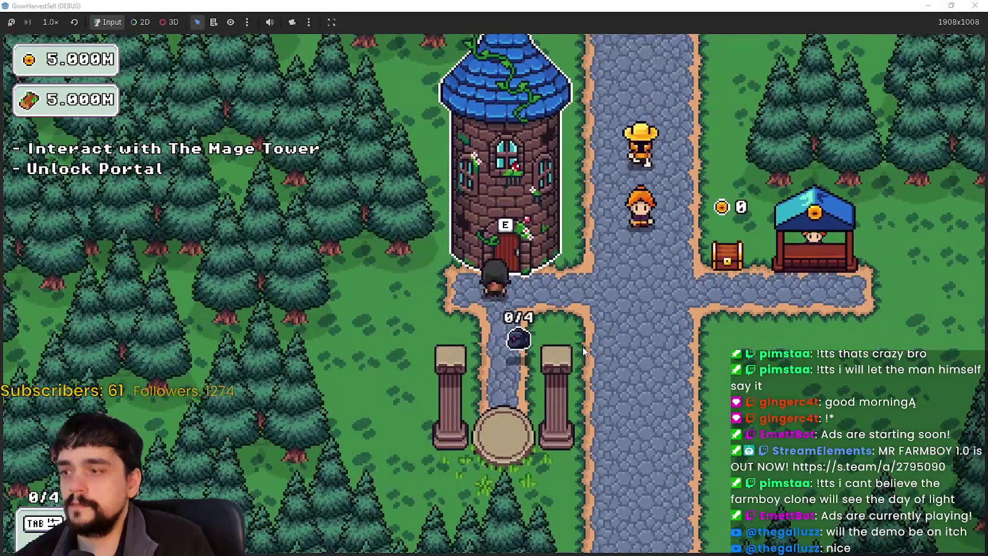
# Interact with the Mage Tower to unlock the portal and close the dialog.
pyautogui.press('e')
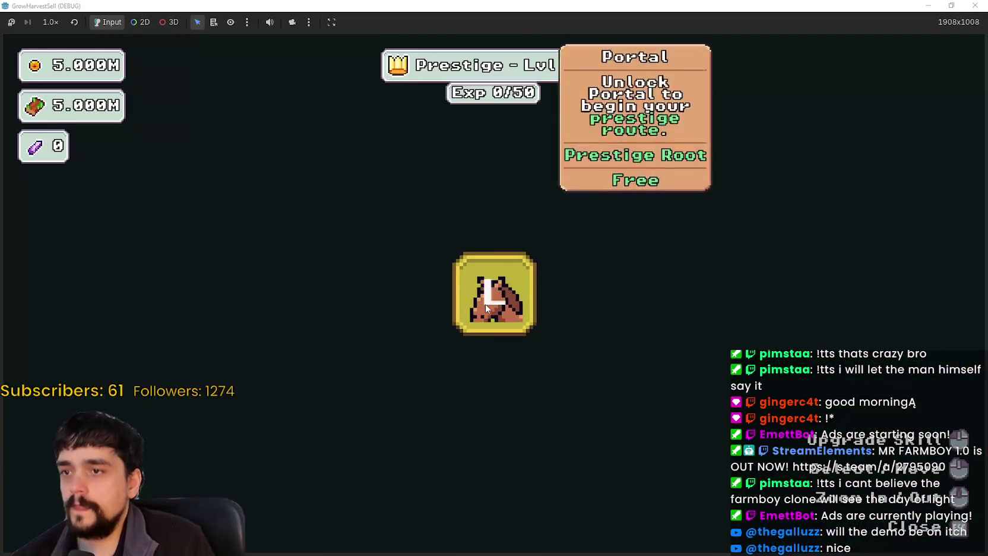
pyautogui.press('a')
pyautogui.press('s')
# Walk along the stone path onto the portal and travel to Stage 1.
pyautogui.press('d')
pyautogui.press('d')
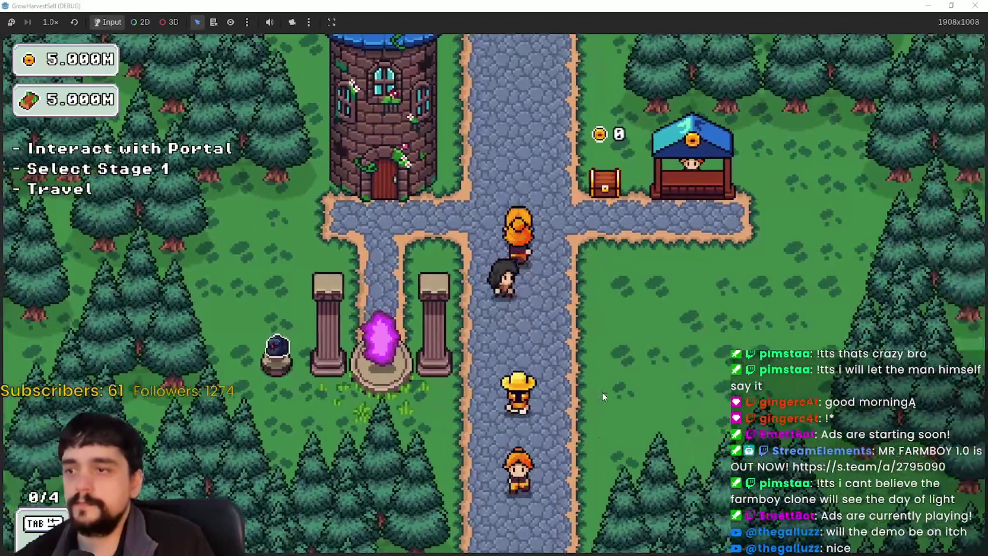
pyautogui.press('w')
pyautogui.press('a')
pyautogui.press('a')
pyautogui.press('s')
pyautogui.press('w')
pyautogui.press('d')
pyautogui.press('s')
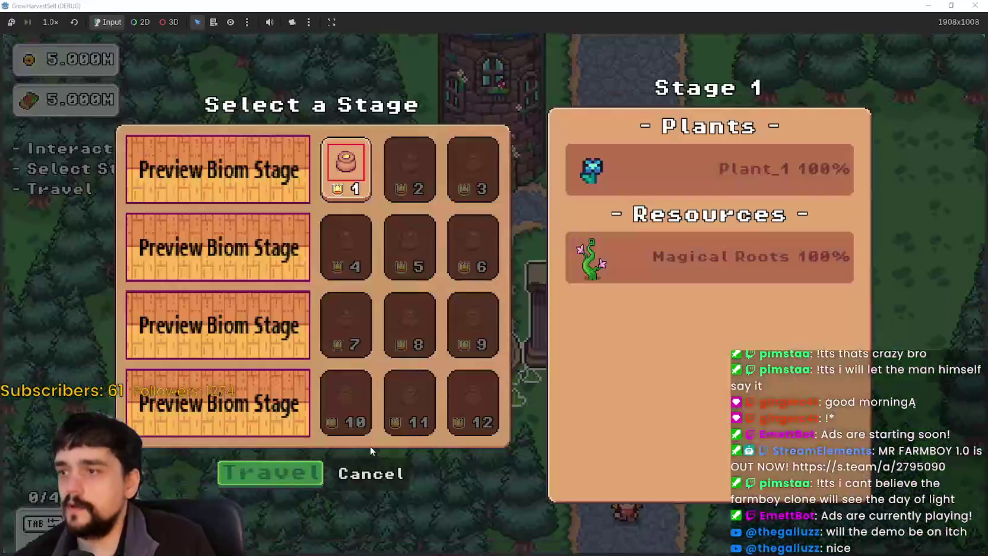
pyautogui.press('Return')
pyautogui.press('a')
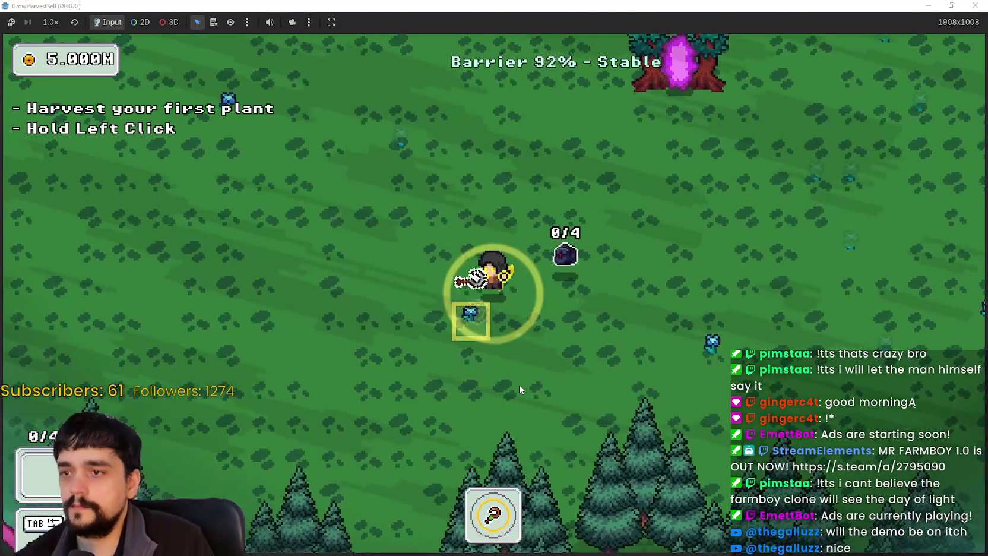
# Walk through the forest and harvest four plants to reach 4/4.
pyautogui.press('a')
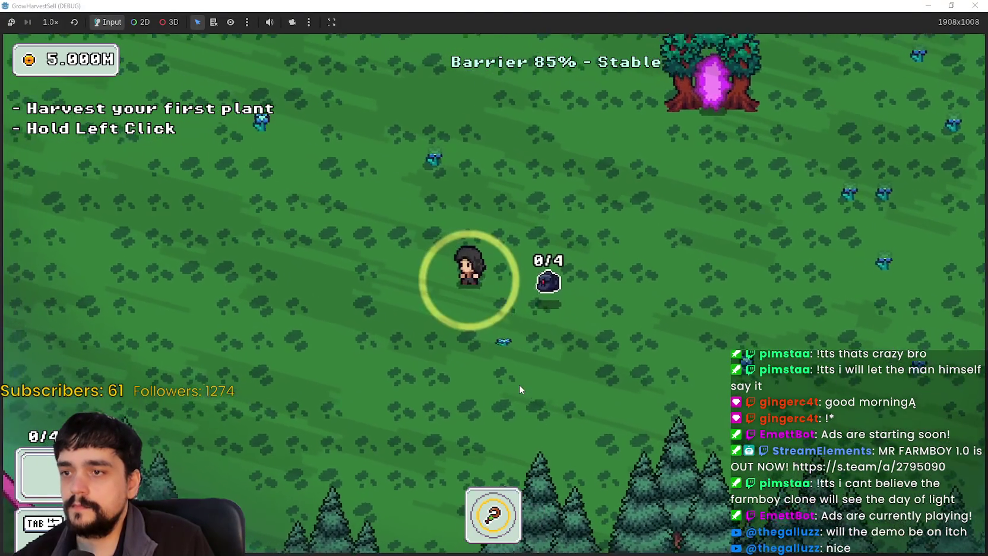
pyautogui.click(519, 384)
pyautogui.press('a')
pyautogui.hotkey('w', 'a')
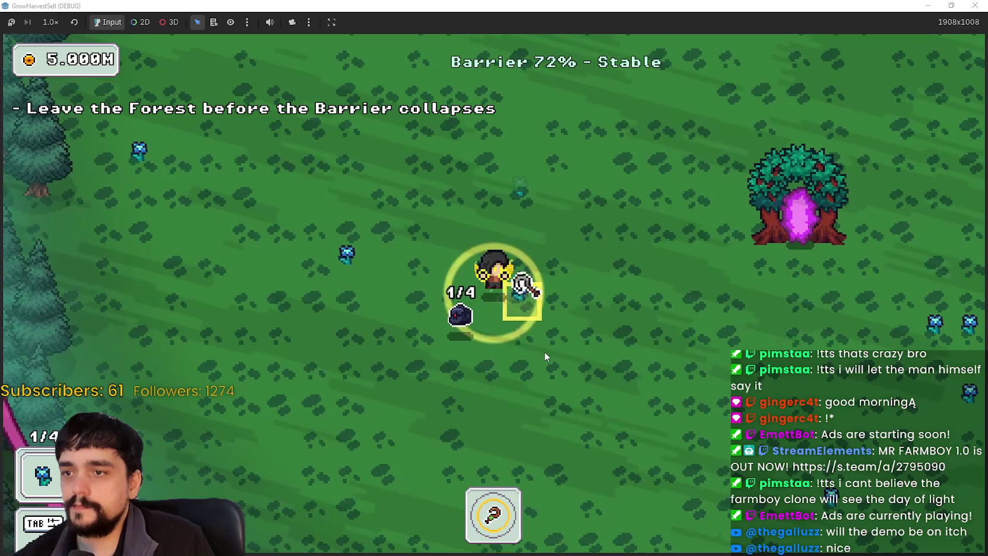
pyautogui.click(544, 352)
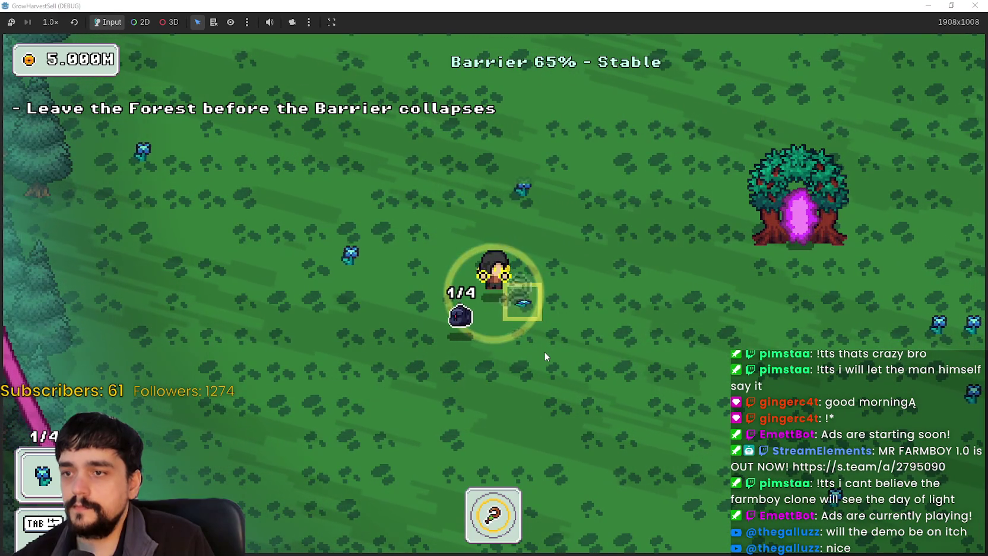
pyautogui.press('a')
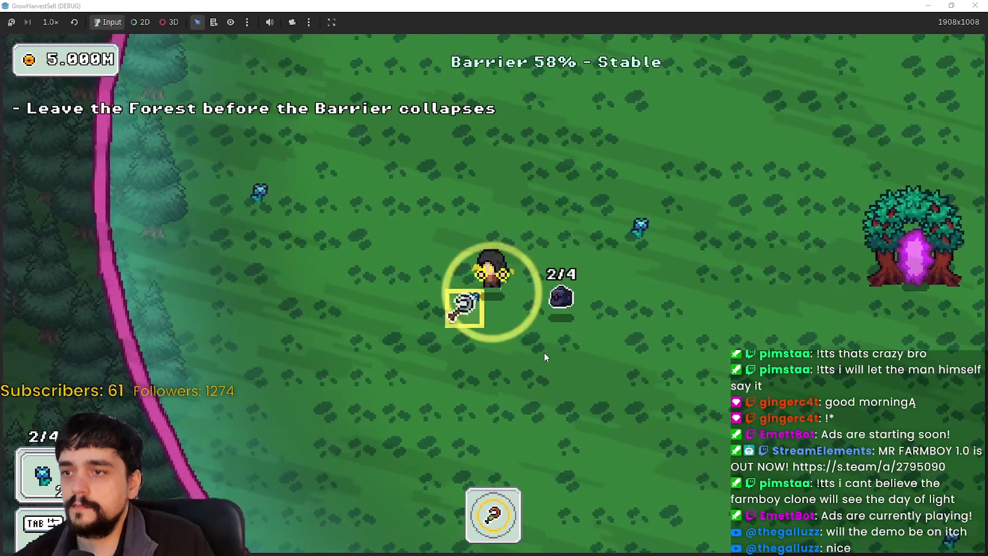
pyautogui.click(544, 352)
pyautogui.press('a')
pyautogui.press('a')
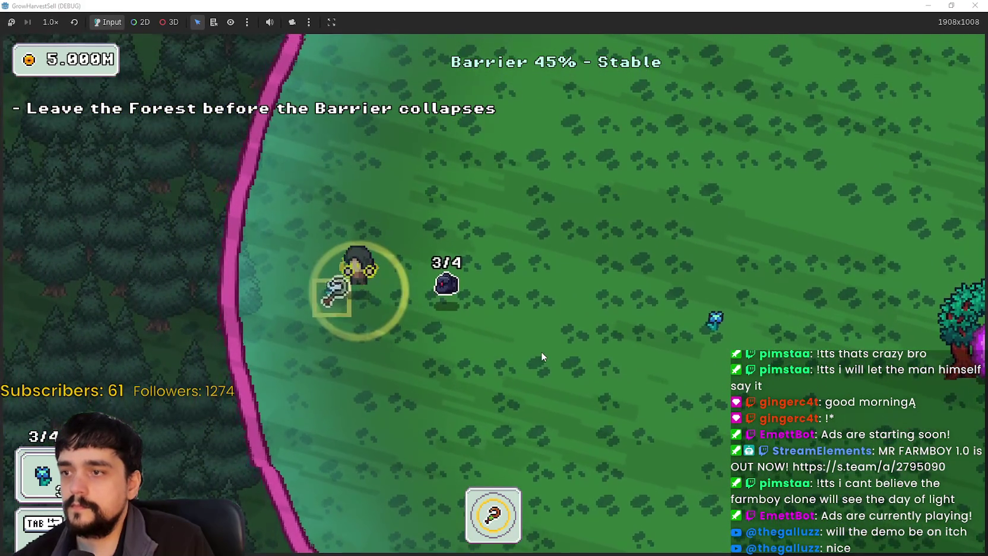
pyautogui.click(541, 352)
# Walk to the portal tree and leave the forest back to the village.
pyautogui.press('d')
pyautogui.press('s')
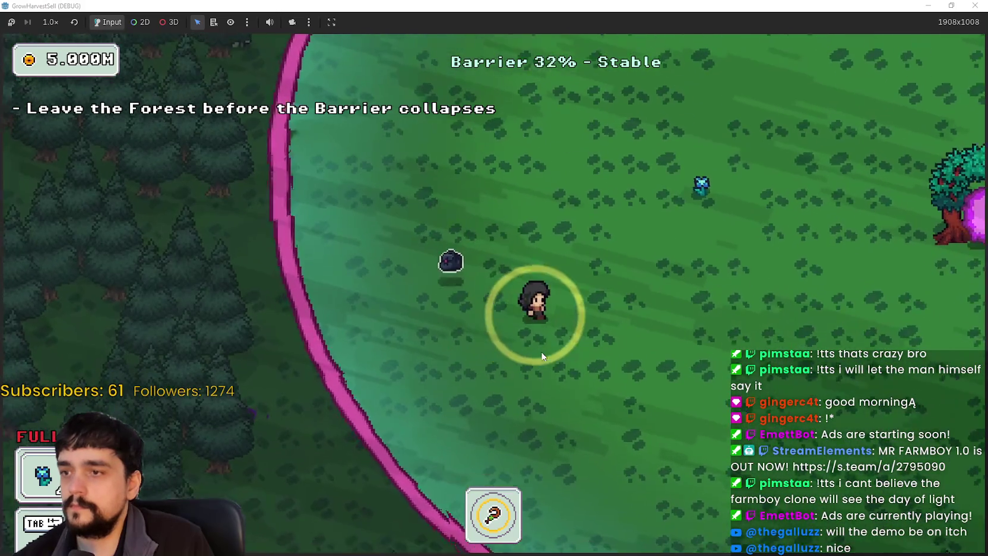
pyautogui.press('d')
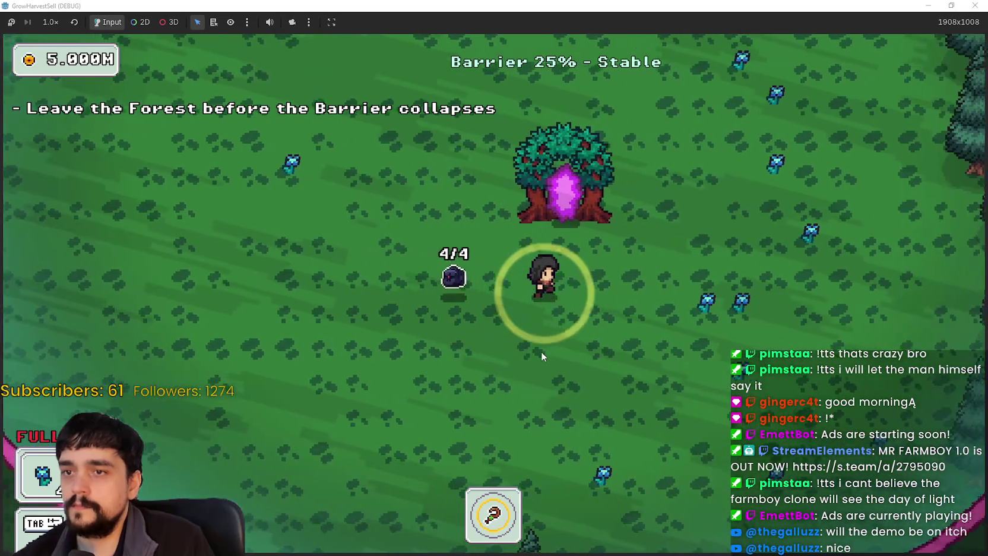
pyautogui.press('w')
pyautogui.click(541, 351)
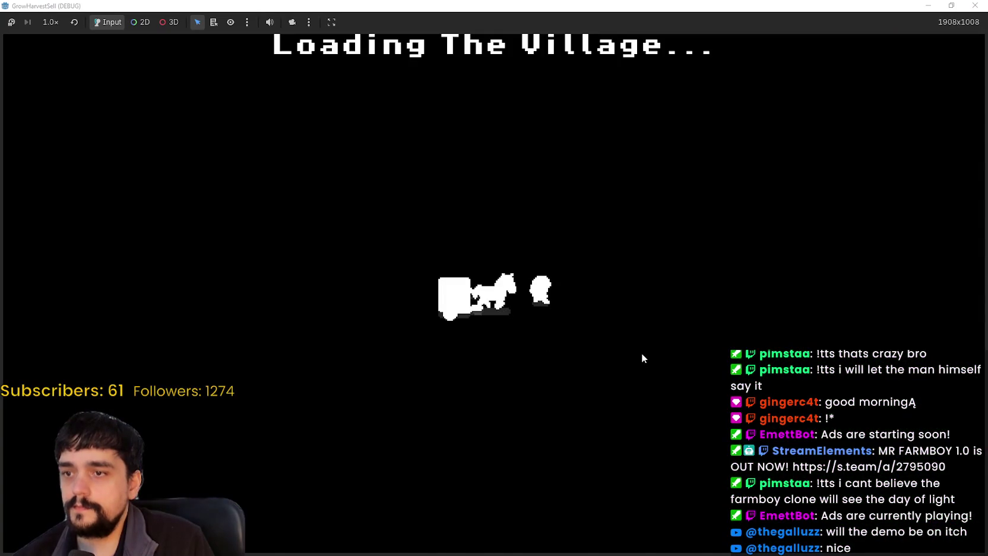
# Walk into the market stall to sell the harvested plants.
pyautogui.press('d')
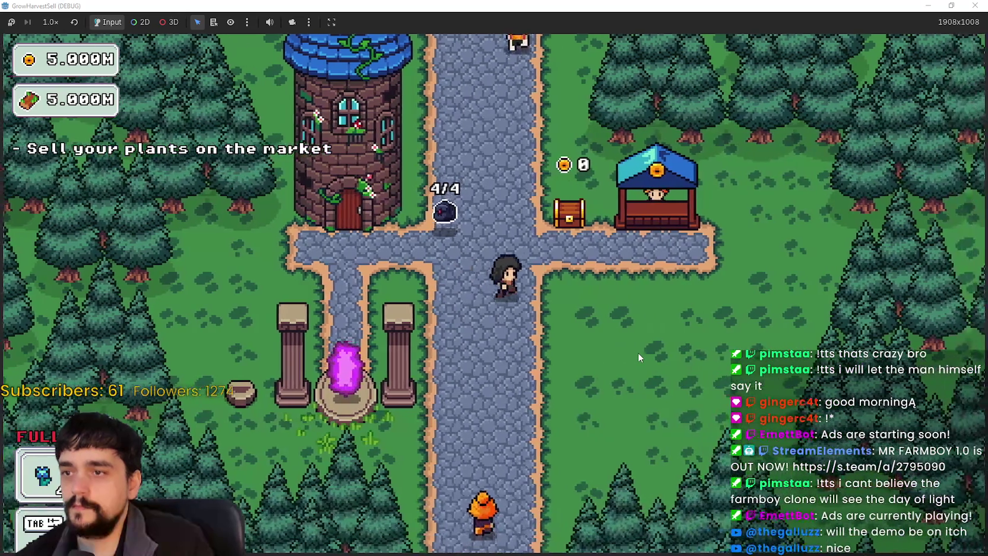
pyautogui.press('w')
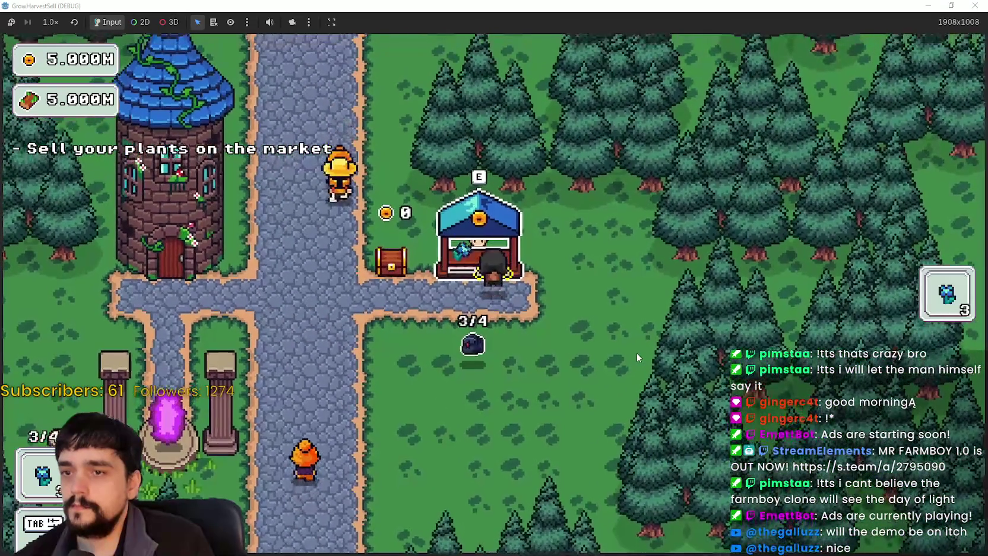
pyautogui.press('a')
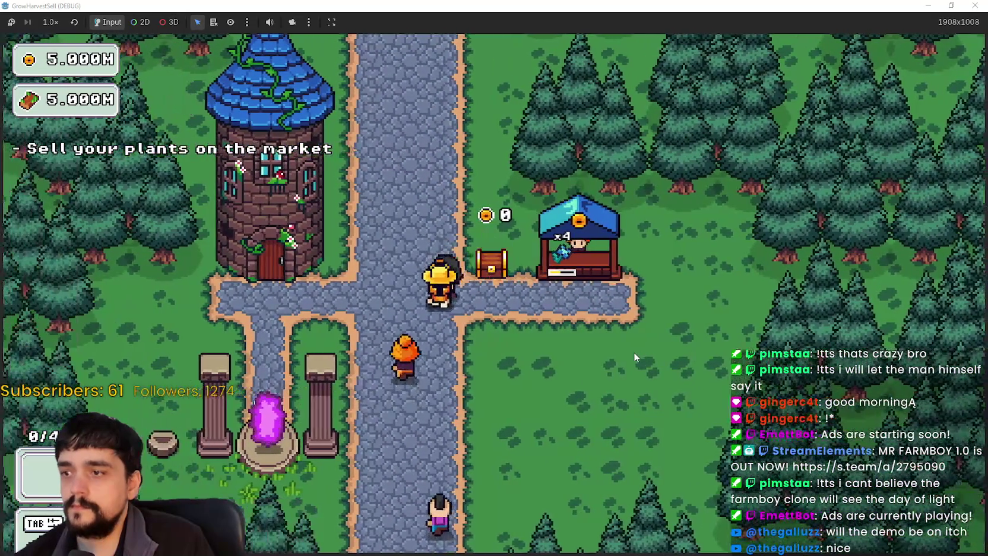
# Collect the gold from the bank chest and return the game window to normal size.
pyautogui.press('a')
pyautogui.press('s')
pyautogui.press('d')
pyautogui.press('w')
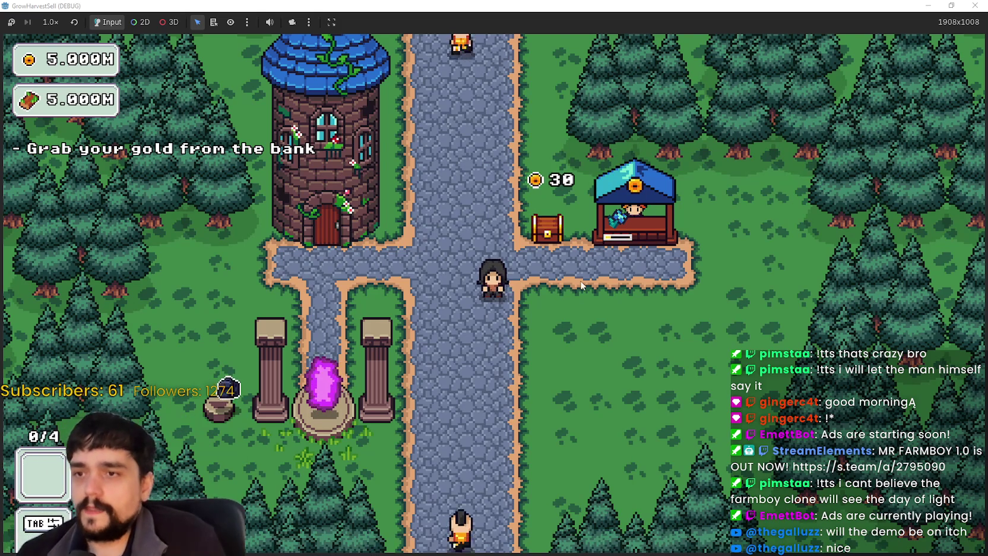
pyautogui.press('w')
pyautogui.press('d')
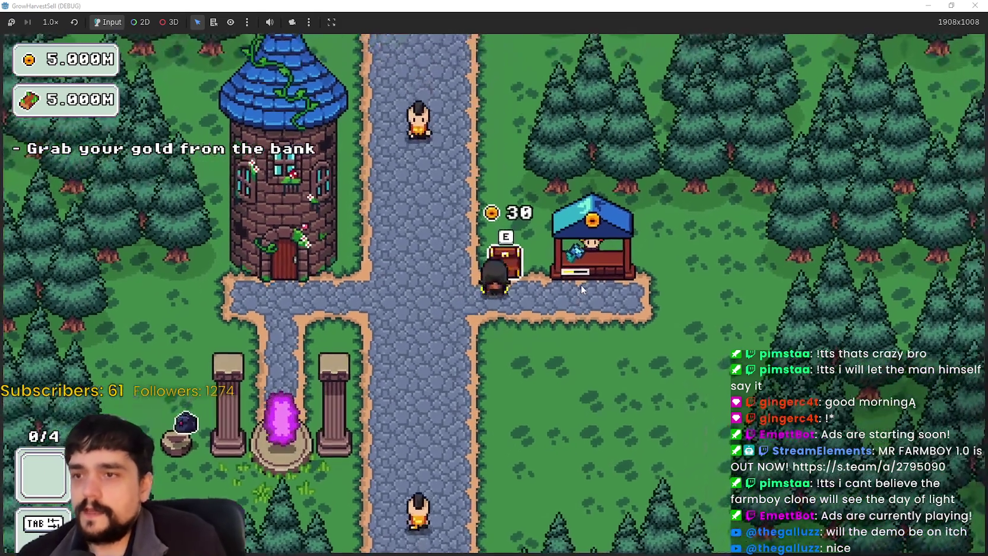
pyautogui.press('e')
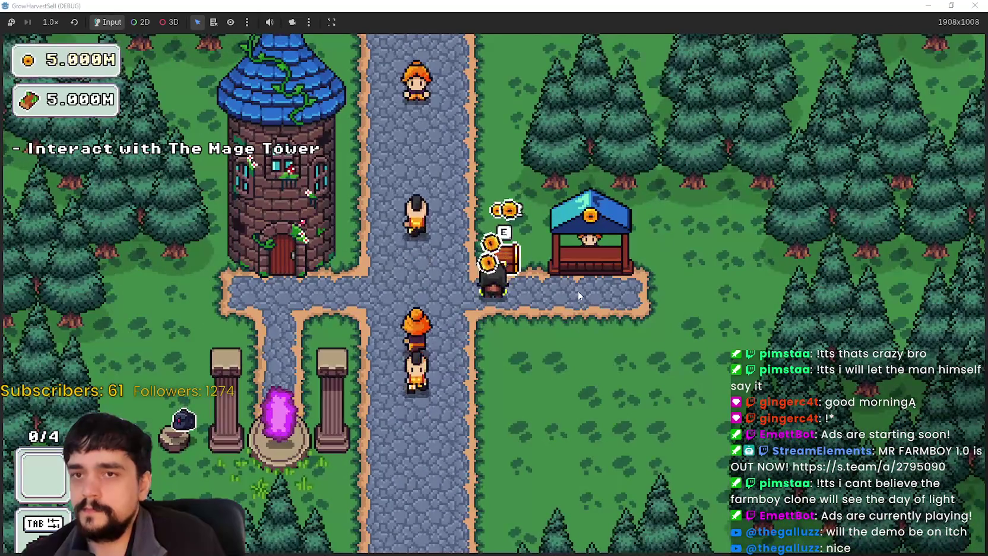
pyautogui.press('s')
pyautogui.press('a')
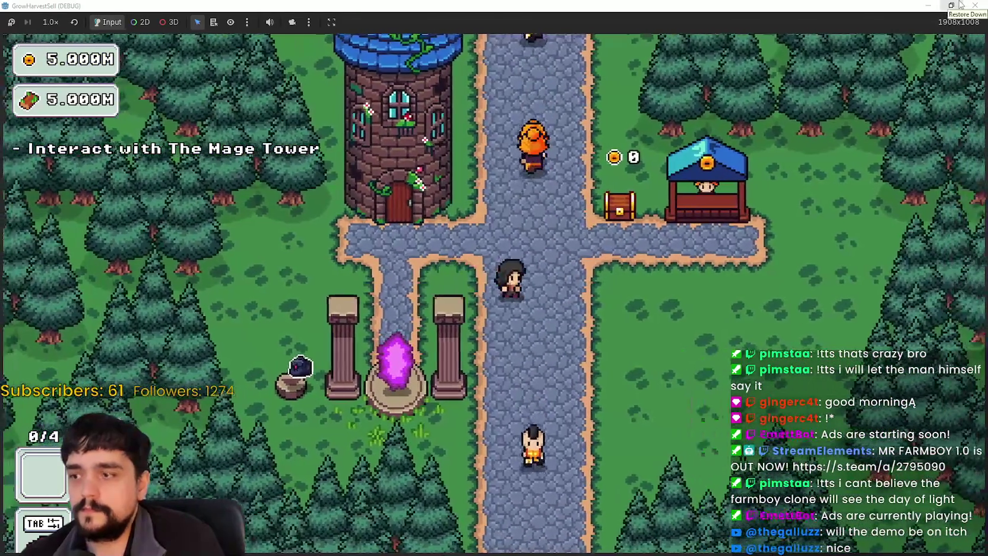
pyautogui.doubleClick(755, 5)
# Close the game, filter FileSystem for 'loadi', and look at the horse_cart_loading and Loading scenes.
pyautogui.press('F8')
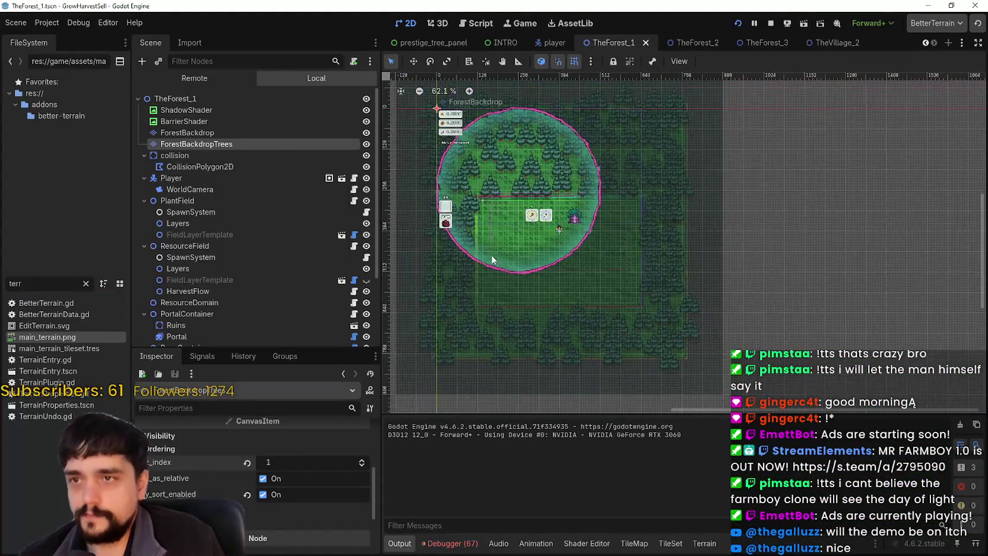
pyautogui.write('tran')
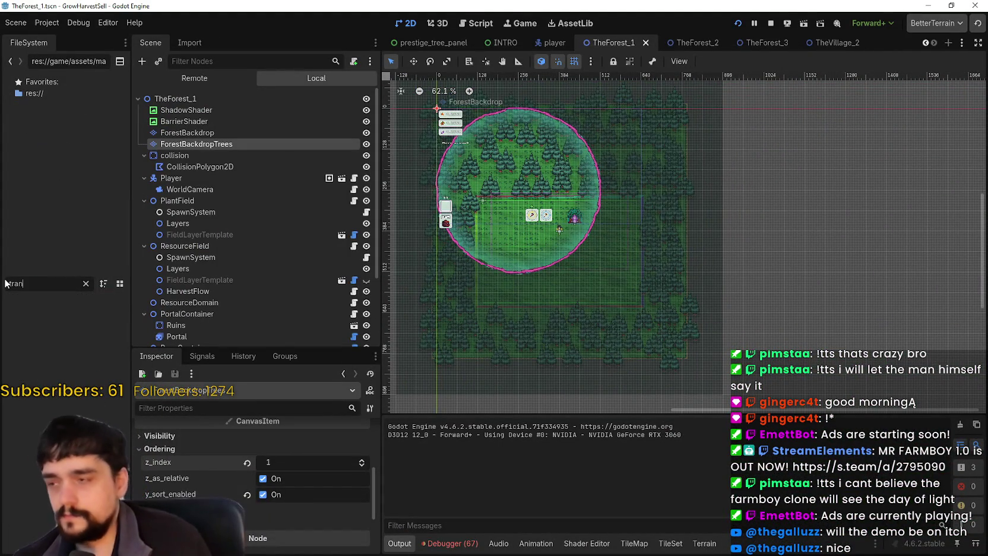
pyautogui.press('BackSpace')
pyautogui.press('BackSpace')
pyautogui.press('BackSpace')
pyautogui.write('s')
pyautogui.press('BackSpace')
pyautogui.write('loadi')
pyautogui.doubleClick(41, 314)
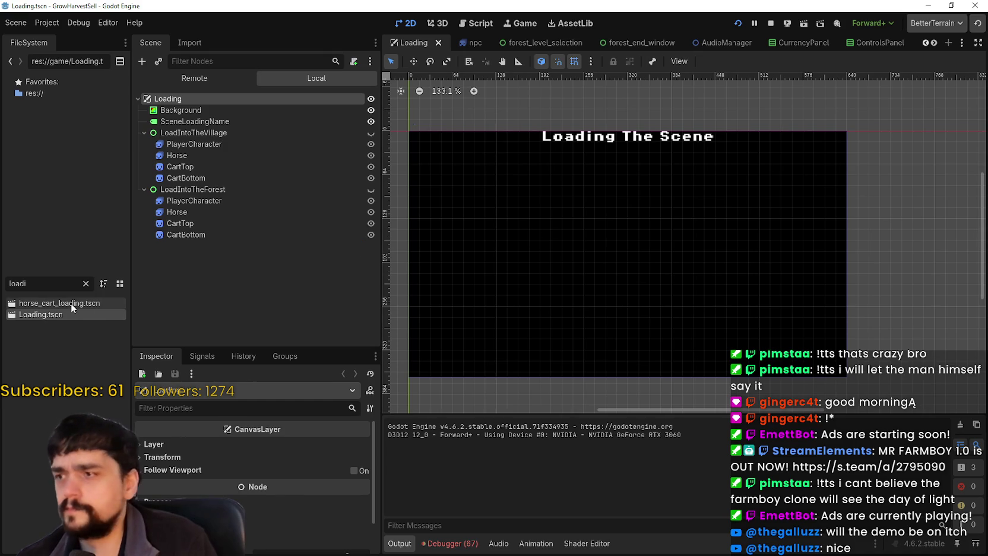
pyautogui.click(71, 303)
pyautogui.doubleClick(71, 301)
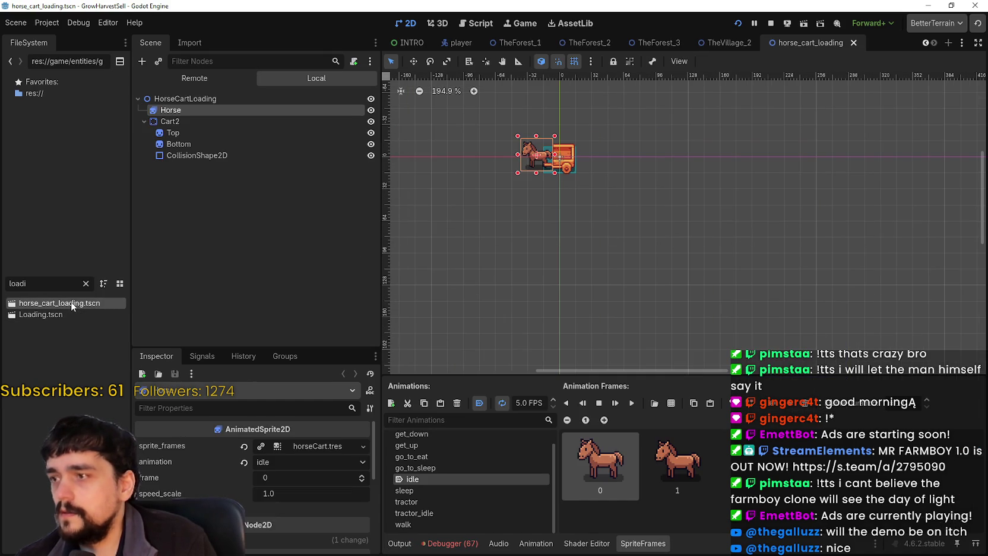
pyautogui.scroll(-1, 493, 189)
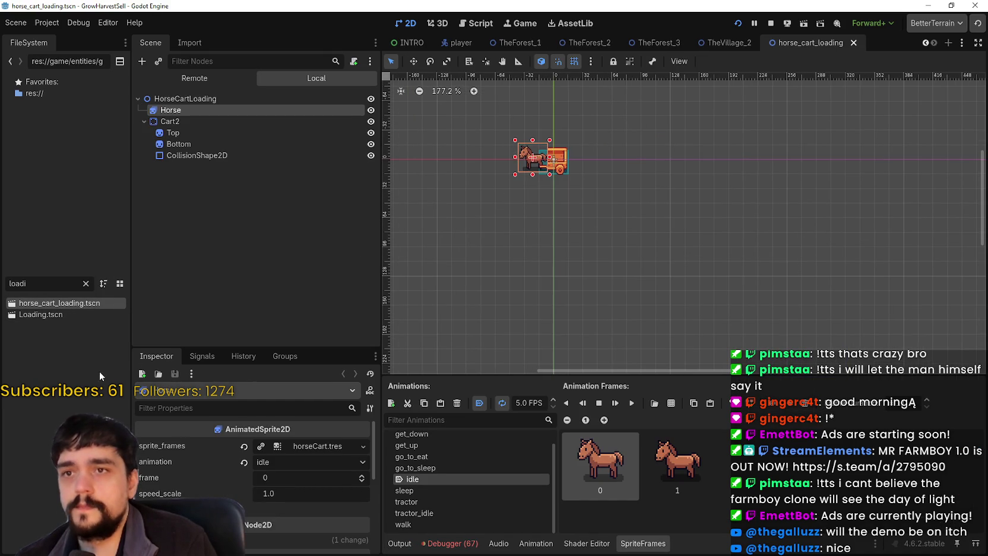
pyautogui.doubleClick(41, 314)
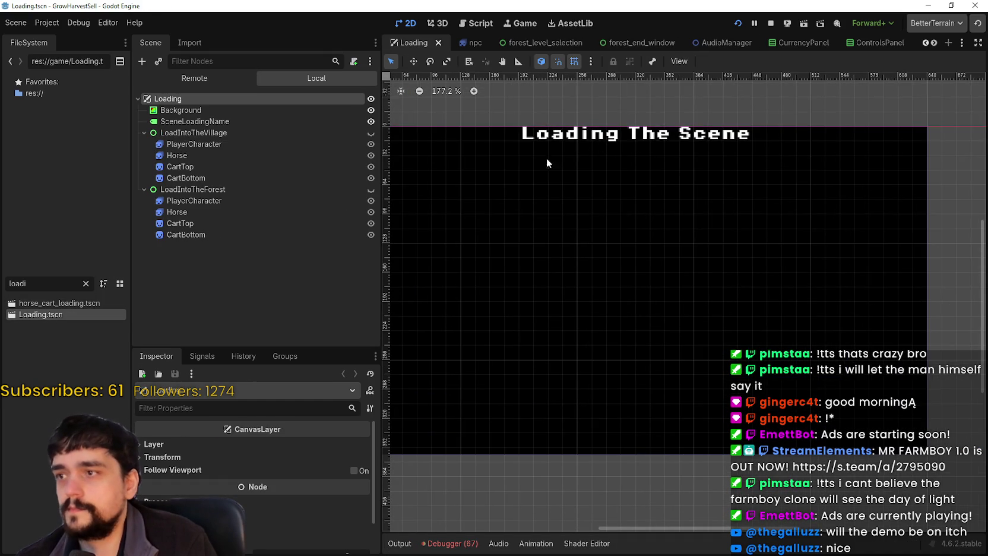
# Make the LoadIntoTheVillage and LoadIntoTheForest groups visible on the canvas.
pyautogui.click(289, 181)
pyautogui.click(298, 134)
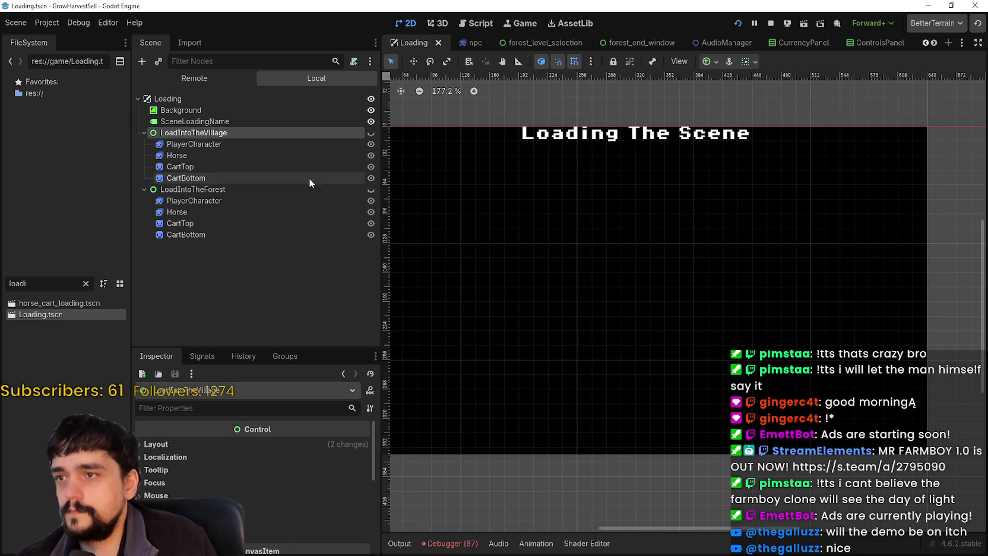
pyautogui.click(371, 132)
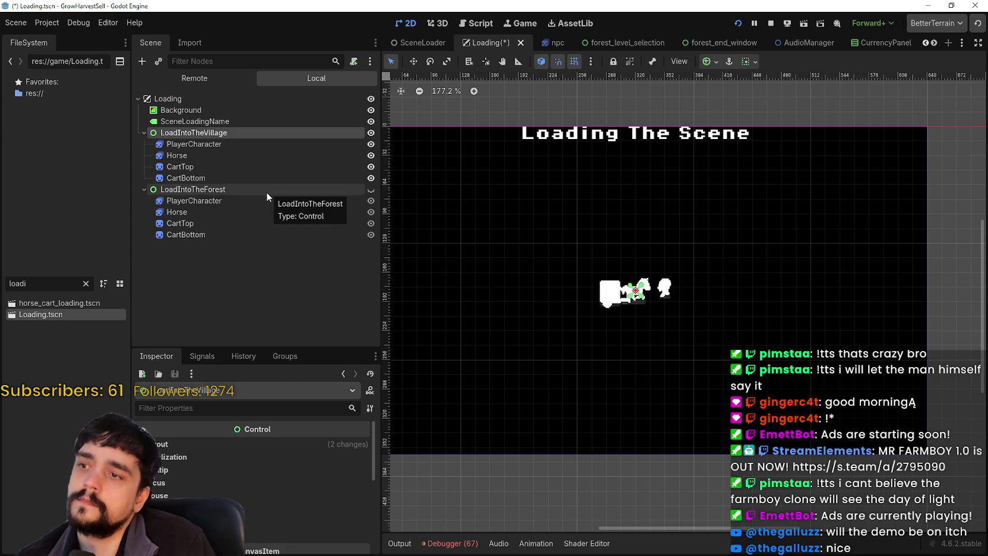
pyautogui.click(372, 190)
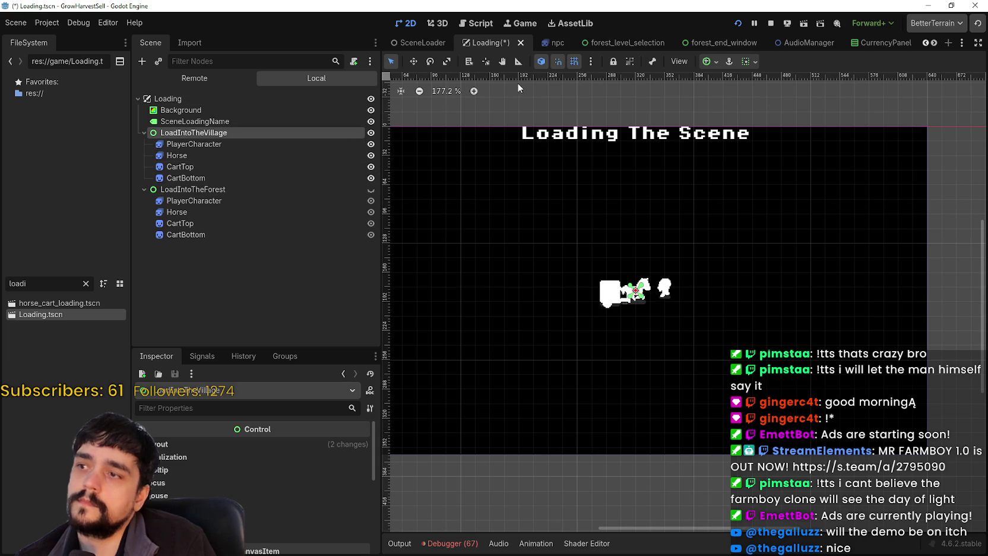
# Inspect the forest group's PlayerCharacter, Horse and CartTop, then hide the group and save.
pyautogui.click(190, 190)
pyautogui.click(196, 202)
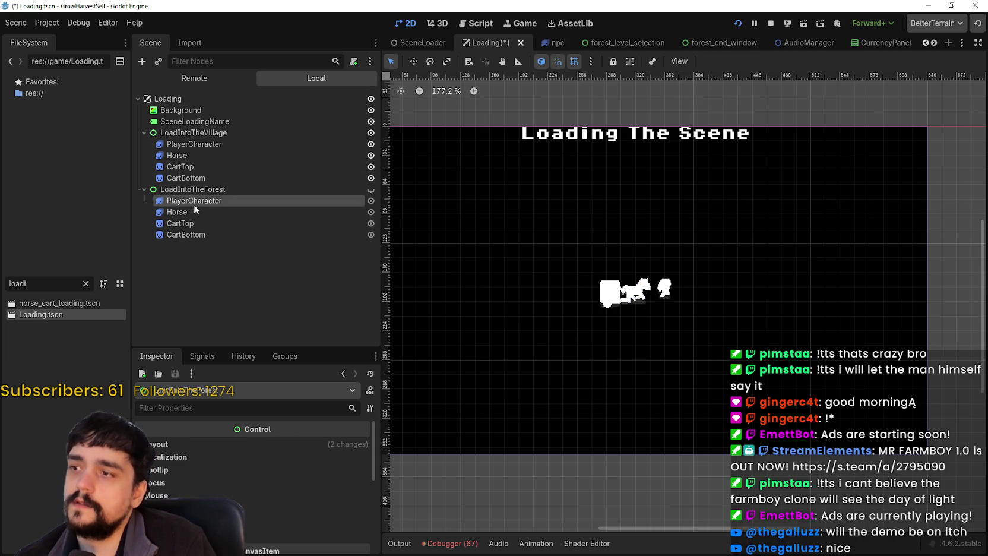
pyautogui.click(191, 213)
pyautogui.click(191, 225)
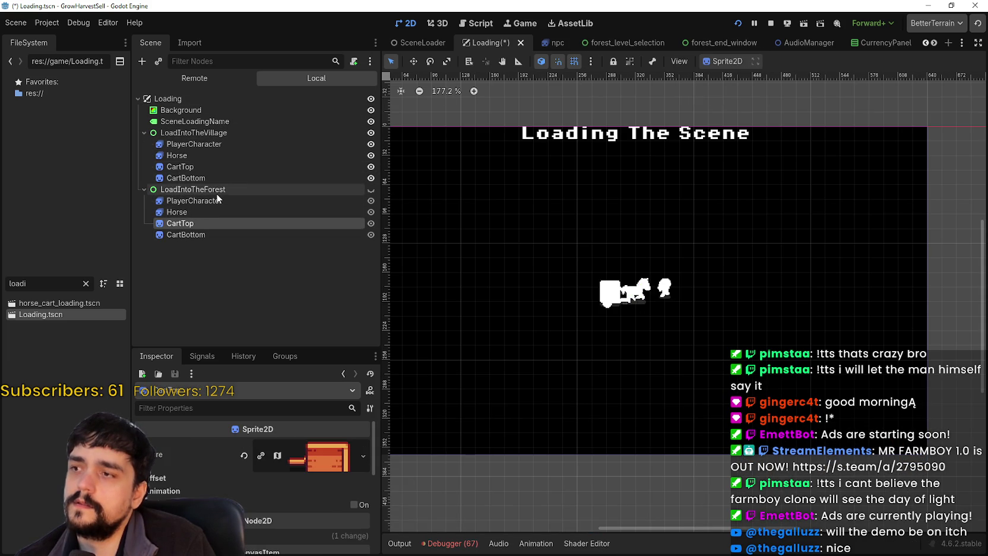
pyautogui.click(216, 190)
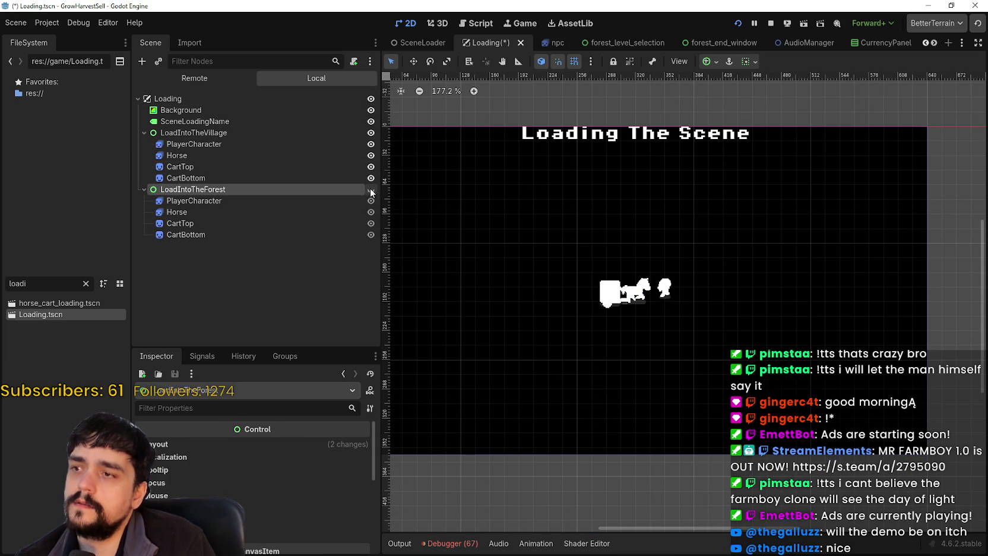
pyautogui.click(371, 190)
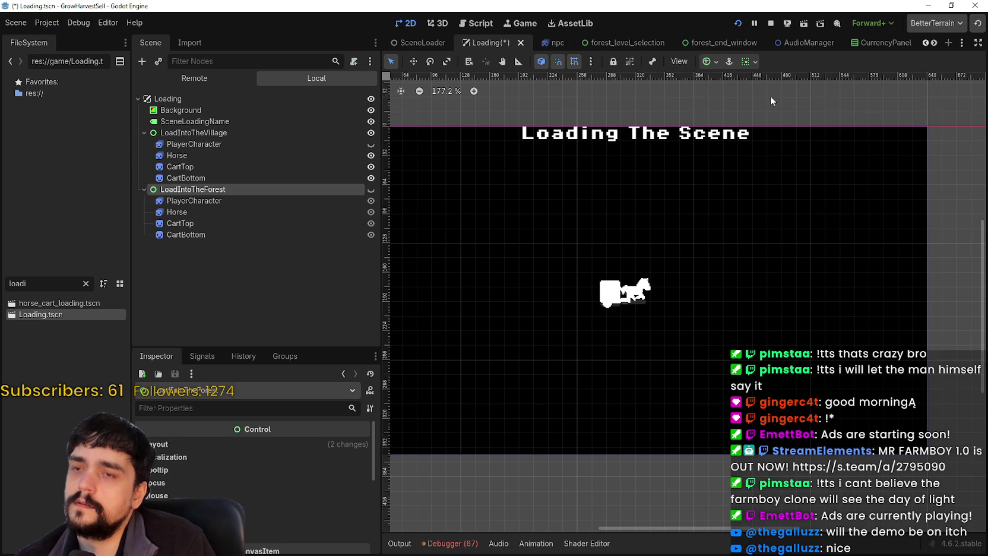
pyautogui.scroll(-3, 811, 106)
pyautogui.hotkey('ctrl', 's')
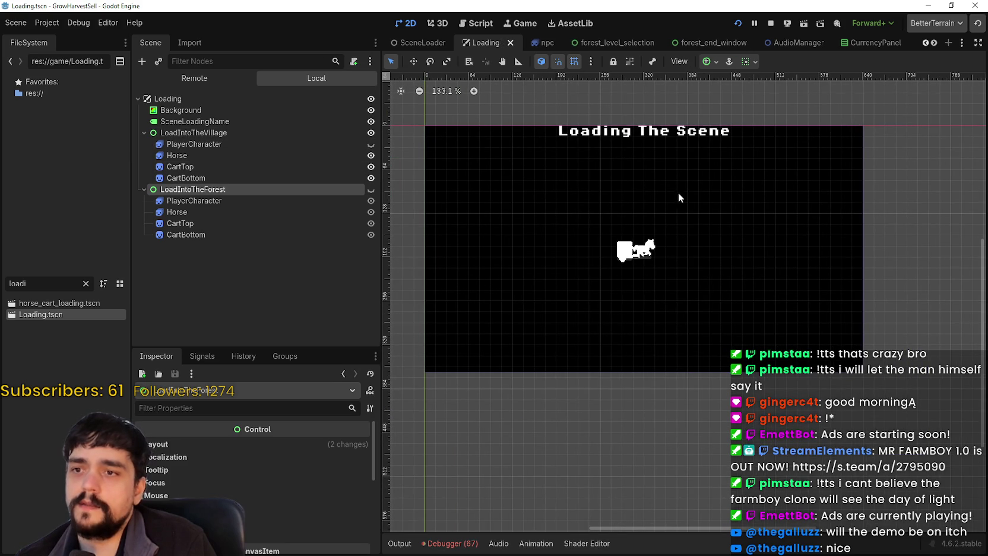
# Re-show the village group and its PlayerCharacter, frame its cart, then open horse_cart_loading.
pyautogui.click(372, 144)
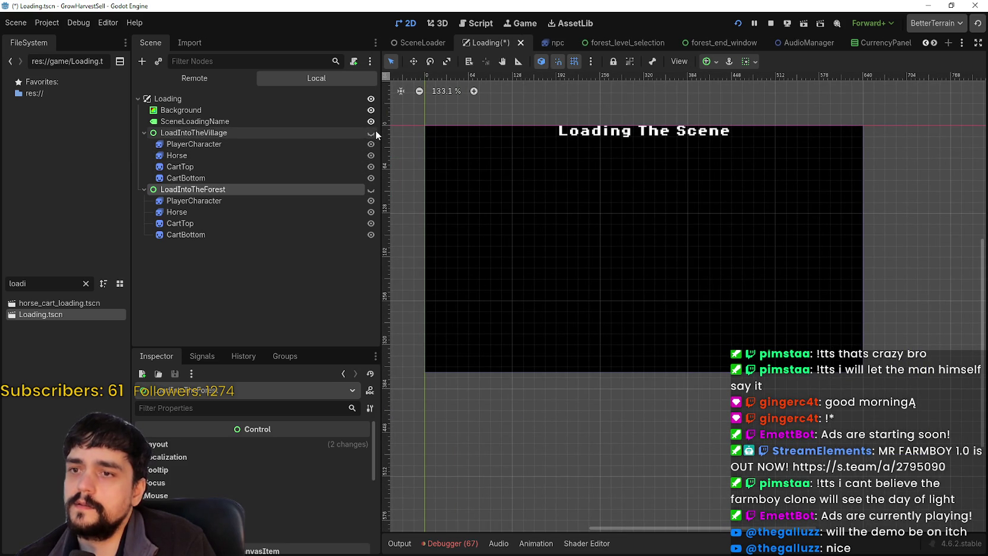
pyautogui.click(371, 133)
pyautogui.click(303, 155)
pyautogui.click(299, 167)
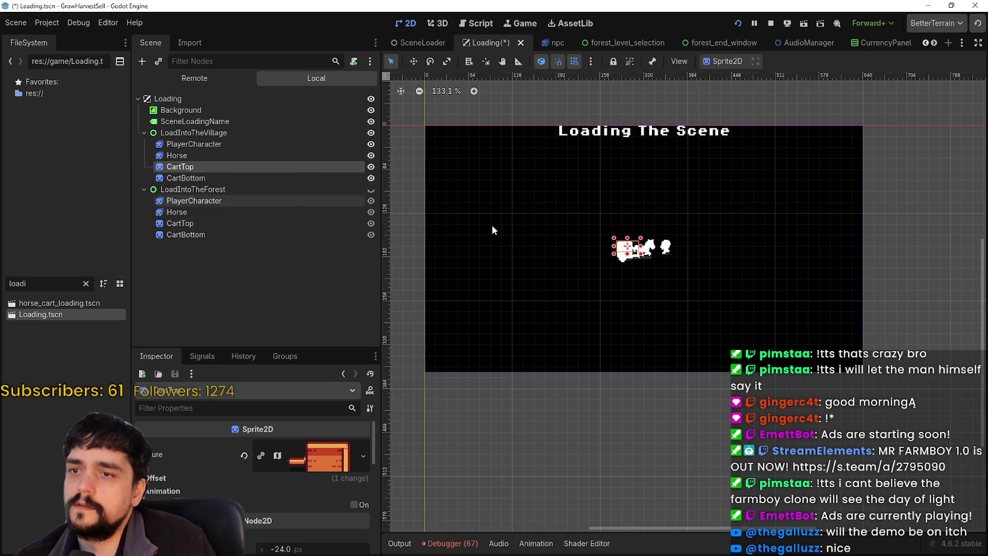
pyautogui.hotkey('ctrl', '=')
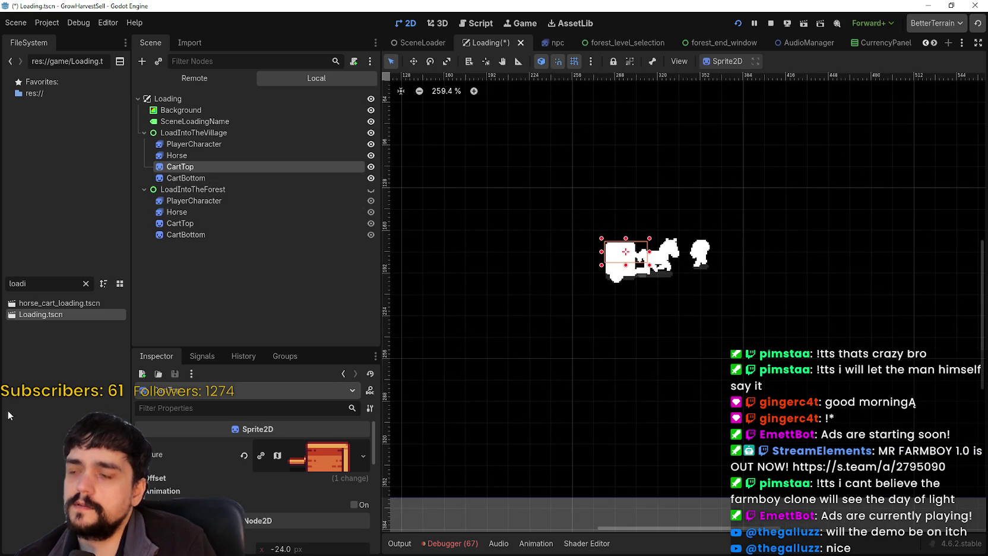
pyautogui.doubleClick(44, 306)
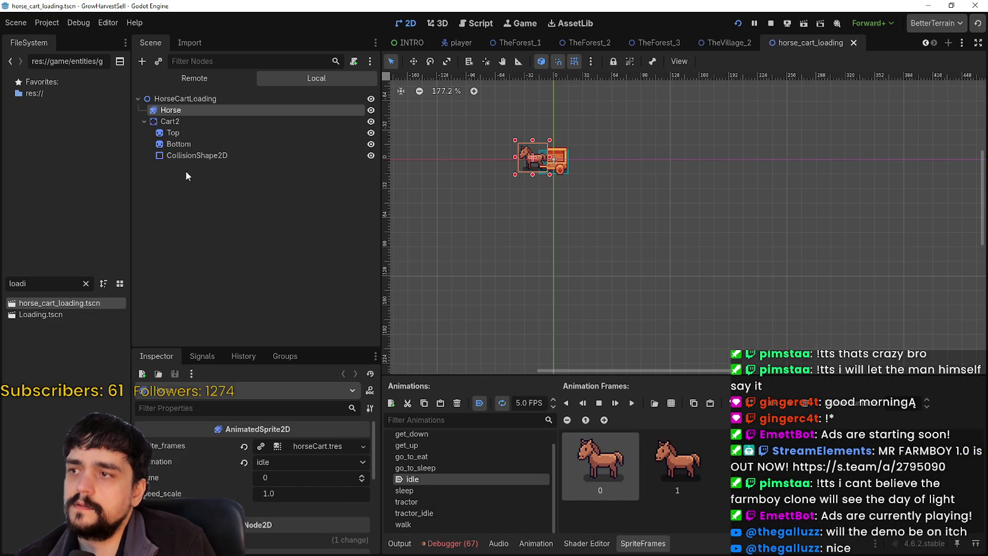
# Inspect horse_cart_loading's CollisionShape2D, Bottom, Cart2 and root nodes, then reopen the Loading scene.
pyautogui.click(193, 155)
pyautogui.click(199, 144)
pyautogui.click(206, 121)
pyautogui.click(211, 101)
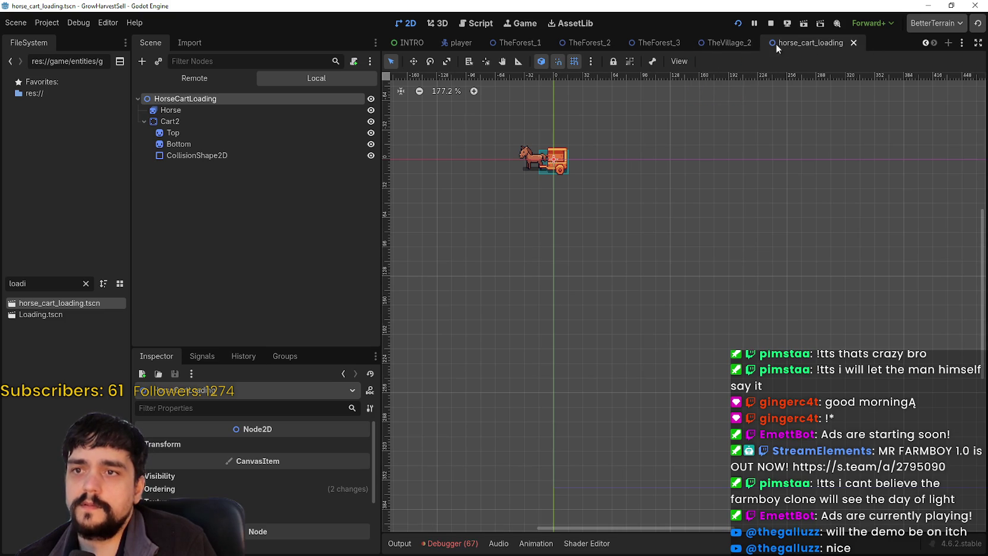
pyautogui.doubleClick(79, 309)
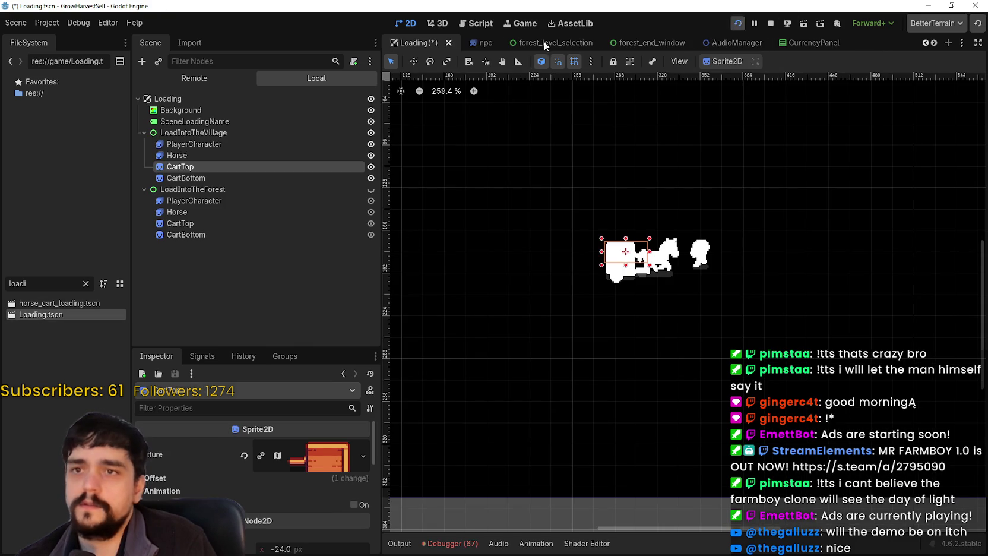
# Frame the SceneLoadingName label, show it, and toggle the Background's visibility off and on.
pyautogui.click(244, 120)
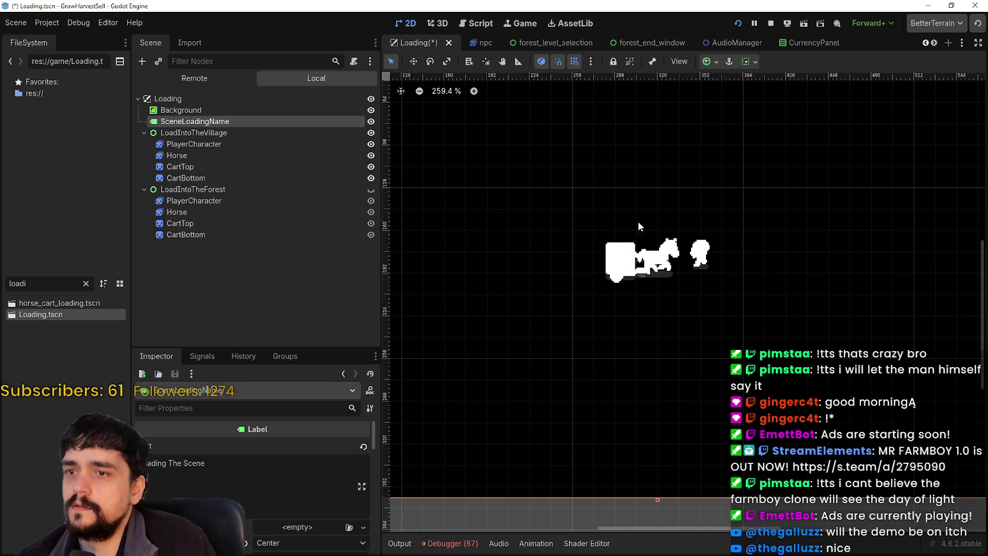
pyautogui.doubleClick(243, 119)
pyautogui.click(249, 110)
pyautogui.scroll(-1, 561, 189)
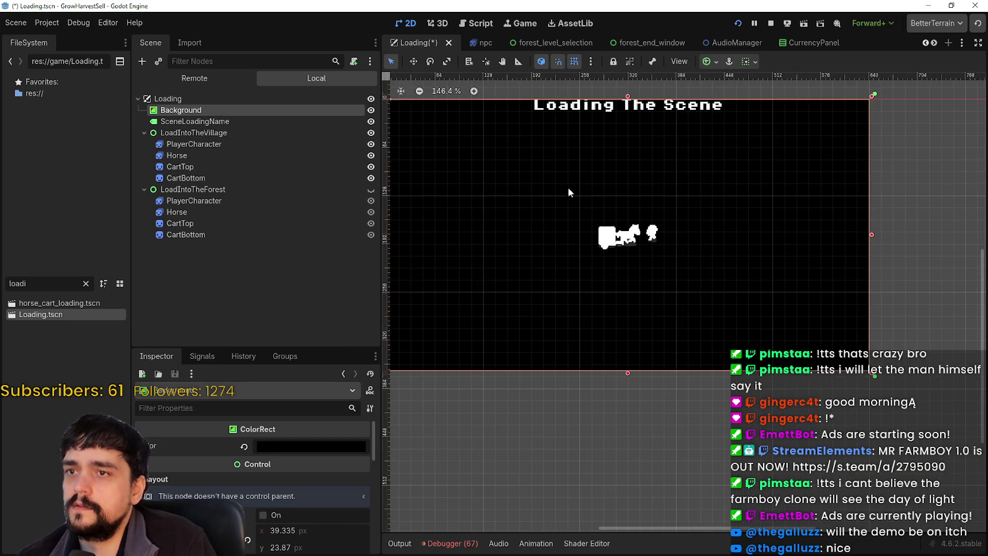
pyautogui.click(372, 122)
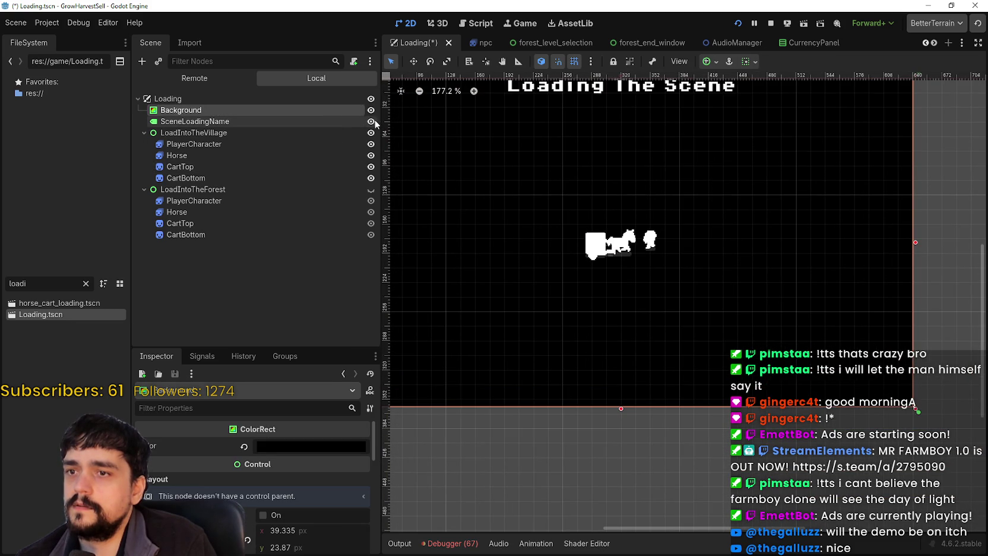
pyautogui.click(371, 110)
pyautogui.click(371, 109)
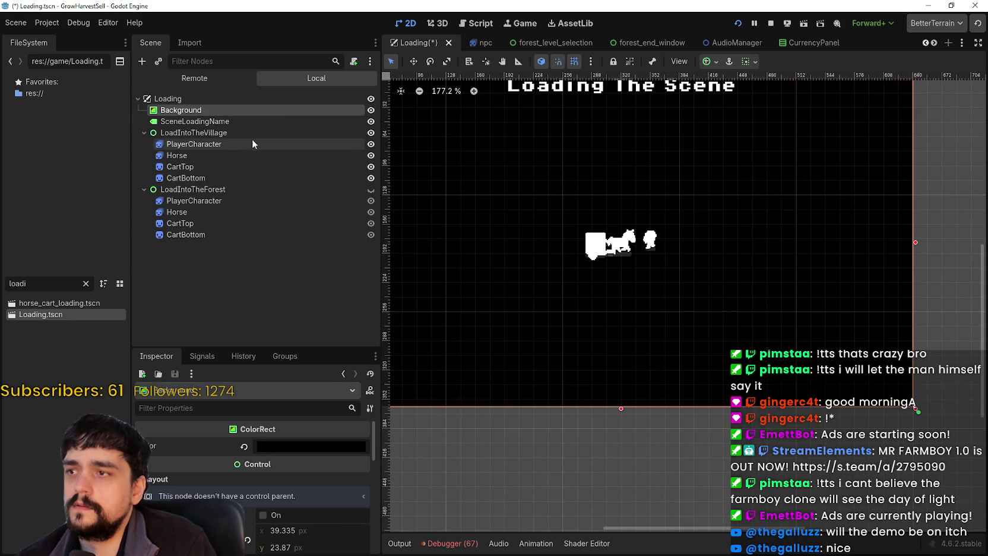
# Inspect the village PlayerCharacter and expand its ShaderMaterial in the Inspector.
pyautogui.click(251, 143)
pyautogui.scroll(4, 703, 284)
pyautogui.scroll(-1, 632, 512)
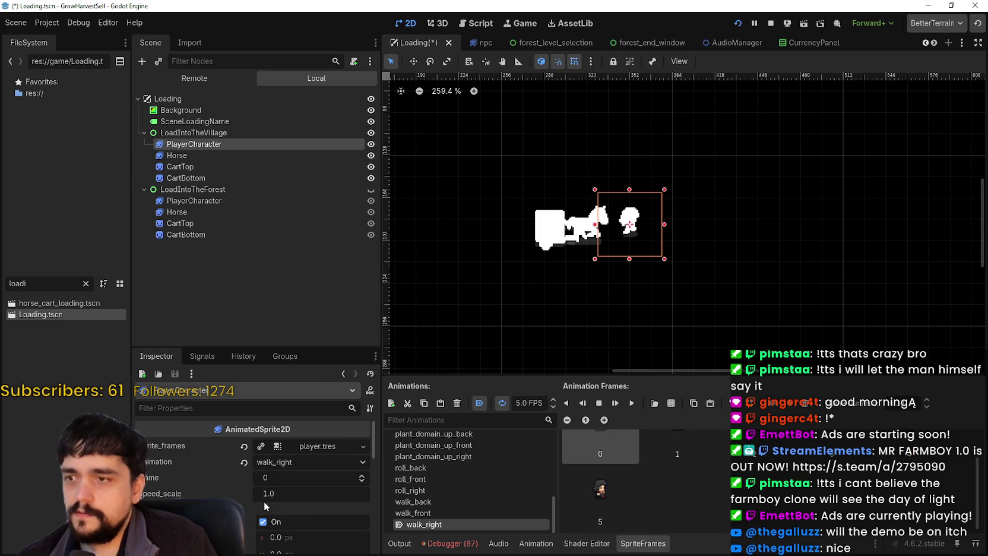
pyautogui.scroll(-1, 300, 531)
pyautogui.moveTo(373, 444)
pyautogui.mouseDown()
pyautogui.moveTo(378, 534)
pyautogui.moveTo(382, 510)
pyautogui.mouseUp()
pyautogui.click(340, 492)
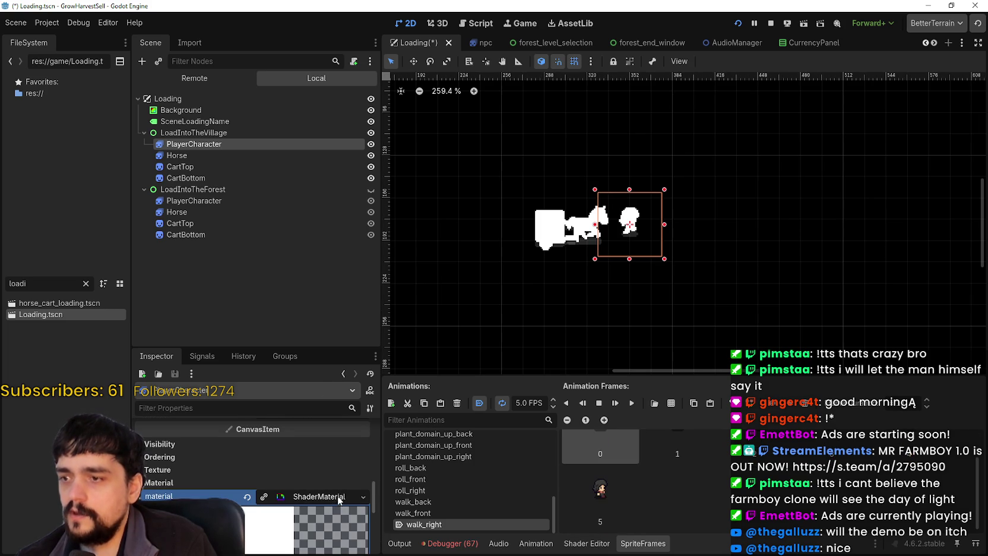
pyautogui.scroll(2, 594, 225)
pyautogui.scroll(-2, 594, 226)
# Rename the village group's Horse node to MagicalBag.
pyautogui.click(190, 155)
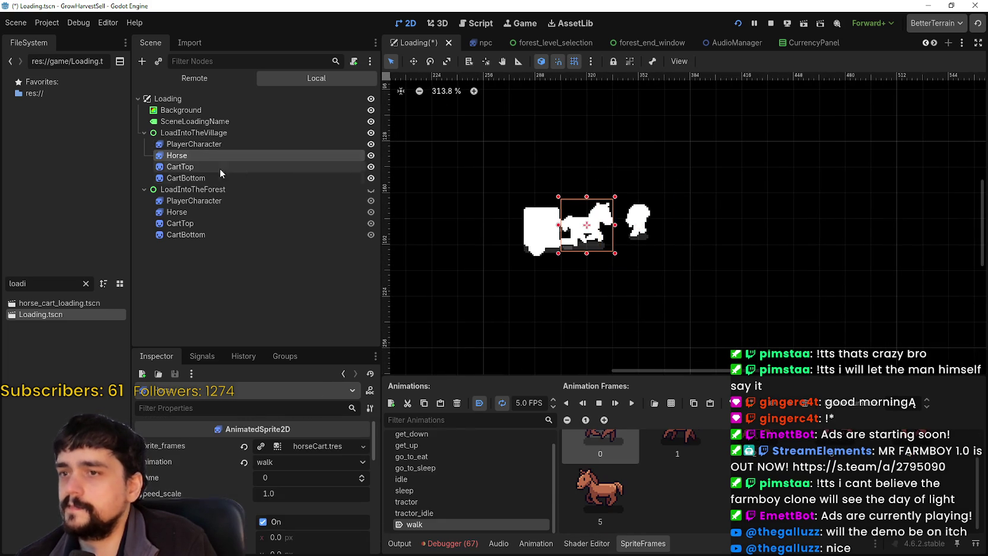
pyautogui.scroll(3, 616, 224)
pyautogui.click(221, 177)
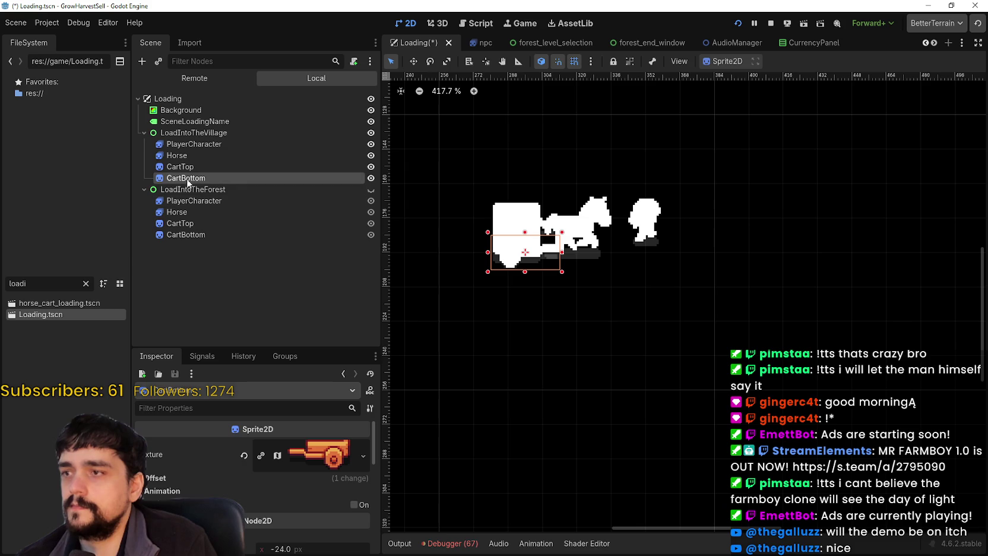
pyautogui.doubleClick(197, 155)
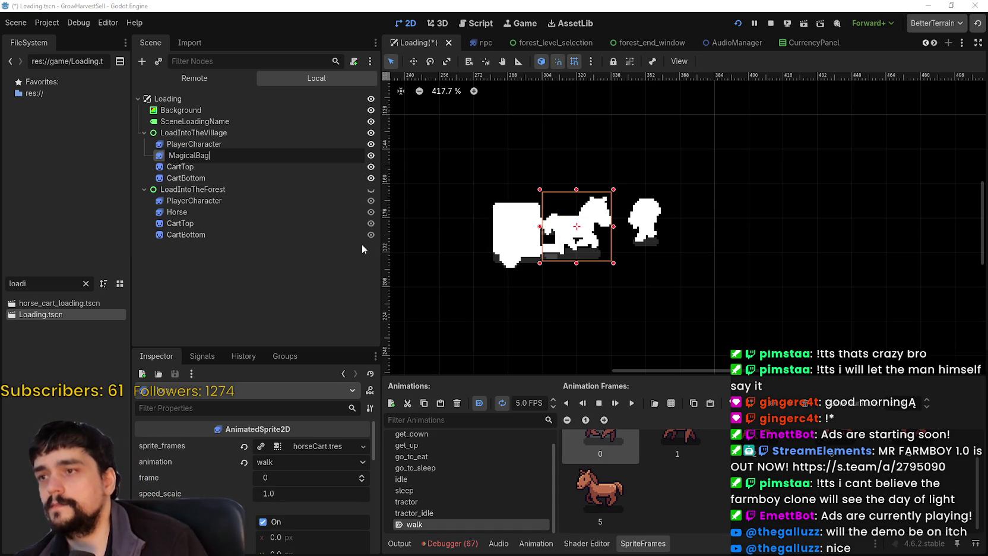
pyautogui.press('Return')
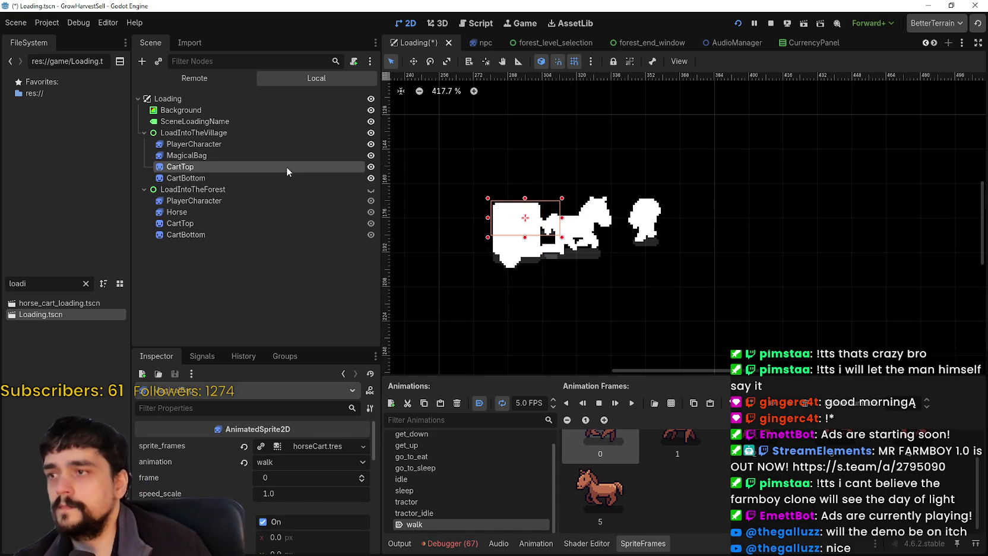
# Delete the CartTop and CartBottom nodes from the village group.
pyautogui.click(280, 173)
pyautogui.keyDown('shift'); pyautogui.click(222, 166); pyautogui.keyUp('shift')
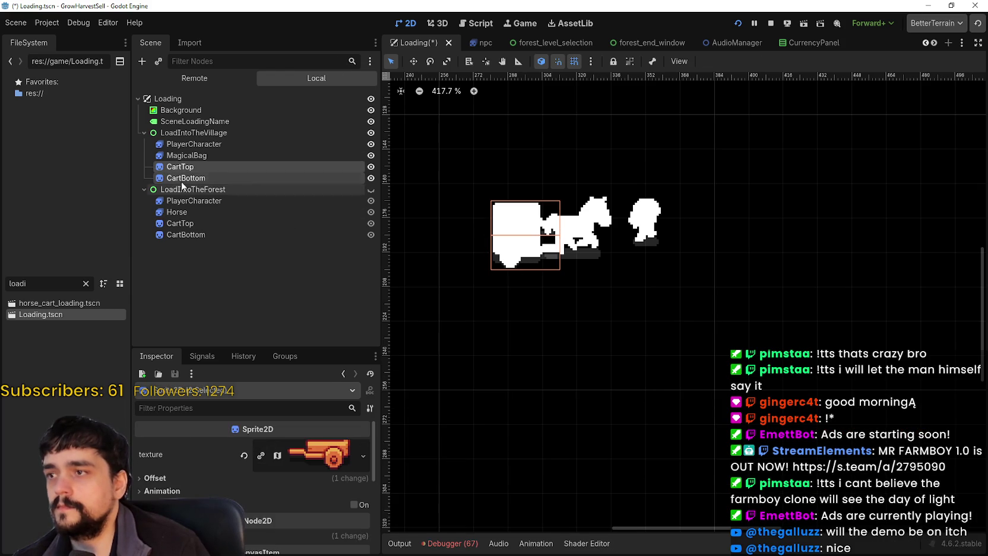
pyautogui.rightClick(187, 172)
pyautogui.click(228, 352)
pyautogui.click(459, 295)
# Clear MagicalBag's sprite frames and browse 'bag' frame resources without choosing one.
pyautogui.click(216, 154)
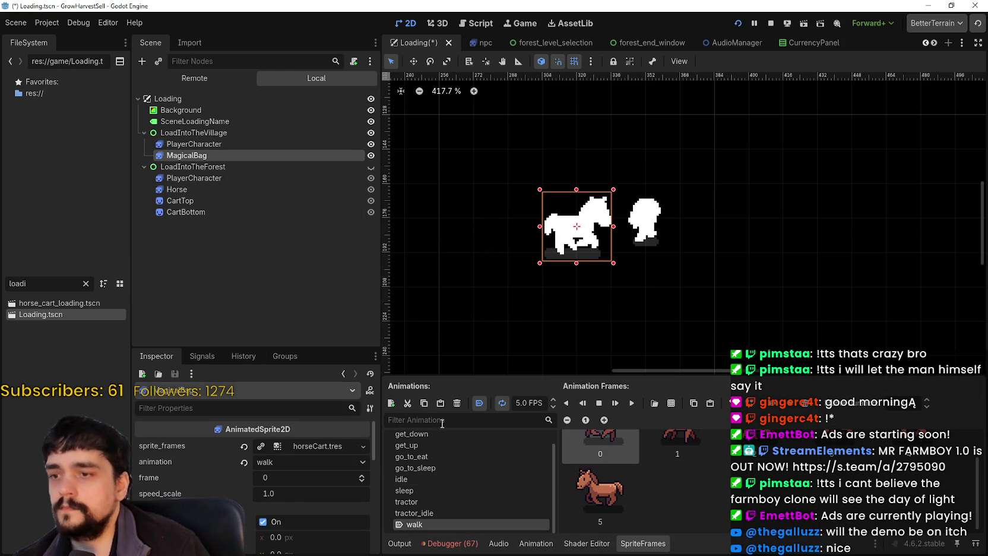
pyautogui.click(245, 447)
pyautogui.click(297, 446)
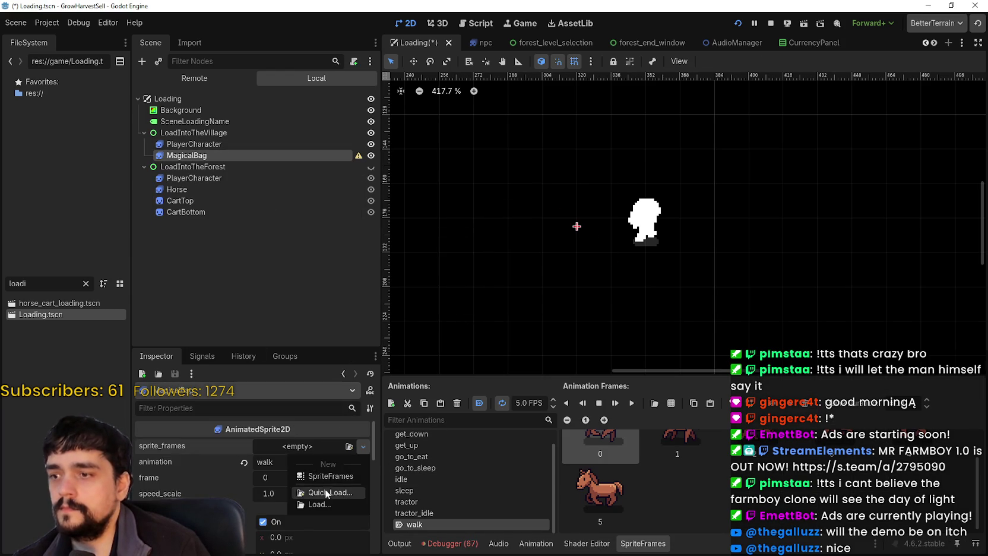
pyautogui.write('bag')
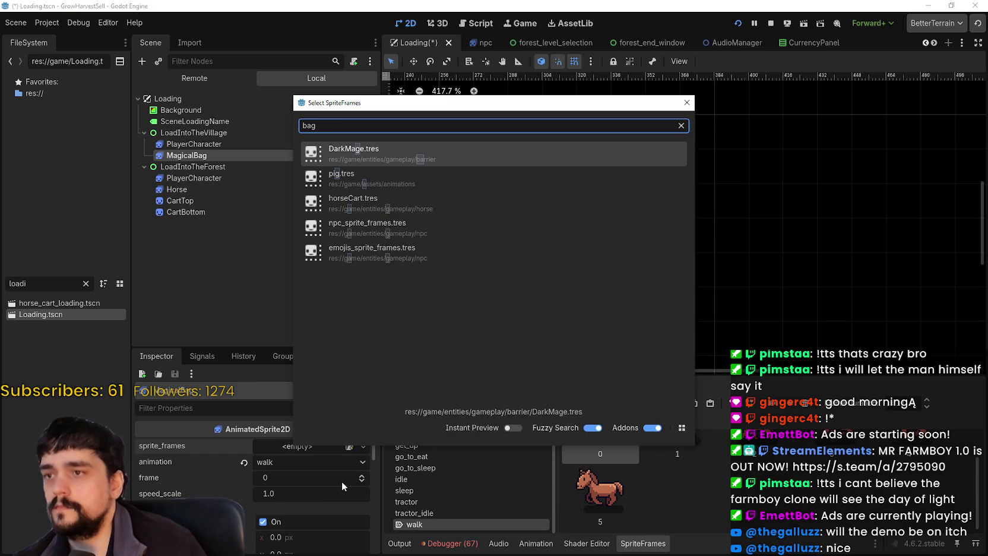
pyautogui.press('Down')
pyautogui.press('Down')
pyautogui.press('Down')
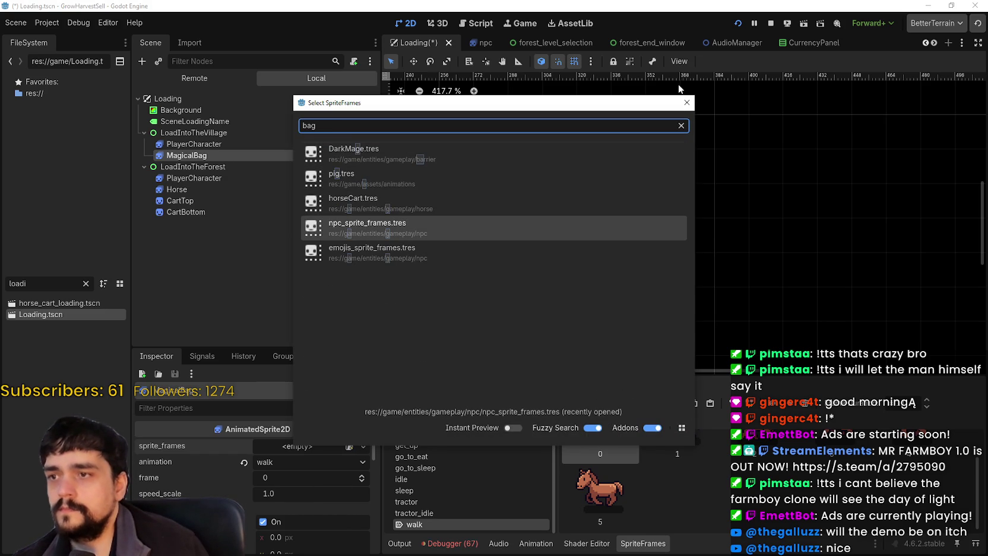
pyautogui.click(687, 103)
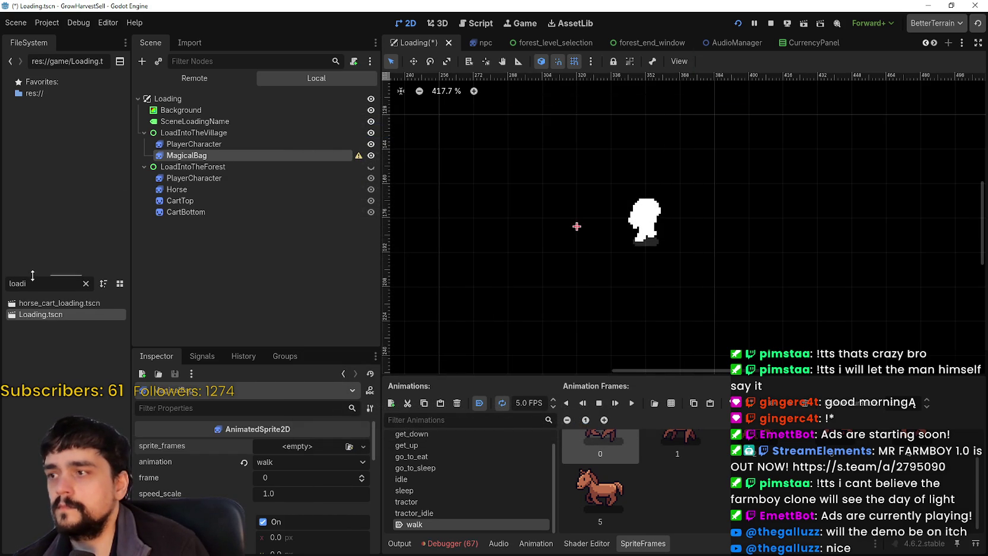
# Open the magical_bag scene and select its Bag and Shadow sprites to copy.
pyautogui.write('magical')
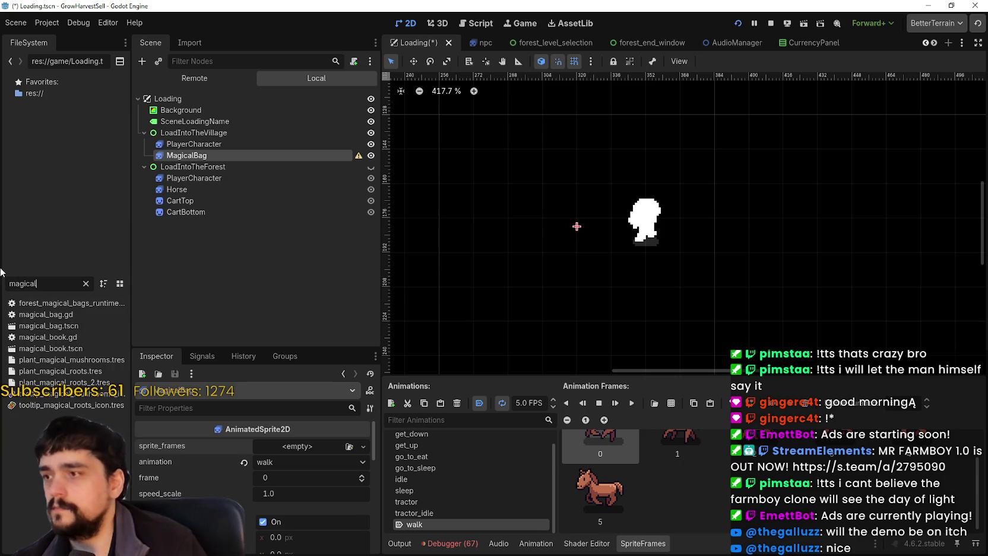
pyautogui.doubleClick(39, 325)
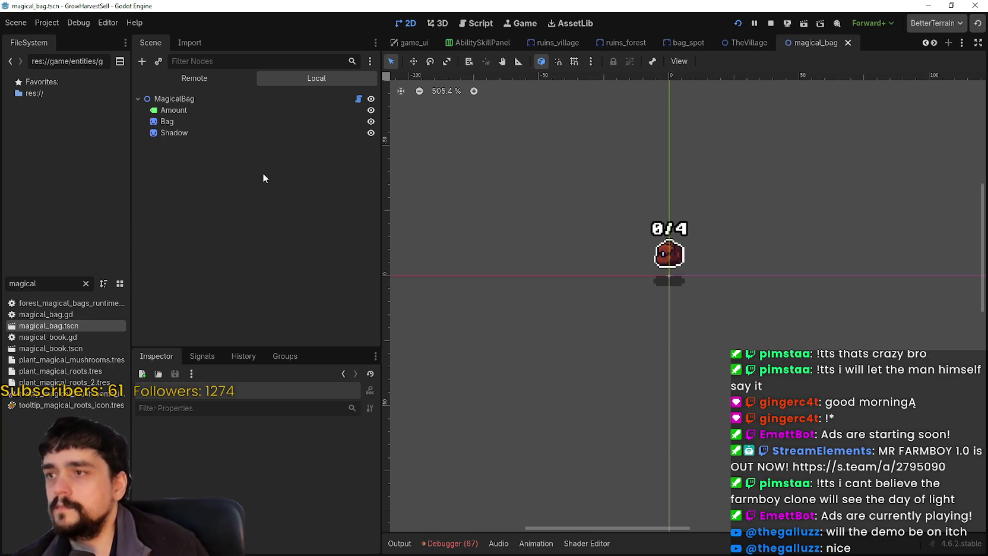
pyautogui.click(246, 123)
pyautogui.click(245, 133)
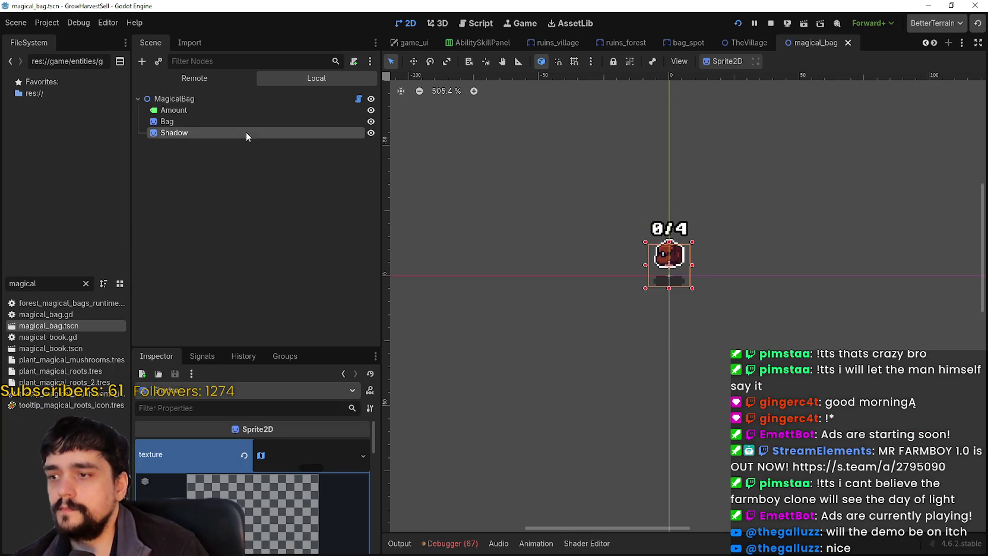
pyautogui.click(247, 121)
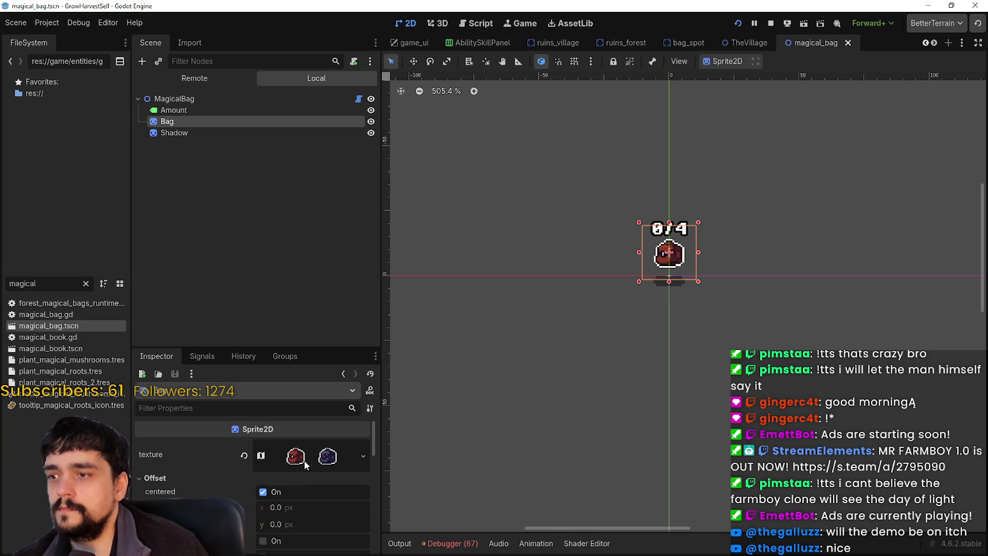
pyautogui.scroll(-3, 304, 460)
pyautogui.scroll(2, 304, 460)
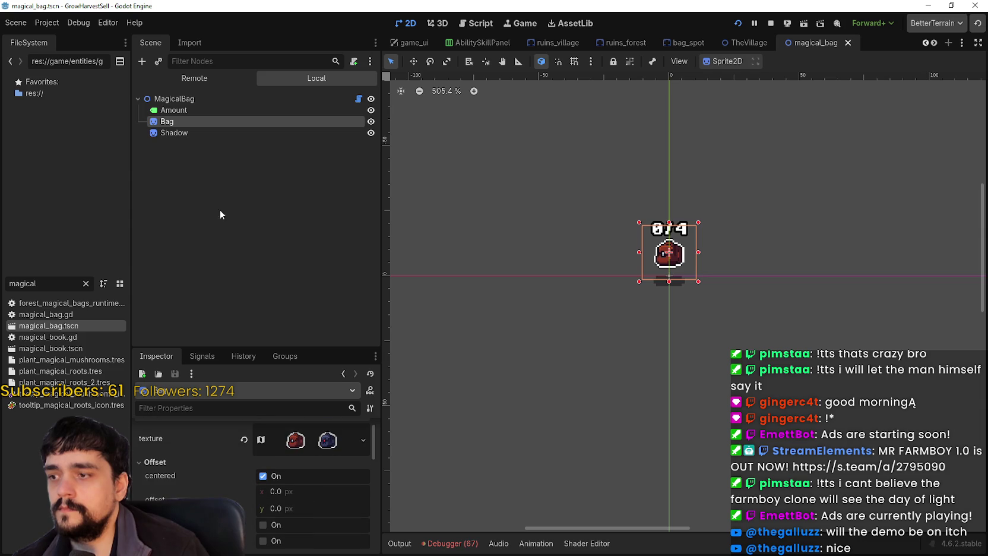
pyautogui.keyDown('shift'); pyautogui.click(206, 134); pyautogui.keyUp('shift')
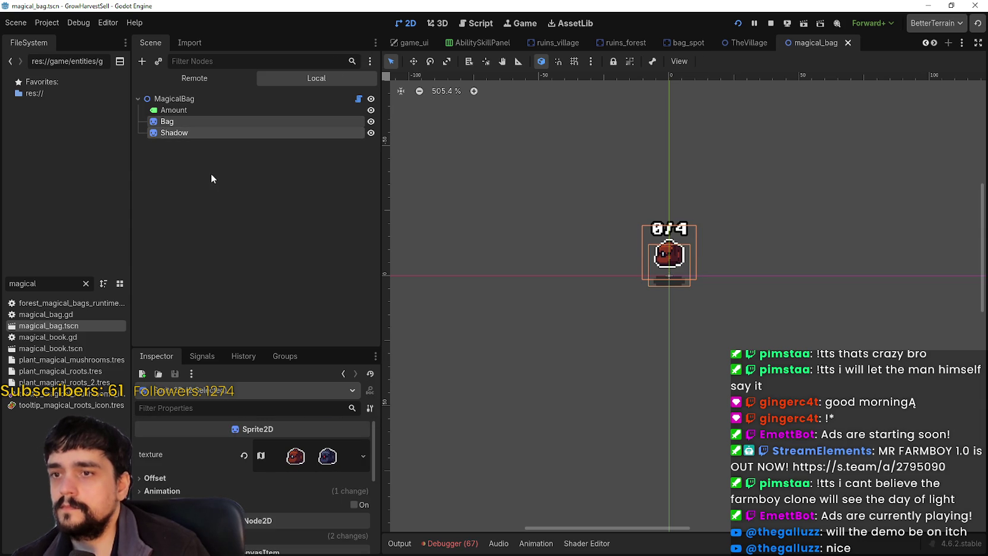
# In Loading.tscn, paste Bag and Shadow under LoadIntoTheVillage and delete the old MagicalBag.
pyautogui.doubleClick(53, 285)
pyautogui.write('loading')
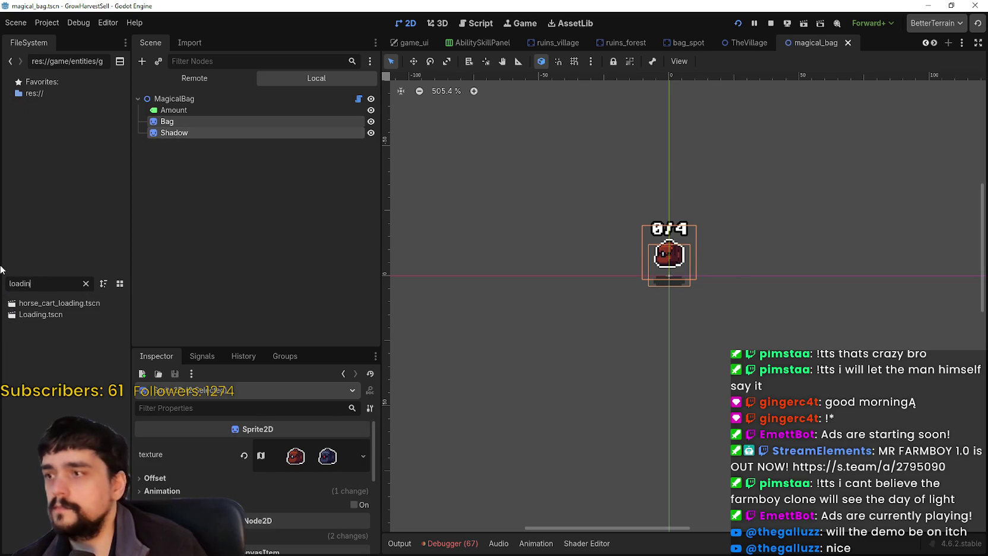
pyautogui.doubleClick(78, 316)
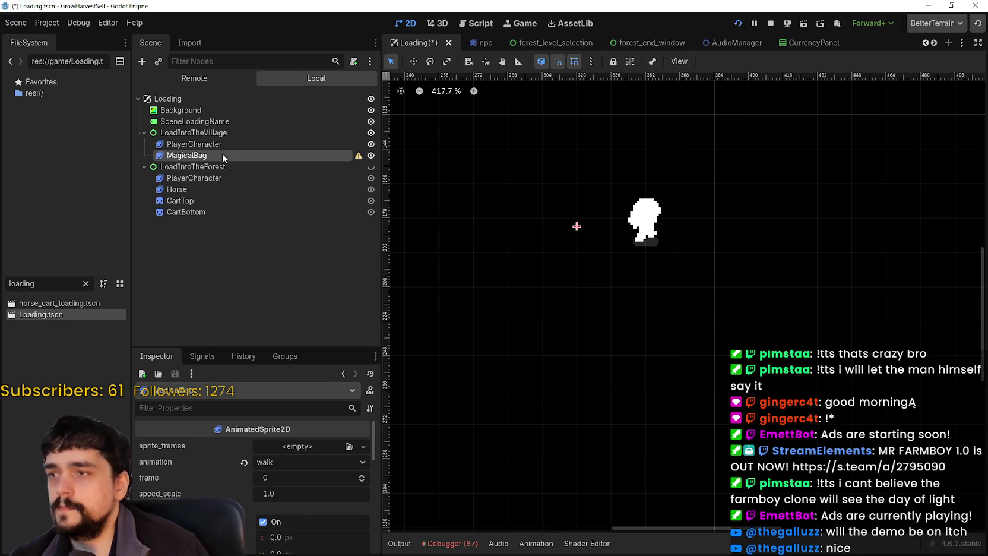
pyautogui.rightClick(199, 133)
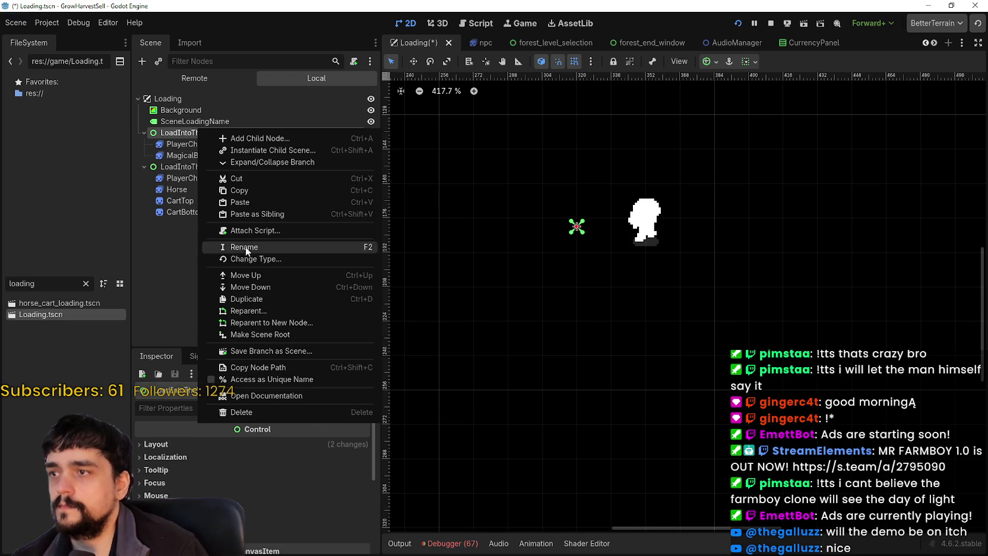
pyautogui.click(258, 202)
pyautogui.click(178, 155)
pyautogui.rightClick(194, 155)
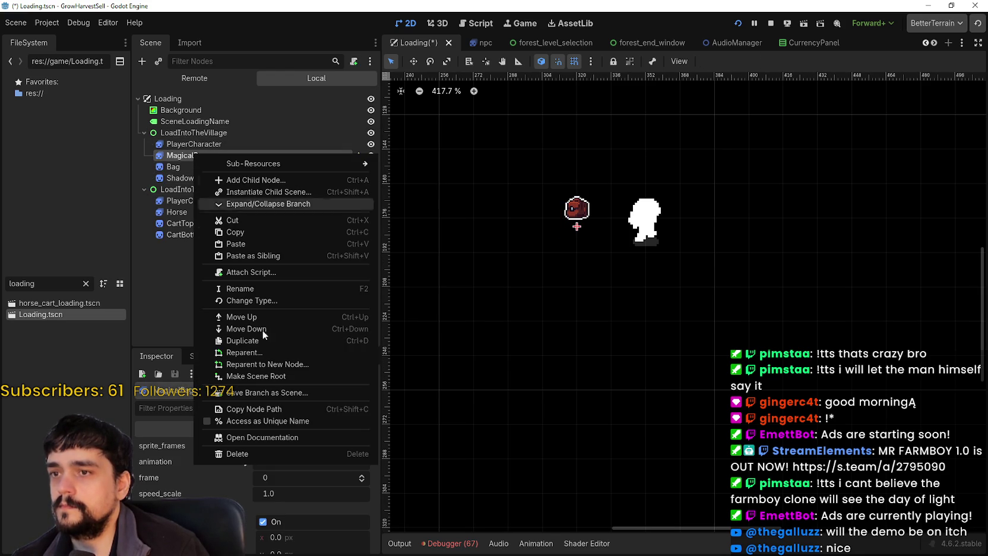
pyautogui.click(293, 453)
pyautogui.click(466, 286)
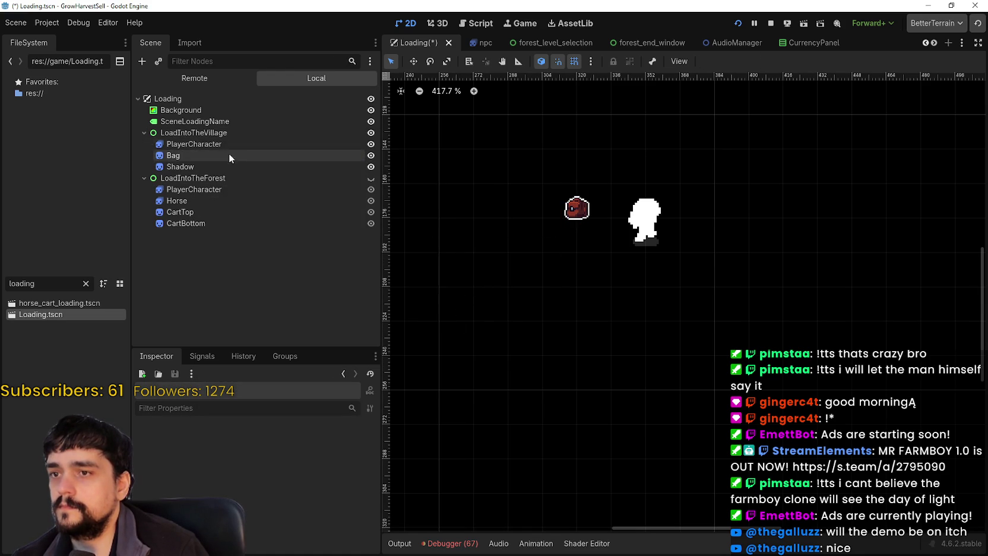
# Copy PlayerCharacter's ShaderMaterial and paste it into the Bag sprite's Material slot.
pyautogui.click(234, 144)
pyautogui.rightClick(297, 497)
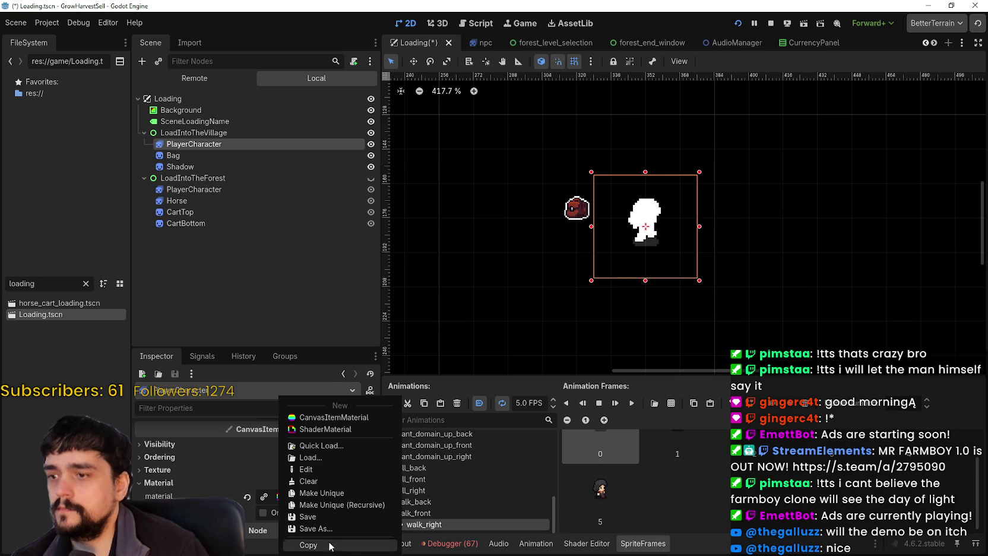
pyautogui.click(332, 546)
pyautogui.click(199, 155)
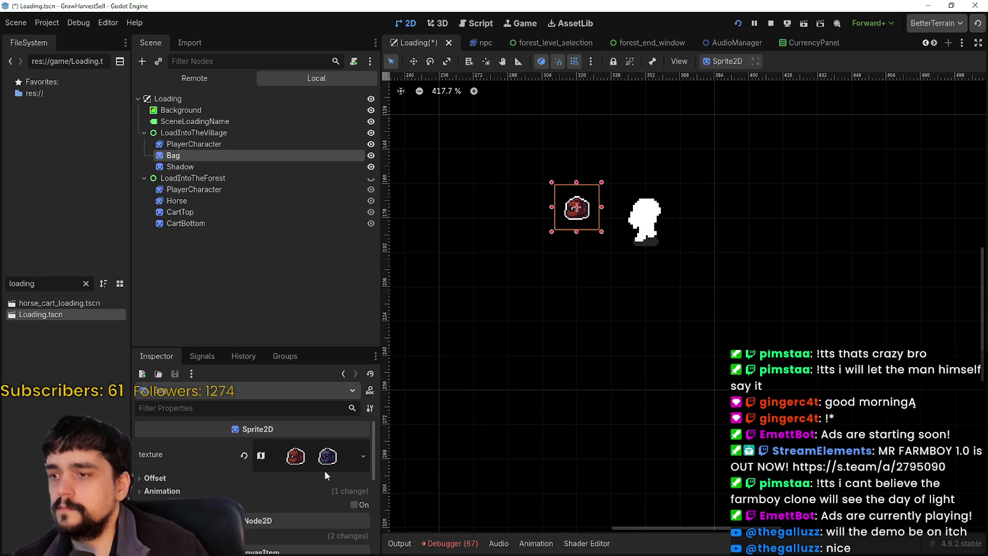
pyautogui.scroll(-1, 592, 330)
pyautogui.scroll(2, 568, 343)
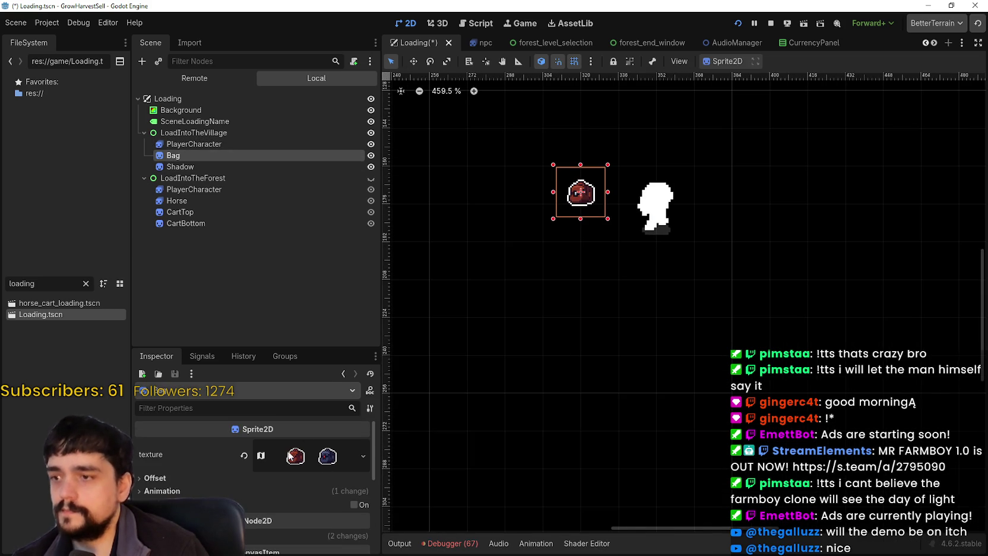
pyautogui.scroll(-3, 274, 496)
pyautogui.scroll(-3, 285, 494)
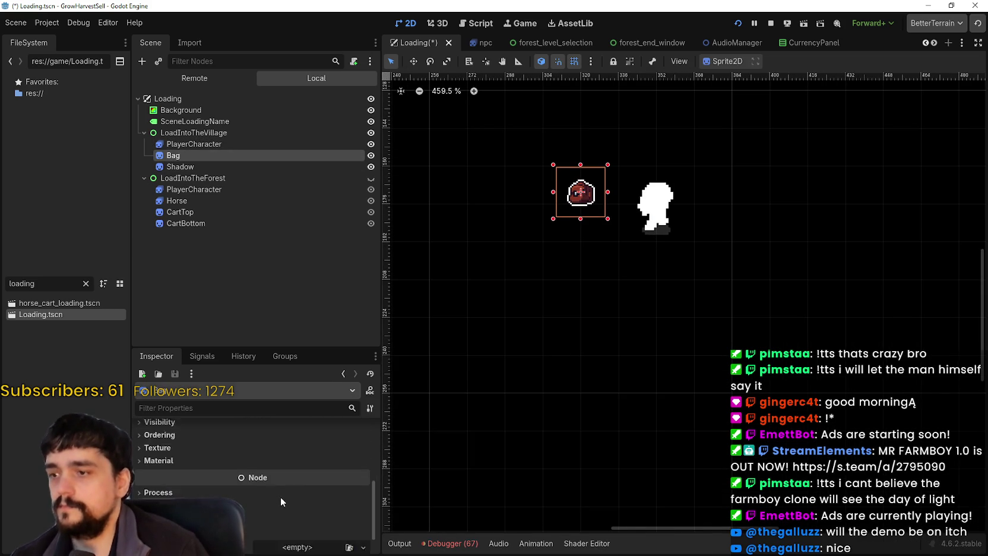
pyautogui.click(282, 497)
pyautogui.click(213, 434)
pyautogui.click(296, 447)
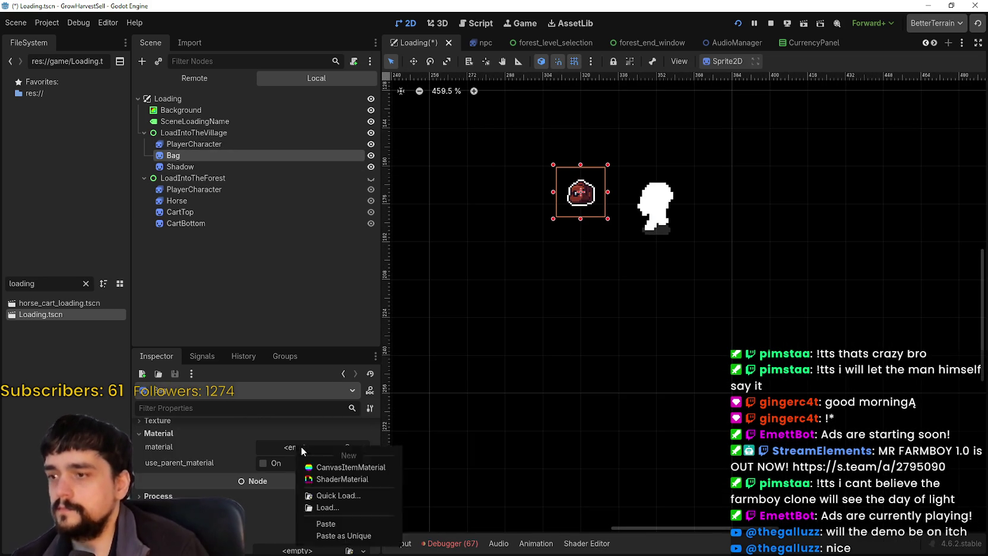
pyautogui.click(326, 523)
# Paste the same ShaderMaterial into the Shadow sprite's Material slot.
pyautogui.click(210, 170)
pyautogui.scroll(-6, 301, 457)
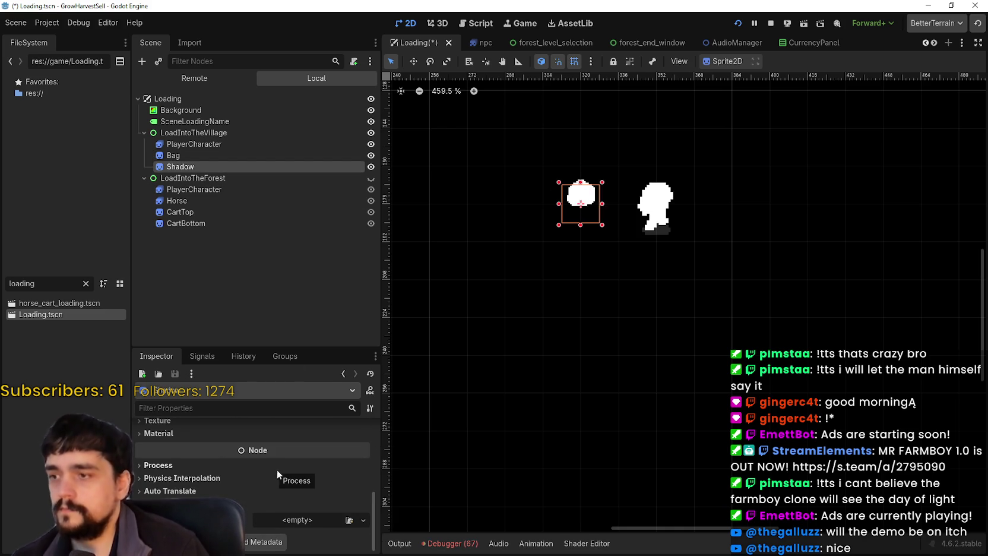
pyautogui.scroll(1, 249, 463)
pyautogui.click(252, 449)
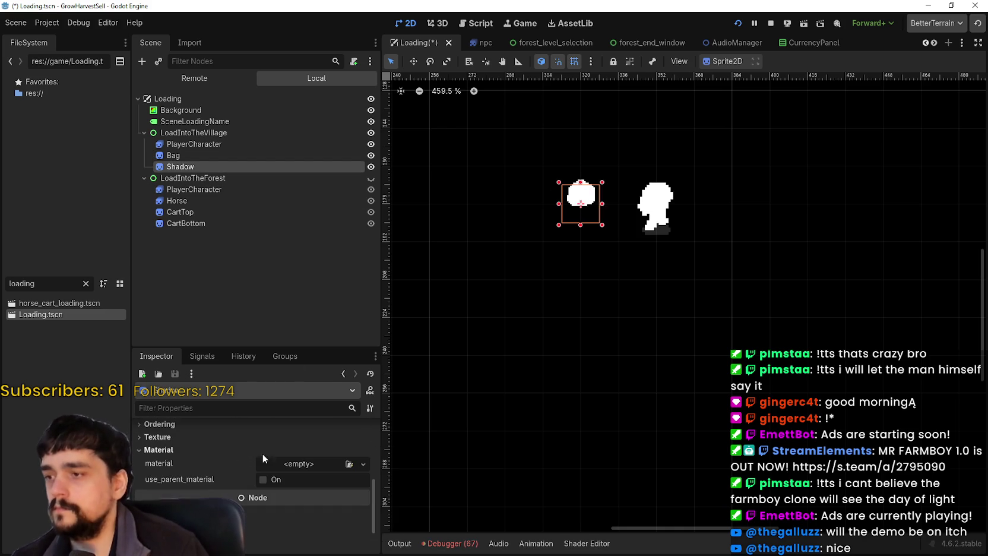
pyautogui.click(293, 466)
pyautogui.click(340, 533)
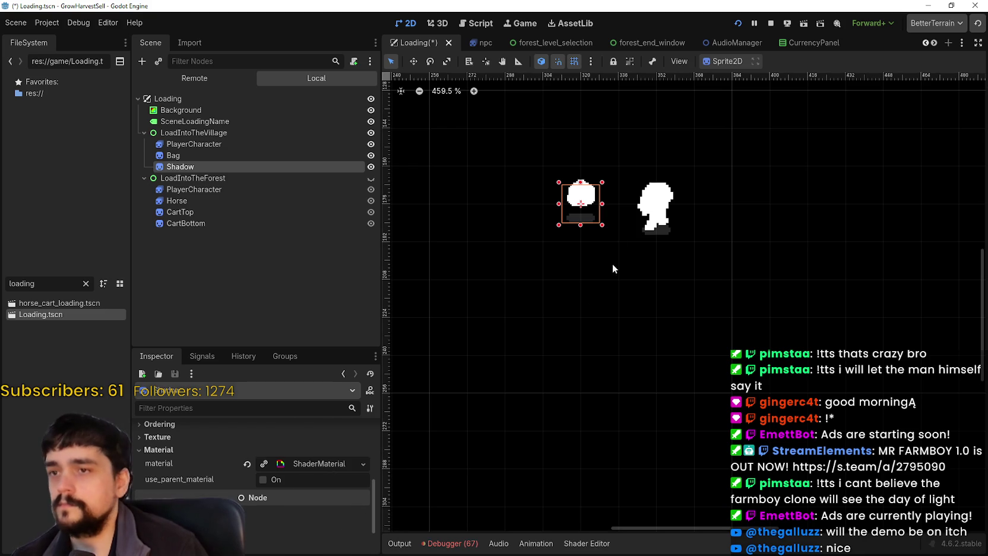
# Reselect Bag and review its offset and animation frame settings.
pyautogui.scroll(3, 733, 200)
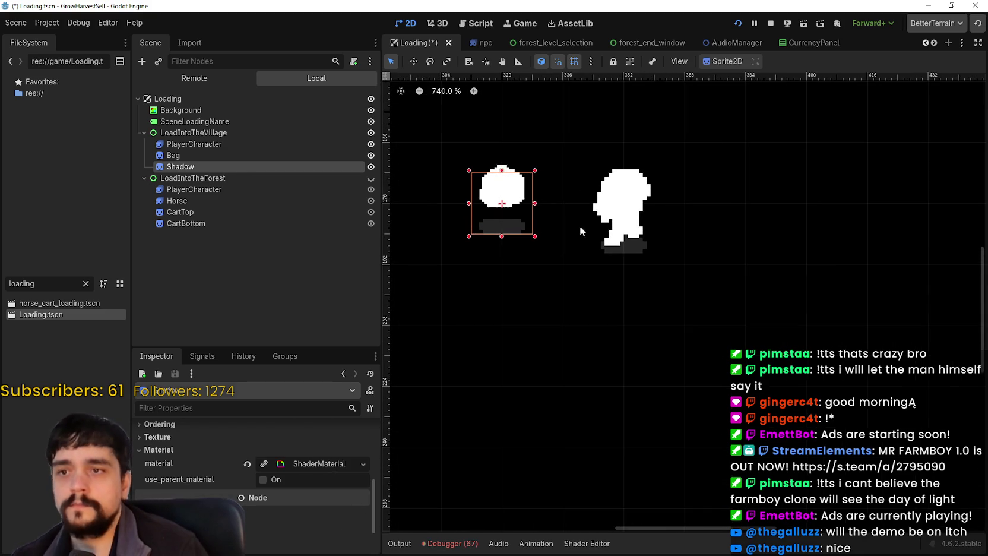
pyautogui.scroll(1, 535, 207)
pyautogui.click(257, 154)
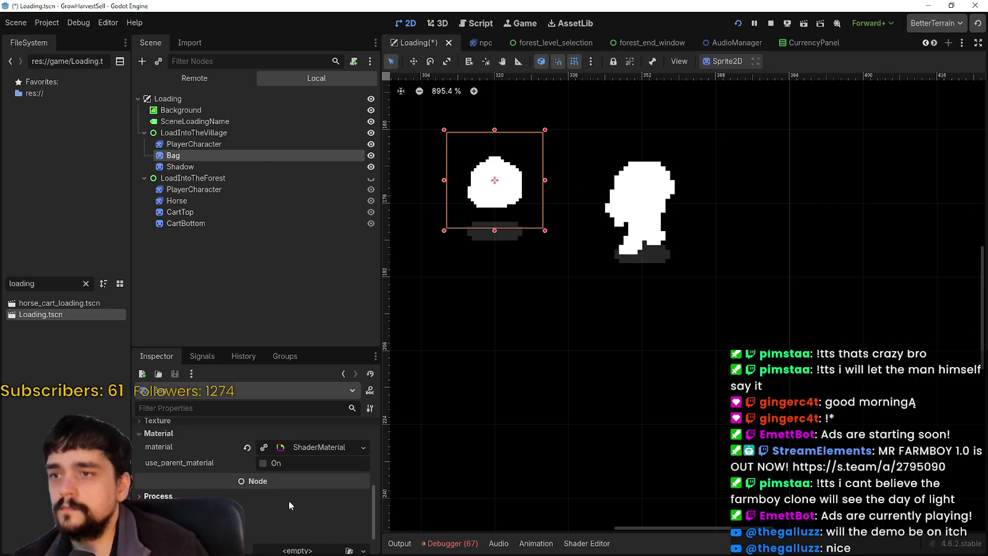
pyautogui.scroll(4, 296, 513)
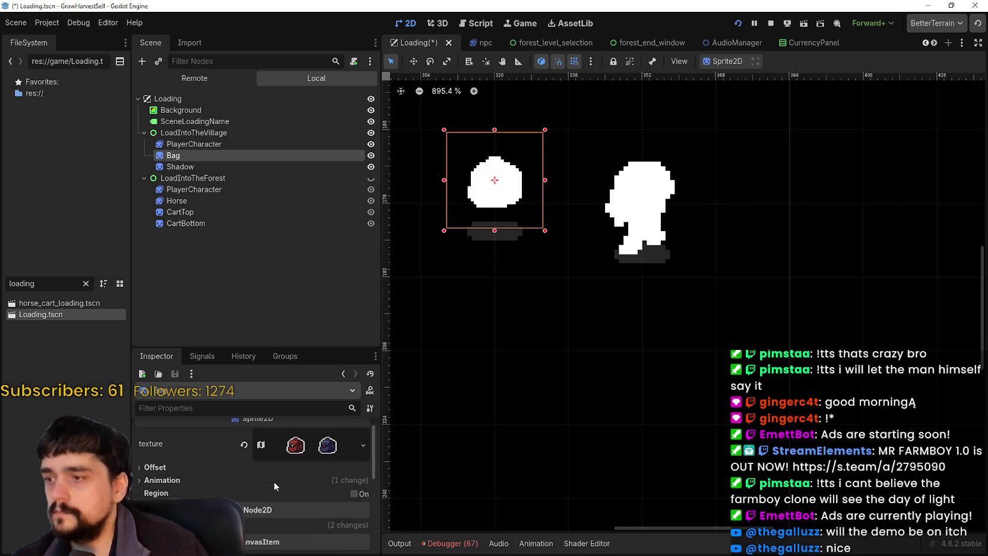
pyautogui.click(261, 469)
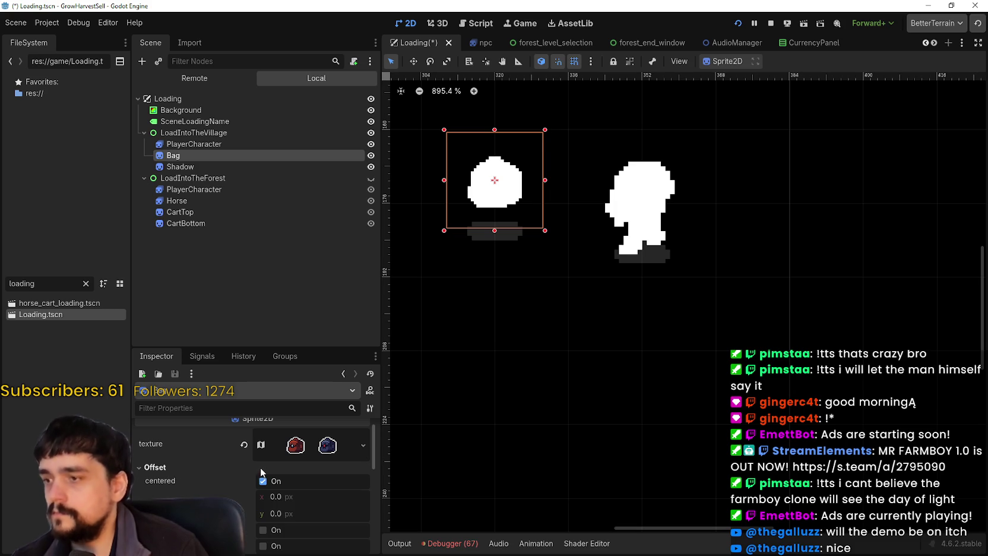
pyautogui.click(261, 471)
pyautogui.click(259, 477)
pyautogui.scroll(-2, 264, 512)
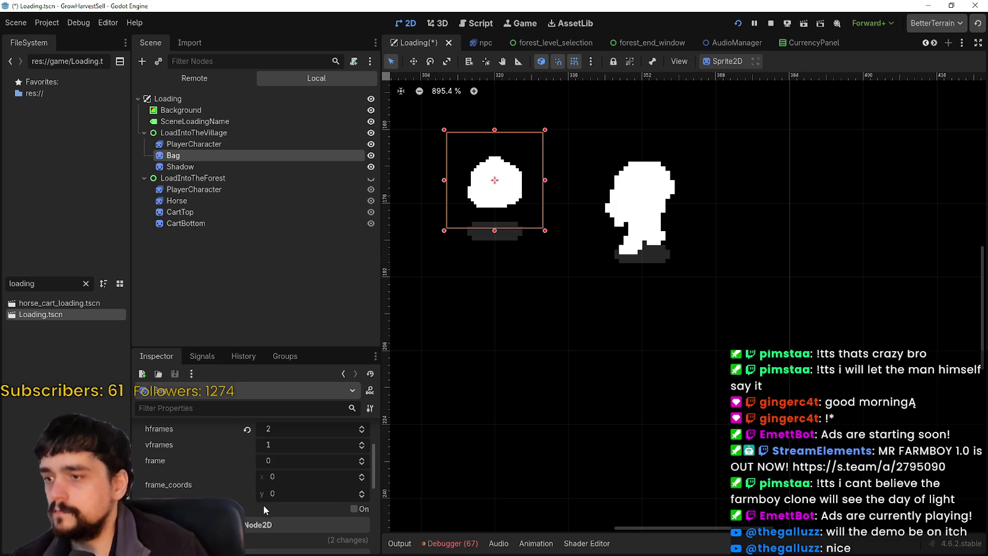
# Review the Bag sprite's offset, flip and animation frame settings.
pyautogui.scroll(2, 351, 514)
pyautogui.scroll(1, 309, 469)
pyautogui.click(270, 475)
pyautogui.scroll(-1, 279, 476)
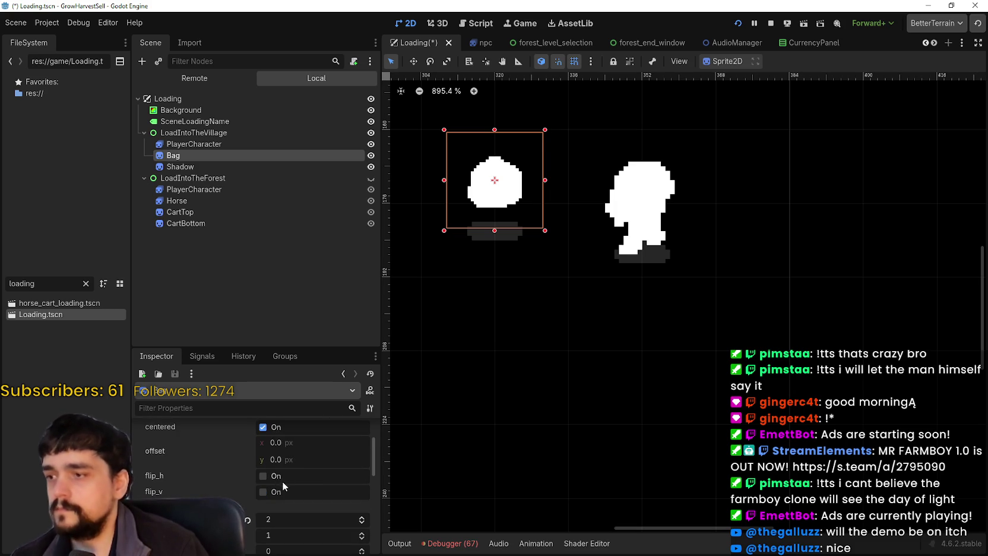
pyautogui.click(305, 504)
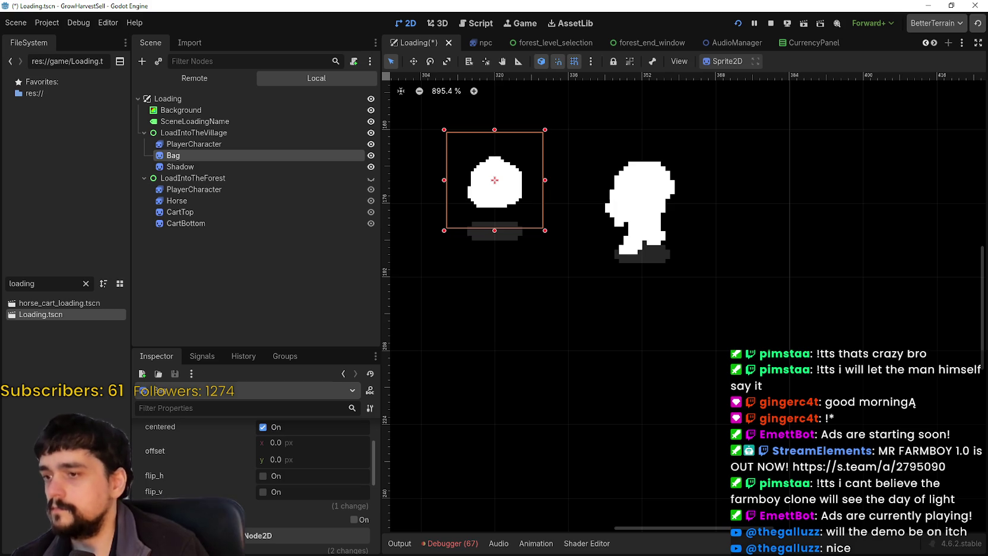
pyautogui.click(306, 505)
pyautogui.scroll(-2, 305, 505)
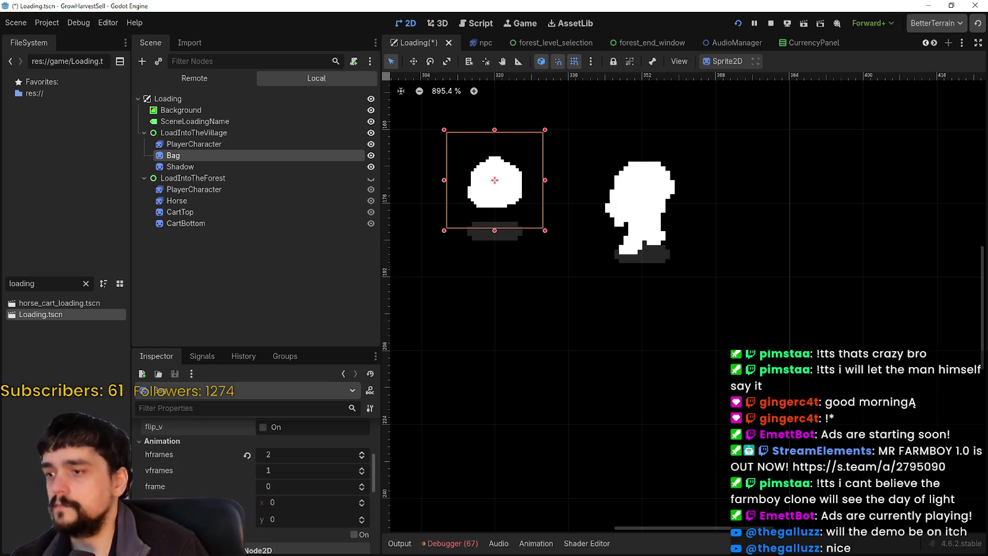
pyautogui.click(168, 439)
pyautogui.scroll(2, 185, 463)
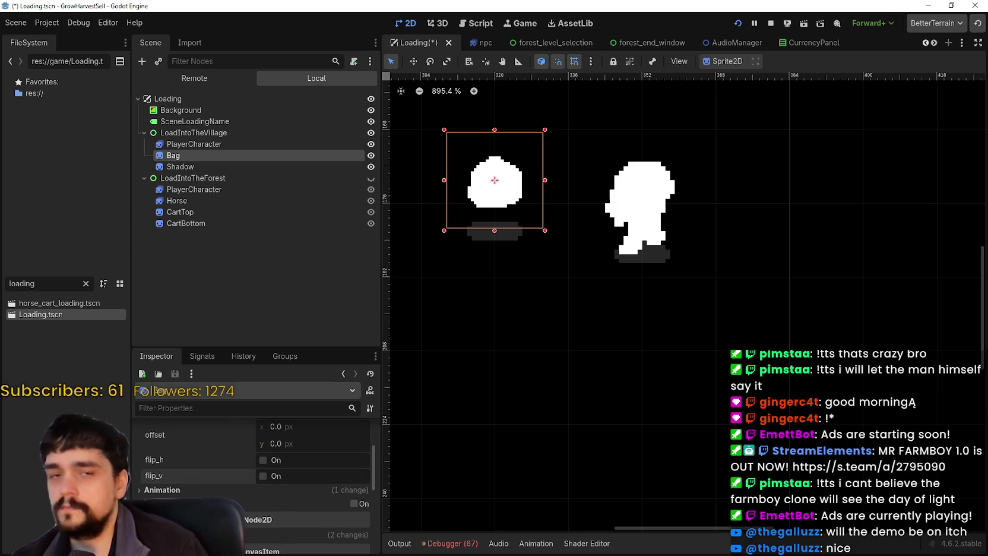
pyautogui.scroll(2, 238, 456)
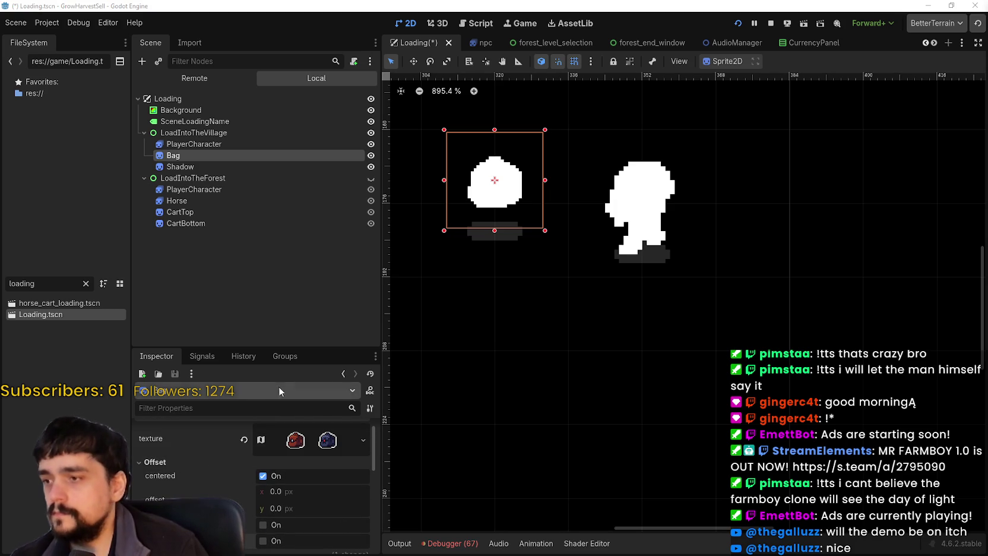
# Widen the property list, check Bag's transform, and flip the bag horizontally.
pyautogui.moveTo(302, 346); pyautogui.dragTo(310, 240)
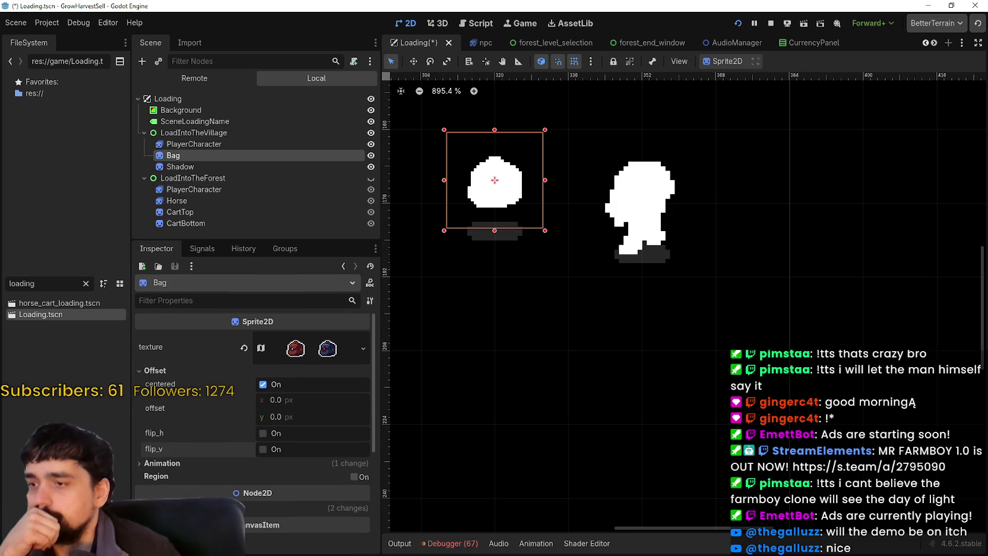
pyautogui.click(160, 508)
pyautogui.scroll(-2, 253, 416)
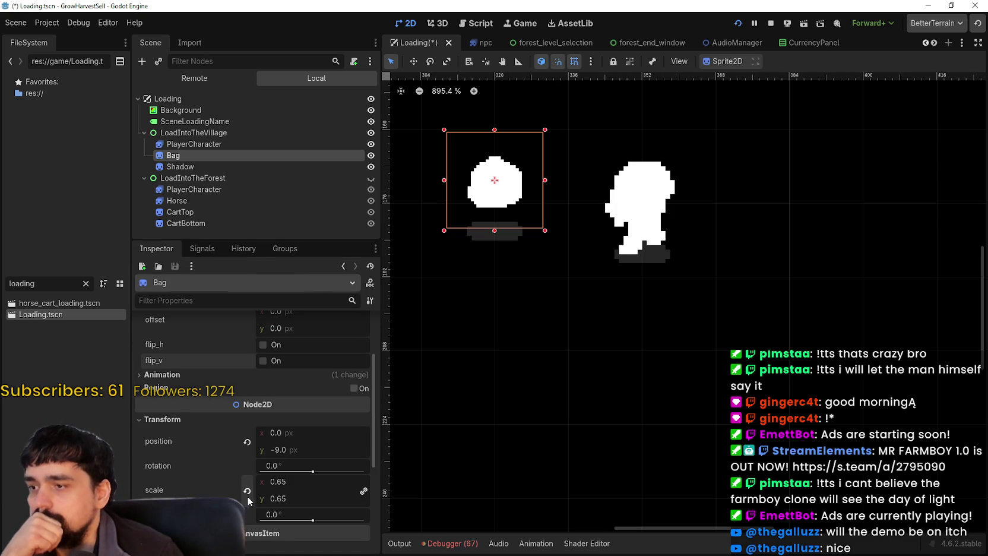
pyautogui.scroll(1, 564, 226)
pyautogui.scroll(2, 270, 512)
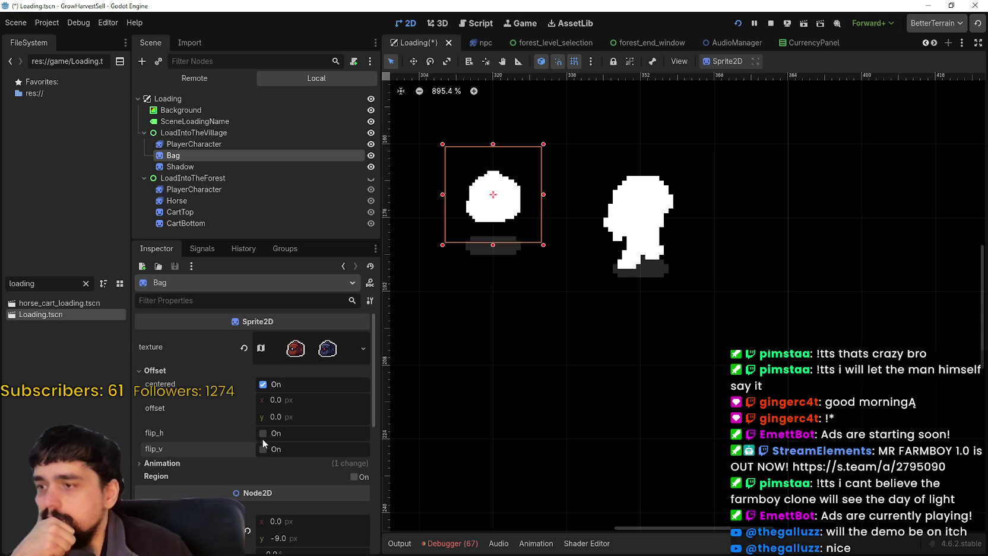
pyautogui.click(268, 435)
pyautogui.scroll(-1, 459, 284)
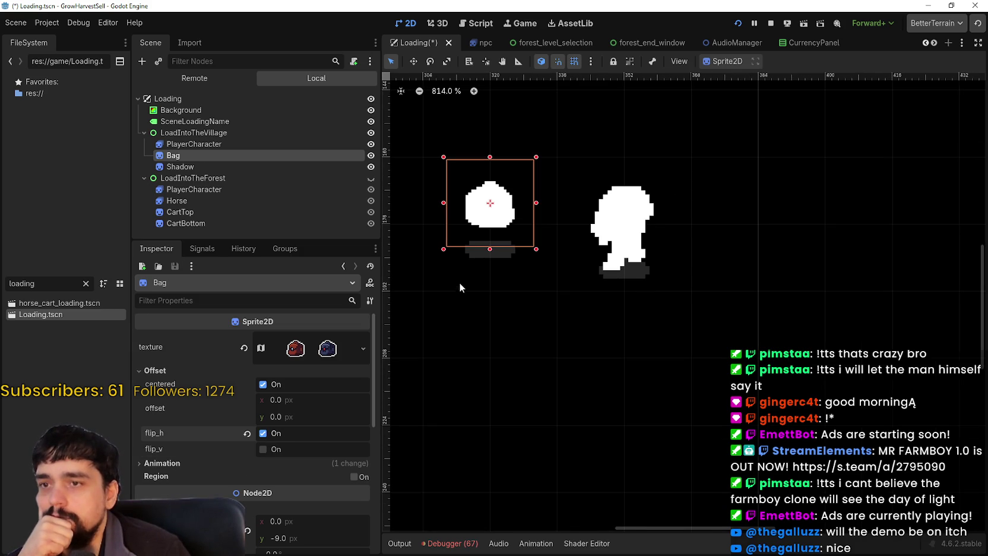
pyautogui.scroll(1, 512, 212)
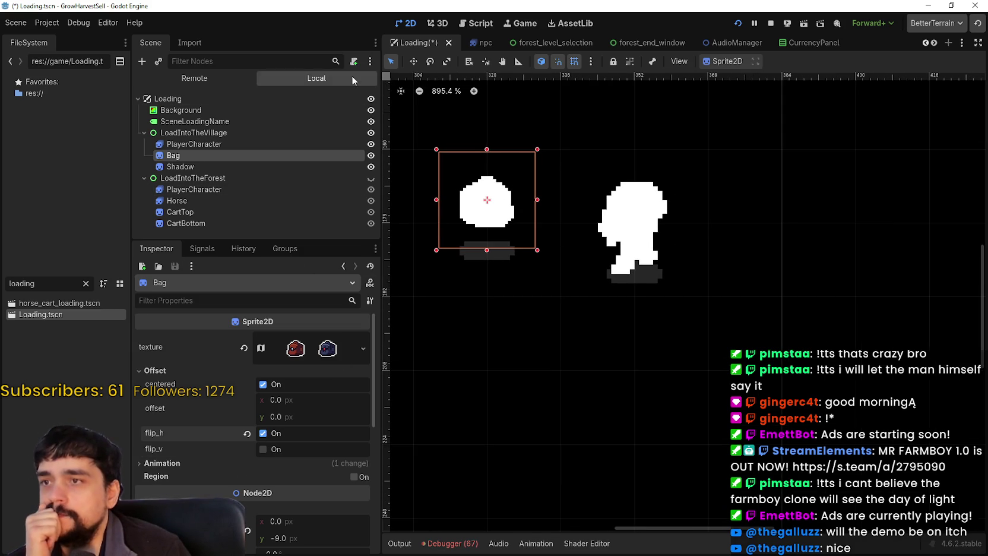
# Move the village Bag and Shadow right and slightly lower beside the player.
pyautogui.click(241, 165)
pyautogui.click(236, 156)
pyautogui.keyDown('shift'); pyautogui.click(235, 165); pyautogui.keyUp('shift')
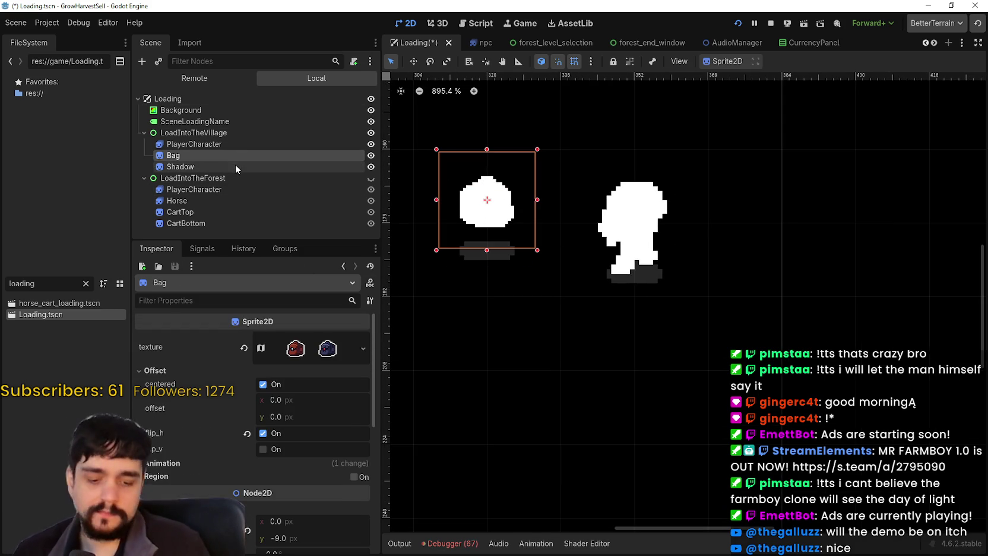
pyautogui.scroll(3, 514, 212)
pyautogui.click(415, 64)
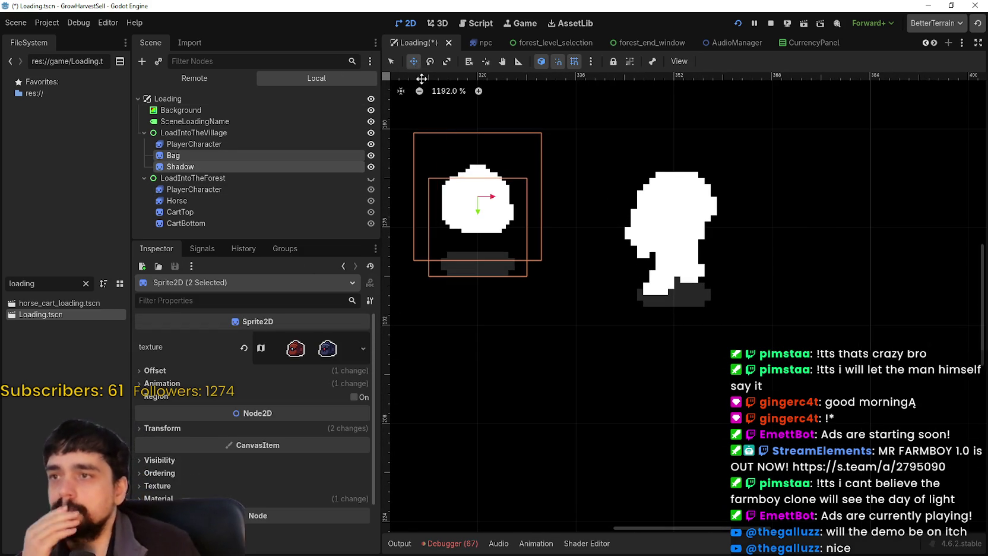
pyautogui.moveTo(476, 212); pyautogui.dragTo(539, 232)
pyautogui.press('Down')
pyautogui.press('Down')
pyautogui.scroll(6, 598, 373)
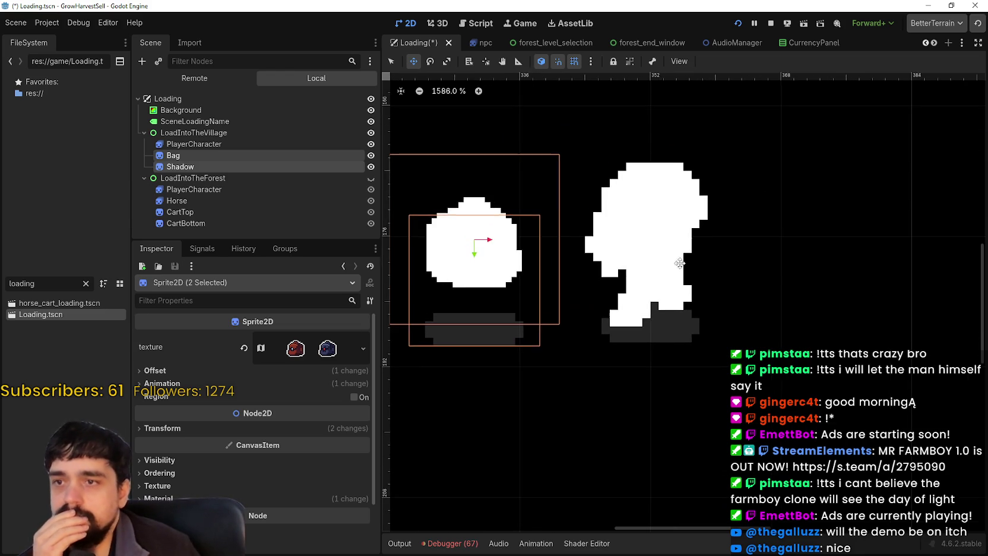
pyautogui.scroll(-10, 584, 339)
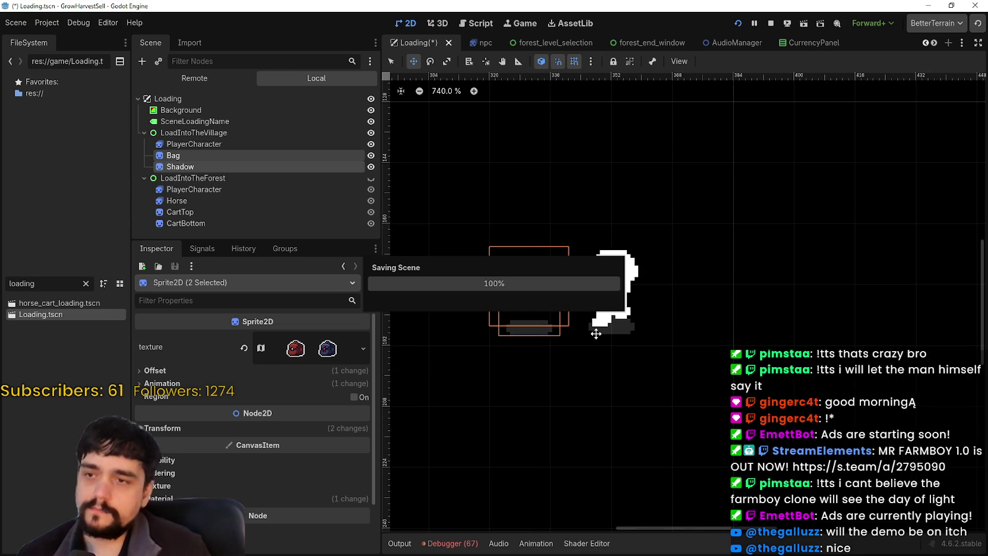
# Save the Loading scene with Ctrl+S.
pyautogui.hotkey('ctrl', 's')
pyautogui.scroll(8, 604, 338)
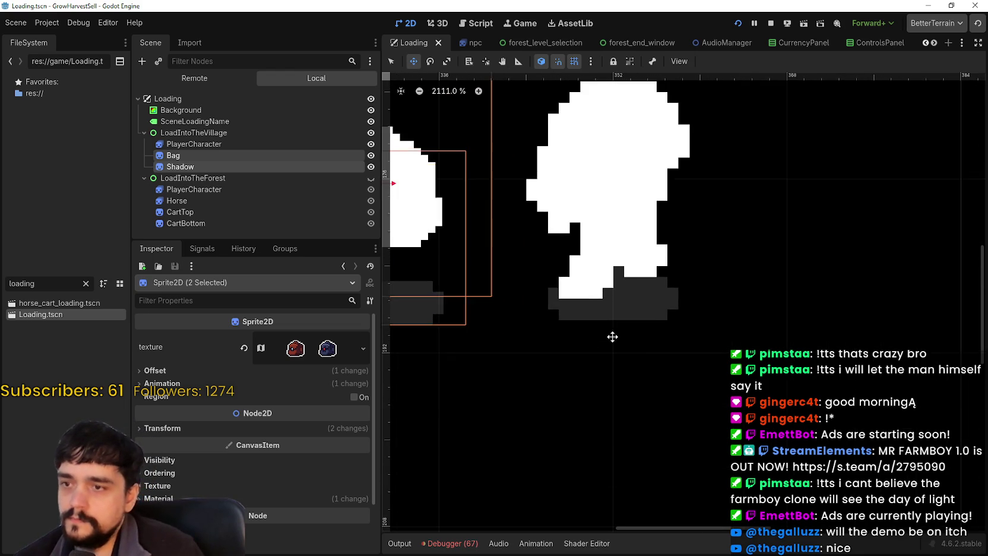
pyautogui.scroll(-11, 612, 337)
pyautogui.scroll(2, 612, 330)
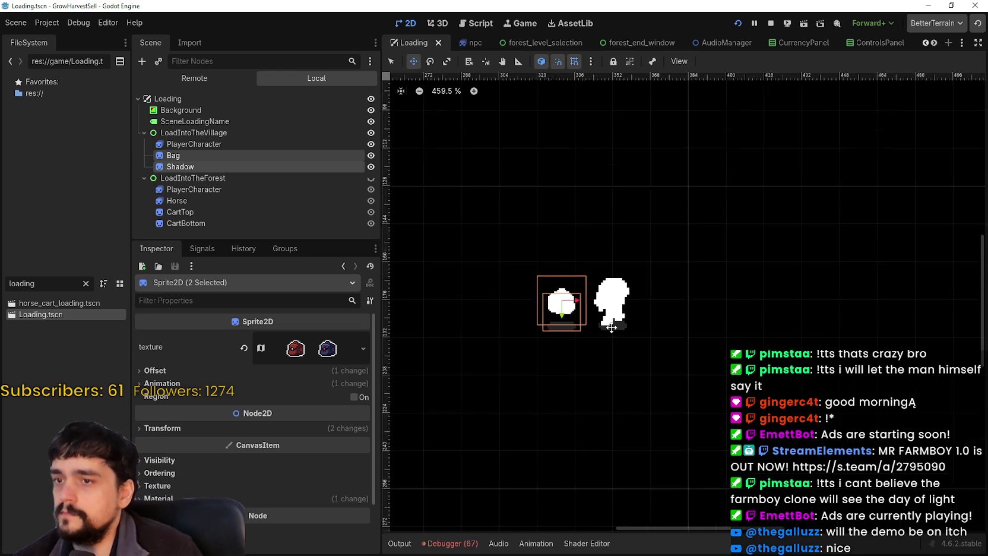
# Hide the village group, show the forest group, and paste Bag and Shadow under LoadIntoTheForest.
pyautogui.rightClick(203, 177)
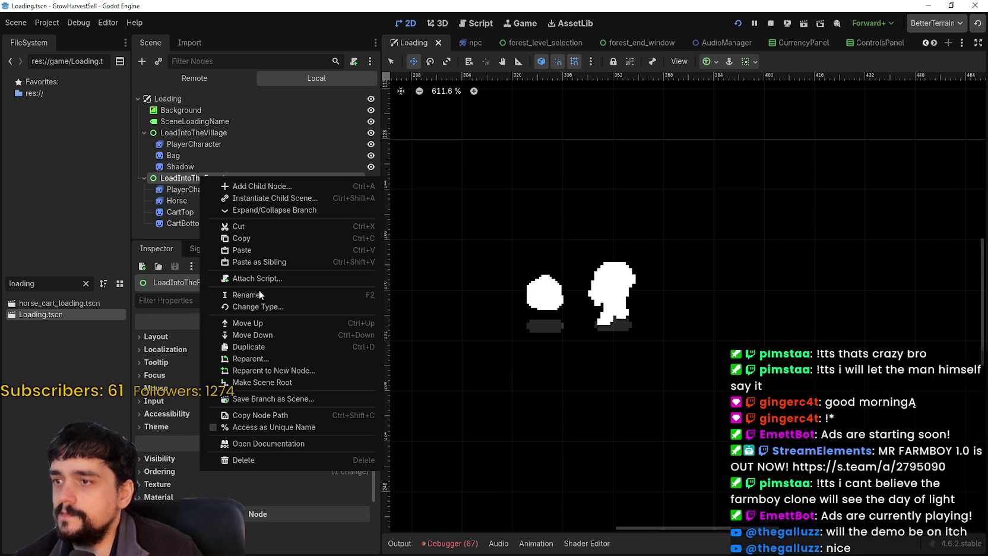
pyautogui.click(191, 182)
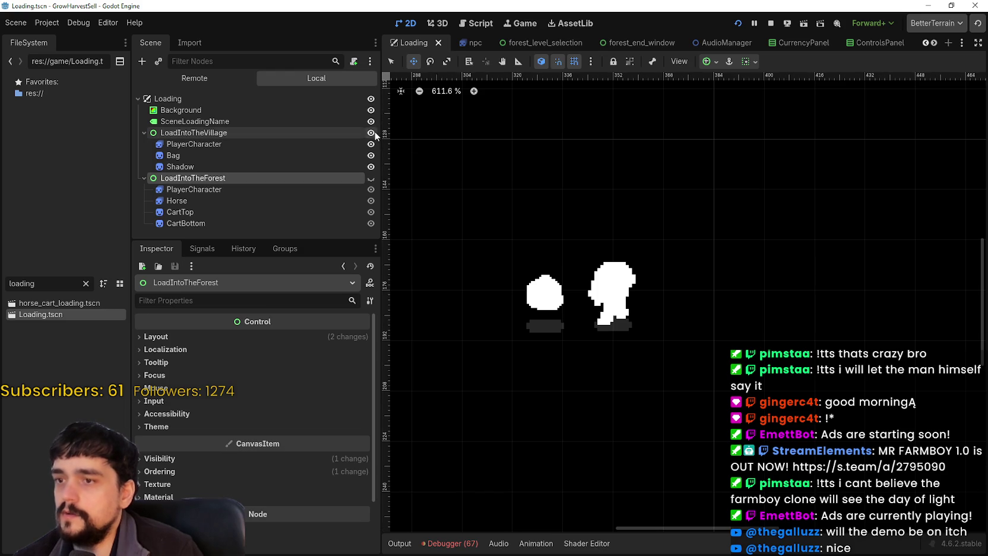
pyautogui.click(374, 135)
pyautogui.click(369, 178)
pyautogui.rightClick(352, 178)
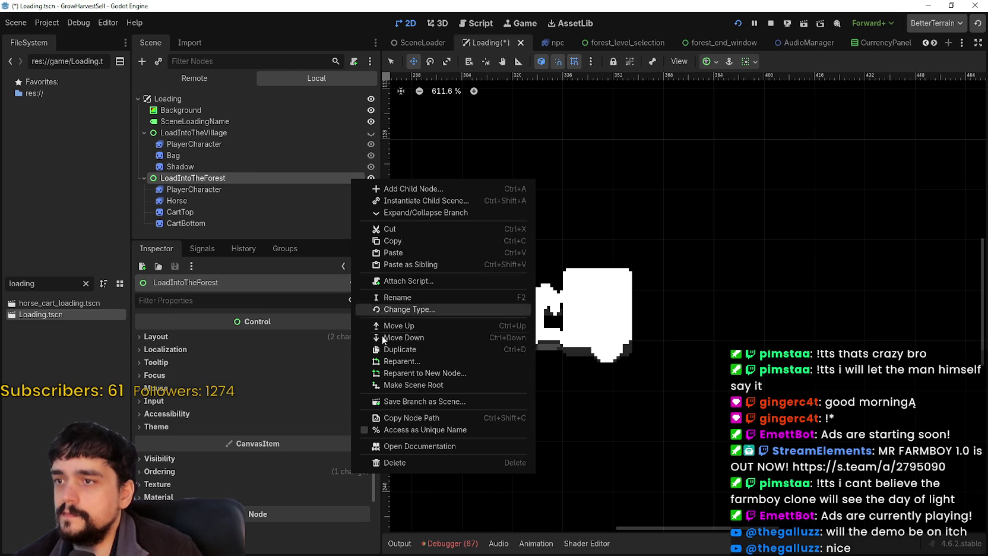
pyautogui.click(404, 253)
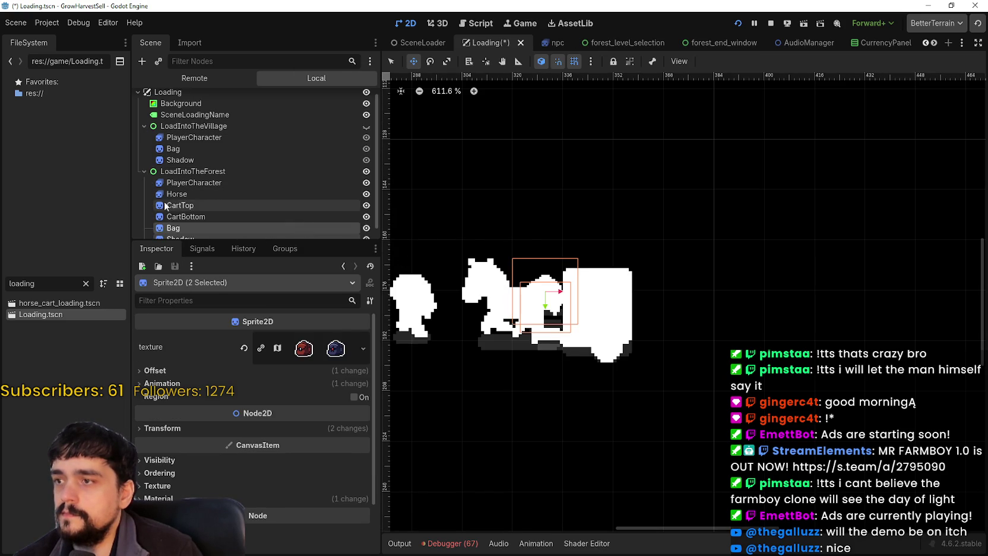
# Delete the Horse, CartTop and CartBottom nodes from the forest group.
pyautogui.click(184, 216)
pyautogui.keyDown('shift'); pyautogui.click(177, 194); pyautogui.keyUp('shift')
pyautogui.press('Delete')
pyautogui.press('Return')
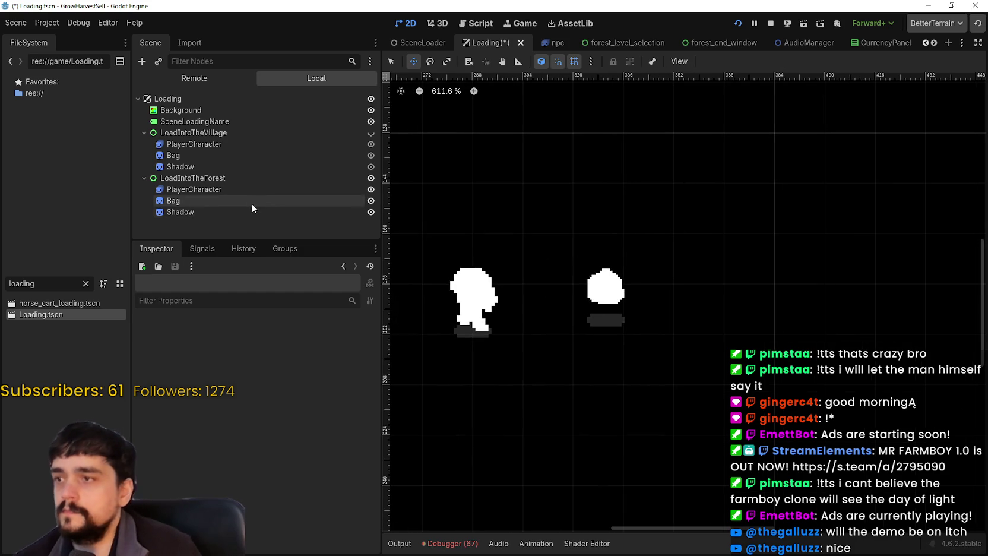
pyautogui.click(253, 211)
# Turn off flip_h on the forest group's Bag sprite.
pyautogui.click(247, 200)
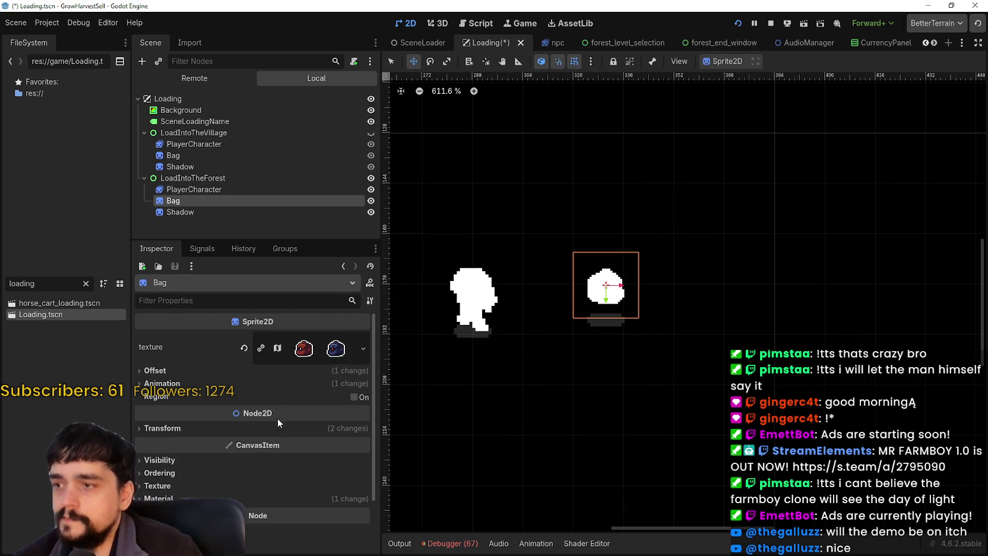
pyautogui.click(276, 427)
pyautogui.click(312, 383)
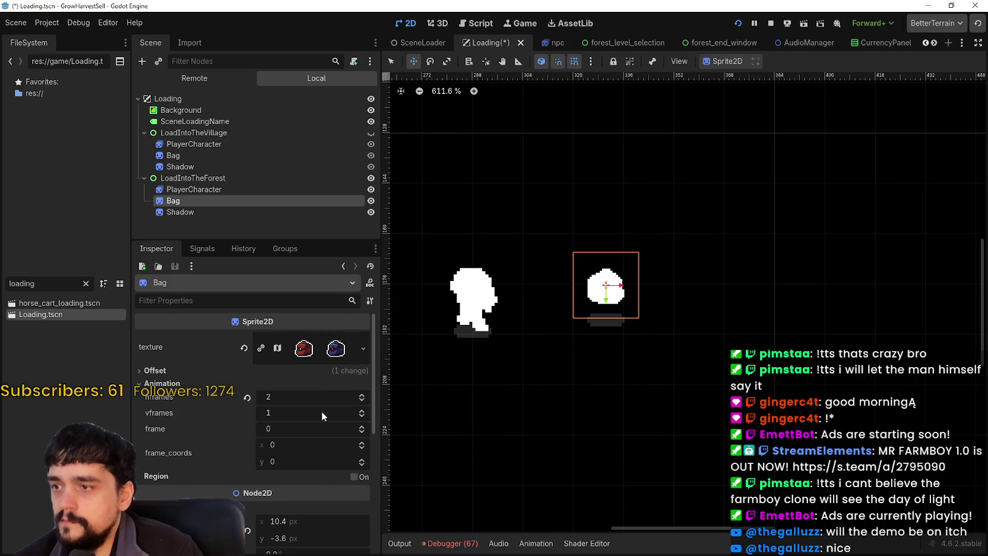
pyautogui.click(322, 370)
pyautogui.click(272, 433)
pyautogui.scroll(3, 588, 325)
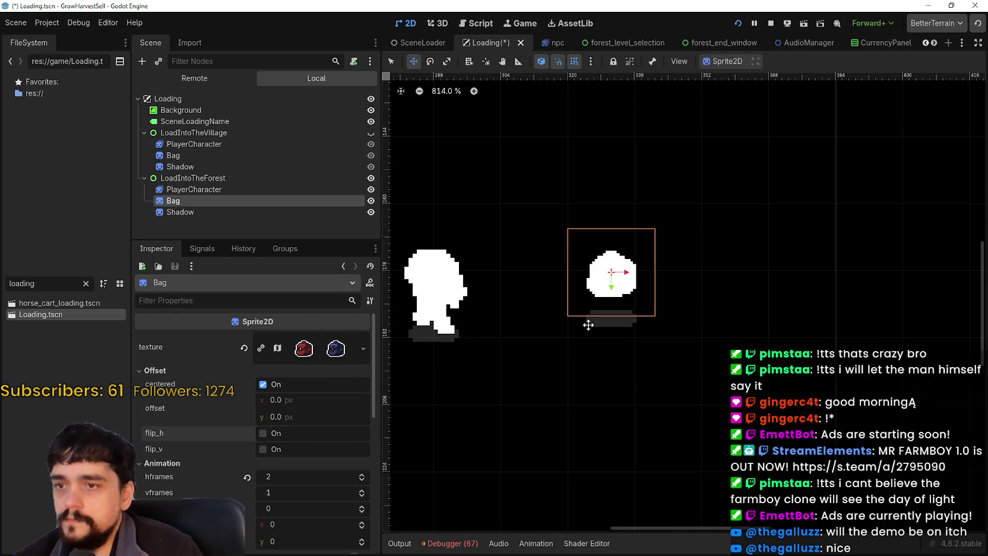
pyautogui.click(220, 209)
# Move the forest Bag and Shadow down beside the player.
pyautogui.click(228, 198)
pyautogui.keyDown('ctrl'); pyautogui.click(218, 210); pyautogui.keyUp('ctrl')
pyautogui.scroll(1, 602, 285)
pyautogui.scroll(1, 602, 285)
pyautogui.moveTo(612, 284)
pyautogui.mouseDown()
pyautogui.moveTo(579, 308)
pyautogui.moveTo(487, 300)
pyautogui.moveTo(445, 281)
pyautogui.moveTo(526, 301)
pyautogui.moveTo(520, 324)
pyautogui.mouseUp()
pyautogui.press('Down')
pyautogui.press('Down')
pyautogui.press('Down')
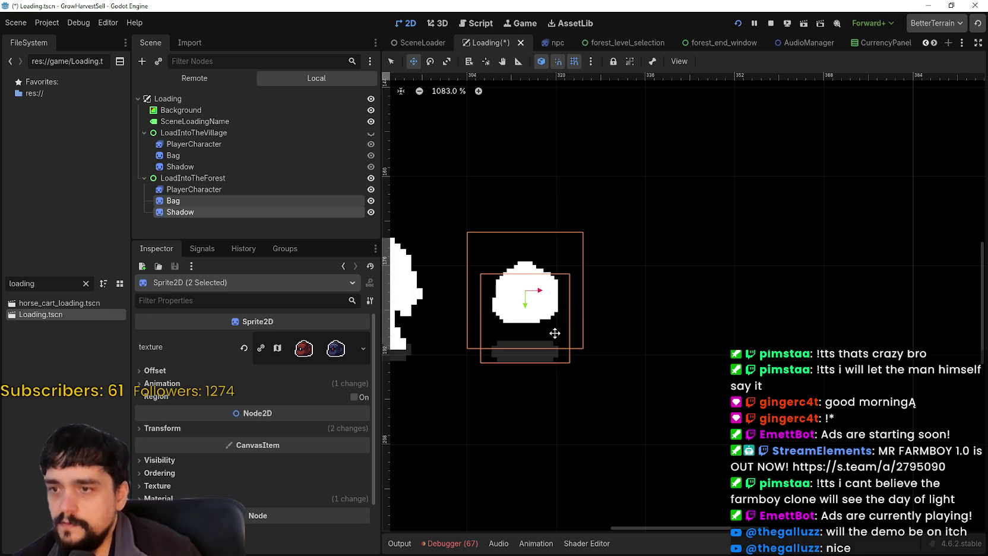
# Save the Loading scene and restart the running game.
pyautogui.scroll(3, 613, 342)
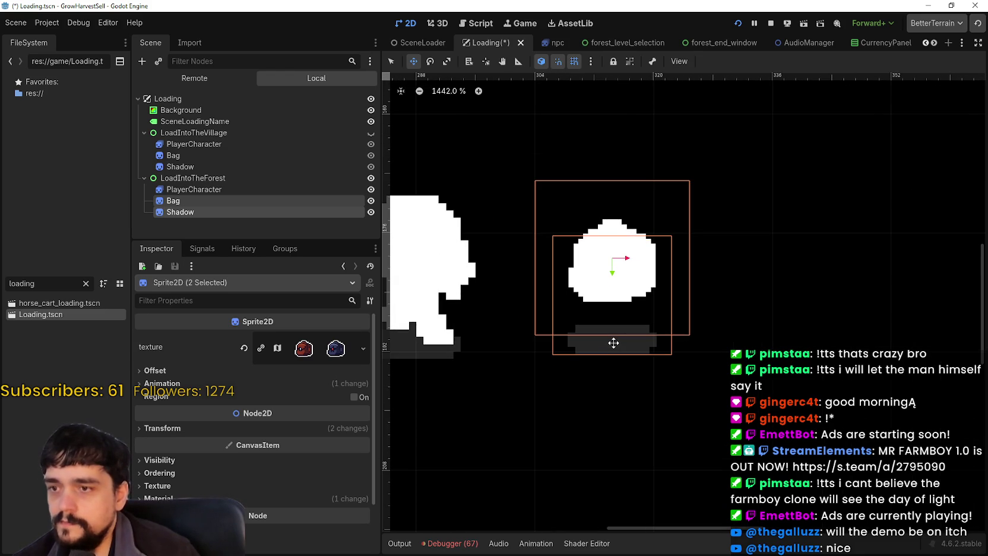
pyautogui.hotkey('ctrl', 's')
pyautogui.scroll(-3, 695, 264)
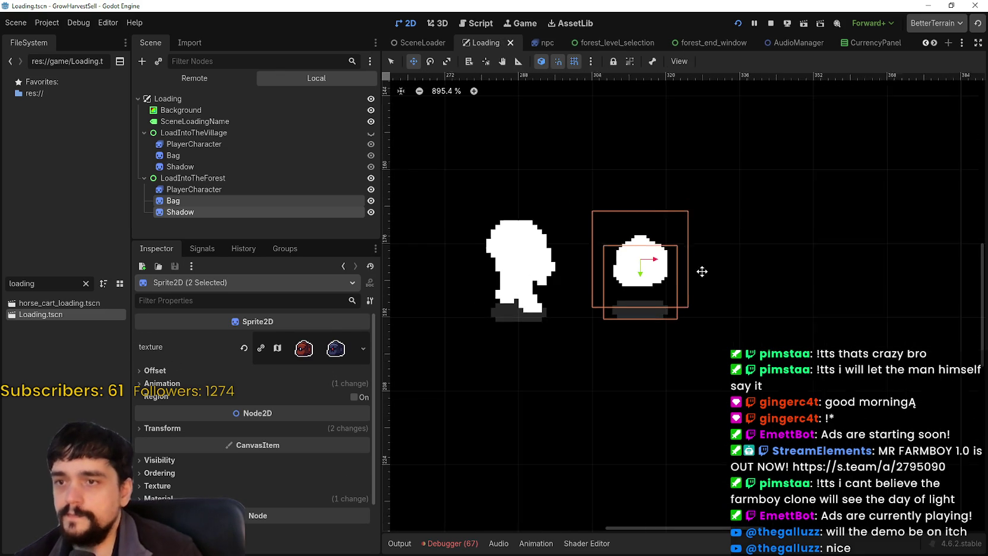
pyautogui.click(738, 23)
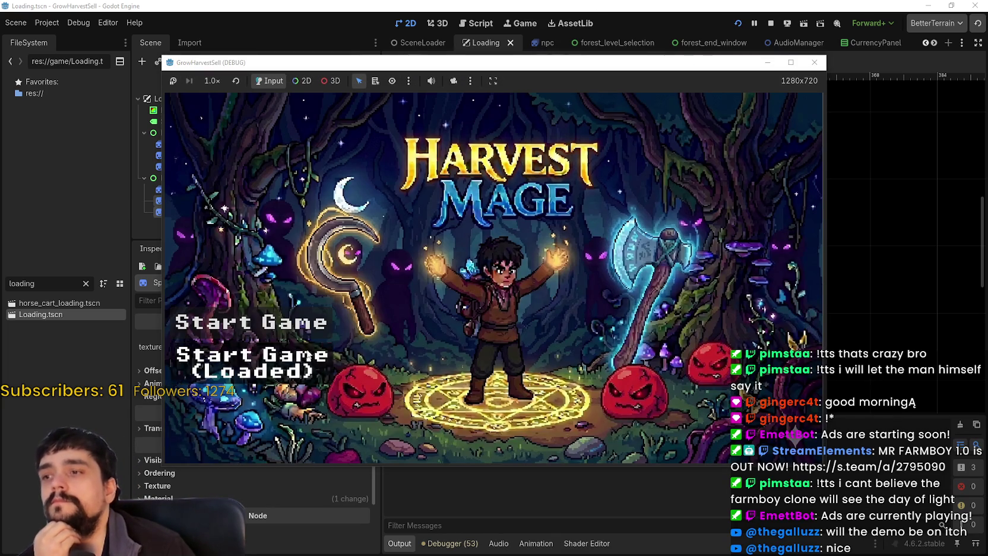
# Start a game, stop it, hide the LoadIntoTheForest group, and run the project again.
pyautogui.click(253, 360)
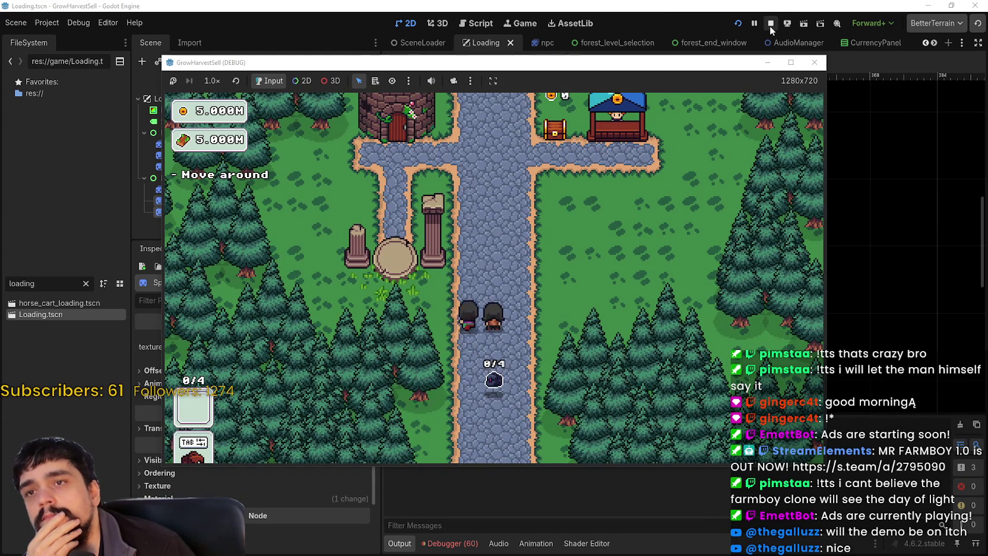
pyautogui.click(771, 25)
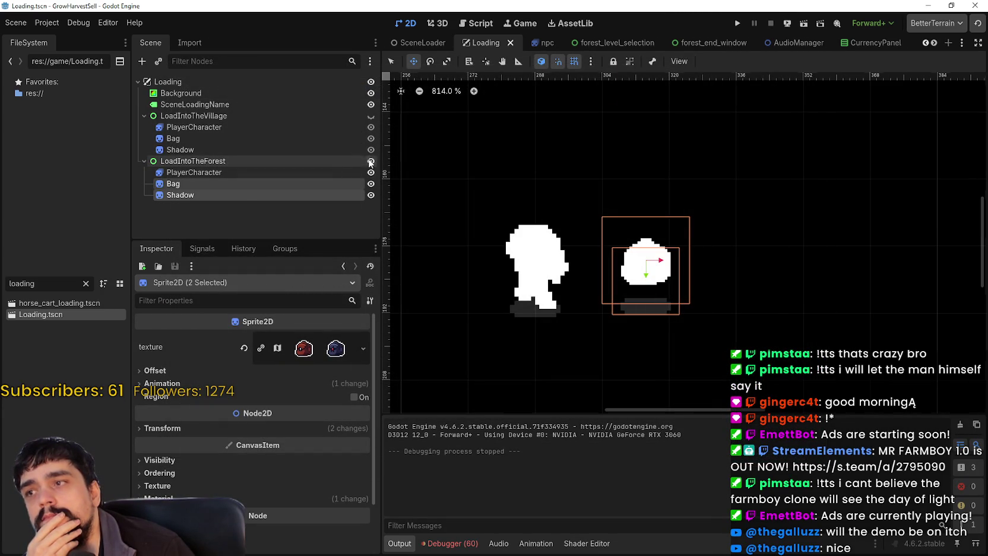
pyautogui.click(370, 161)
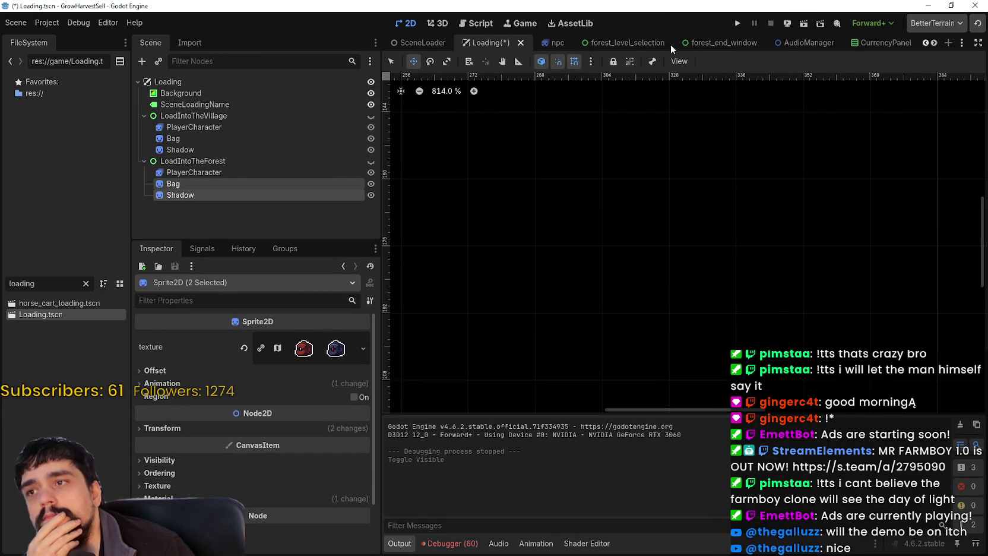
pyautogui.click(741, 23)
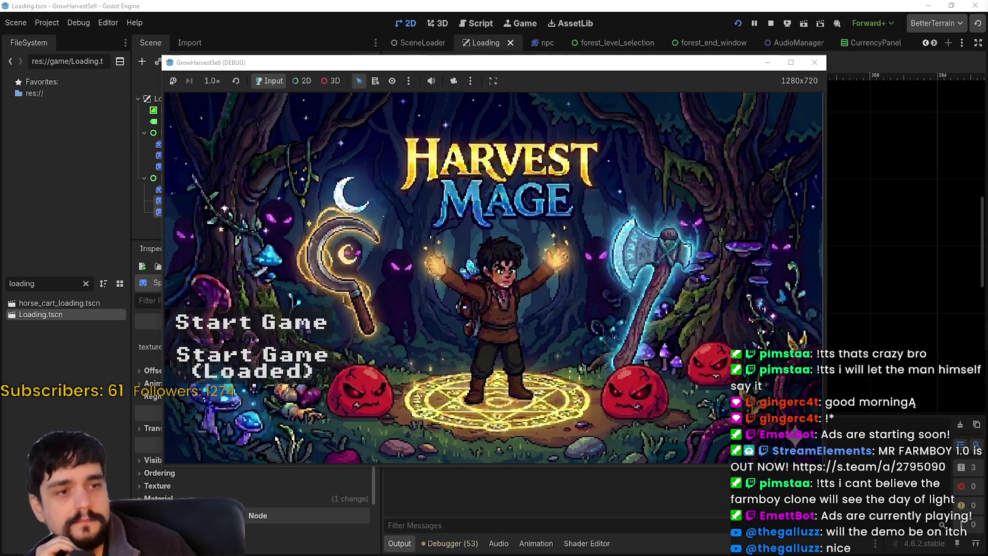
# Start the loaded save to see the village loading screen, walk briefly, then close the game.
pyautogui.click(251, 362)
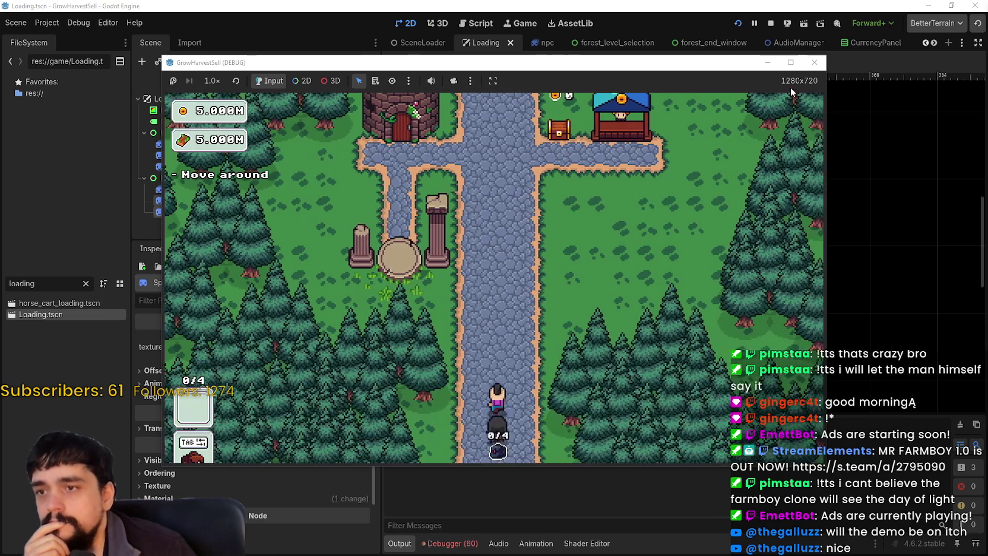
pyautogui.click(791, 62)
pyautogui.press('w')
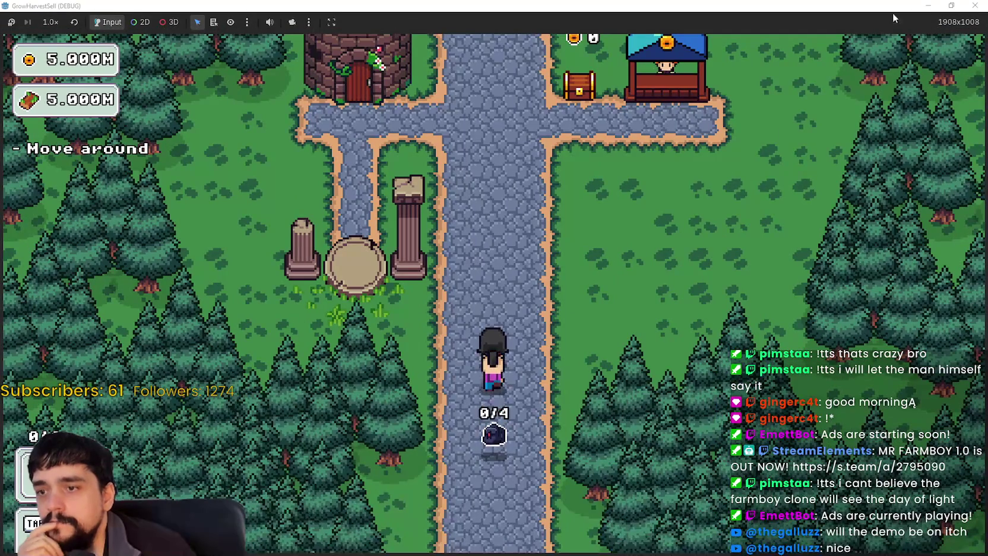
pyautogui.doubleClick(782, 5)
pyautogui.press('F8')
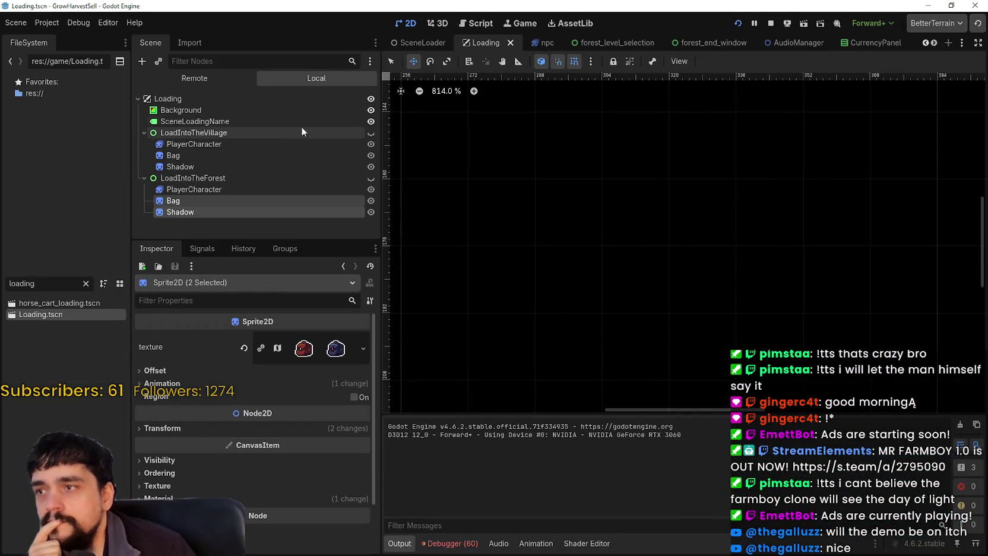
# Filter the FileSystem for 'magical' and open the magical_bag scene's script.
pyautogui.moveTo(40, 288); pyautogui.dragTo(1, 280)
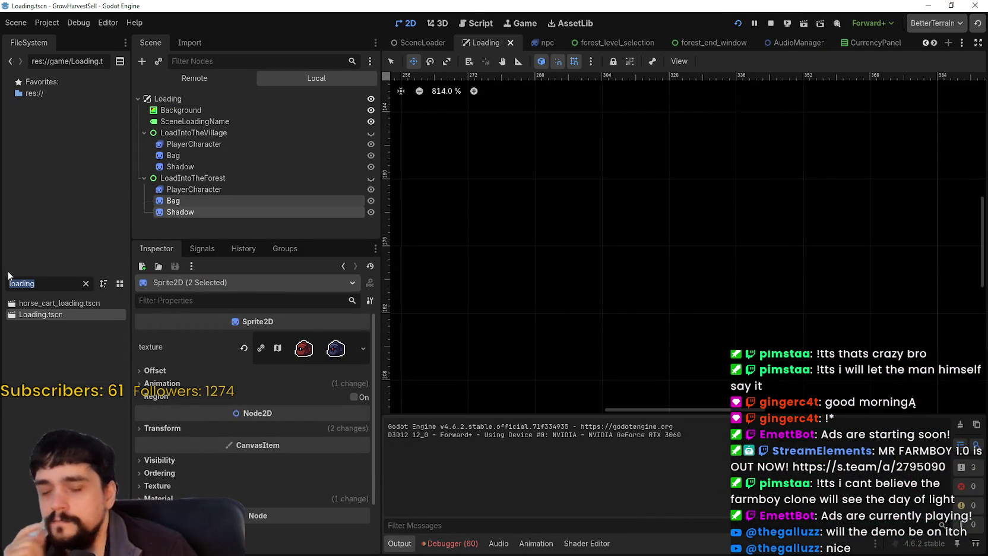
pyautogui.write('magical')
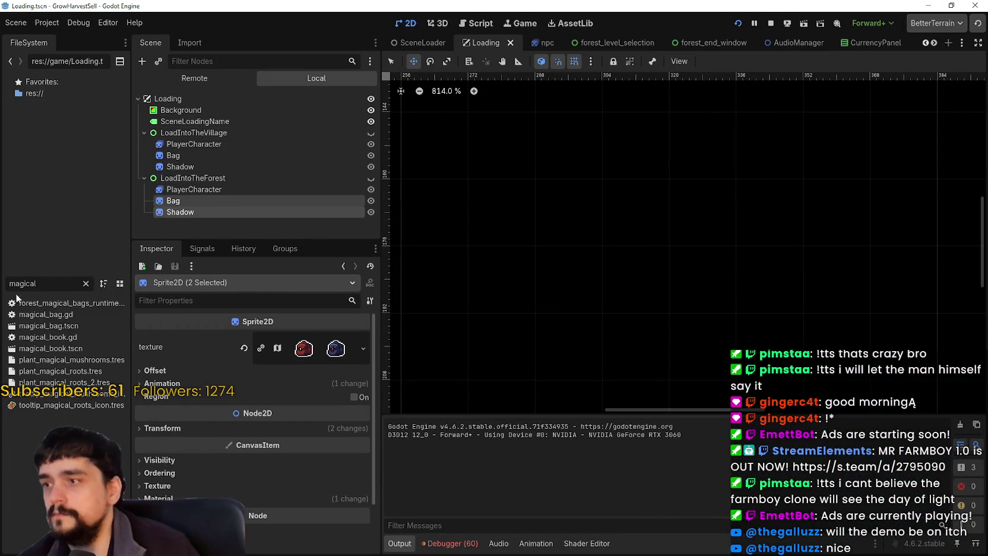
pyautogui.doubleClick(47, 326)
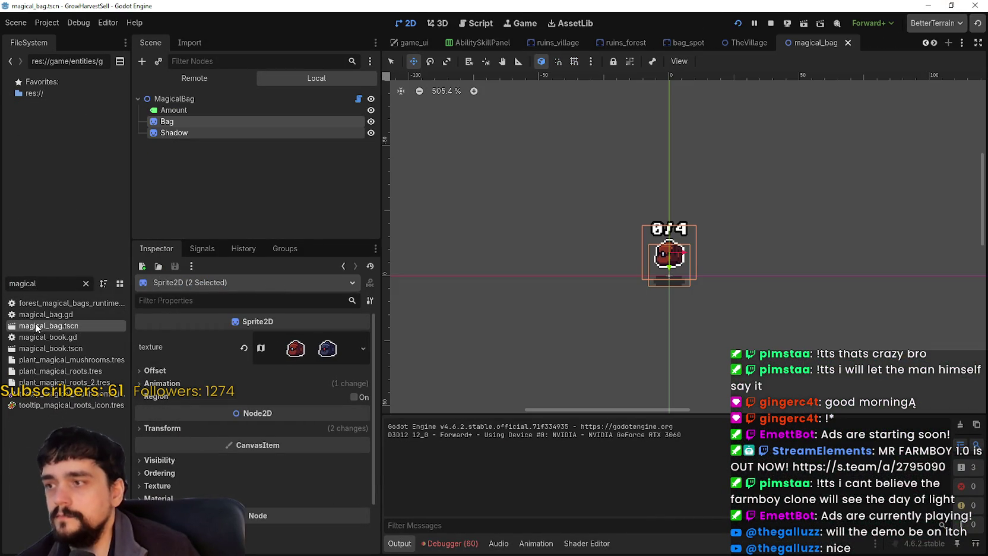
pyautogui.click(365, 99)
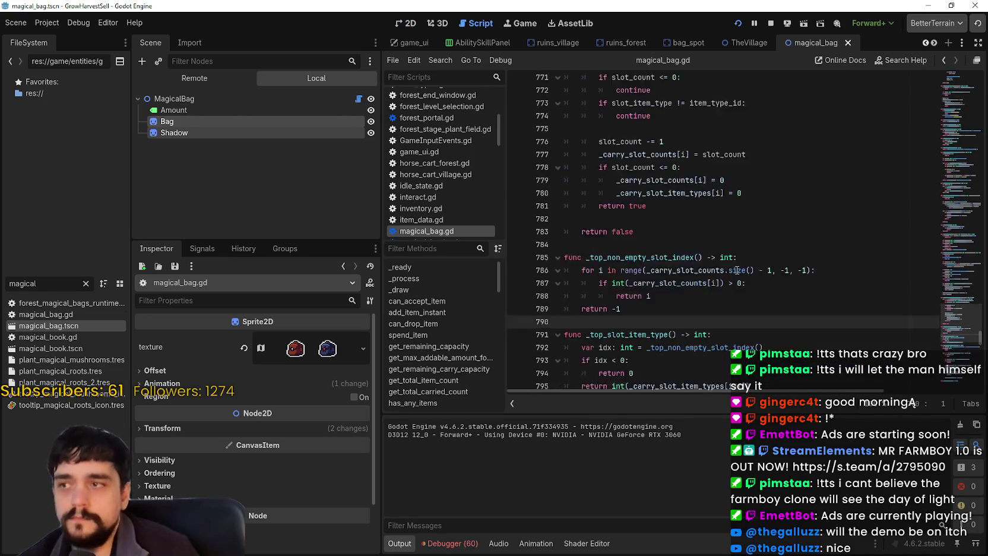
# Follow _refresh_visual_state through Lookup Symbol to the _apply_bag_float_motion definition.
pyautogui.moveTo(956, 323)
pyautogui.mouseDown()
pyautogui.moveTo(956, 51)
pyautogui.moveTo(959, 82)
pyautogui.mouseUp()
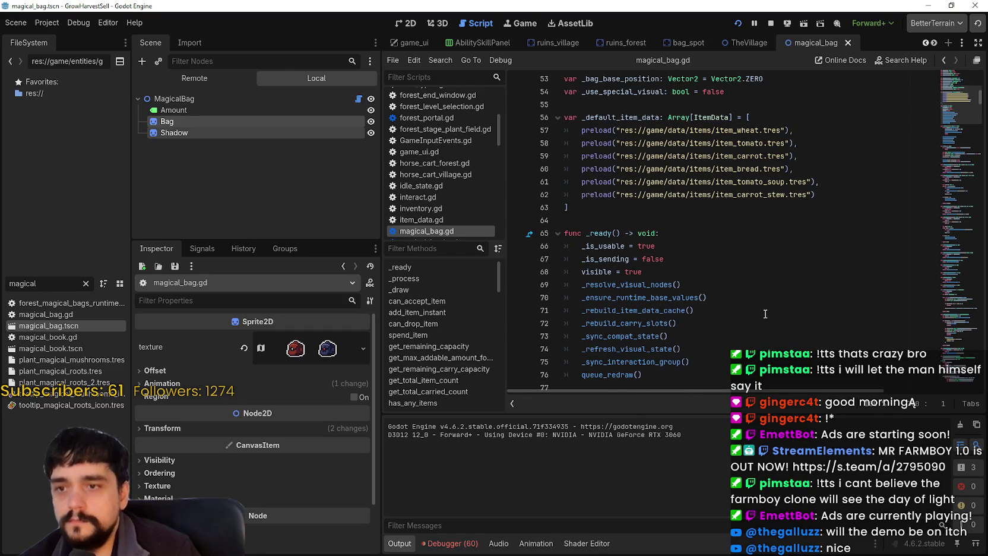
pyautogui.scroll(-2, 753, 305)
pyautogui.doubleClick(642, 234)
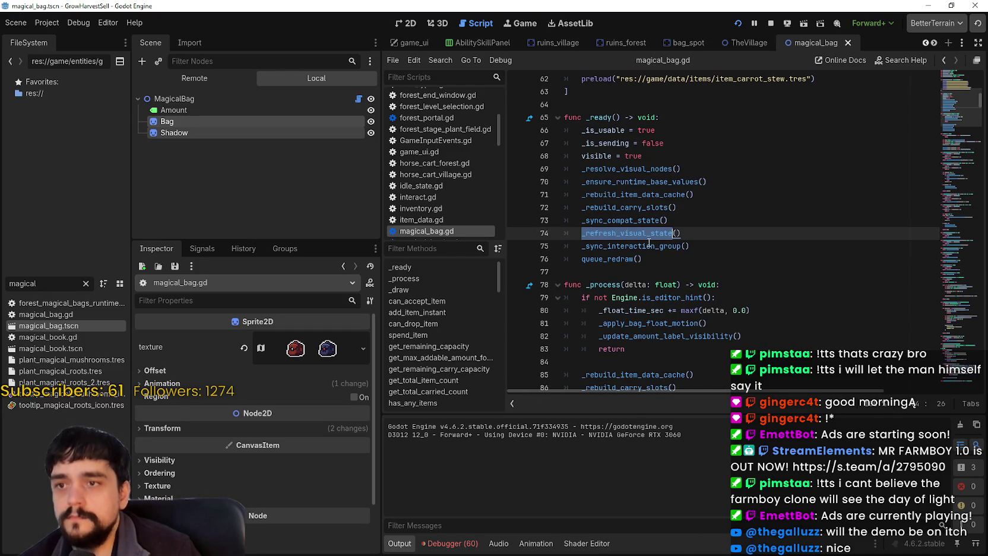
pyautogui.hotkey('ctrl', 'f')
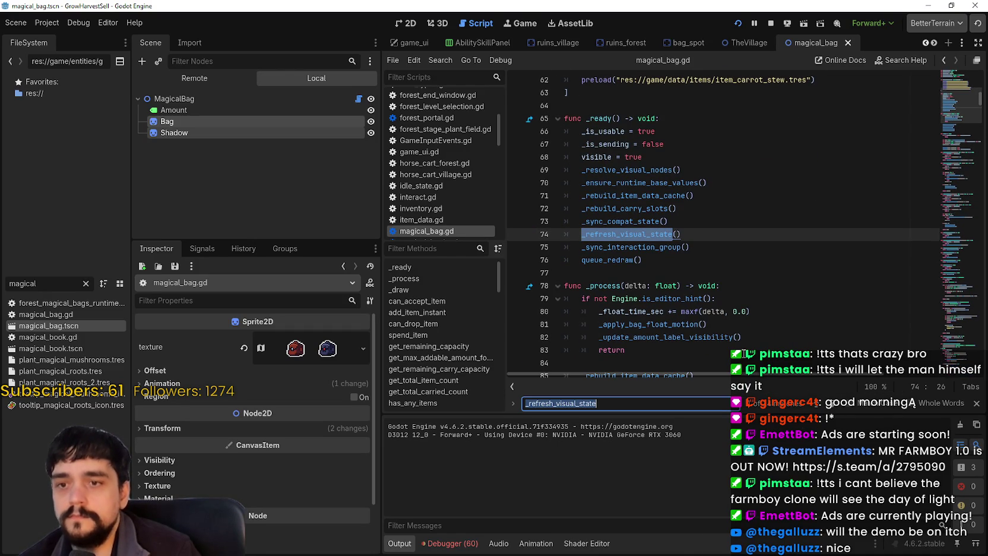
pyautogui.rightClick(645, 236)
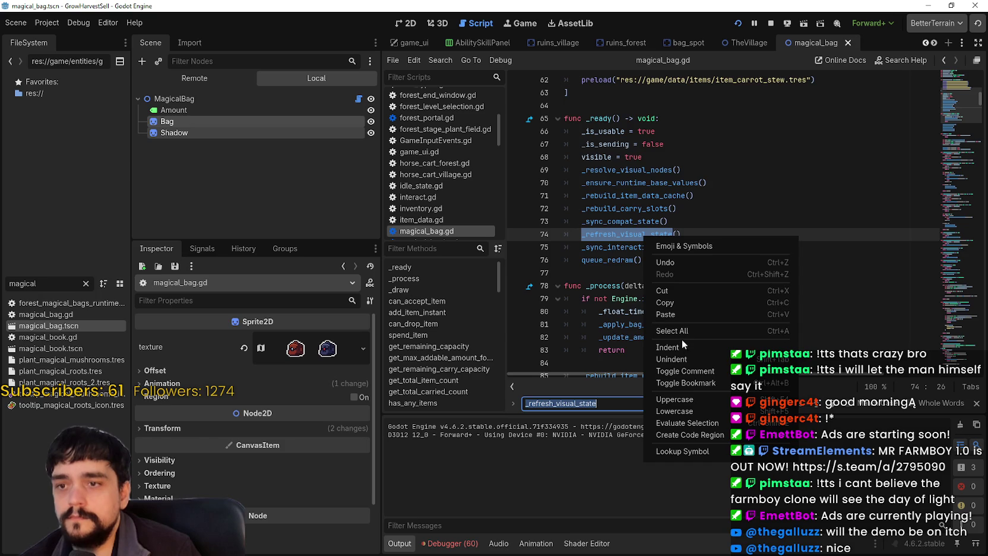
pyautogui.click(692, 451)
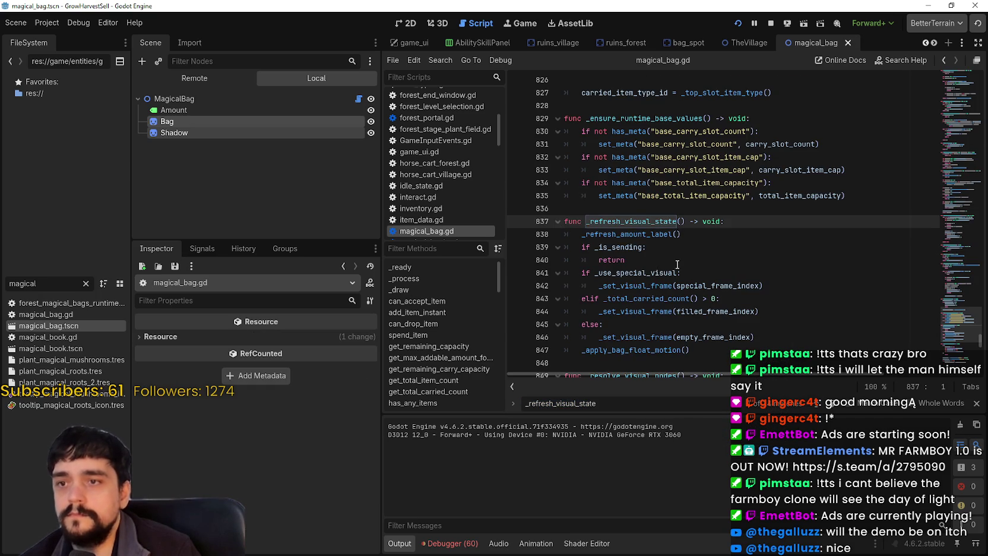
pyautogui.scroll(-3, 677, 264)
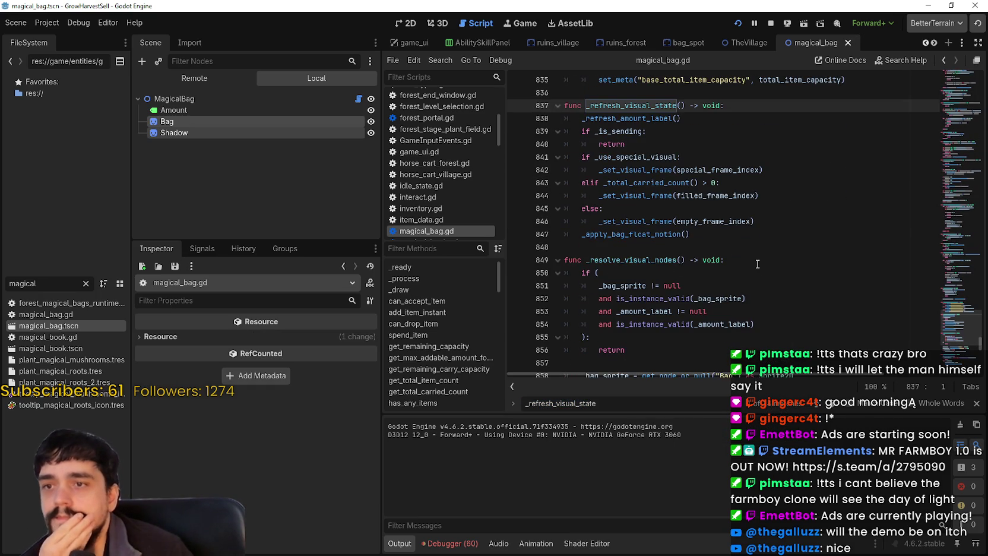
pyautogui.doubleClick(638, 196)
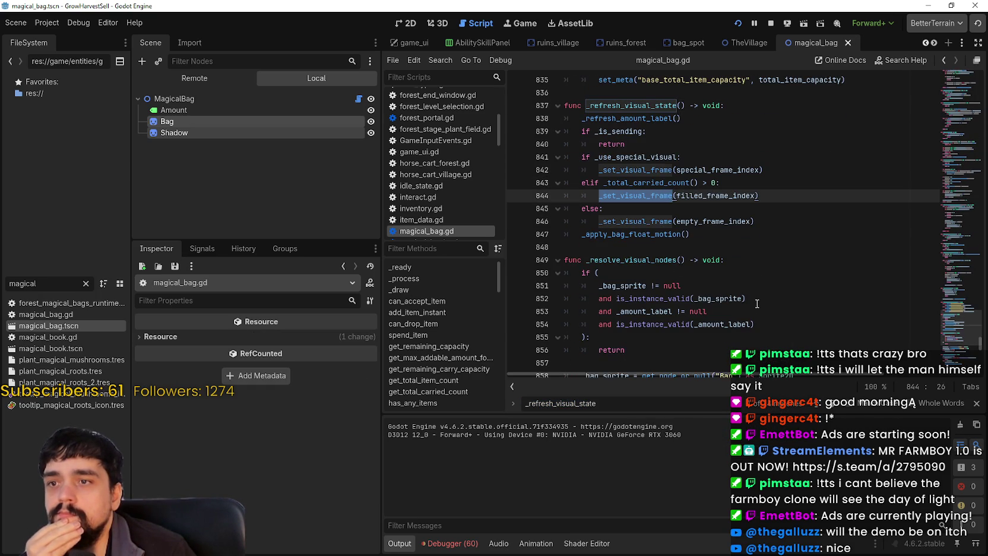
pyautogui.click(659, 247)
pyautogui.doubleClick(651, 234)
pyautogui.rightClick(650, 235)
pyautogui.click(692, 450)
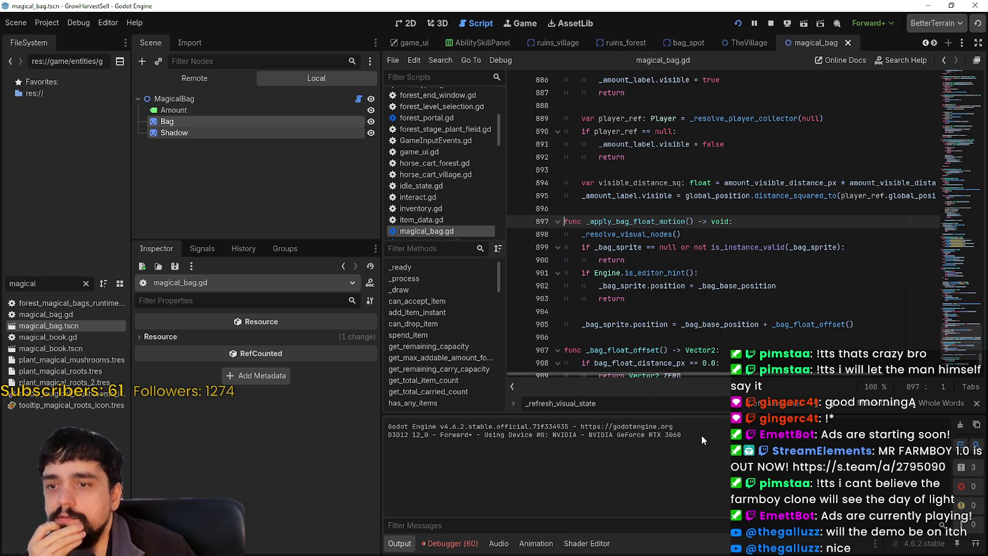
# Copy the float-motion functions on lines 896–914, including _bag_float_offset.
pyautogui.doubleClick(651, 234)
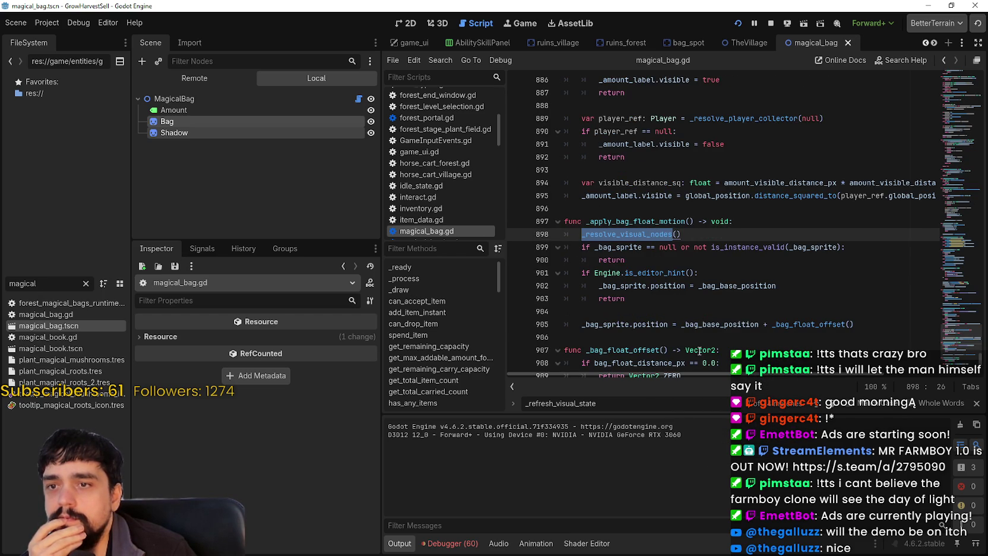
pyautogui.moveTo(697, 347)
pyautogui.scroll(-1, 687, 296)
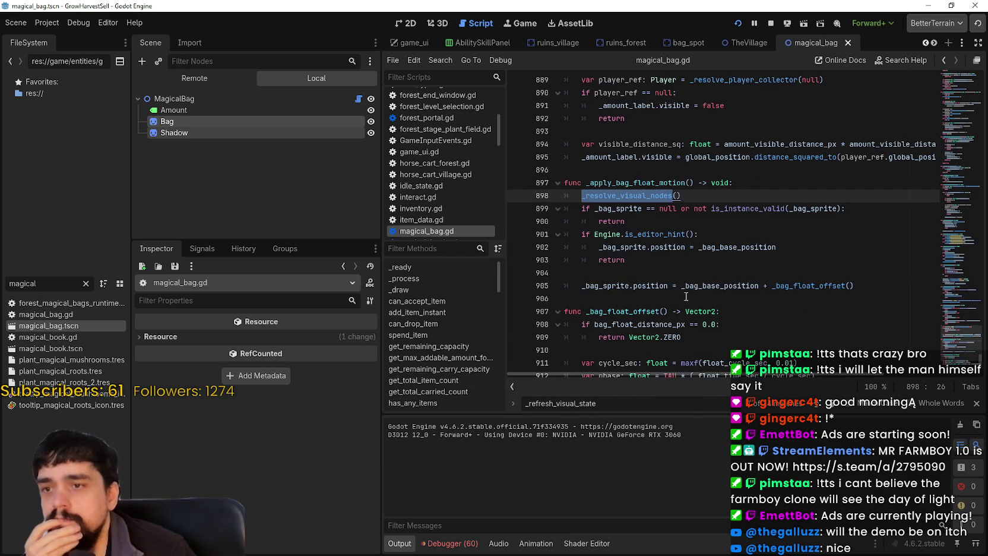
pyautogui.click(706, 286)
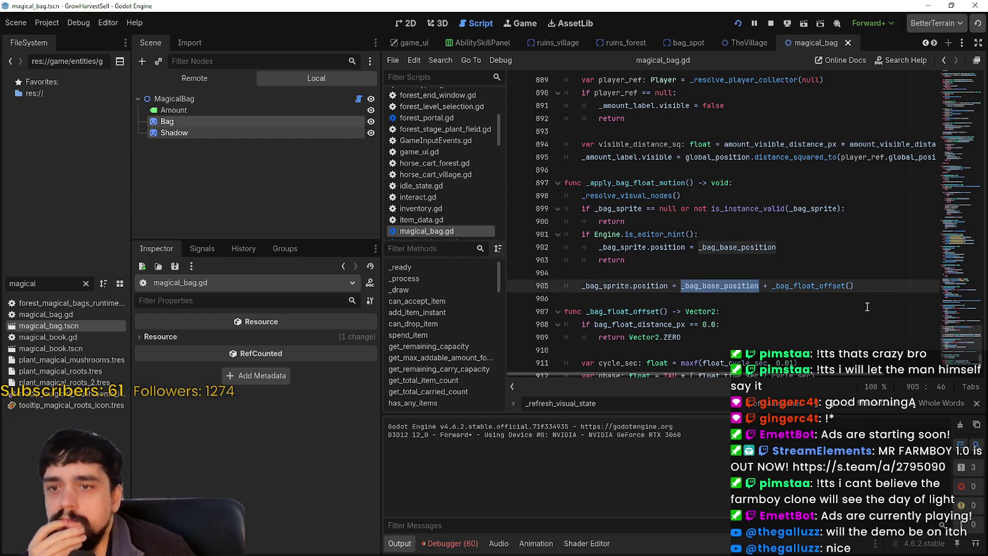
pyautogui.doubleClick(830, 286)
pyautogui.scroll(-2, 813, 286)
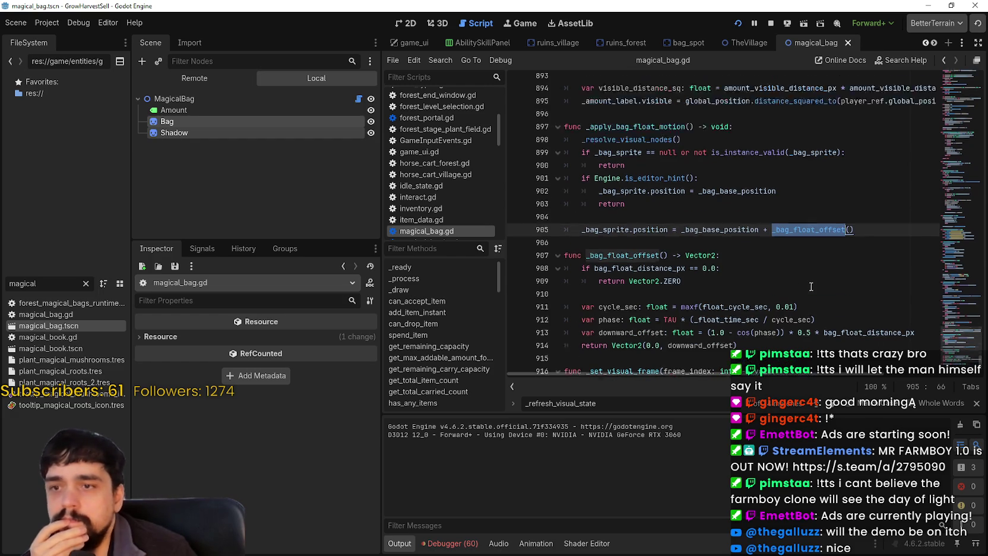
pyautogui.scroll(-2, 770, 256)
pyautogui.moveTo(770, 256)
pyautogui.mouseDown()
pyautogui.moveTo(654, 158)
pyautogui.moveTo(600, 143)
pyautogui.moveTo(599, 208)
pyautogui.moveTo(601, 135)
pyautogui.mouseUp()
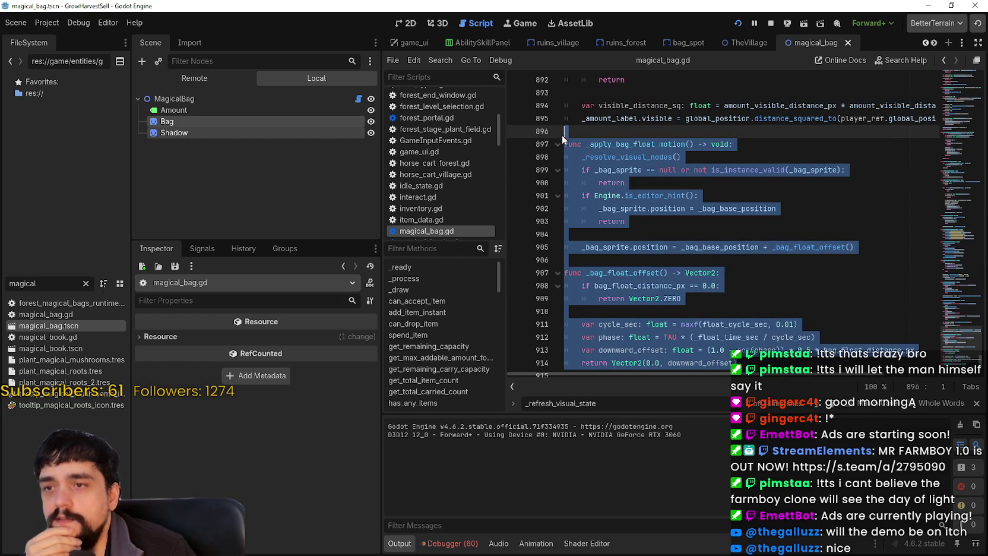
pyautogui.rightClick(596, 192)
pyautogui.click(629, 261)
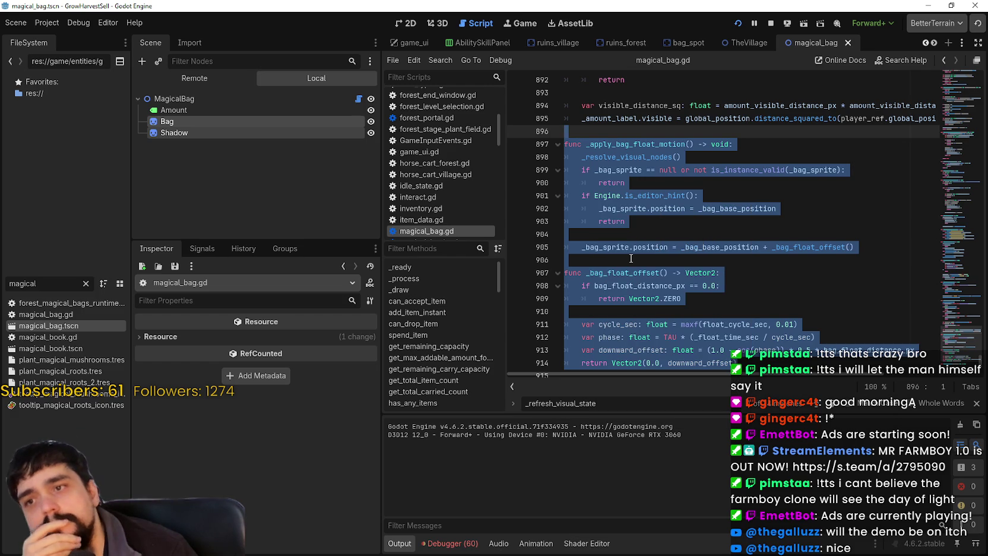
# Copy the float-motion selection a second time, then select the FileSystem filter text.
pyautogui.scroll(-2, 628, 260)
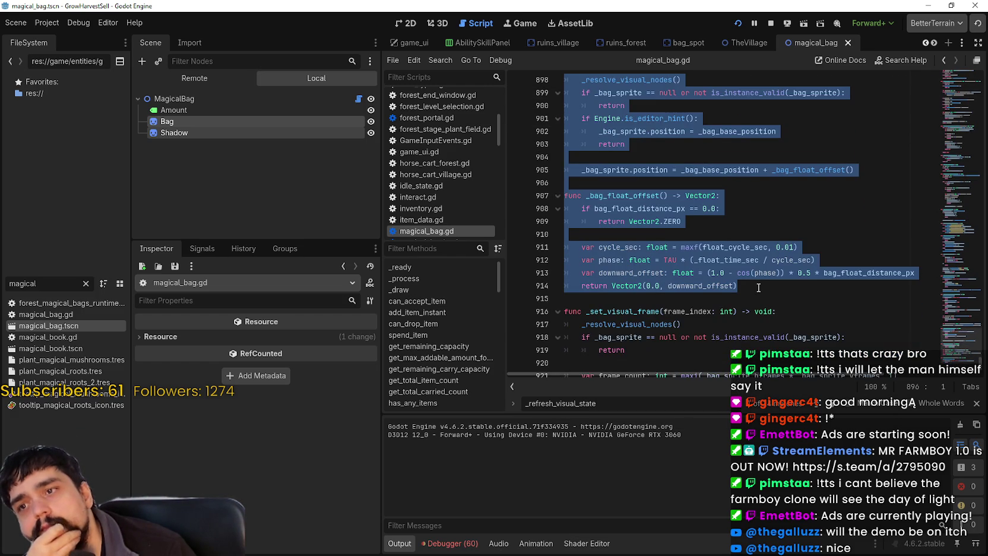
pyautogui.scroll(3, 758, 290)
pyautogui.rightClick(631, 197)
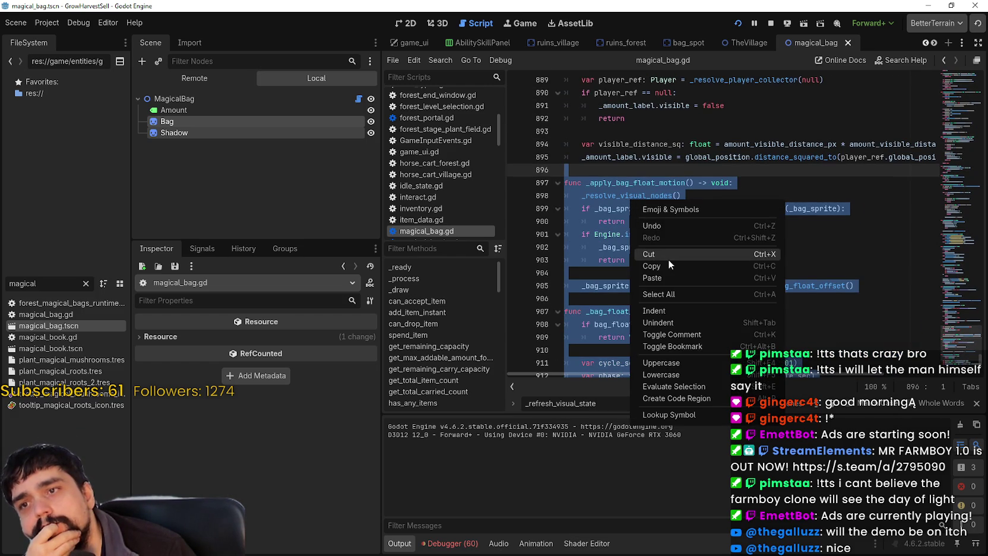
pyautogui.click(668, 260)
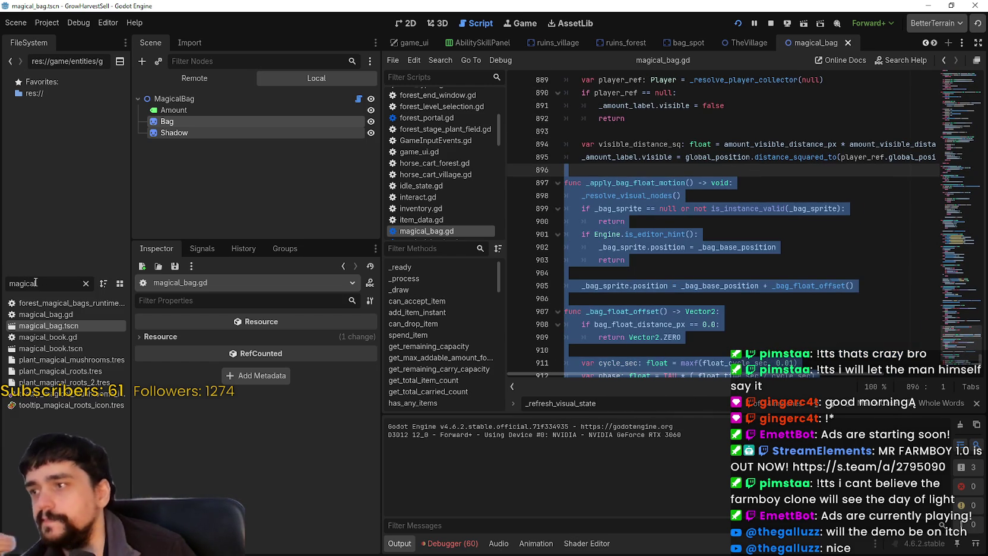
pyautogui.moveTo(36, 283); pyautogui.dragTo(1, 274)
# Filter for 'loadin', open Loading.tscn, and select its Loading root node.
pyautogui.write('loadin')
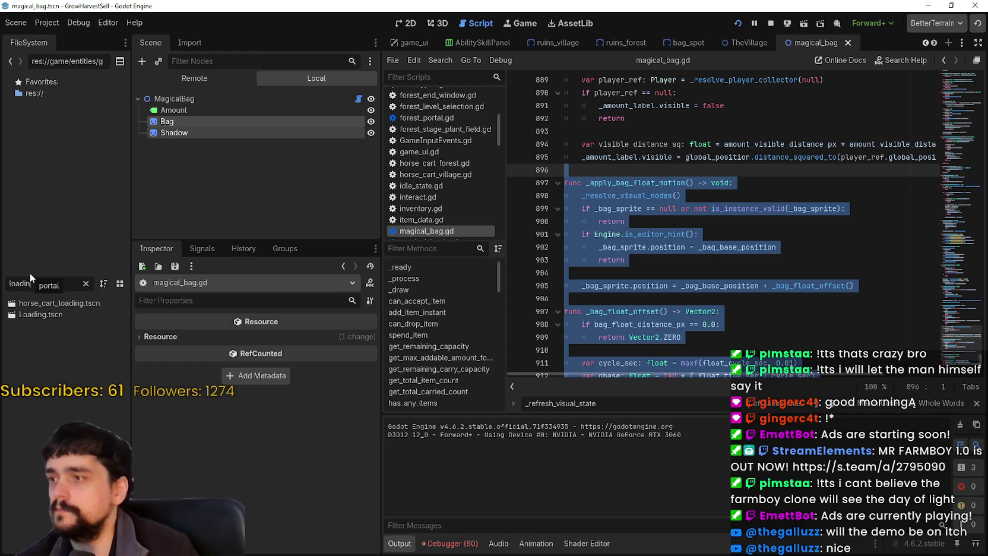
pyautogui.doubleClick(43, 314)
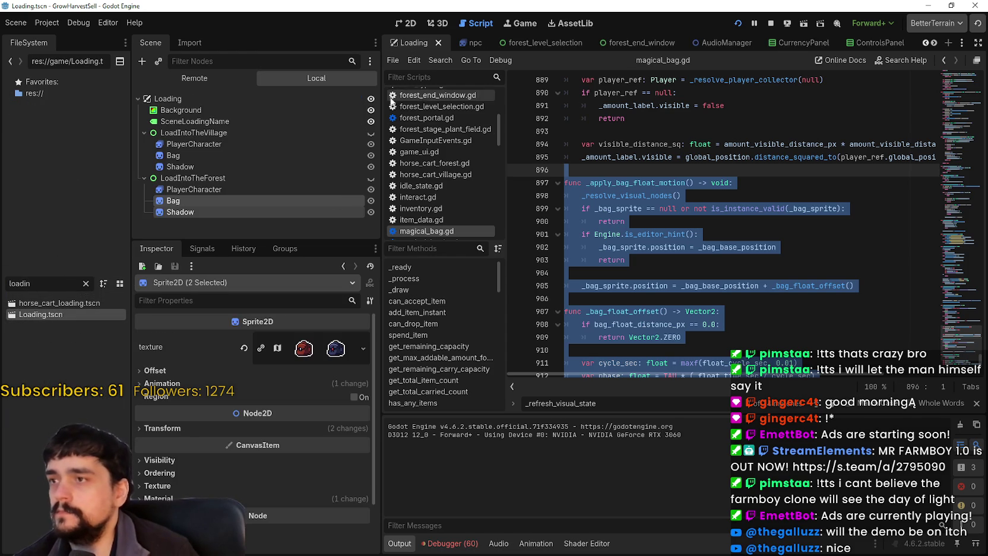
pyautogui.click(297, 190)
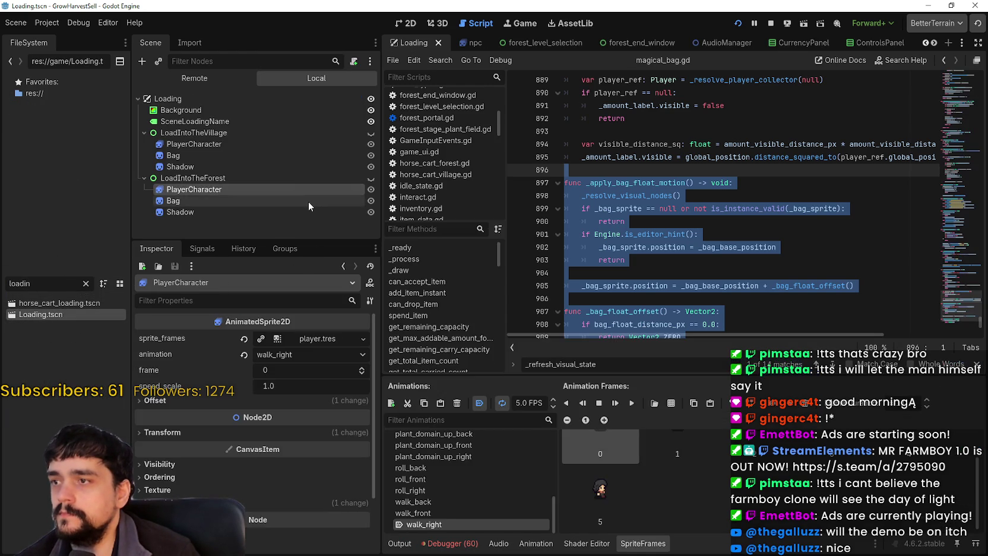
pyautogui.click(303, 210)
pyautogui.click(295, 181)
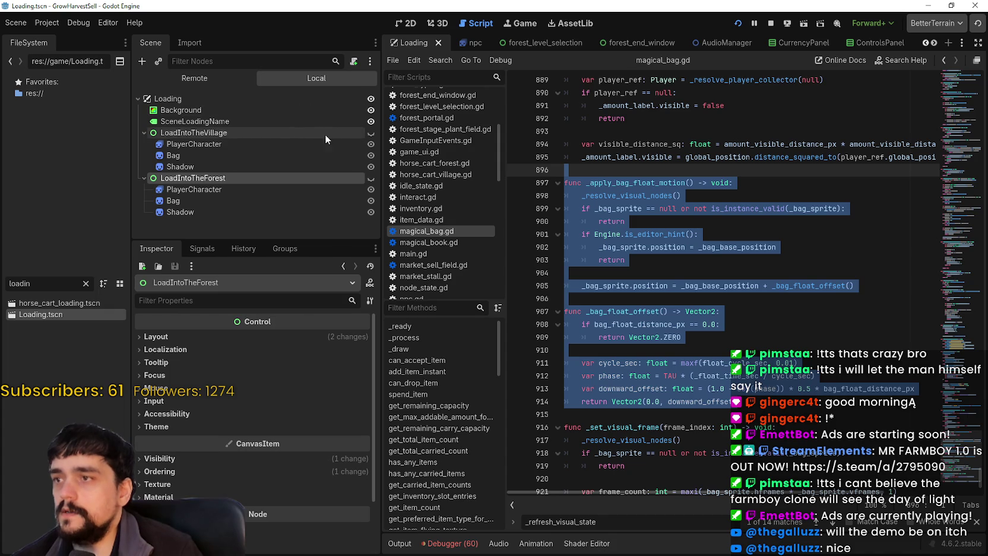
pyautogui.click(267, 132)
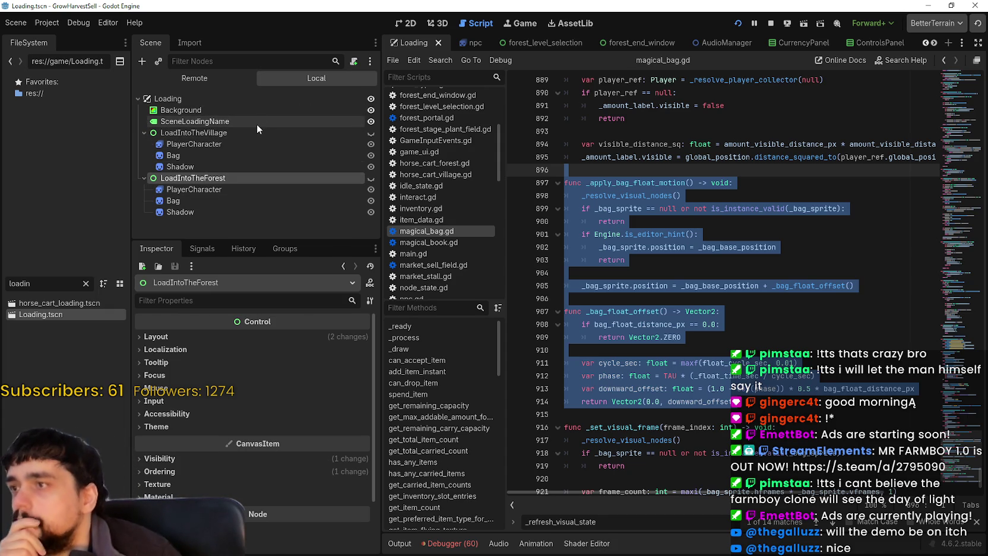
pyautogui.click(280, 99)
pyautogui.rightClick(279, 99)
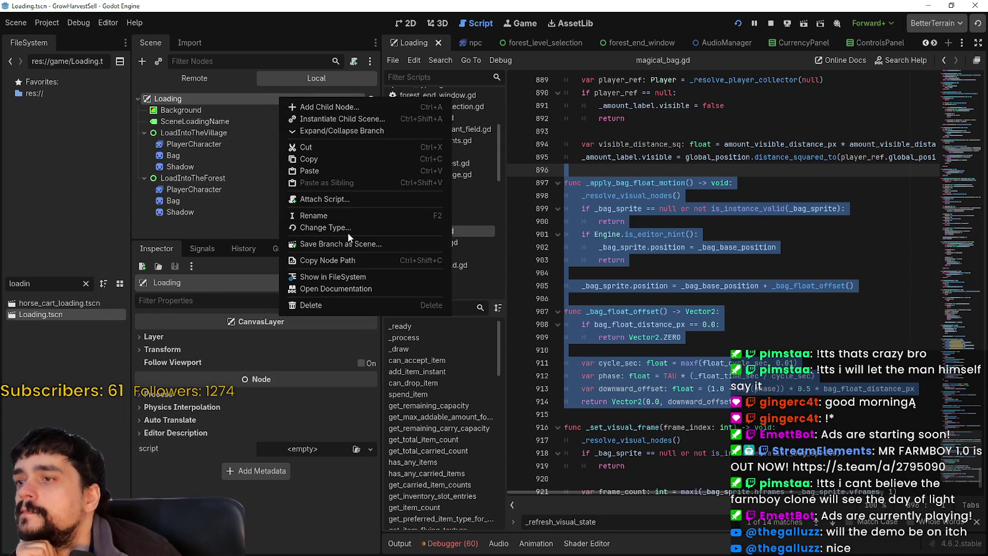
# Attach a new CanvasLayer GDScript at res://game/loading.gd to the Loading node.
pyautogui.click(332, 199)
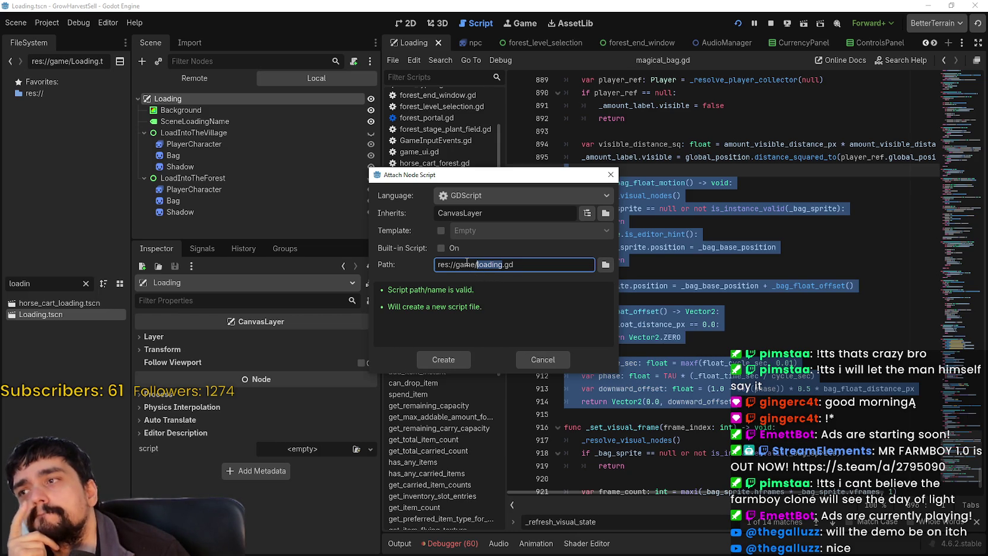
pyautogui.click(453, 362)
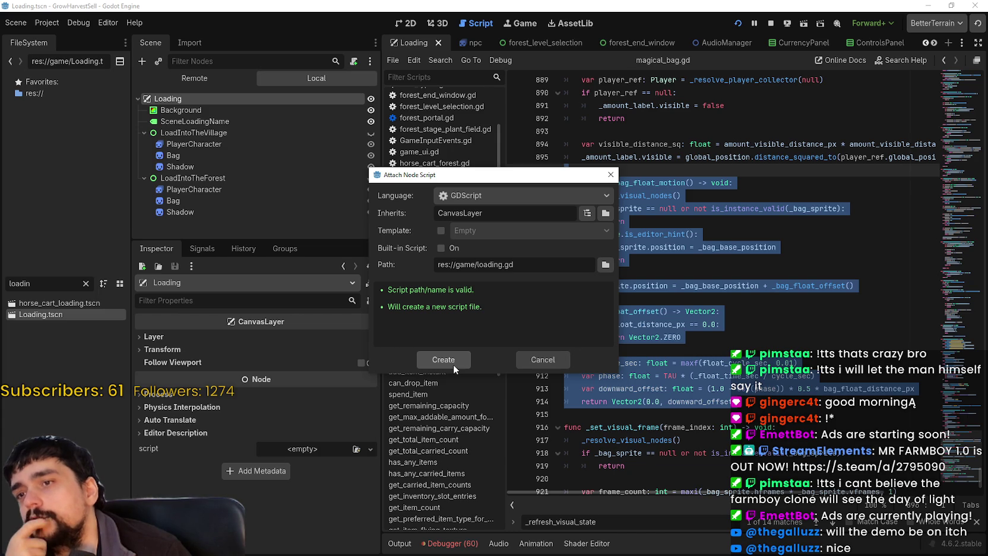
pyautogui.click(453, 364)
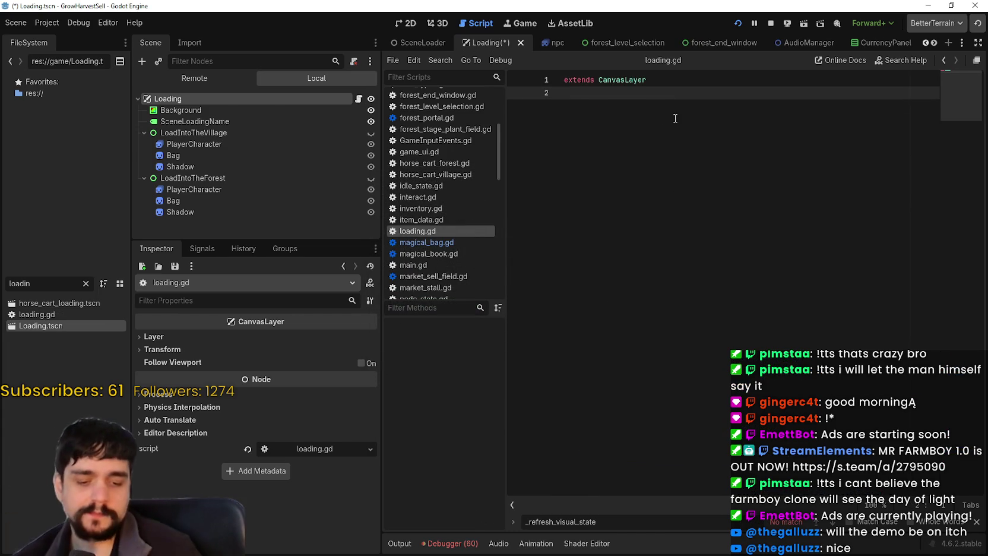
# Paste the float-motion functions and add _ready() calling _apply_bag_float_motion().
pyautogui.press('Return')
pyautogui.write('func _read')
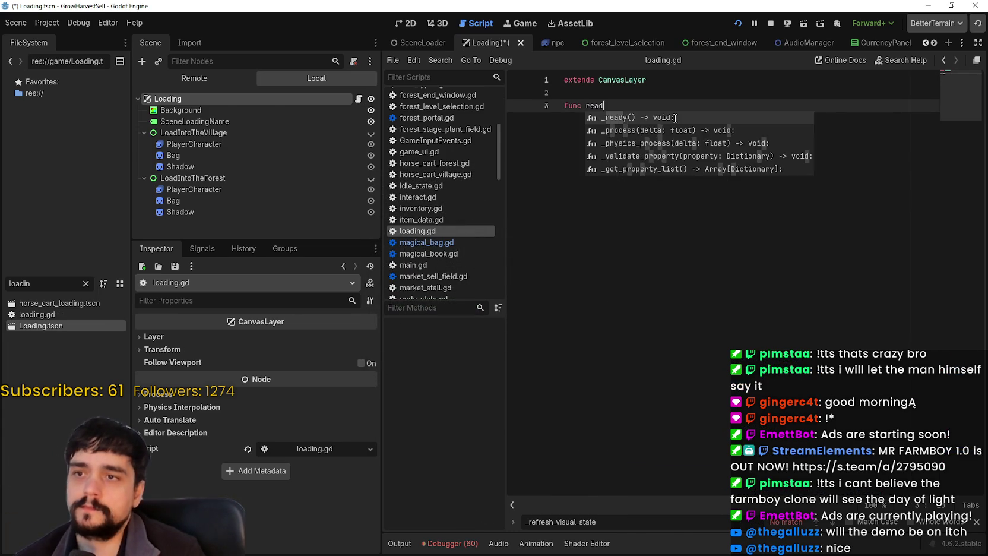
pyautogui.press('Return')
pyautogui.press('Return')
pyautogui.press('Return')
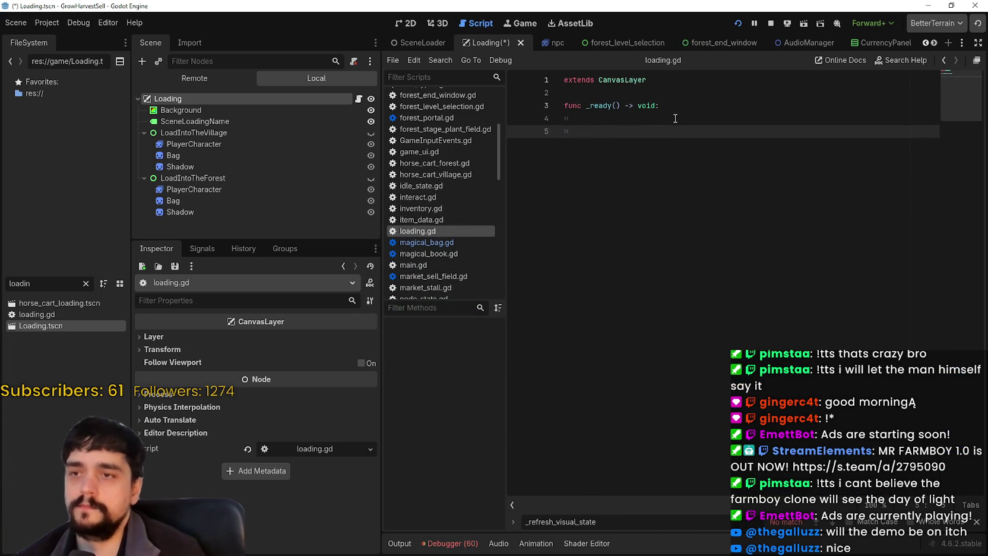
pyautogui.press('Return')
pyautogui.hotkey('ctrl', 'v')
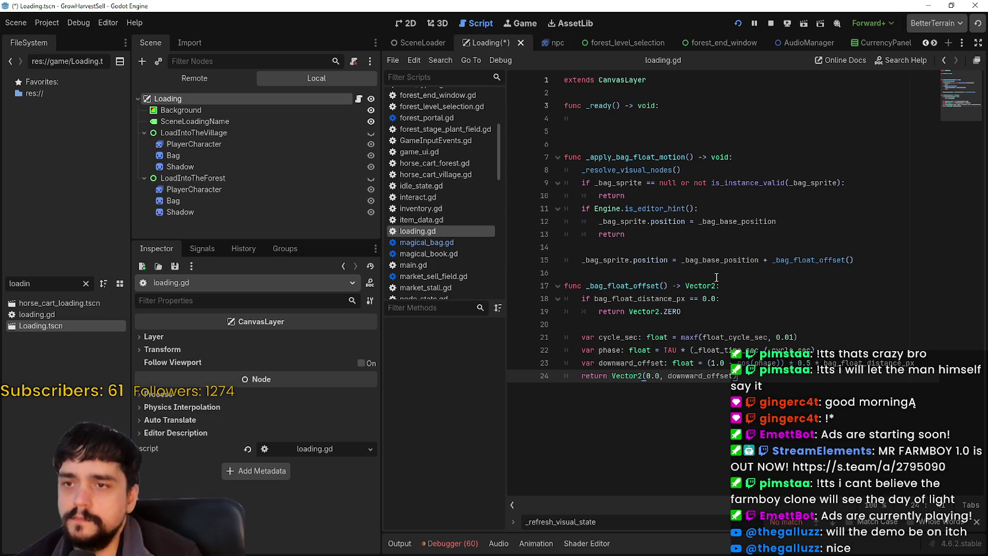
pyautogui.click(671, 157)
pyautogui.moveTo(660, 157); pyautogui.dragTo(687, 156)
pyautogui.doubleClick(680, 156)
pyautogui.hotkey('shift', 'Right')
pyautogui.hotkey('ctrl', 'c')
pyautogui.press('Up')
pyautogui.press('Up')
pyautogui.press('Up')
pyautogui.hotkey('ctrl', 'v')
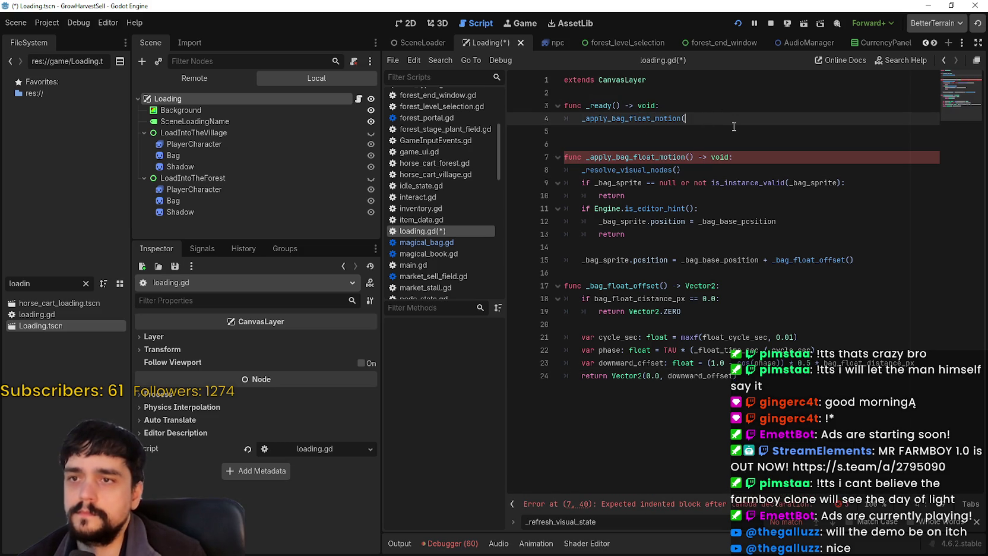
pyautogui.write(')')
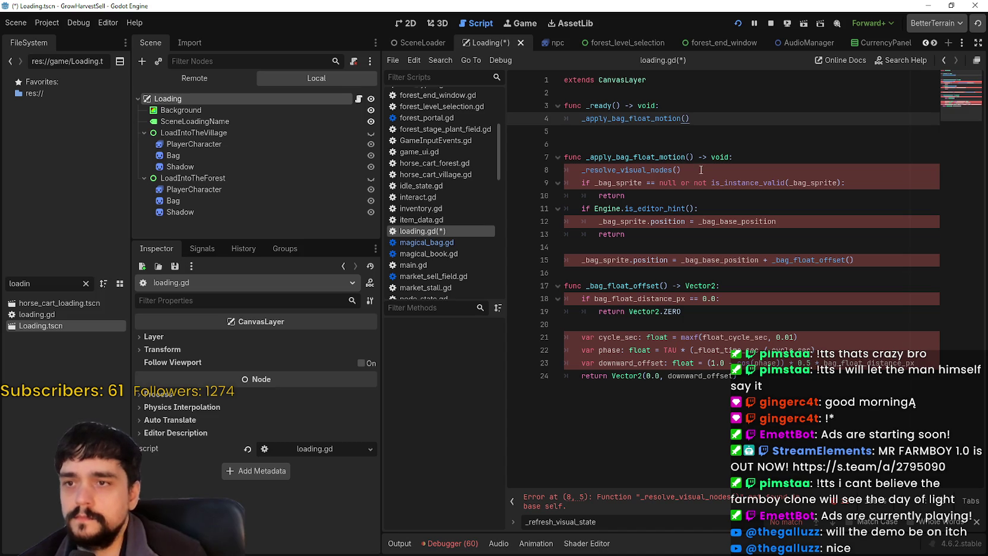
pyautogui.click(700, 170)
pyautogui.moveTo(637, 197); pyautogui.dragTo(530, 170)
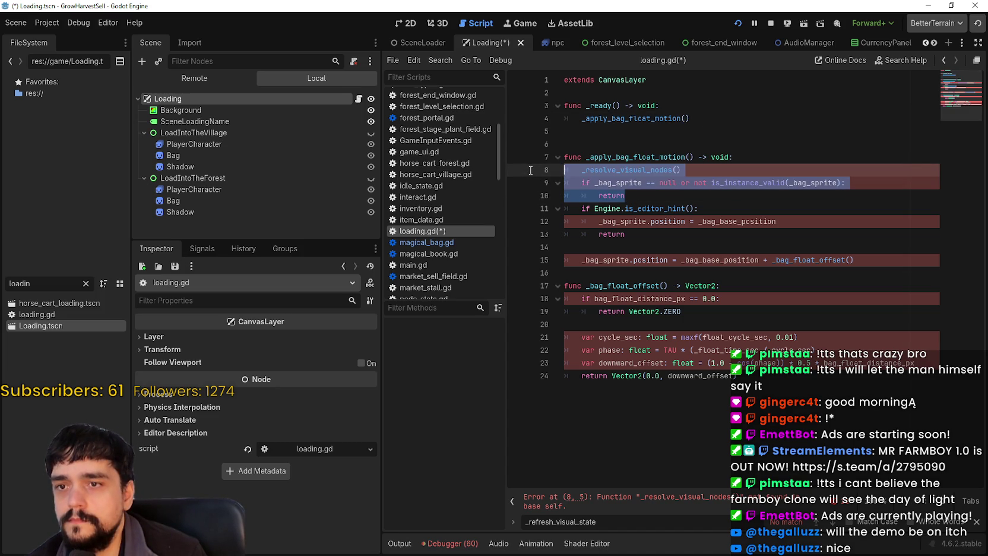
pyautogui.press('BackSpace')
pyautogui.press('BackSpace')
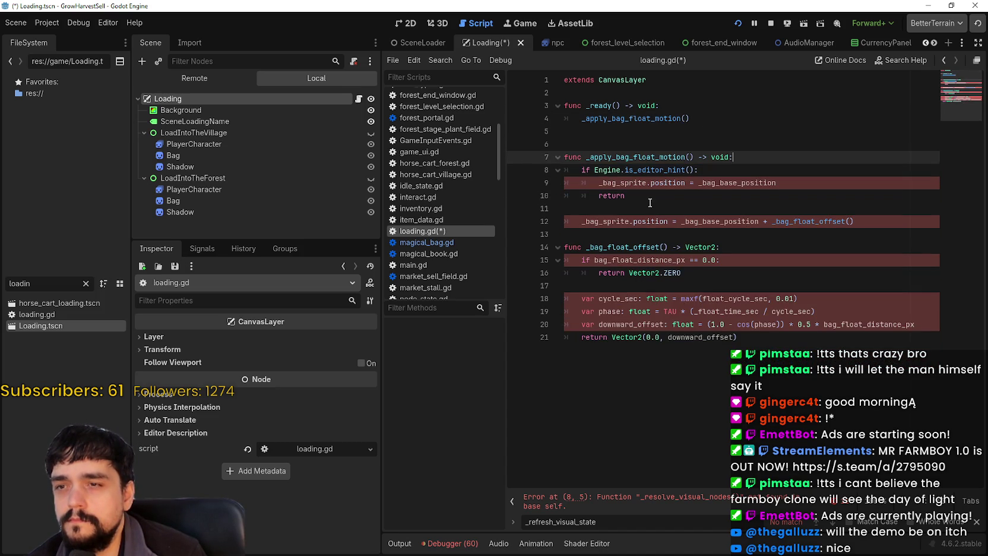
pyautogui.doubleClick(622, 183)
pyautogui.moveTo(198, 155)
pyautogui.mouseDown()
pyautogui.moveTo(309, 156)
pyautogui.moveTo(588, 94)
pyautogui.mouseUp()
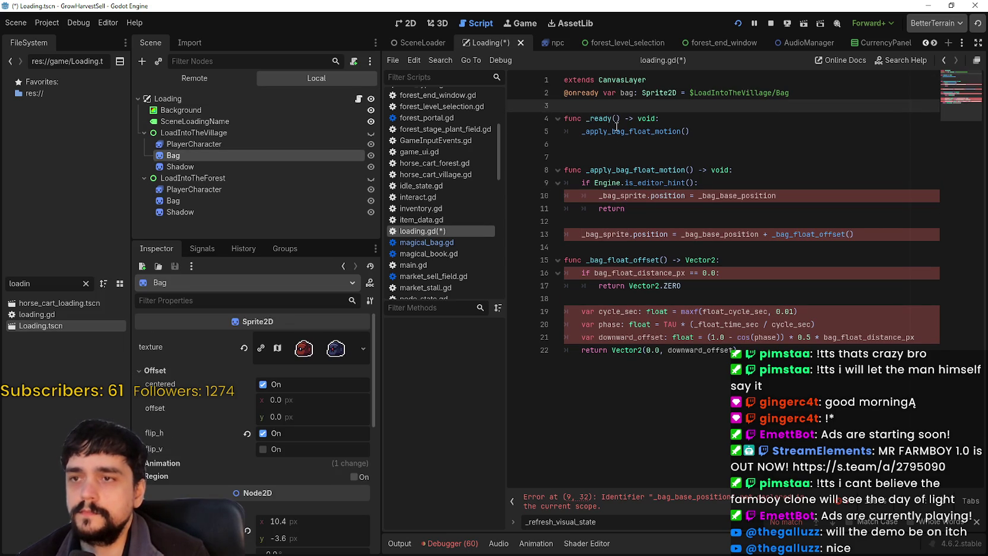
pyautogui.doubleClick(626, 92)
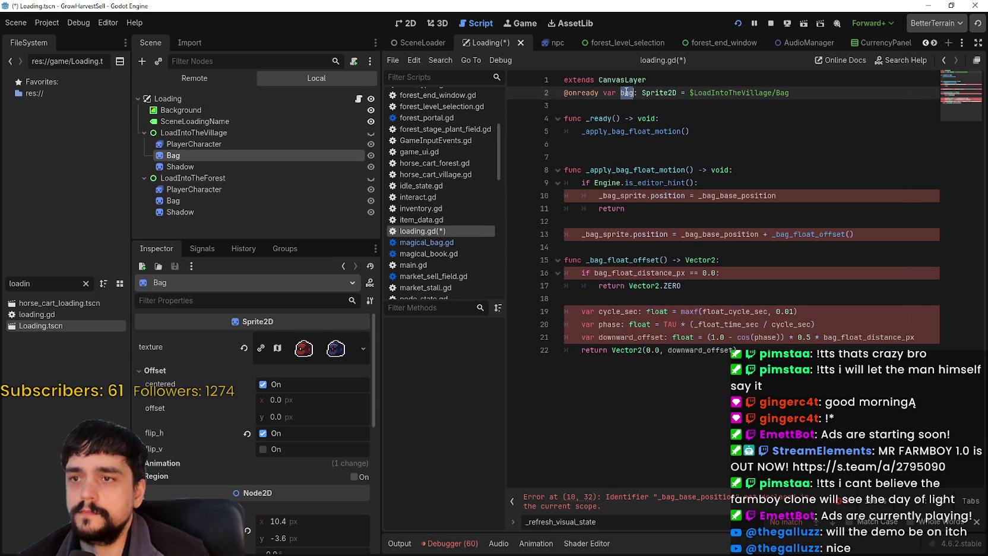
pyautogui.click(593, 105)
pyautogui.moveTo(176, 201); pyautogui.dragTo(631, 106)
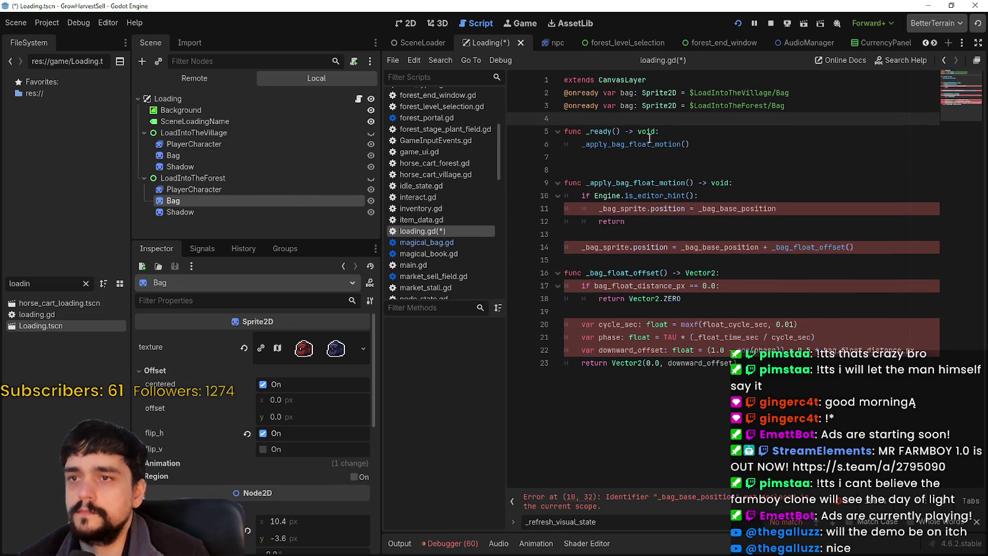
pyautogui.click(636, 105)
pyautogui.write('_2')
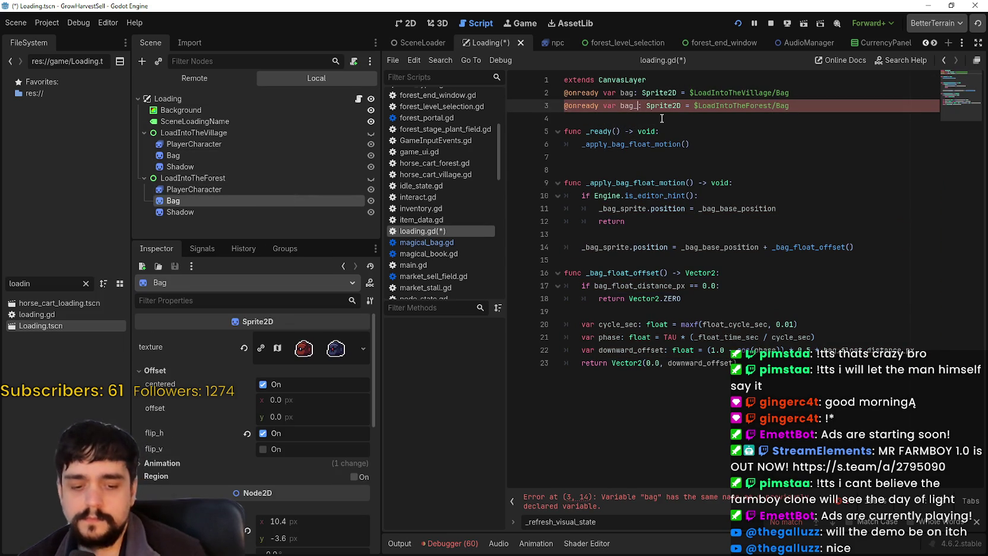
# Replace _bag_sprite with bag on lines 11 and 14.
pyautogui.doubleClick(627, 93)
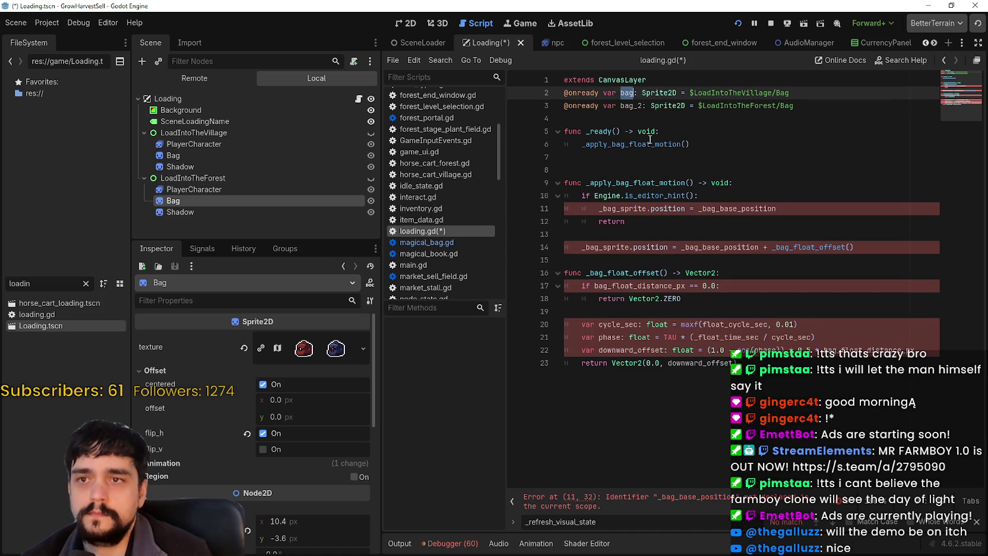
pyautogui.doubleClick(641, 209)
pyautogui.hotkey('ctrl', 'v')
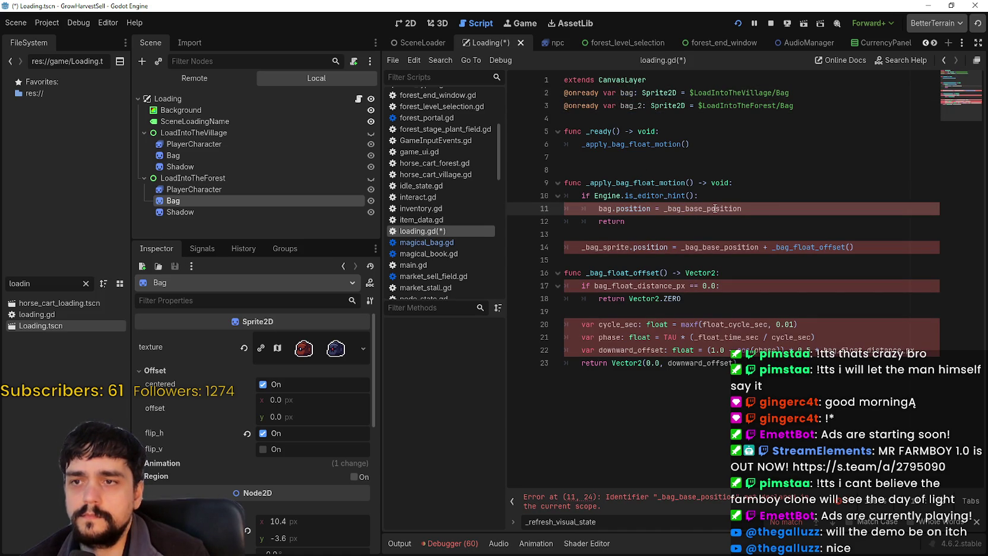
pyautogui.doubleClick(601, 247)
pyautogui.hotkey('ctrl', 'v')
pyautogui.doubleClick(695, 247)
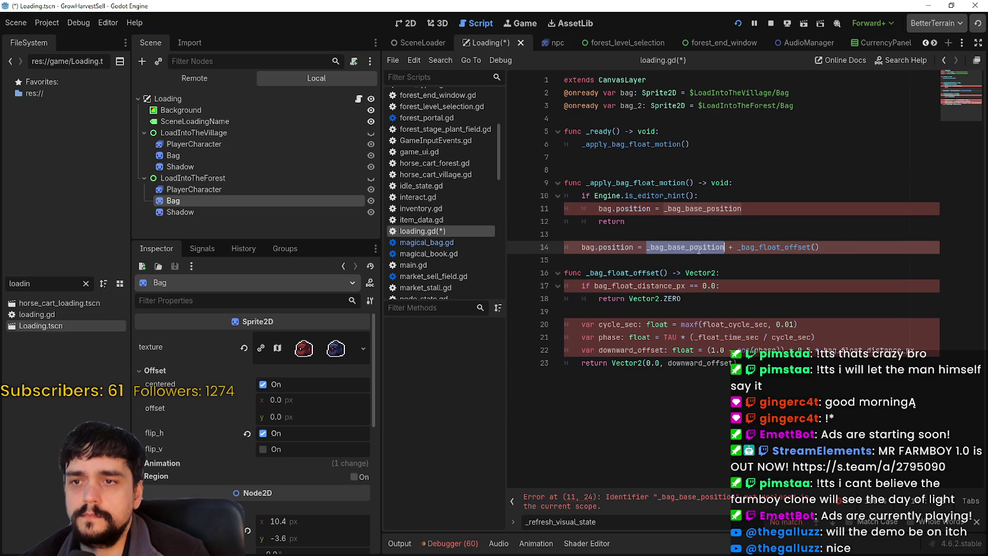
pyautogui.doubleClick(702, 208)
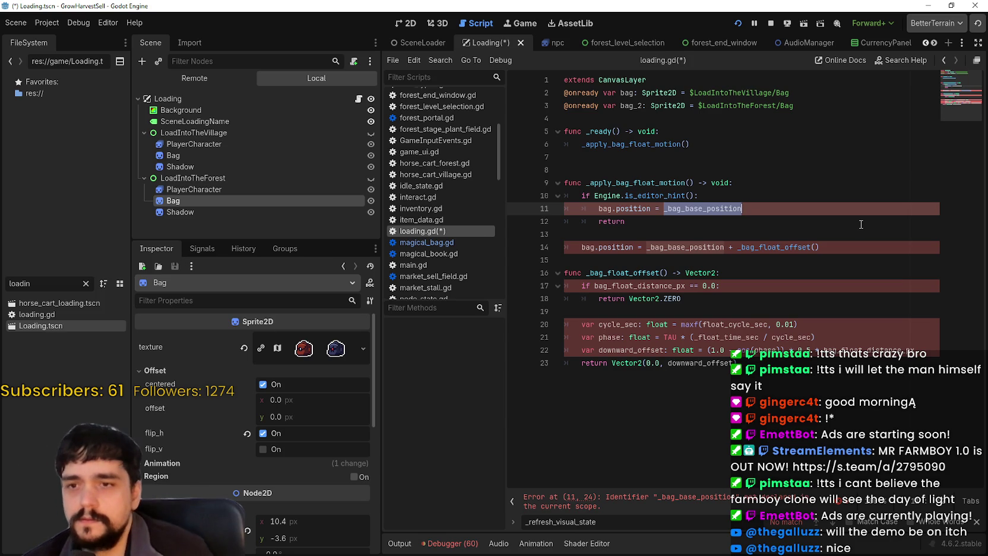
pyautogui.doubleClick(694, 247)
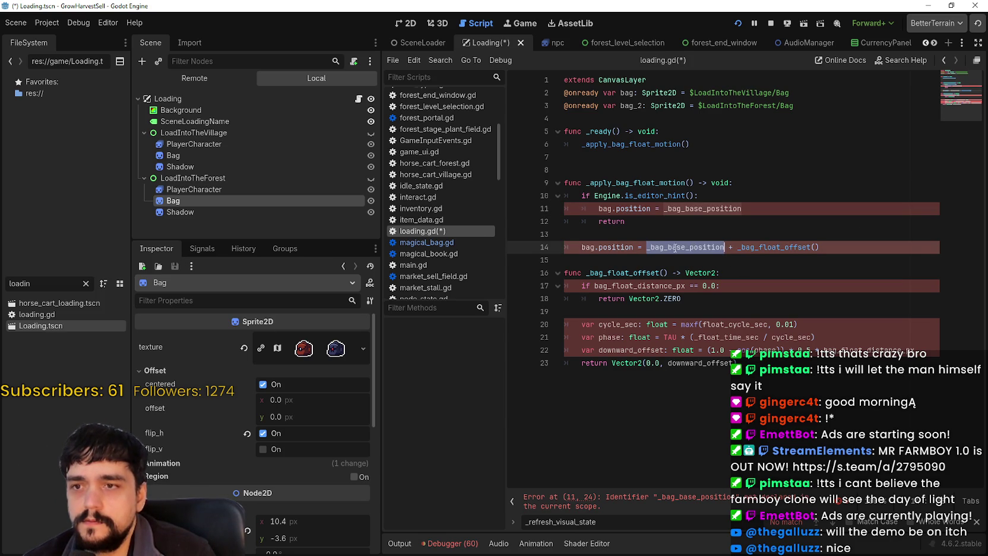
# Declare var _bag_base_position: Vector2 = Vector2.ZERO on a new line 5.
pyautogui.click(616, 121)
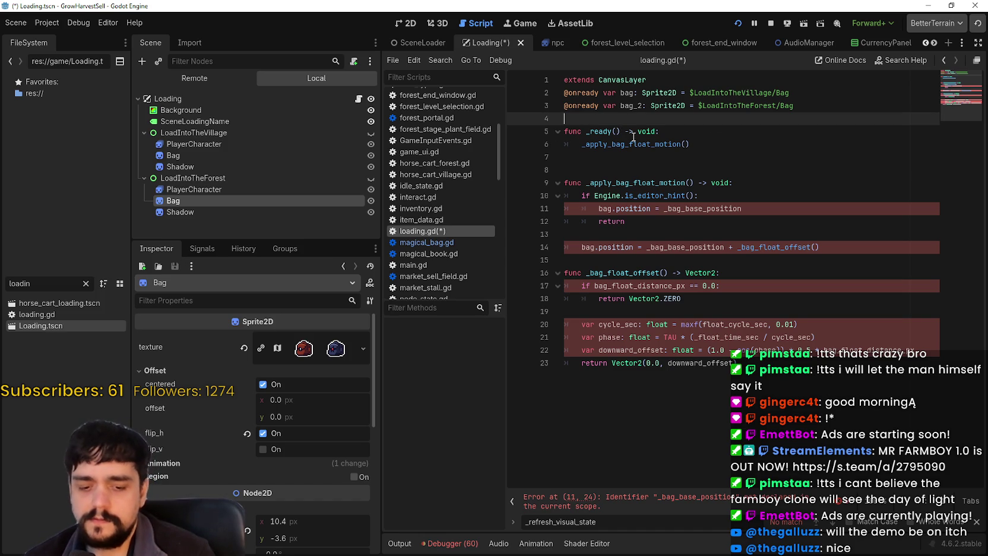
pyautogui.press('Return')
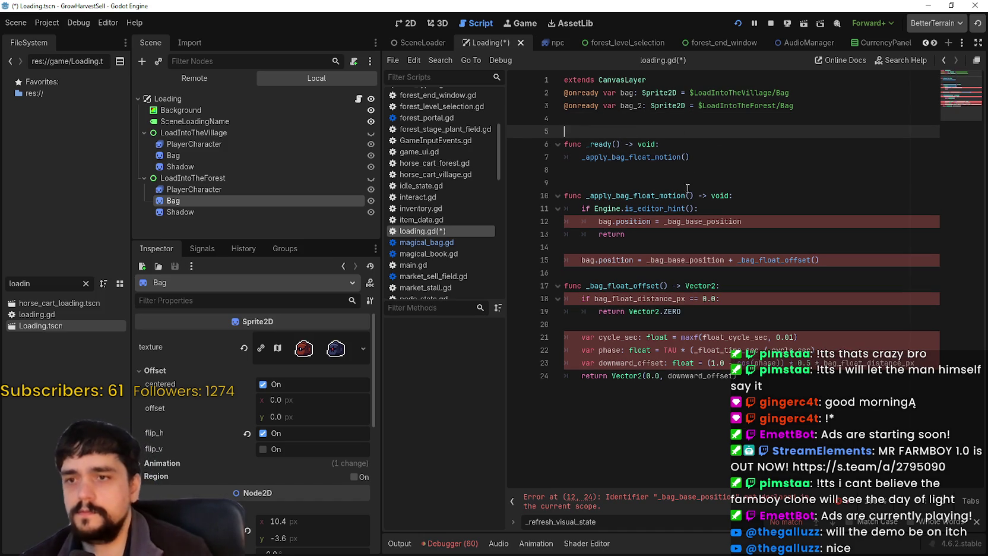
pyautogui.doubleClick(699, 222)
pyautogui.click(618, 126)
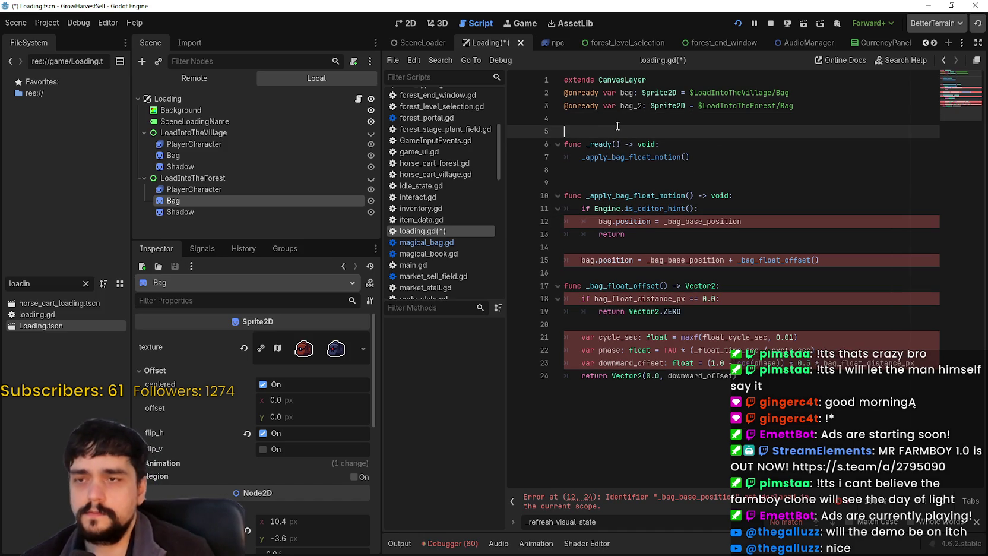
pyautogui.write('var')
pyautogui.hotkey('ctrl', 'v')
pyautogui.write('gl')
pyautogui.press('BackSpace')
pyautogui.press('BackSpace')
pyautogui.write('g')
pyautogui.press('BackSpace')
pyautogui.write('vector')
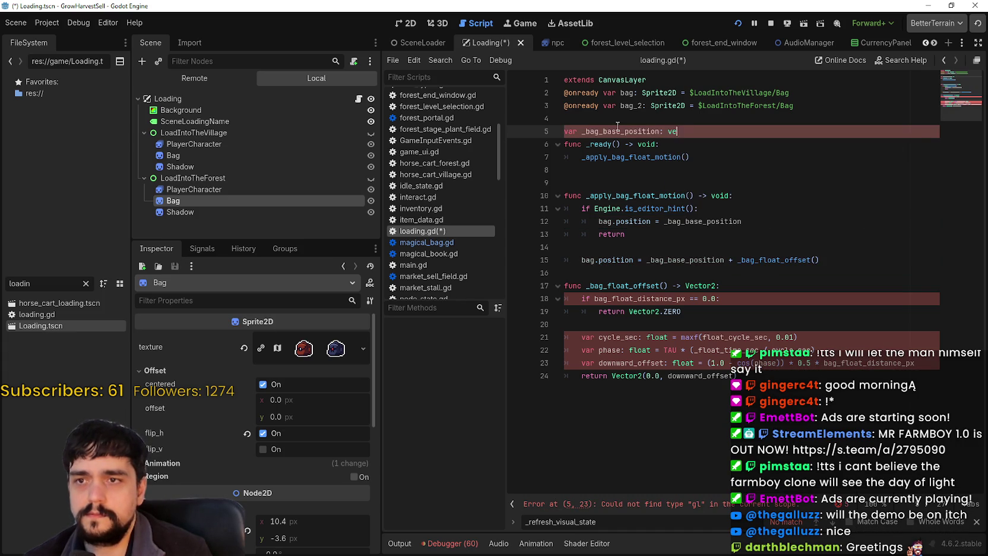
pyautogui.press('Return')
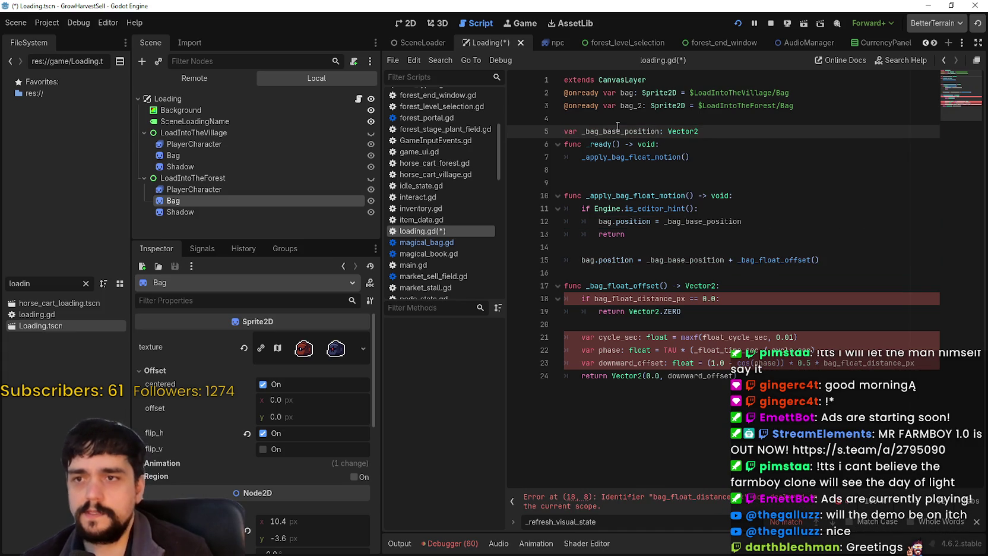
pyautogui.press('BackSpace')
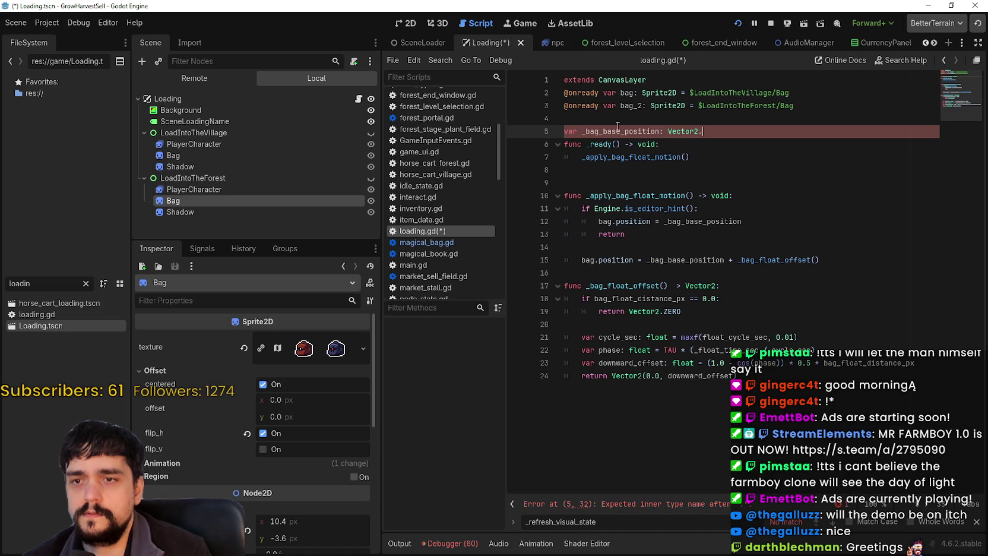
pyautogui.write('Z')
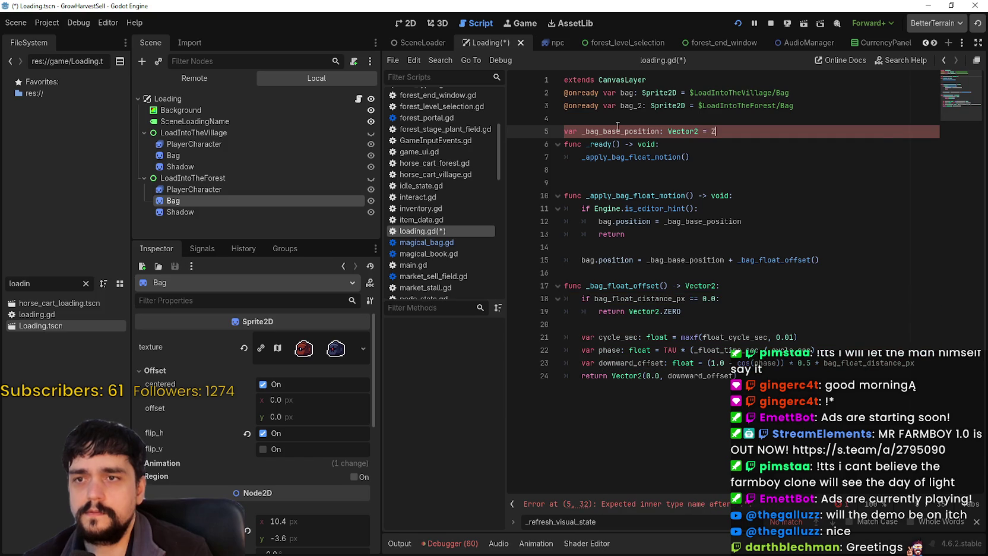
pyautogui.press('BackSpace')
pyautogui.write('Vector2')
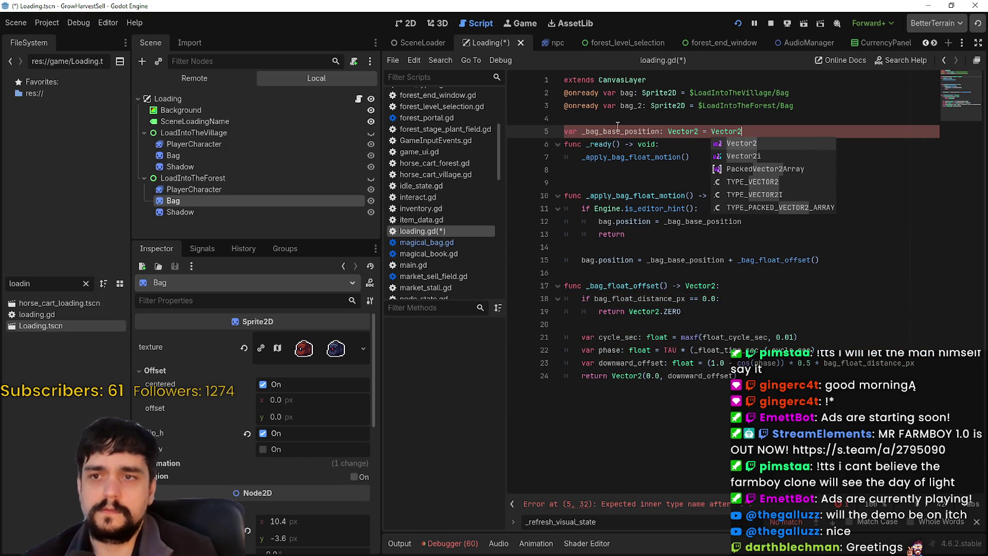
pyautogui.write('.Z')
pyautogui.press('Return')
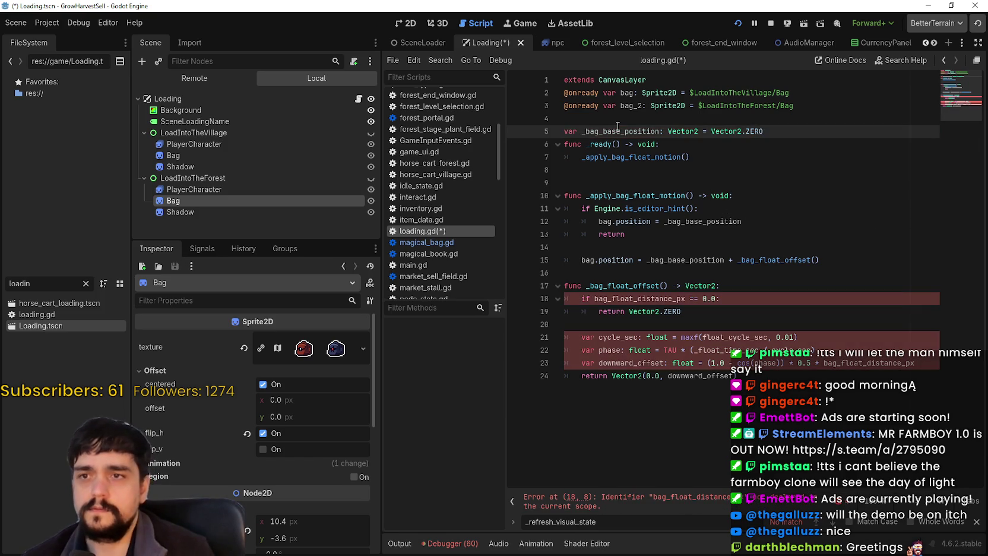
# In _ready(), set _bag_base_position to bag.global_position.
pyautogui.click(710, 156)
pyautogui.doubleClick(642, 132)
pyautogui.hotkey('ctrl', 'c')
pyautogui.click(716, 156)
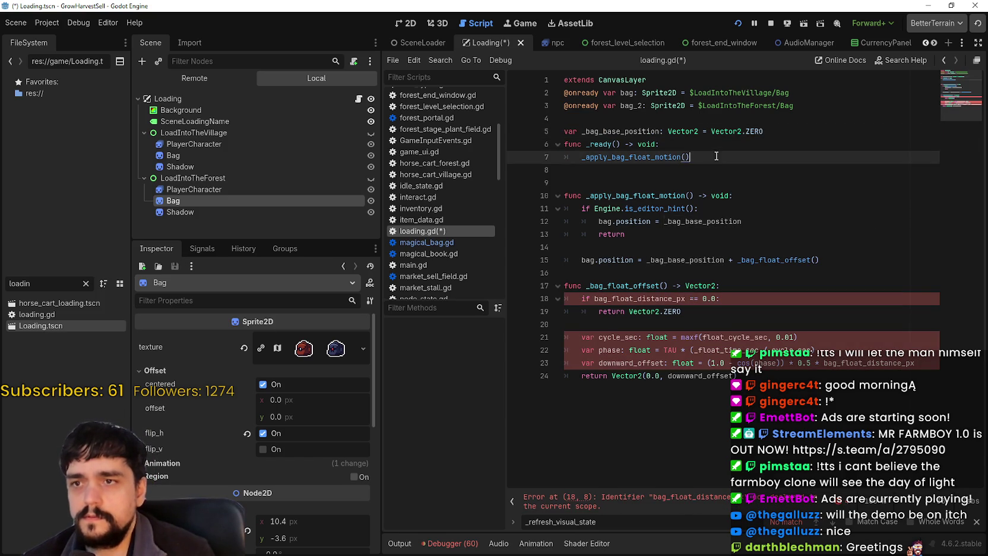
pyautogui.press('Return')
pyautogui.hotkey('ctrl', 'v')
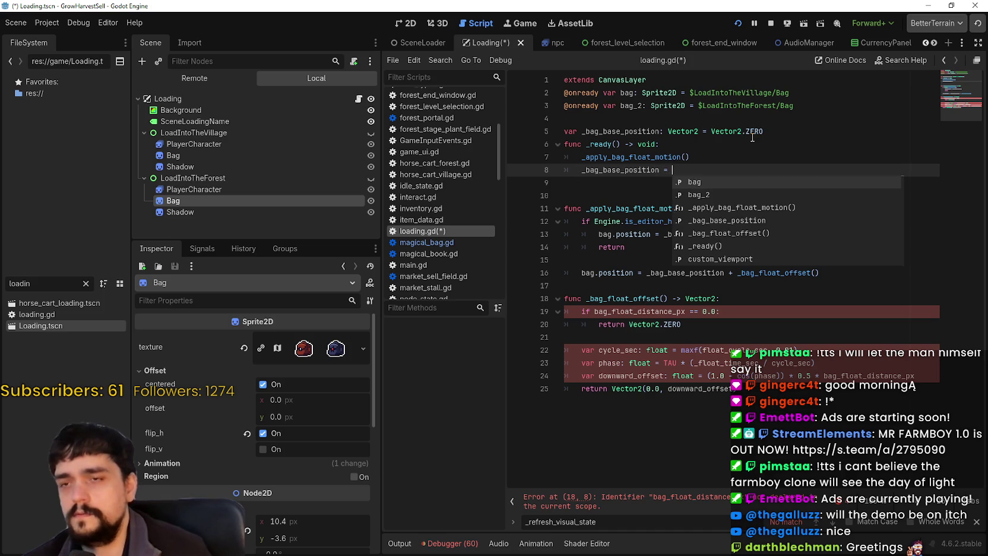
pyautogui.write('bag.')
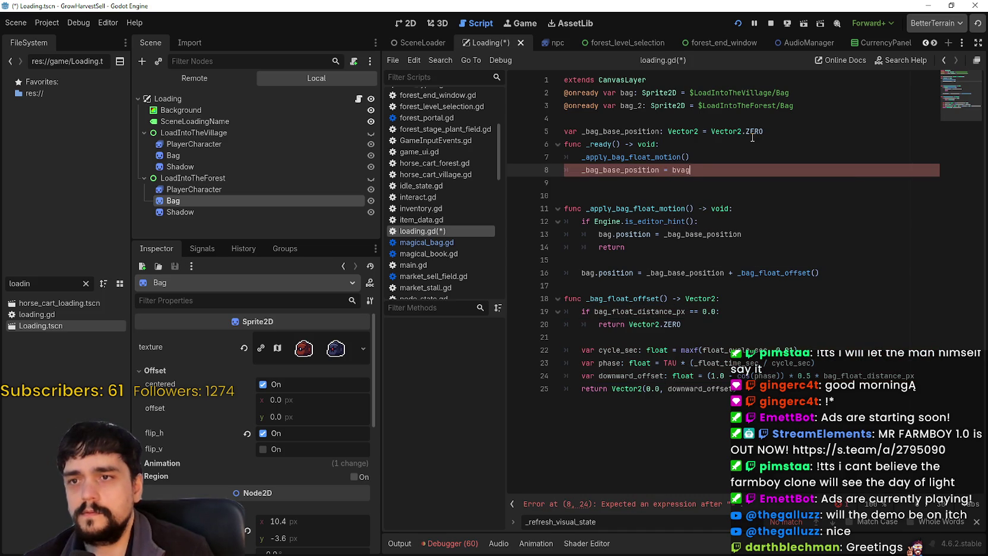
pyautogui.write('global')
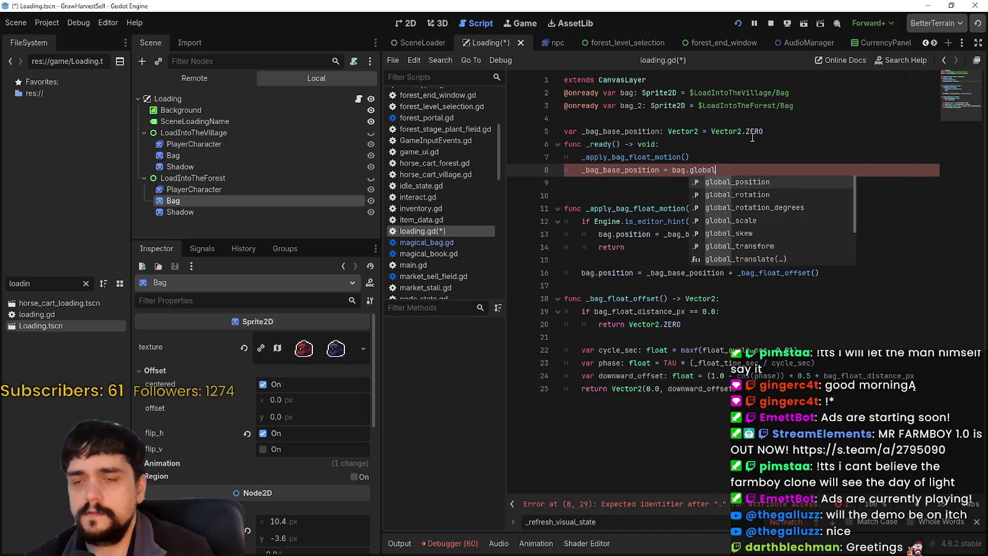
pyautogui.press('Return')
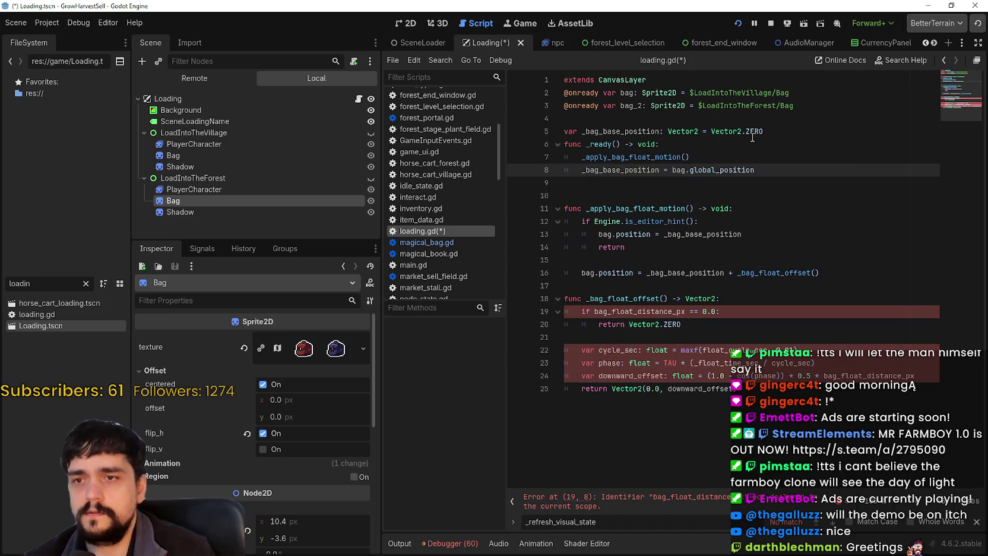
# Duplicate the _bag_base_position declaration onto the line below.
pyautogui.doubleClick(627, 131)
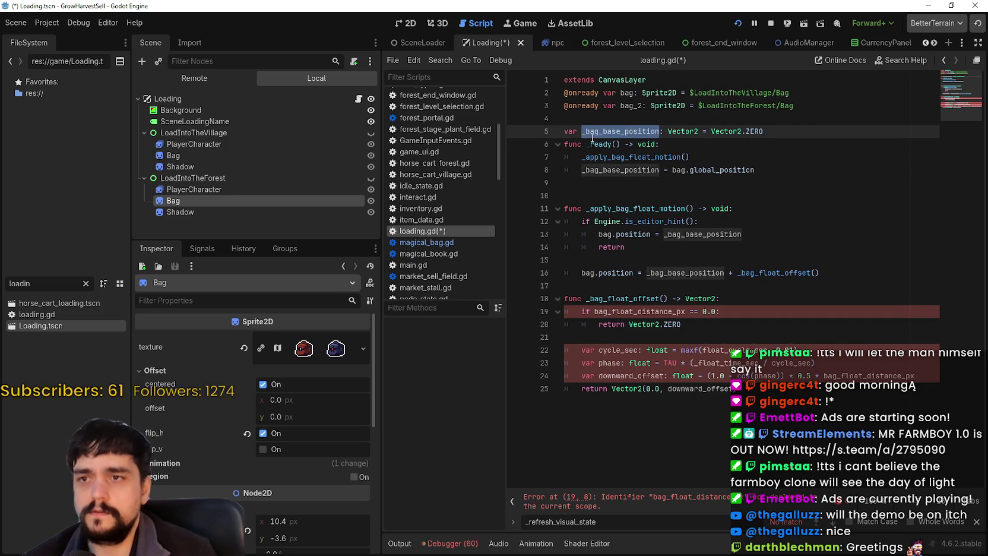
pyautogui.click(605, 131)
pyautogui.click(633, 106)
pyautogui.click(766, 131)
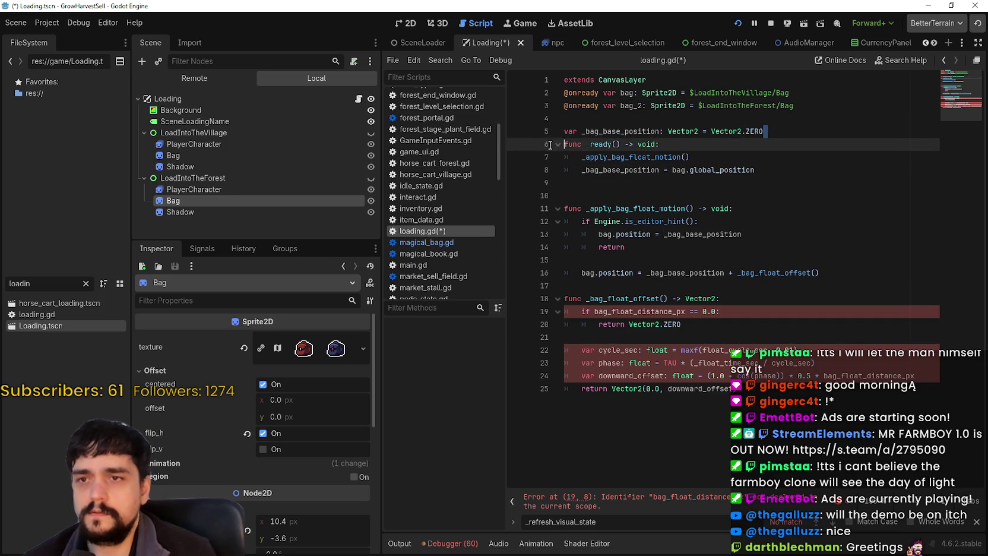
pyautogui.hotkey('shift', 'Home')
pyautogui.hotkey('ctrl', 'c')
pyautogui.press('End')
pyautogui.press('Return')
pyautogui.hotkey('ctrl', 'v')
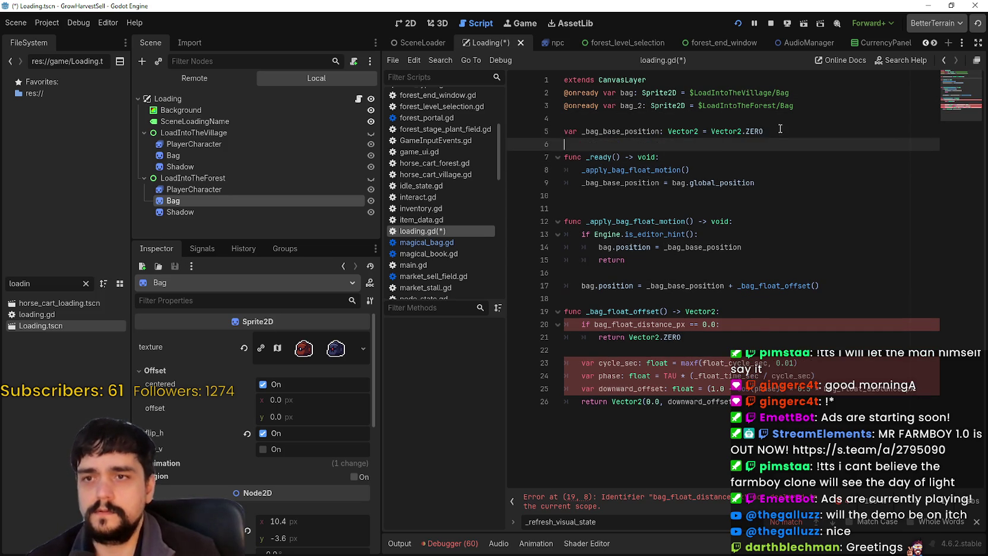
# Rename the duplicated declaration to _bag_2_base_position.
pyautogui.click(633, 105)
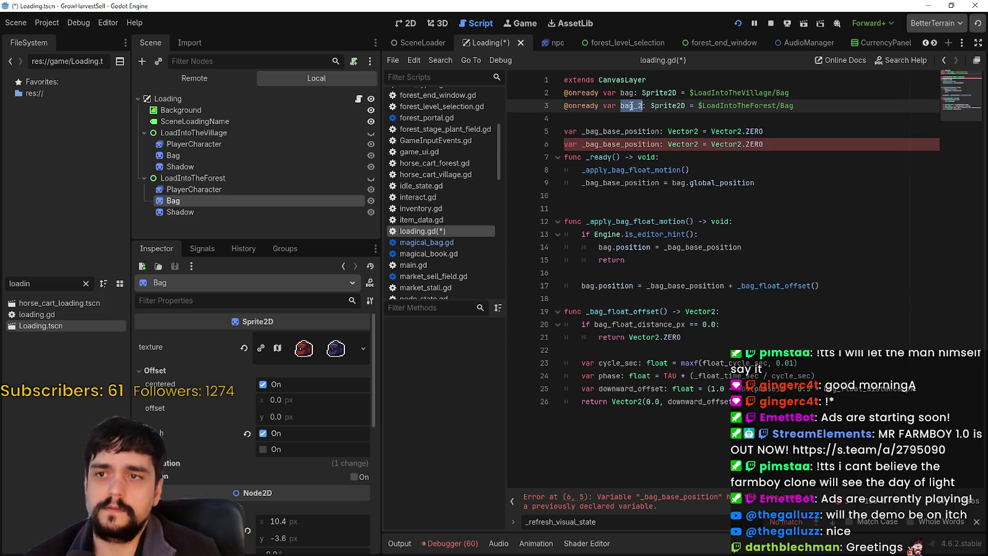
pyautogui.click(597, 145)
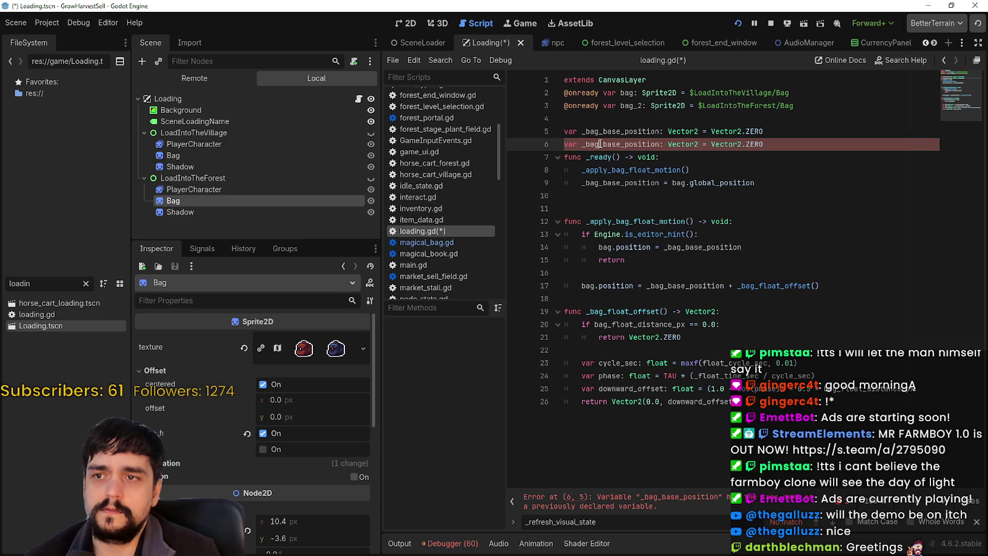
pyautogui.doubleClick(595, 144)
pyautogui.write('bag_2')
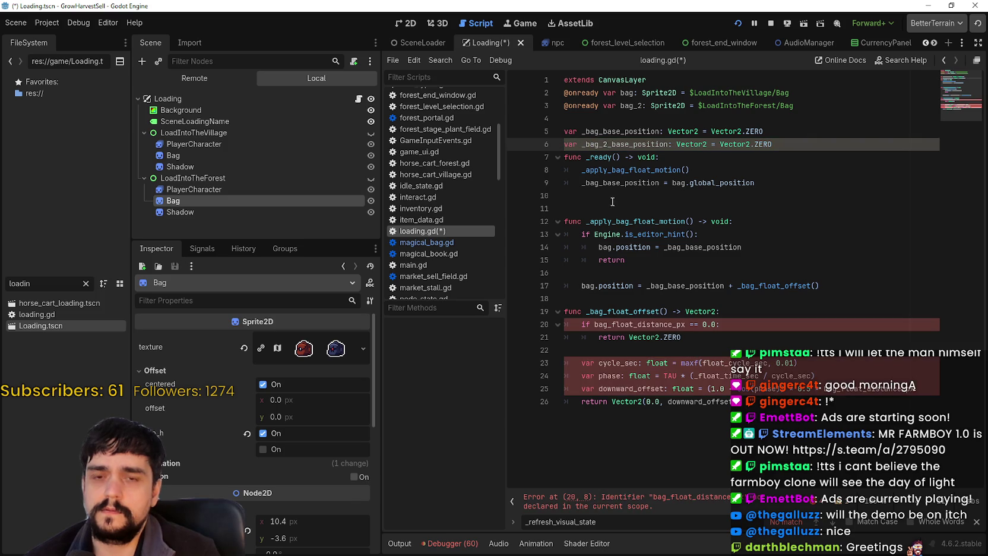
pyautogui.click(725, 157)
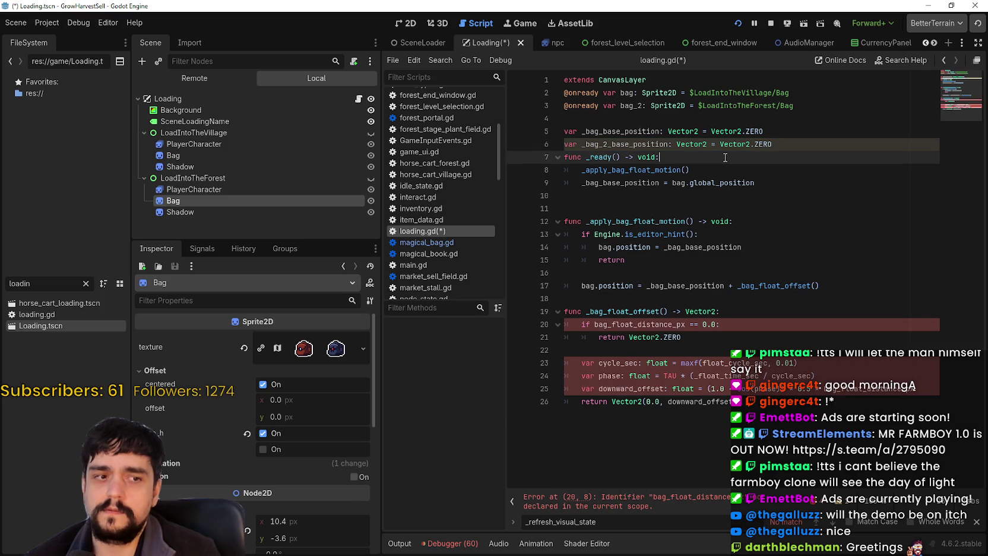
pyautogui.click(822, 144)
# Duplicate the bag.position line as a new line 18.
pyautogui.click(666, 272)
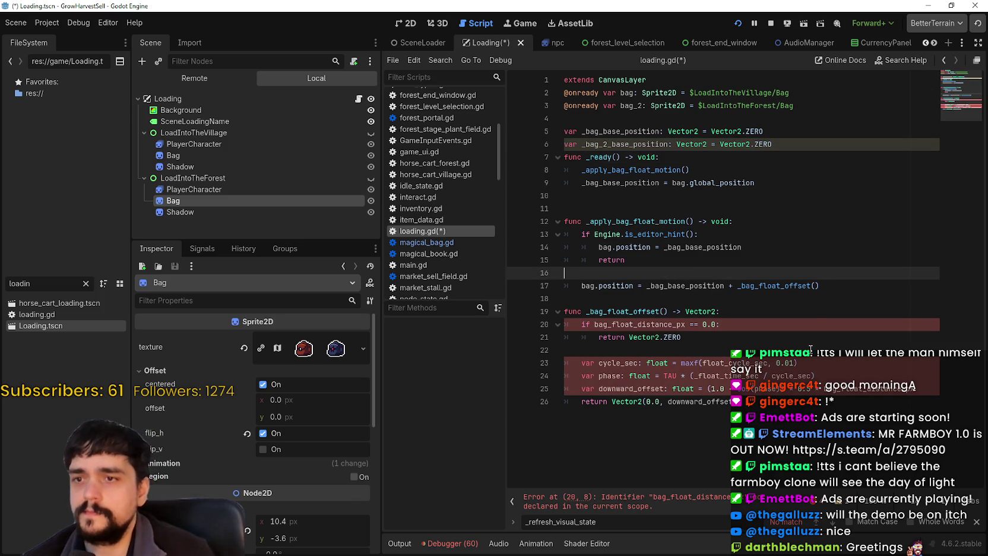
pyautogui.click(832, 287)
pyautogui.moveTo(582, 287); pyautogui.dragTo(820, 286)
pyautogui.click(850, 282)
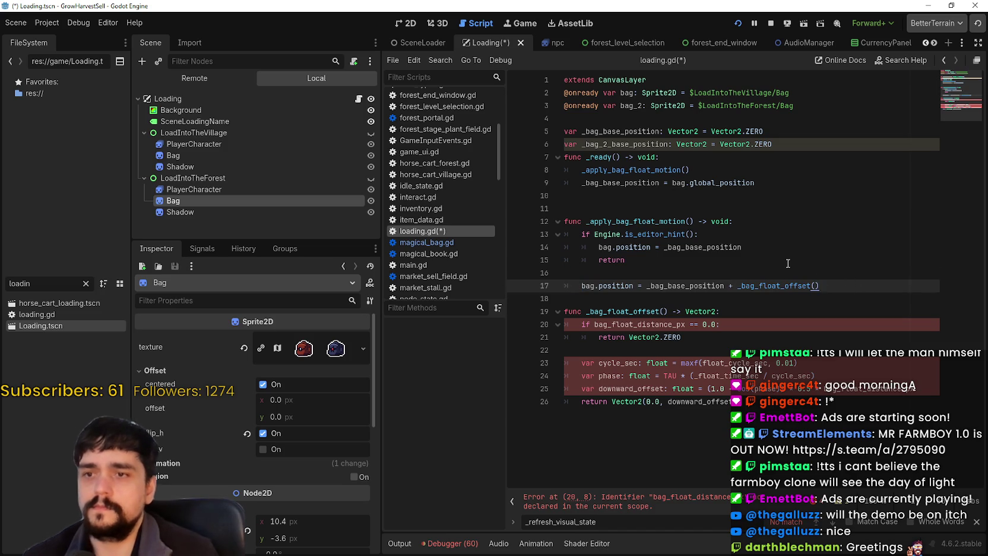
pyautogui.press('Return')
pyautogui.hotkey('ctrl', 'v')
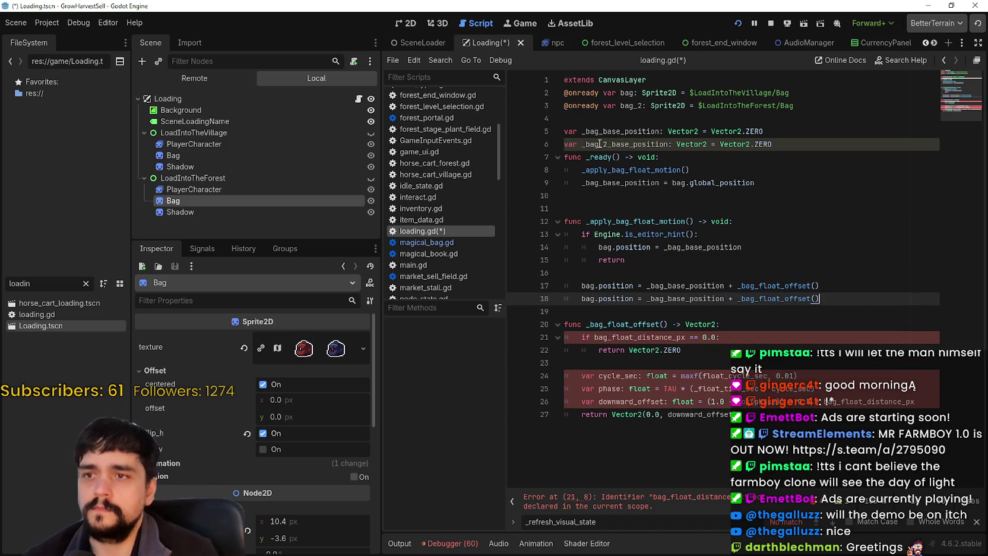
# Change line 18 to bag_2.position = _bag_2_base_position + _bag_float_offset().
pyautogui.doubleClick(630, 105)
pyautogui.click(595, 296)
pyautogui.doubleClick(589, 298)
pyautogui.hotkey('ctrl', 'v')
pyautogui.doubleClick(617, 144)
pyautogui.hotkey('ctrl', 'c')
pyautogui.doubleClick(688, 298)
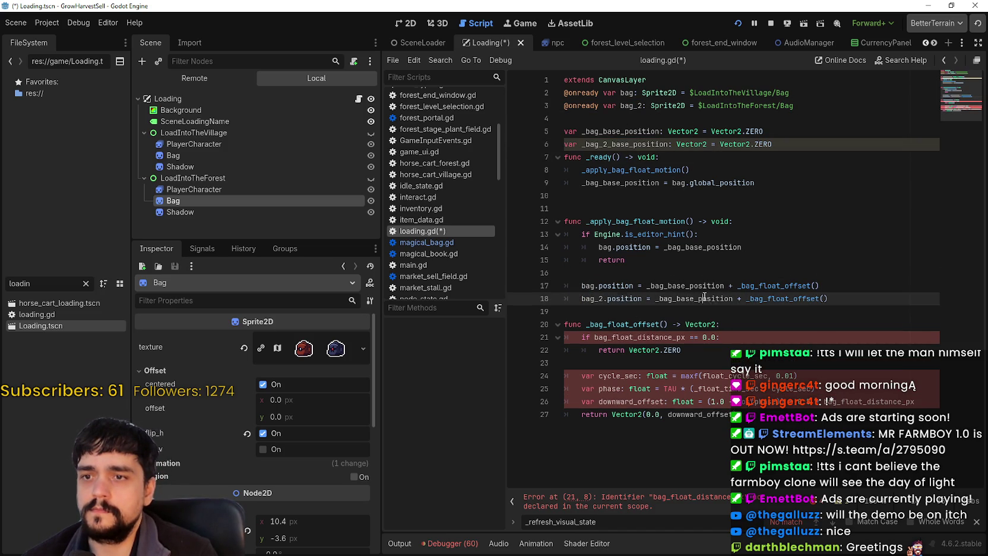
pyautogui.hotkey('ctrl', 'v')
pyautogui.doubleClick(662, 337)
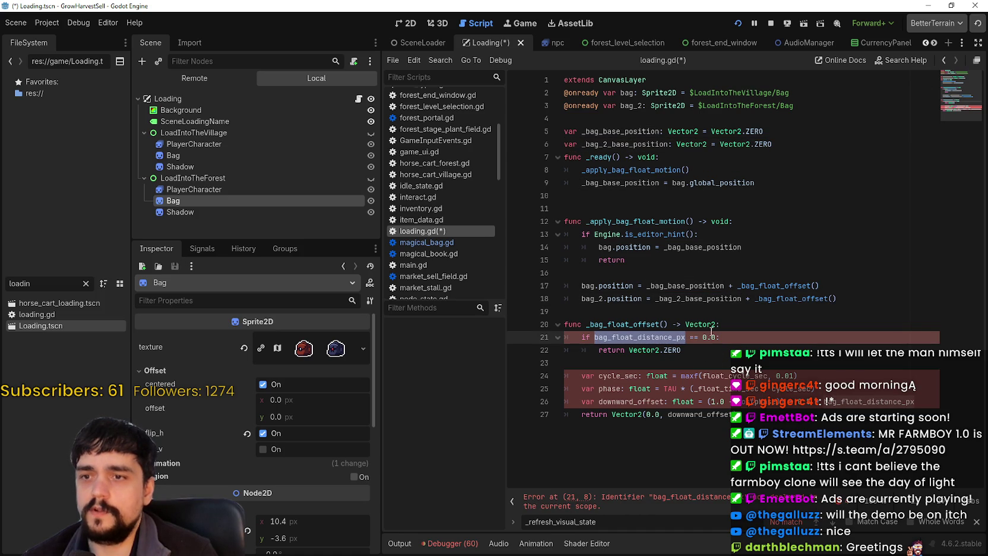
pyautogui.click(805, 134)
pyautogui.click(805, 145)
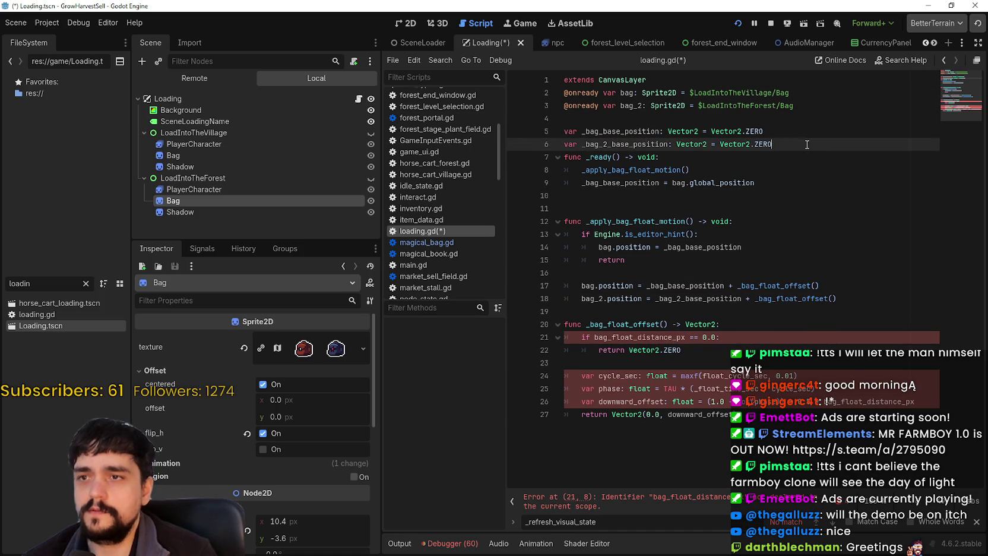
# Add a 'var bag_float_distance_px' declaration on a new line below line 6.
pyautogui.press('Return')
pyautogui.write('vca')
pyautogui.press('BackSpace')
pyautogui.press('BackSpace')
pyautogui.write('ar bag_float_distance_px: float =')
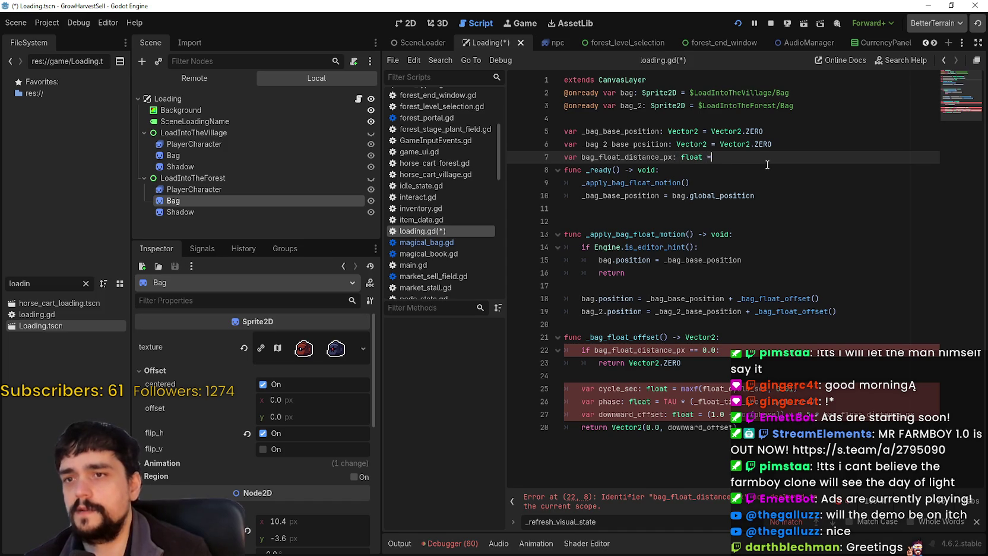
pyautogui.press('Return')
# Check where bag_float_distance_px and Vector2.ZERO are used, and find the undeclared float_cycle_sec.
pyautogui.doubleClick(626, 157)
pyautogui.click(672, 383)
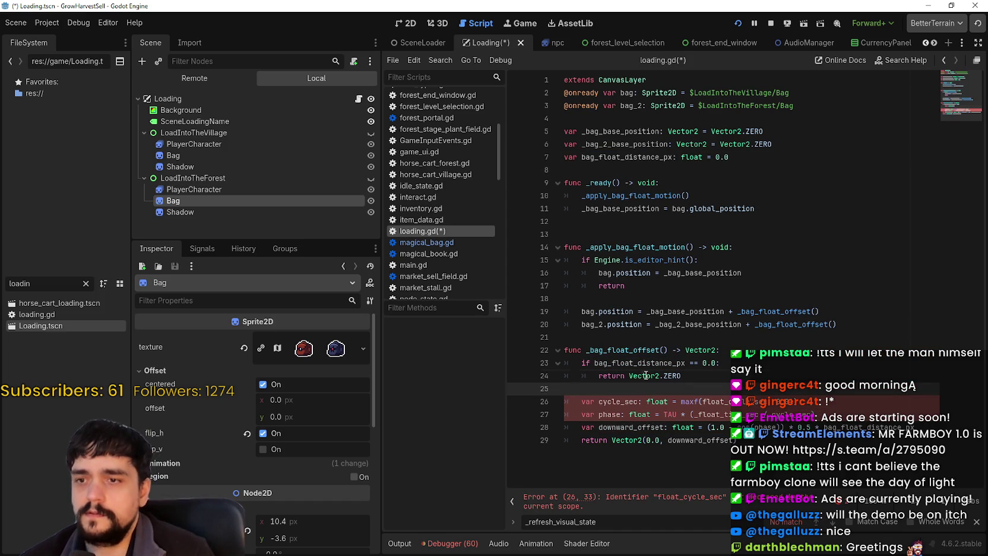
pyautogui.moveTo(629, 375); pyautogui.dragTo(681, 376)
pyautogui.doubleClick(611, 375)
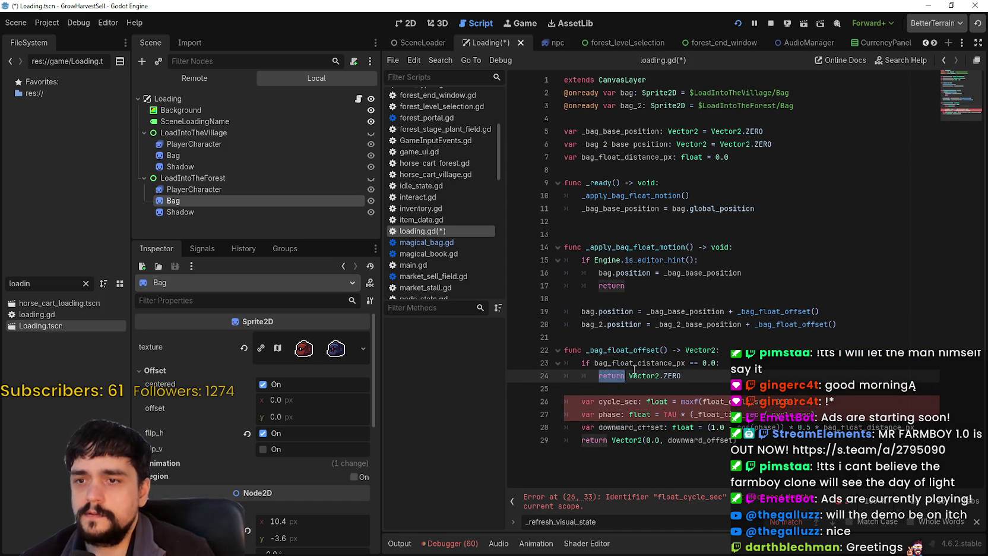
pyautogui.doubleClick(641, 363)
pyautogui.click(726, 390)
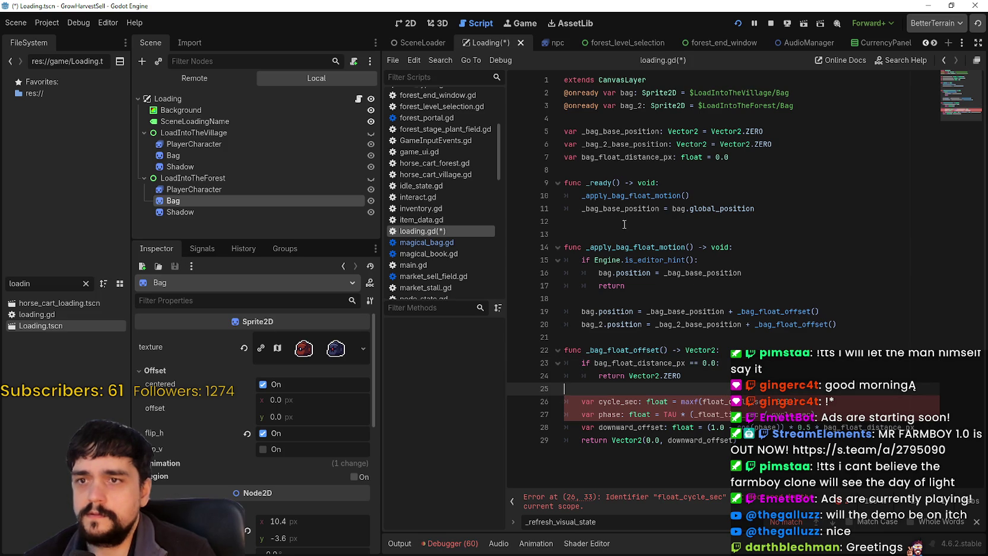
pyautogui.click(723, 414)
pyautogui.doubleClick(618, 401)
pyautogui.click(638, 402)
pyautogui.doubleClick(736, 403)
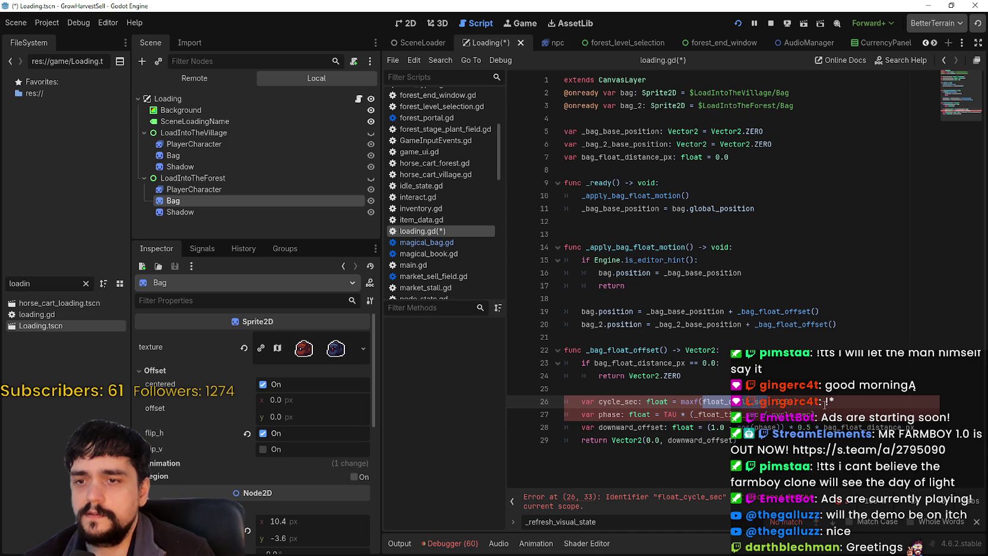
# Declare float_cycle_sec set to 0 on line 8, with a blank line after the declarations.
pyautogui.click(673, 169)
pyautogui.write('var ')
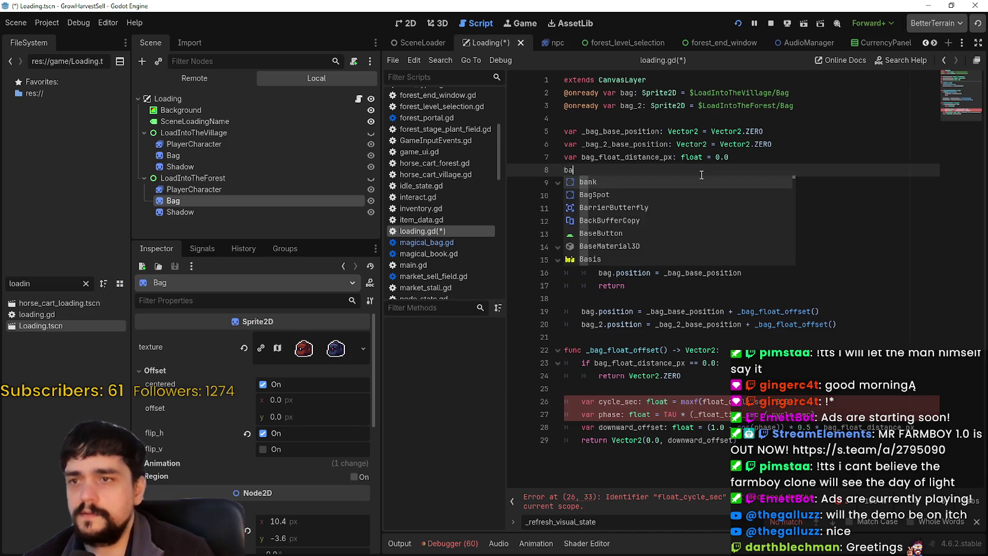
pyautogui.write('float_cycle_sec: v')
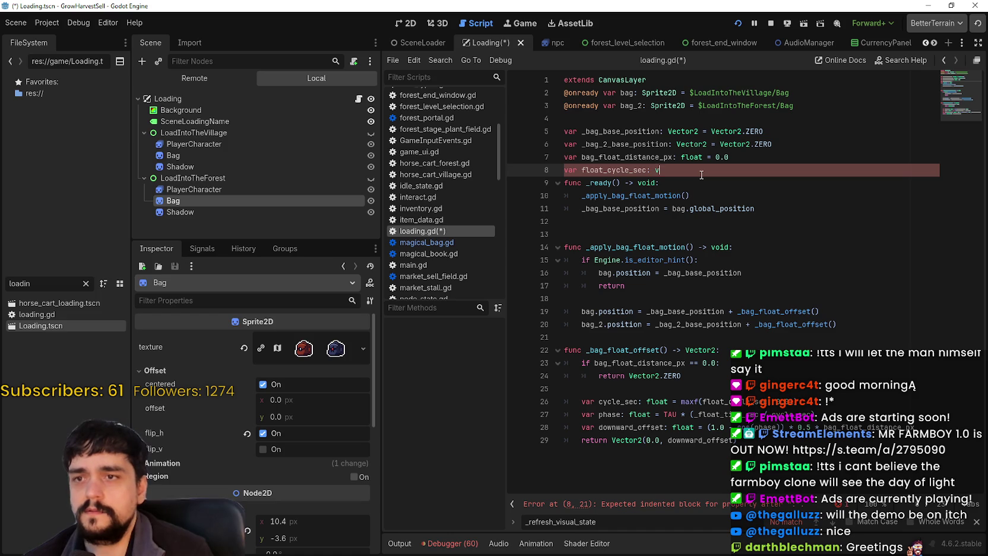
pyautogui.press('BackSpace')
pyautogui.press('BackSpace')
pyautogui.press('BackSpace')
pyautogui.write('float = 0.0')
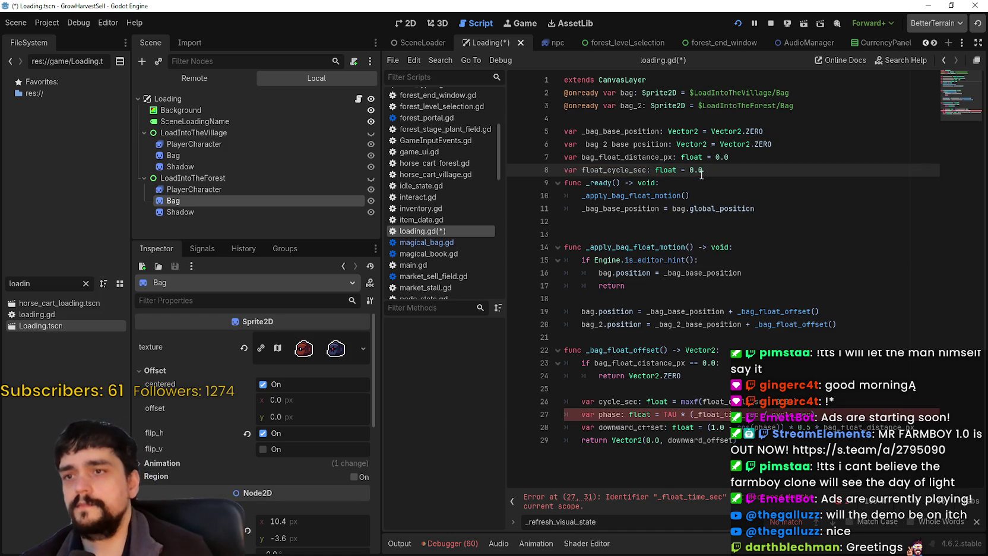
pyautogui.press('Return')
pyautogui.write('var cycle_sec: in')
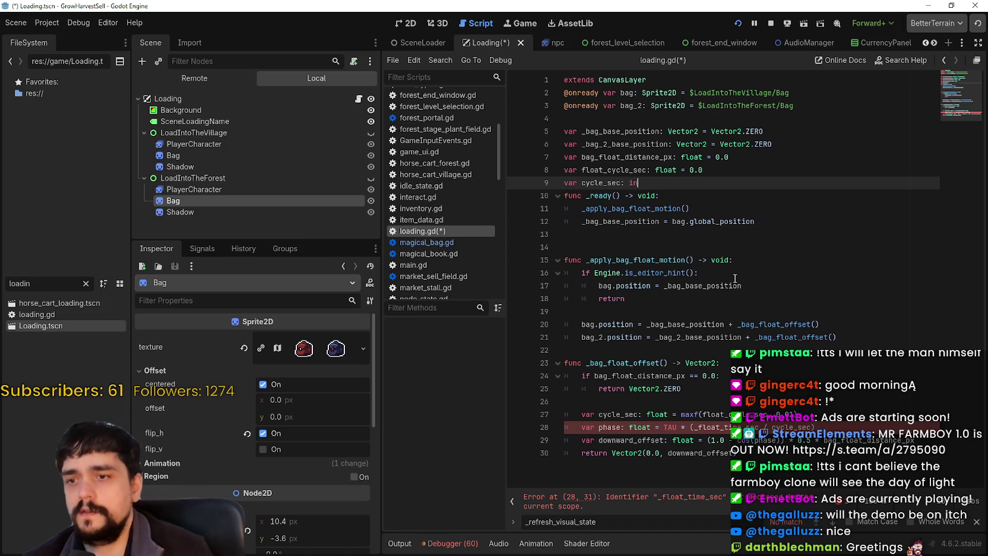
pyautogui.write('t = 0')
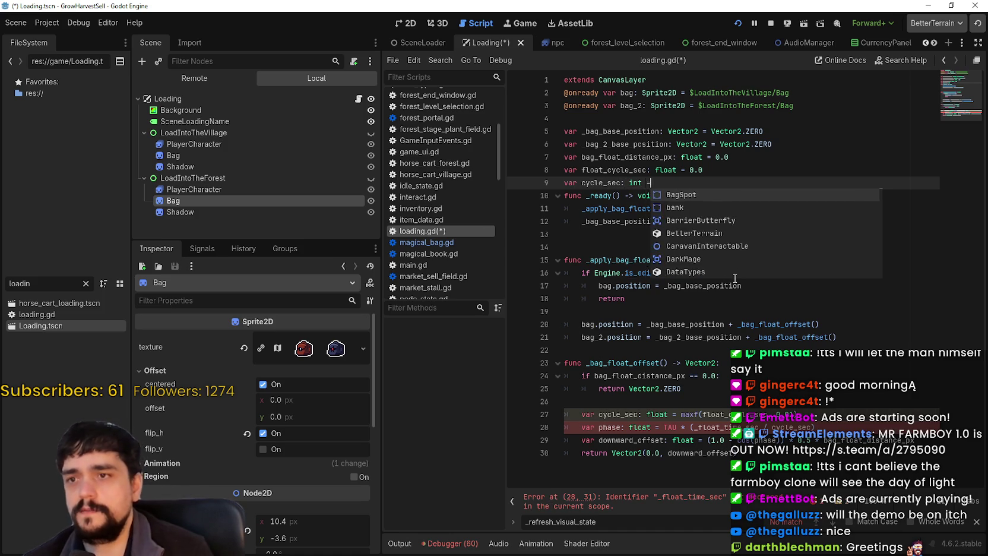
pyautogui.click(594, 402)
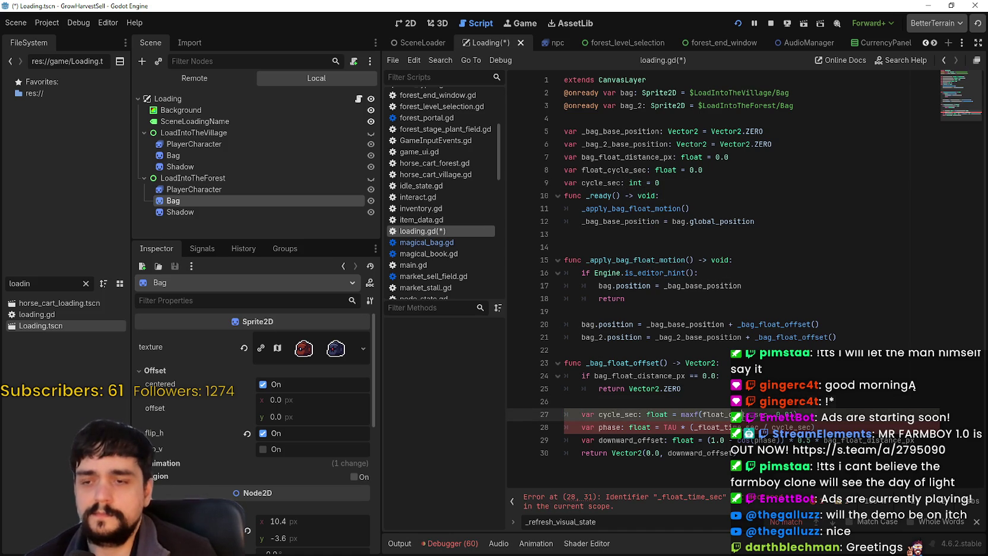
pyautogui.press('Down')
pyautogui.press('Down')
pyautogui.click(582, 184)
pyautogui.doubleClick(582, 184)
pyautogui.press('Right')
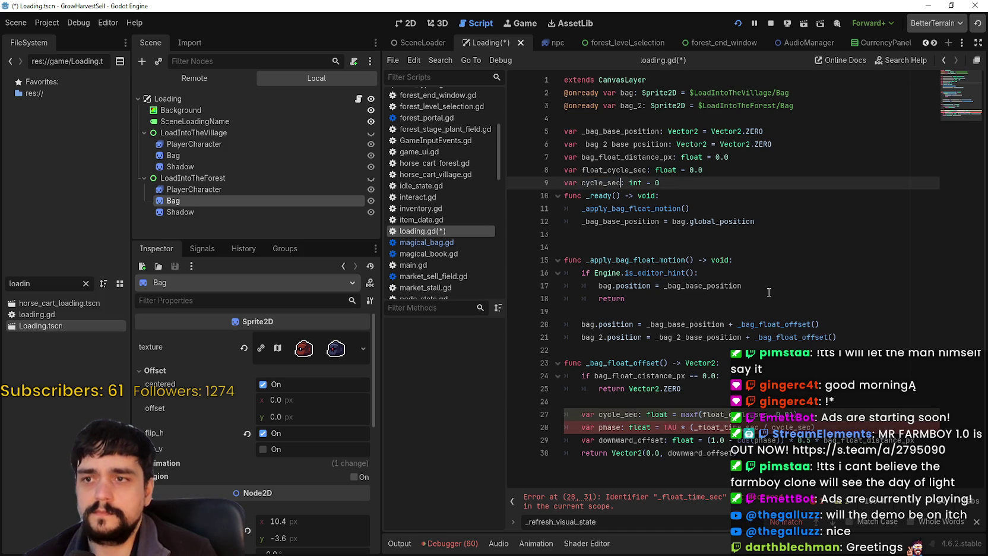
pyautogui.press('Return')
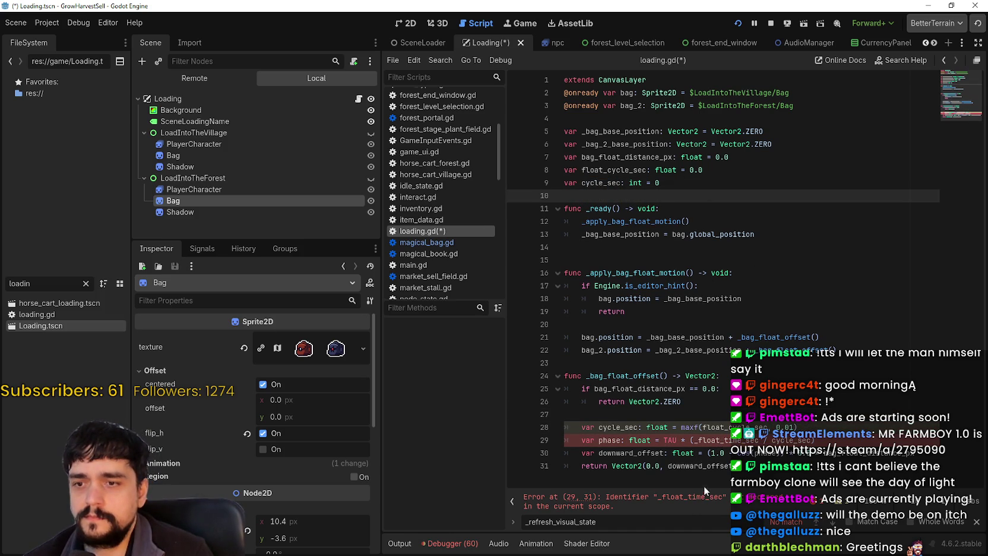
# Rename line 8's variable to _float_time_sec and comment out the cycle_sec declaration.
pyautogui.doubleClick(717, 440)
pyautogui.hotkey('ctrl', 'c')
pyautogui.doubleClick(606, 170)
pyautogui.hotkey('ctrl', 'v')
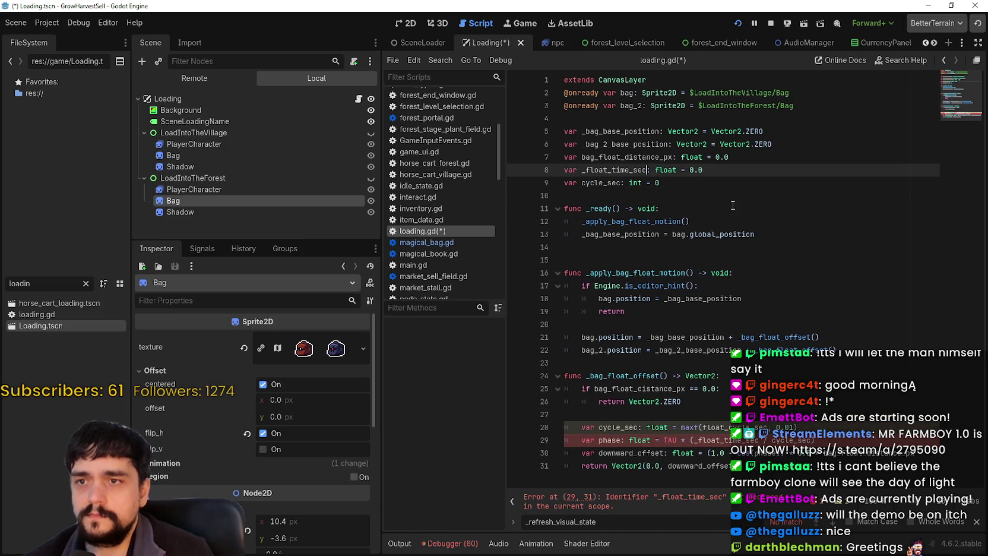
pyautogui.doubleClick(722, 427)
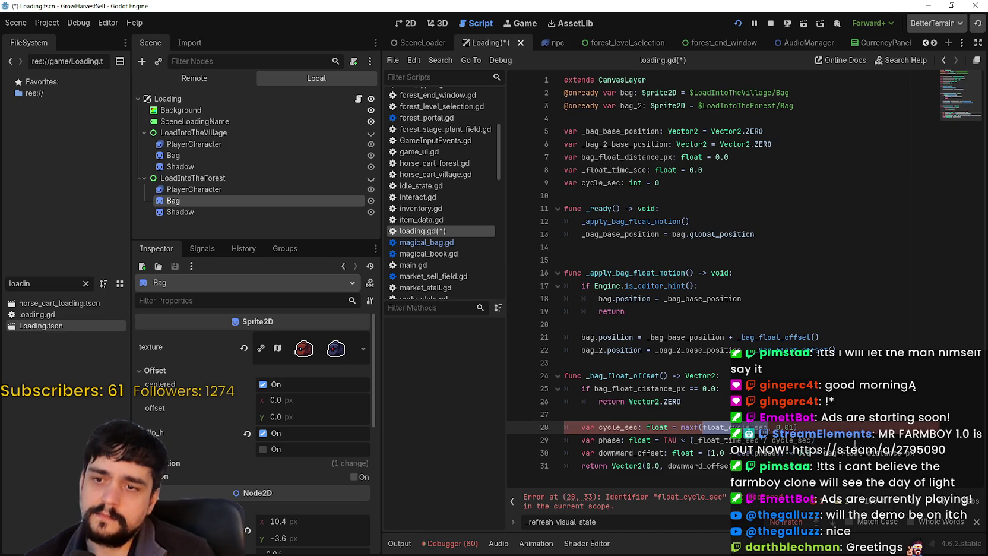
pyautogui.doubleClick(615, 425)
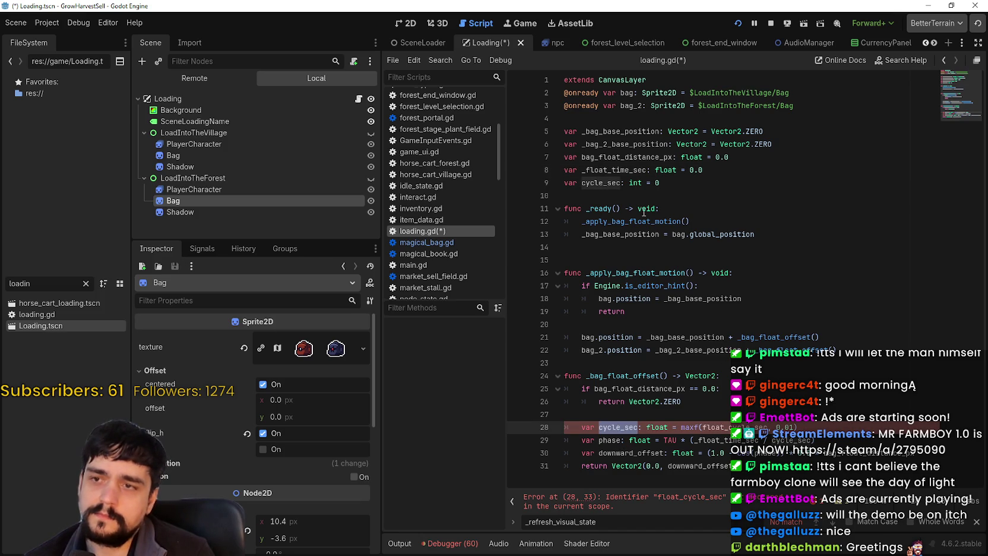
pyautogui.click(683, 188)
pyautogui.hotkey('ctrl', 'k')
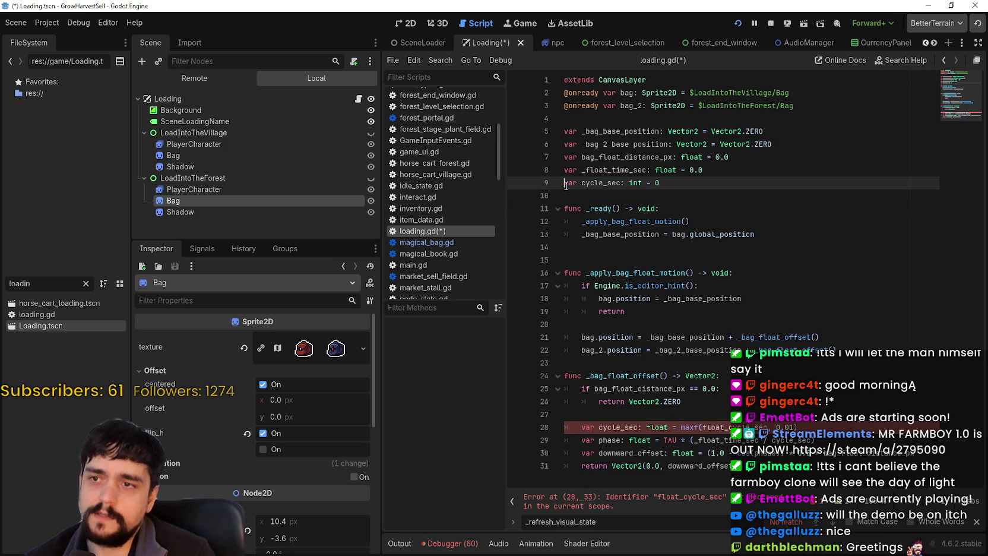
# Declare float_cycle_sec as a float set to 0 under line 7 and save.
pyautogui.click(709, 195)
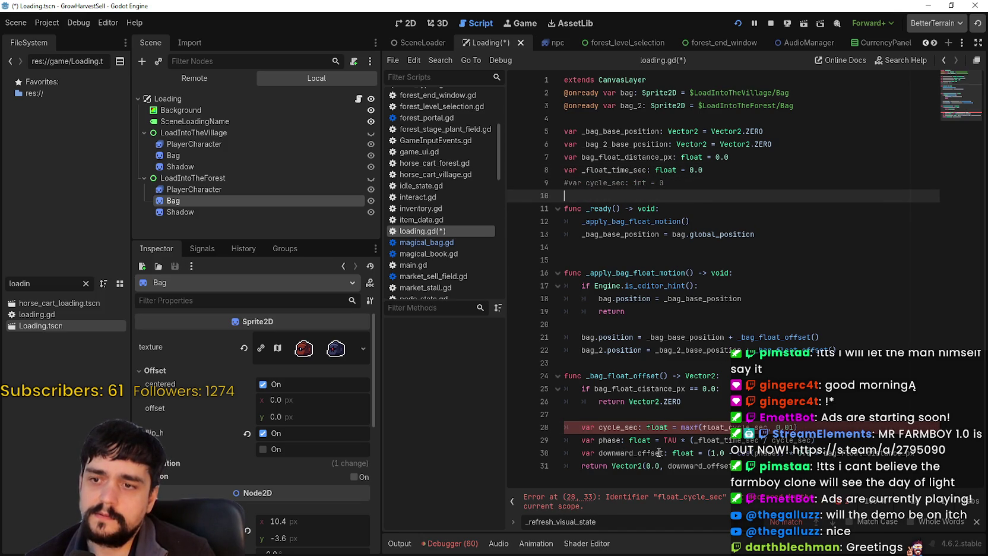
pyautogui.doubleClick(621, 428)
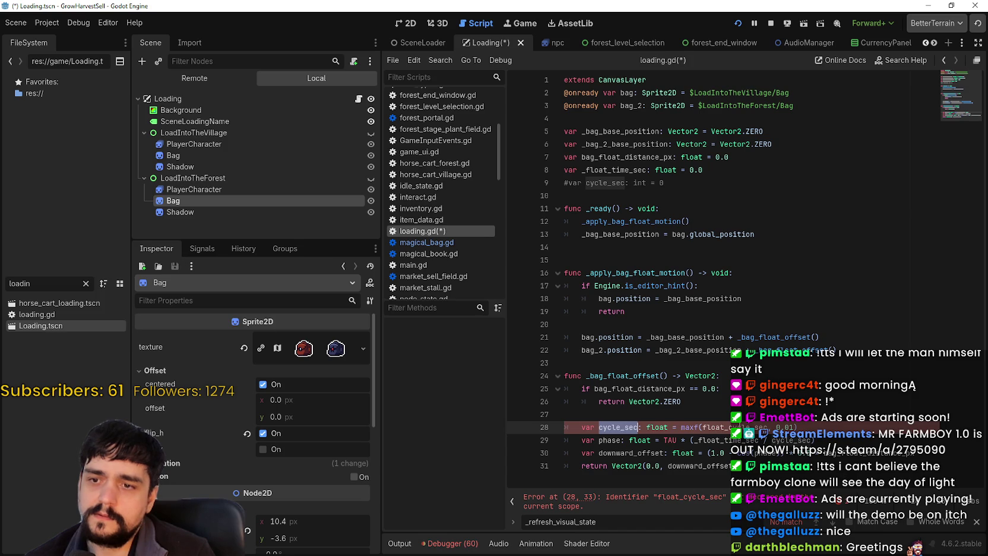
pyautogui.doubleClick(736, 427)
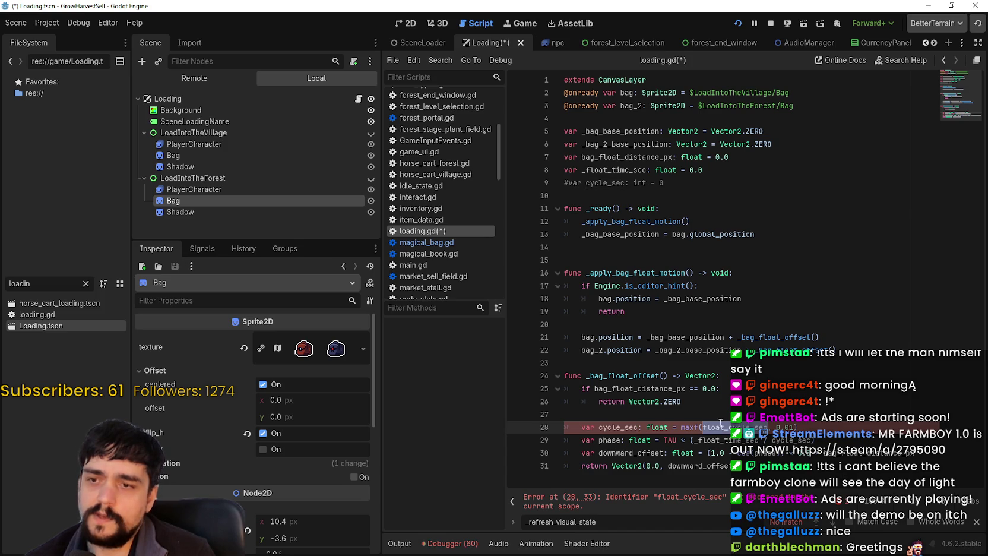
pyautogui.doubleClick(725, 439)
pyautogui.doubleClick(729, 428)
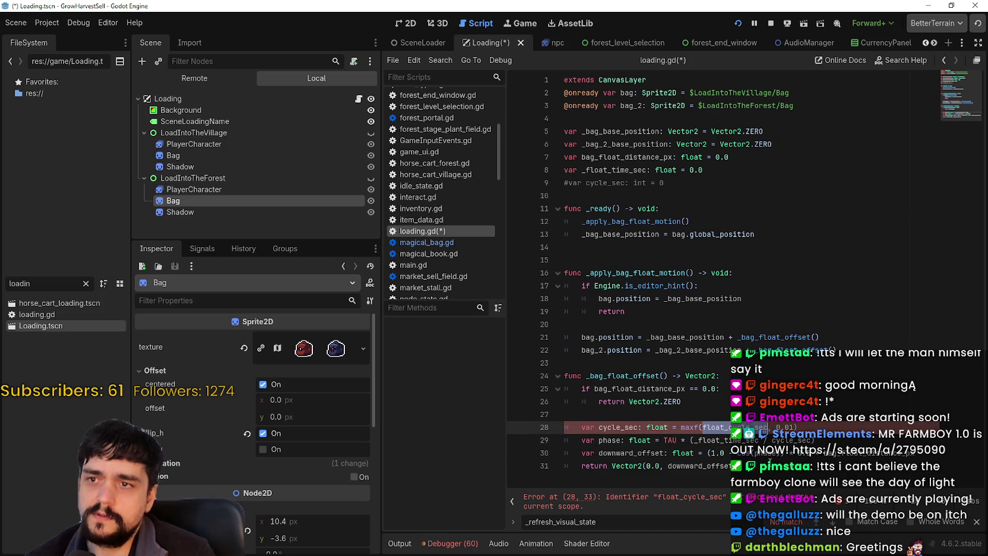
pyautogui.doubleClick(725, 440)
pyautogui.doubleClick(729, 427)
pyautogui.click(770, 156)
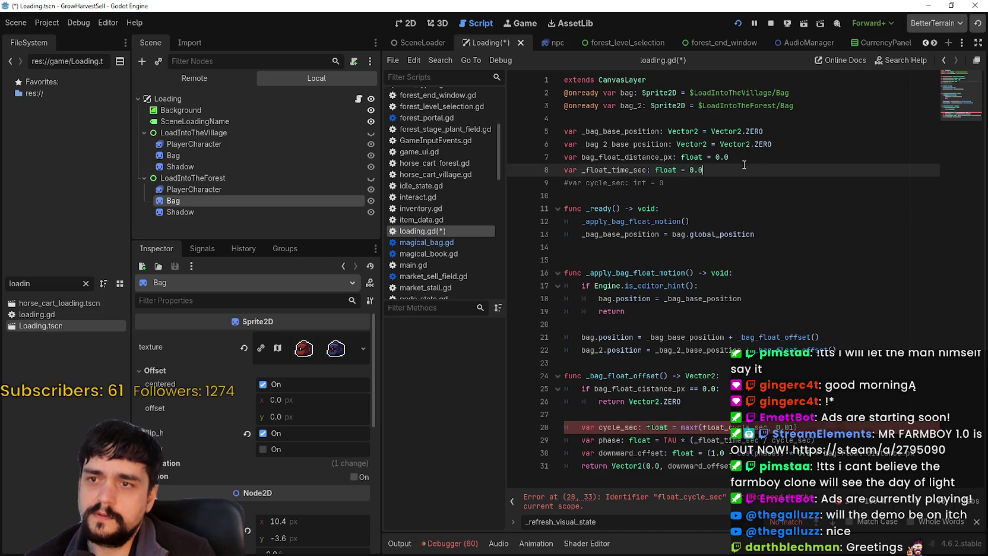
pyautogui.press('Return')
pyautogui.hotkey('ctrl', 'v')
pyautogui.write('oat')
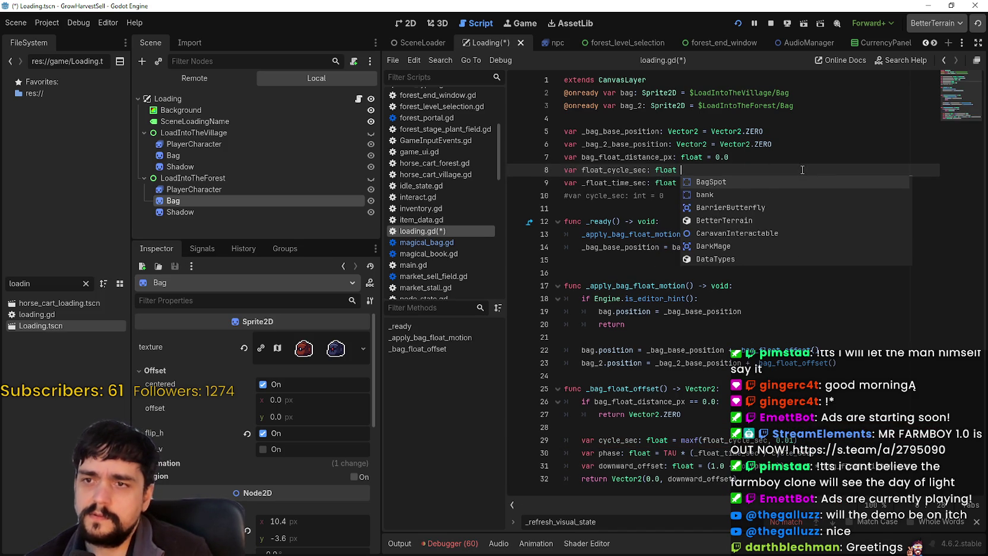
pyautogui.write(' = 0.0')
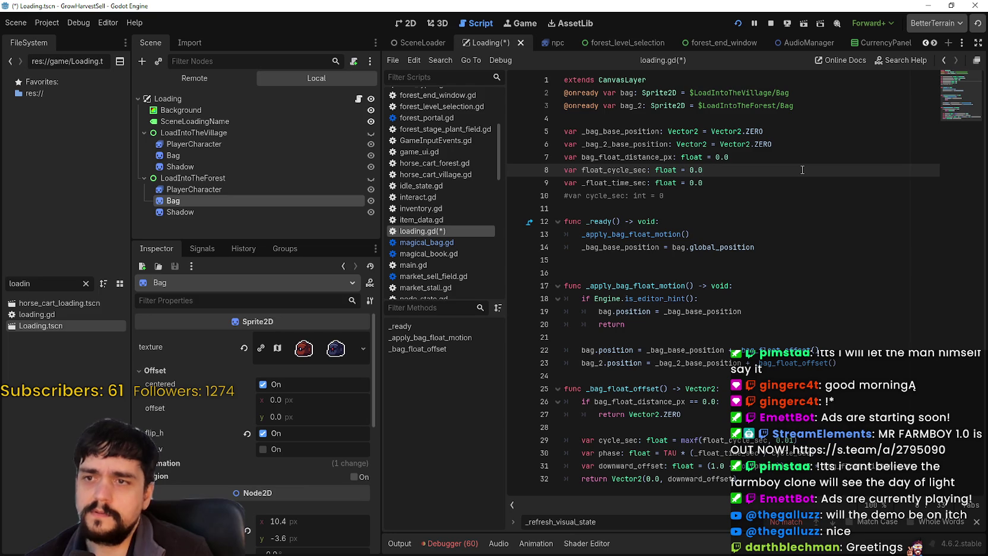
pyautogui.hotkey('ctrl', 's')
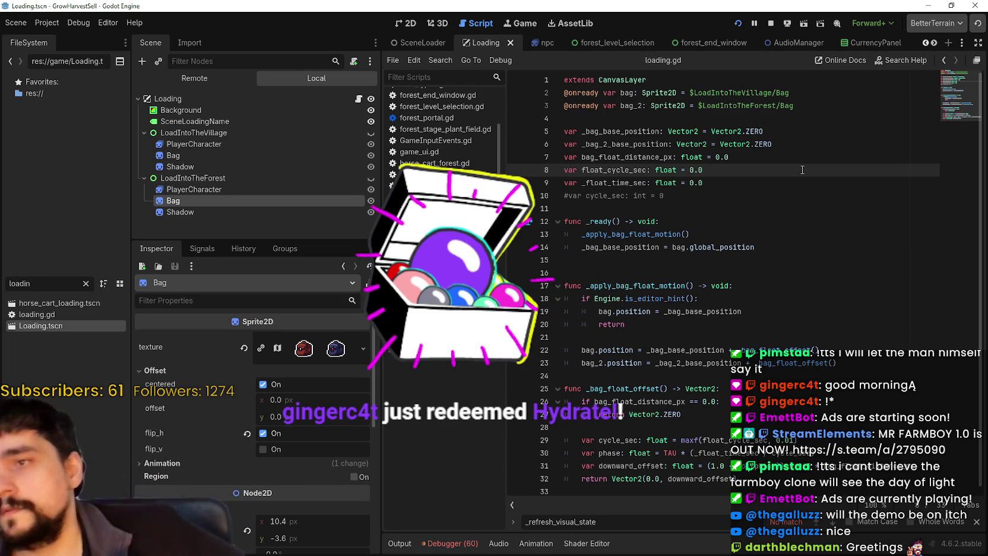
# Duplicate the _bag_base_position assignment on line 14 onto a new line 15.
pyautogui.click(692, 234)
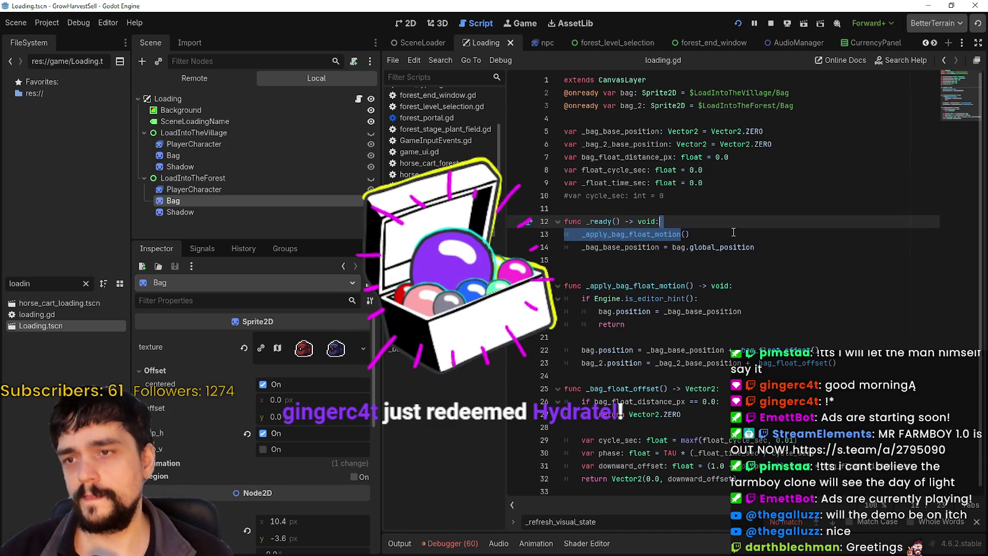
pyautogui.doubleClick(606, 157)
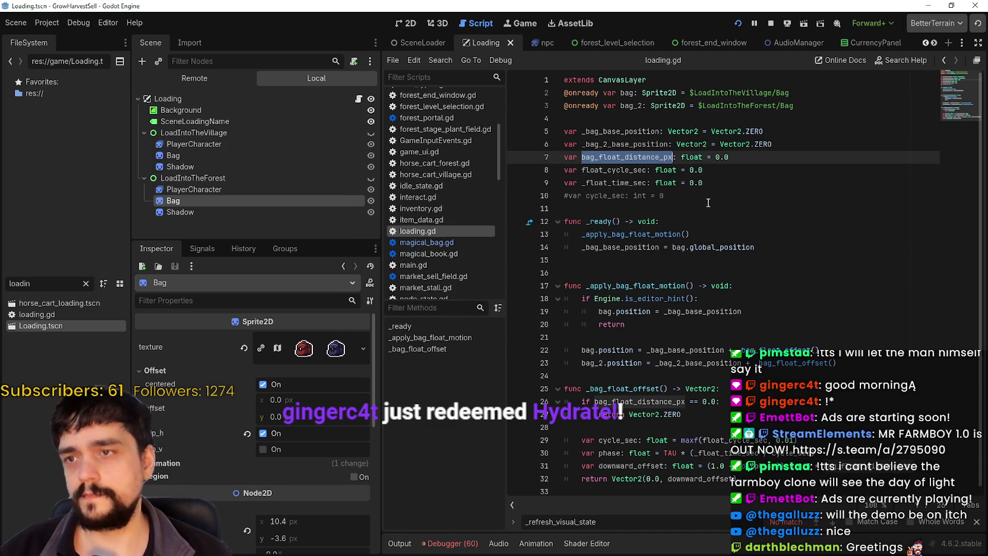
pyautogui.doubleClick(607, 144)
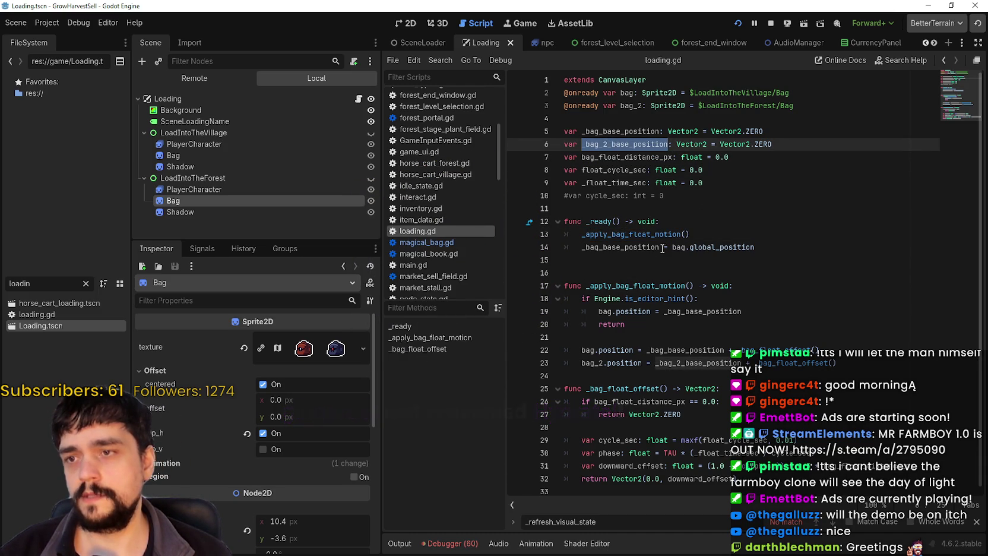
pyautogui.doubleClick(641, 247)
pyautogui.tripleClick(641, 246)
pyautogui.hotkey('ctrl', 'c')
pyautogui.click(813, 248)
pyautogui.press('Return')
pyautogui.hotkey('ctrl', 'v')
# Change line 15 to set _bag_2_base_position from bag_2's global position, and save.
pyautogui.click(617, 247)
pyautogui.doubleClick(607, 144)
pyautogui.hotkey('ctrl', 'c')
pyautogui.doubleClick(620, 259)
pyautogui.hotkey('ctrl', 'v')
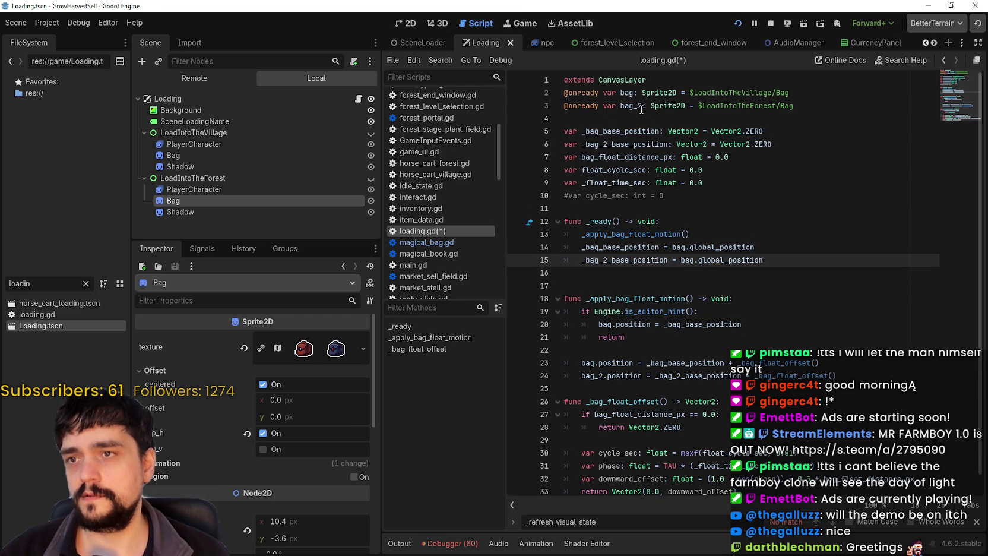
pyautogui.doubleClick(642, 109)
pyautogui.doubleClick(694, 260)
pyautogui.hotkey('ctrl', 'v')
pyautogui.hotkey('ctrl', 's')
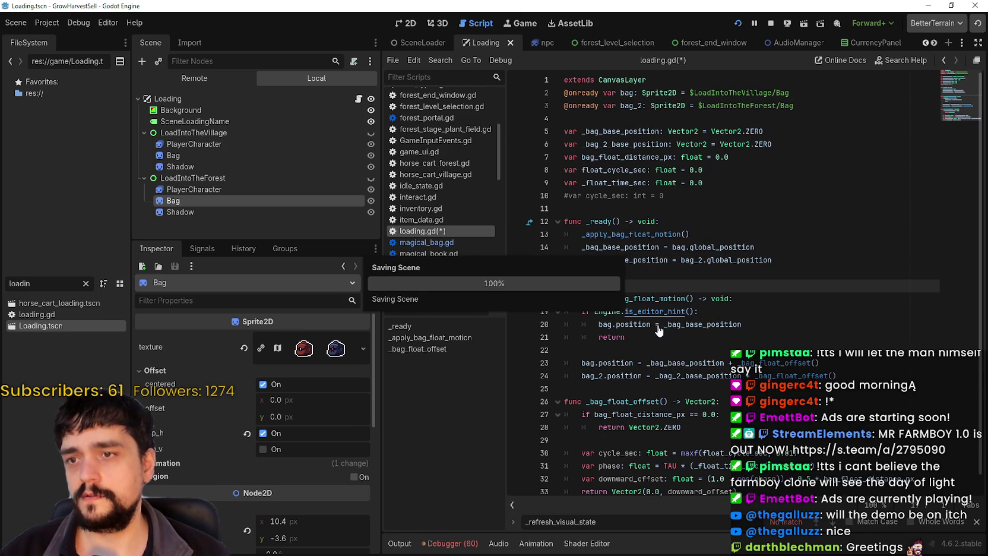
# Move the _apply_bag_float_motion() call below both base-position lines and save.
pyautogui.click(831, 265)
pyautogui.moveTo(831, 264); pyautogui.dragTo(479, 243)
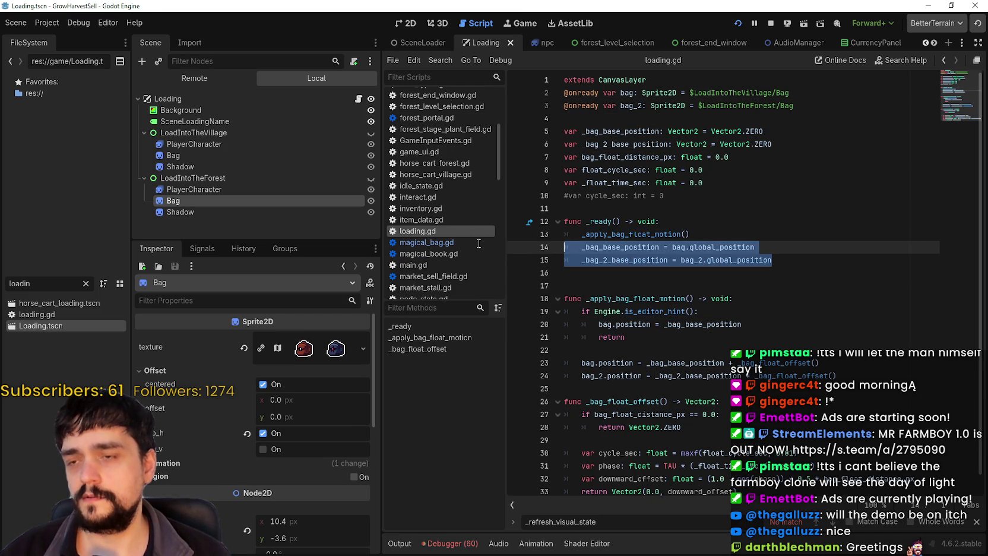
pyautogui.doubleClick(611, 298)
pyautogui.doubleClick(689, 368)
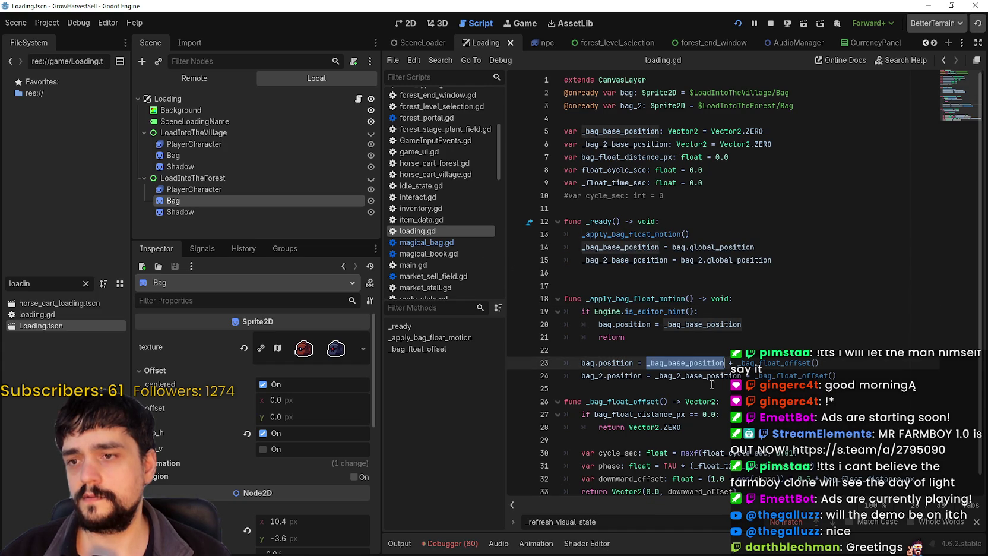
pyautogui.doubleClick(692, 375)
pyautogui.moveTo(690, 234); pyautogui.dragTo(566, 232)
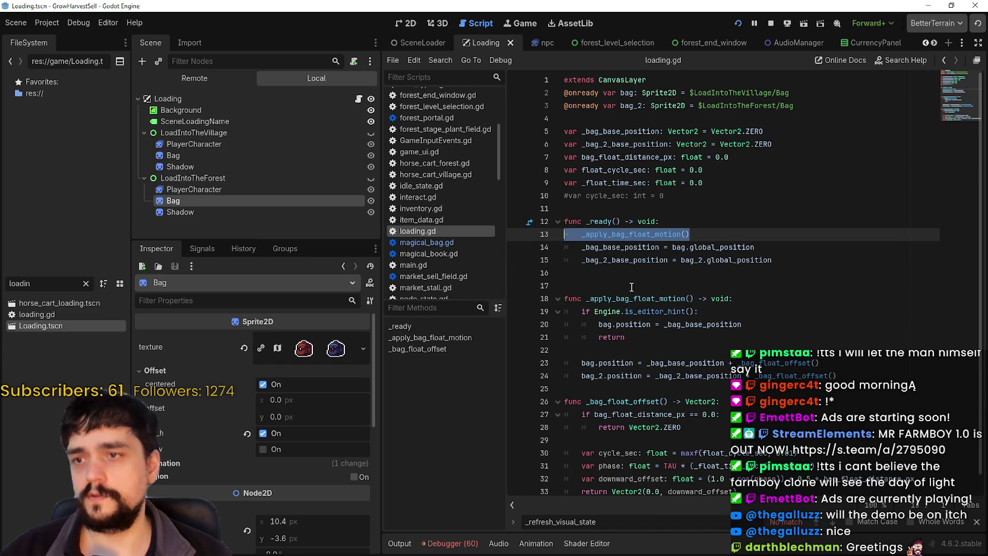
pyautogui.hotkey('ctrl', 'x')
pyautogui.hotkey('alt', 'Down')
pyautogui.hotkey('alt', 'Down')
pyautogui.hotkey('ctrl', 'v')
pyautogui.hotkey('ctrl', 's')
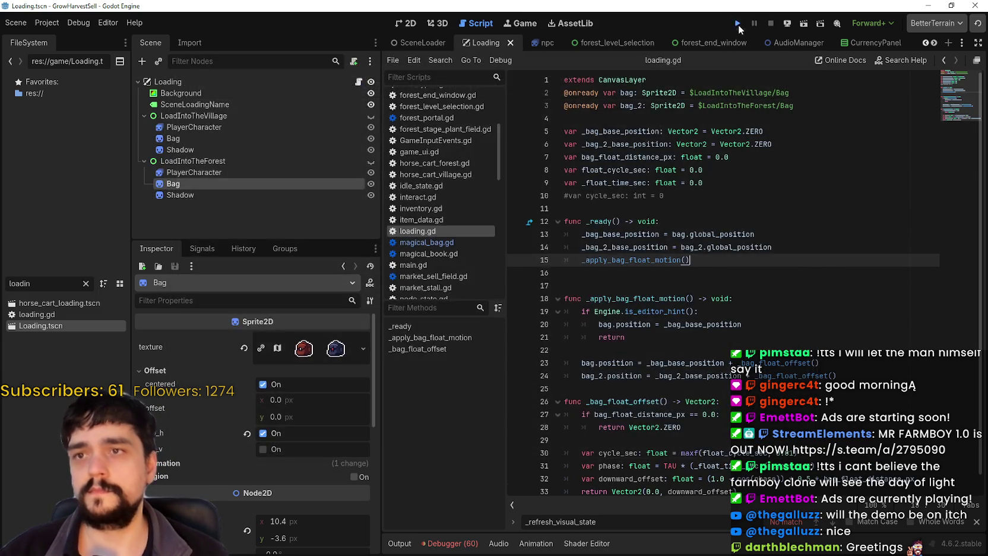
# Run the project, choose Start Game (Loaded) to pass the village loading screen, then return to the editor.
pyautogui.click(738, 24)
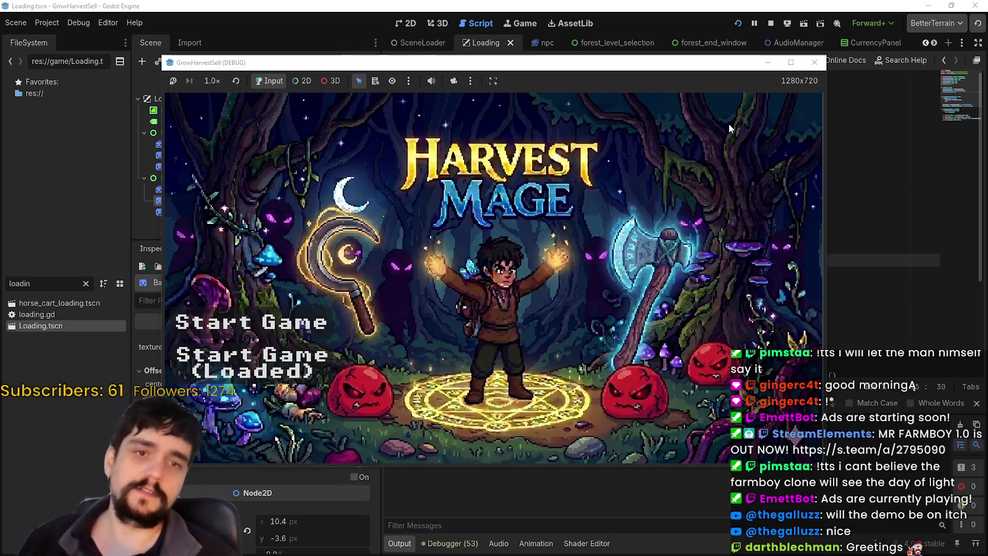
pyautogui.click(252, 362)
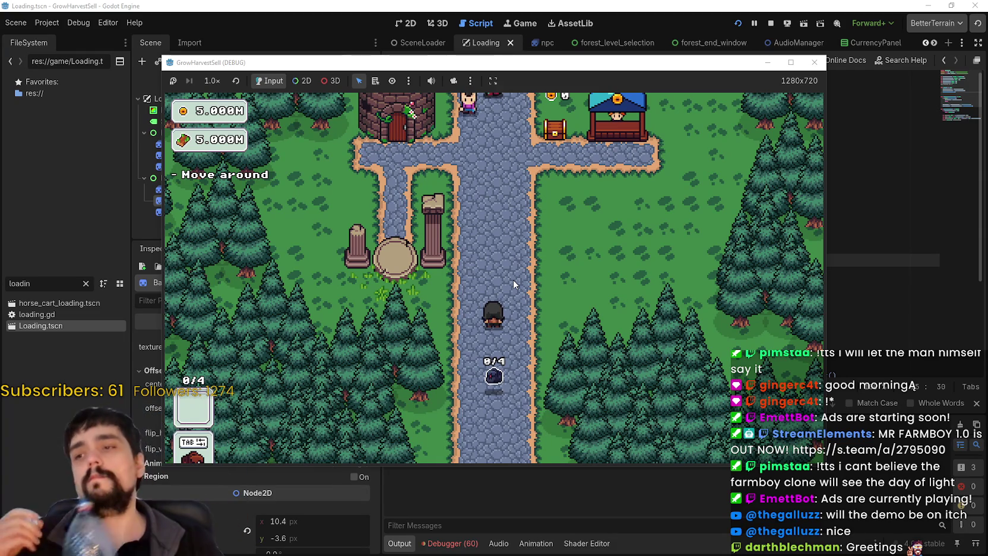
pyautogui.click(678, 28)
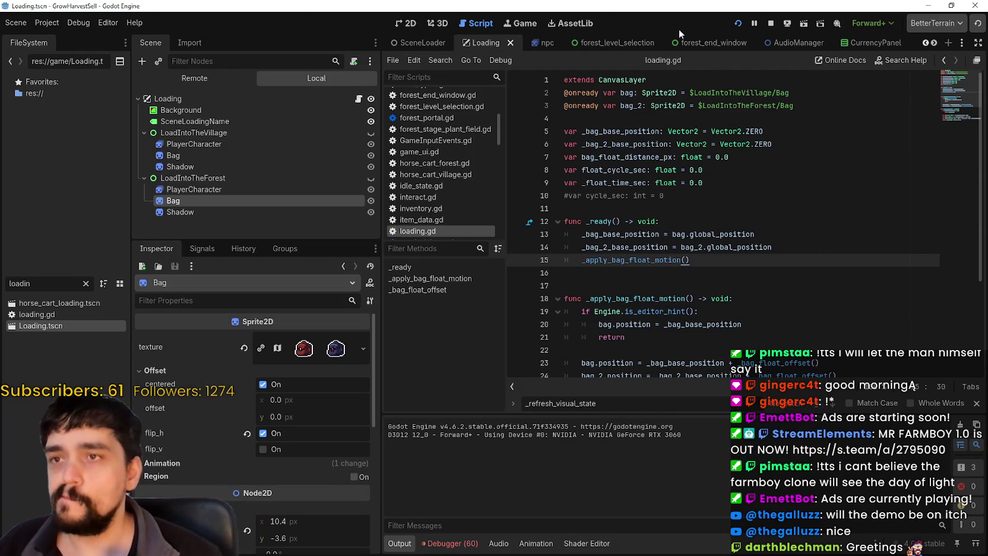
# Stop the game and replace global_position with position on lines 13 and 14, then save.
pyautogui.click(771, 23)
pyautogui.scroll(-4, 730, 178)
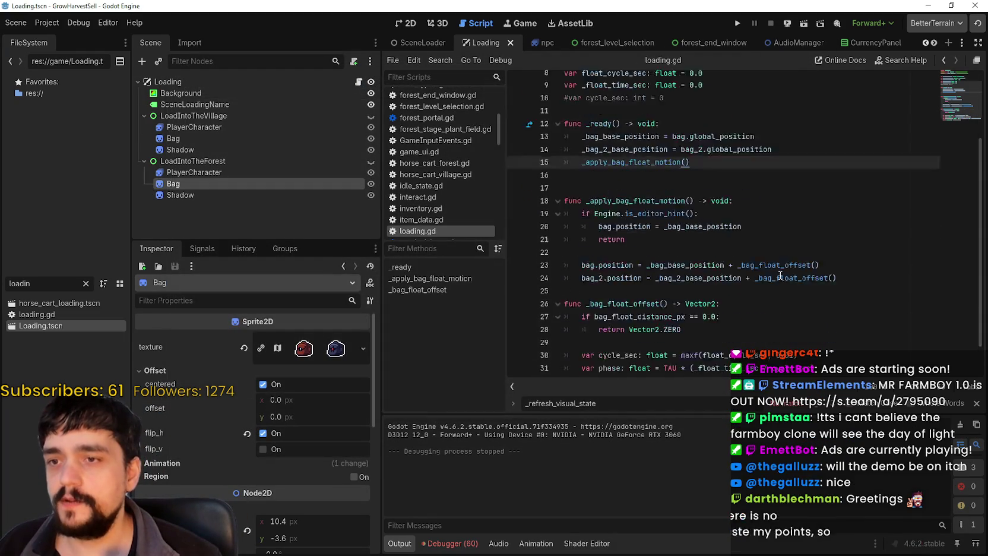
pyautogui.doubleClick(730, 99)
pyautogui.scroll(4, 736, 178)
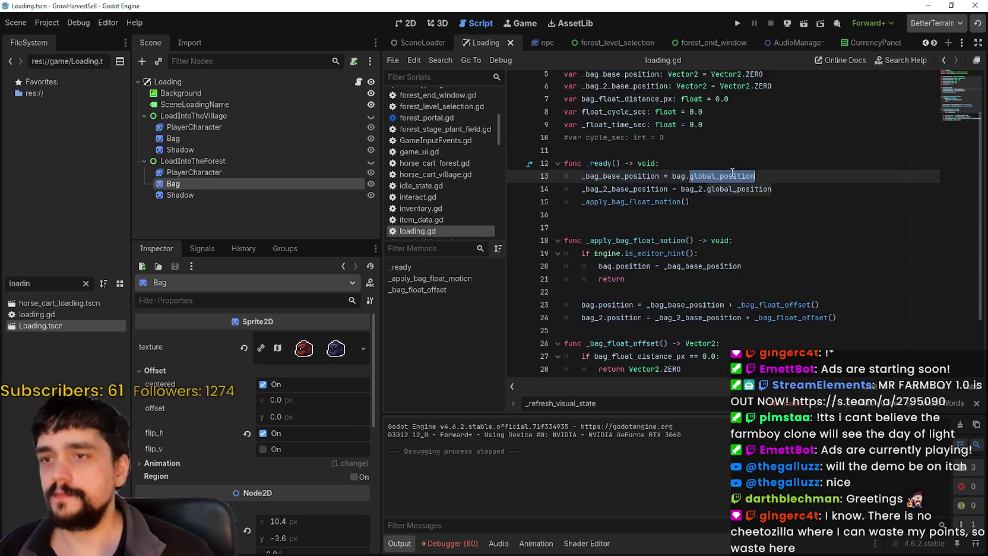
pyautogui.write('position')
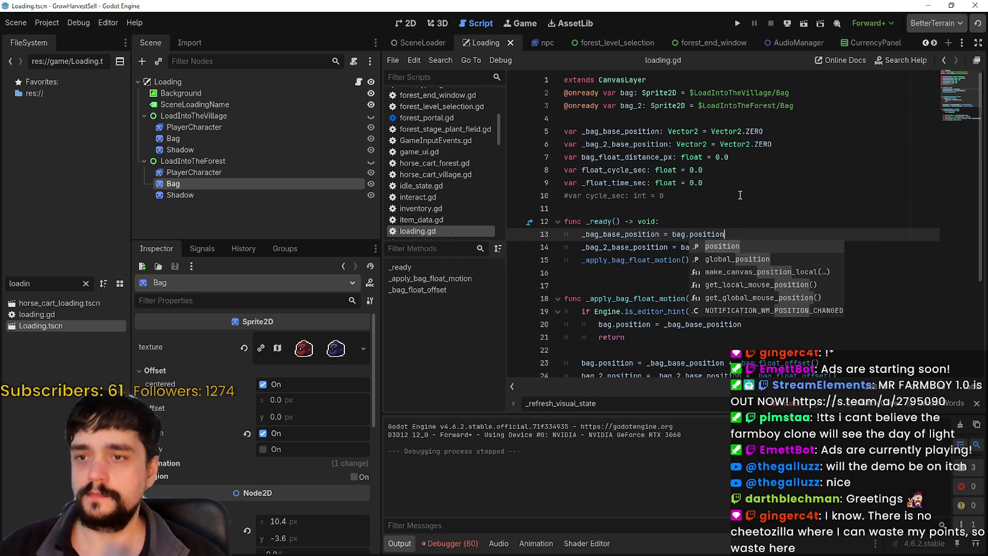
pyautogui.press('Escape')
pyautogui.doubleClick(723, 249)
pyautogui.write('position')
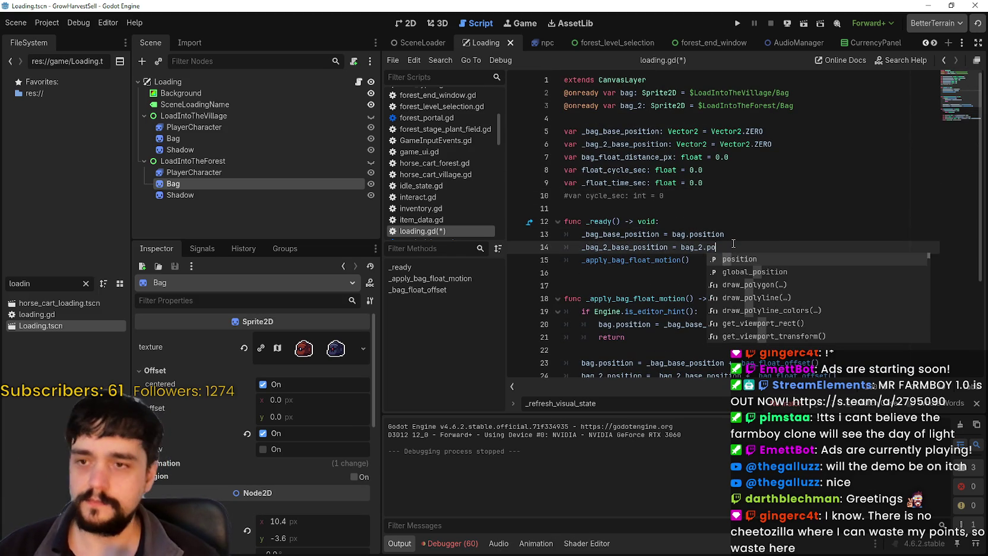
pyautogui.hotkey('ctrl', 's')
# Rerun with F5, start the loaded save to test, then stop with F8.
pyautogui.press('F5')
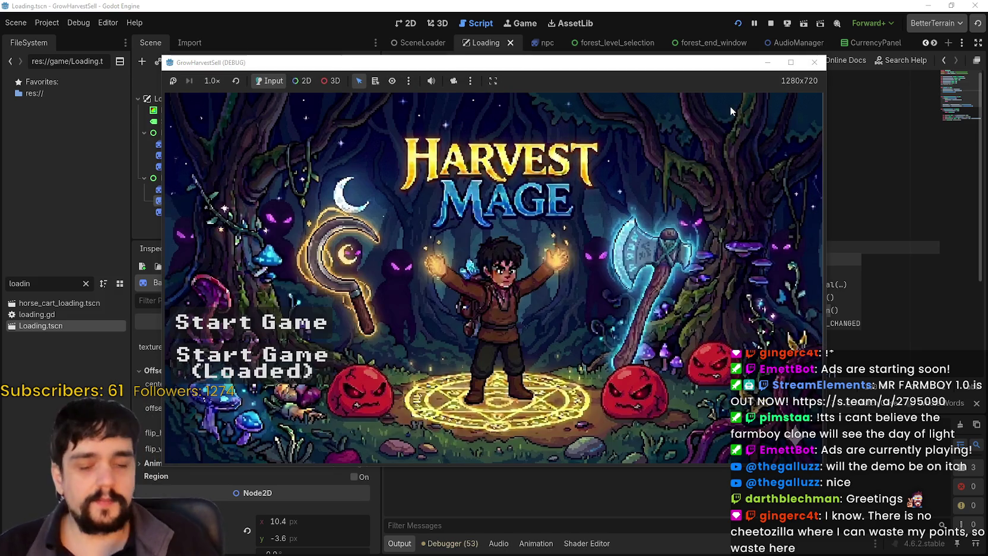
pyautogui.click(525, 353)
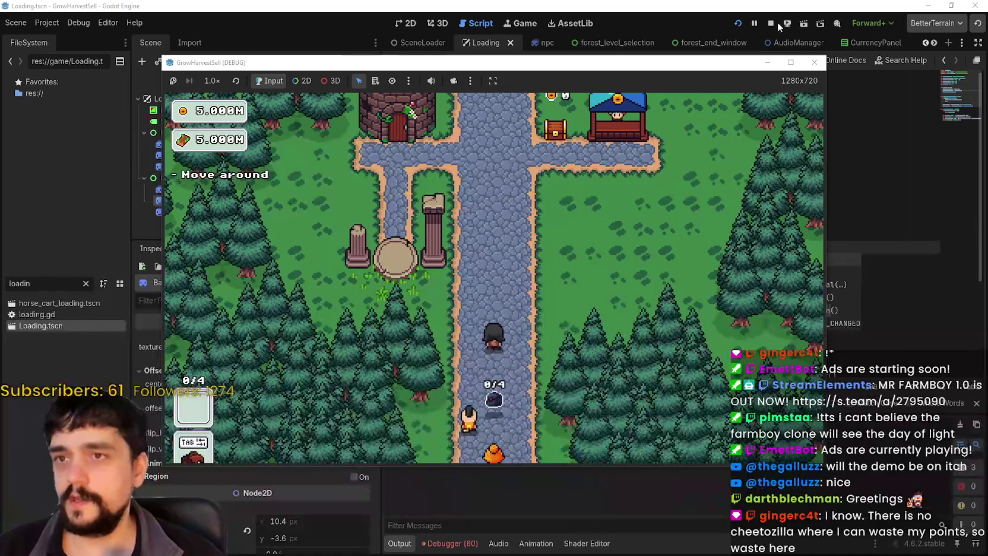
pyautogui.press('F8')
pyautogui.scroll(-2, 714, 207)
pyautogui.doubleClick(632, 199)
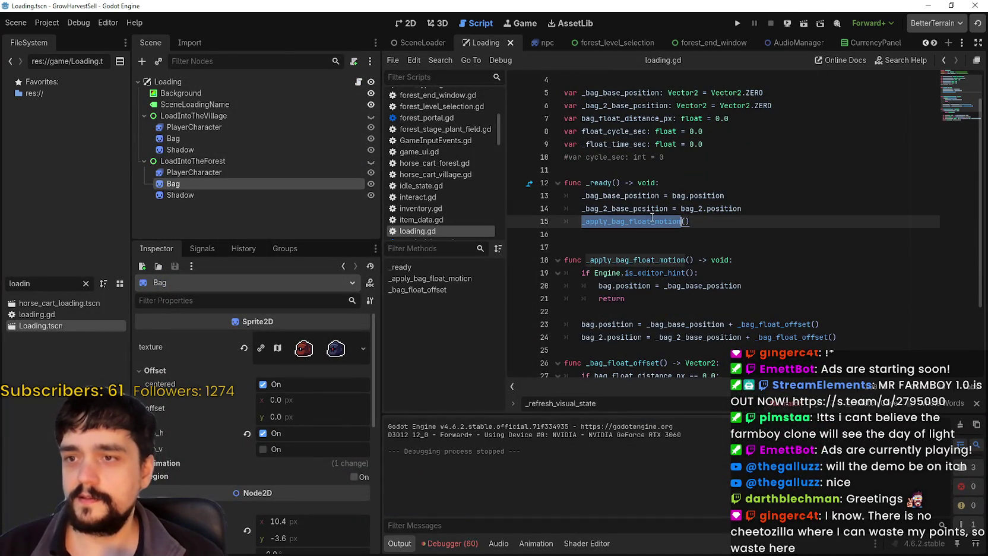
# In loading.gd, check _bag_float_offset usage and pick out the _apply_bag_float_motion name.
pyautogui.scroll(-3, 827, 295)
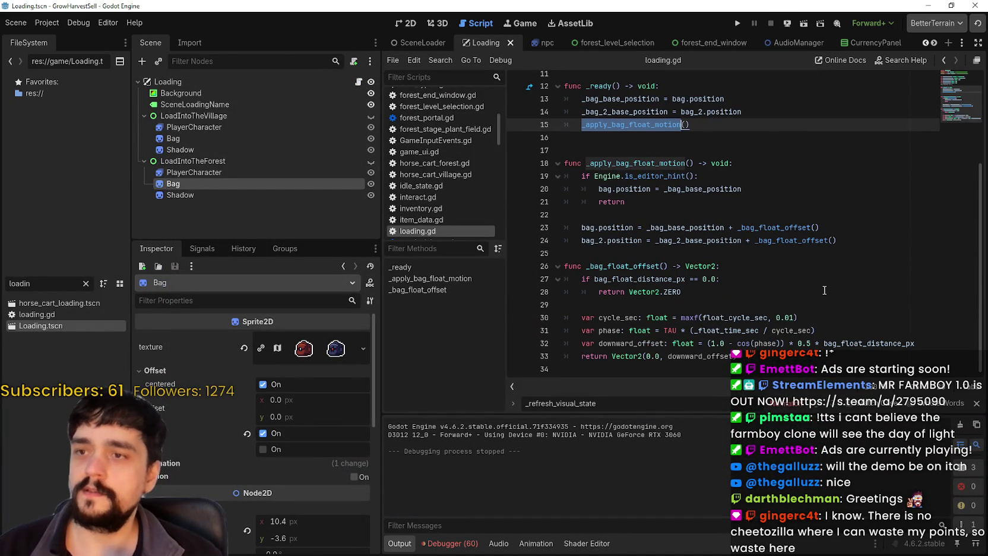
pyautogui.doubleClick(766, 231)
pyautogui.scroll(5, 777, 307)
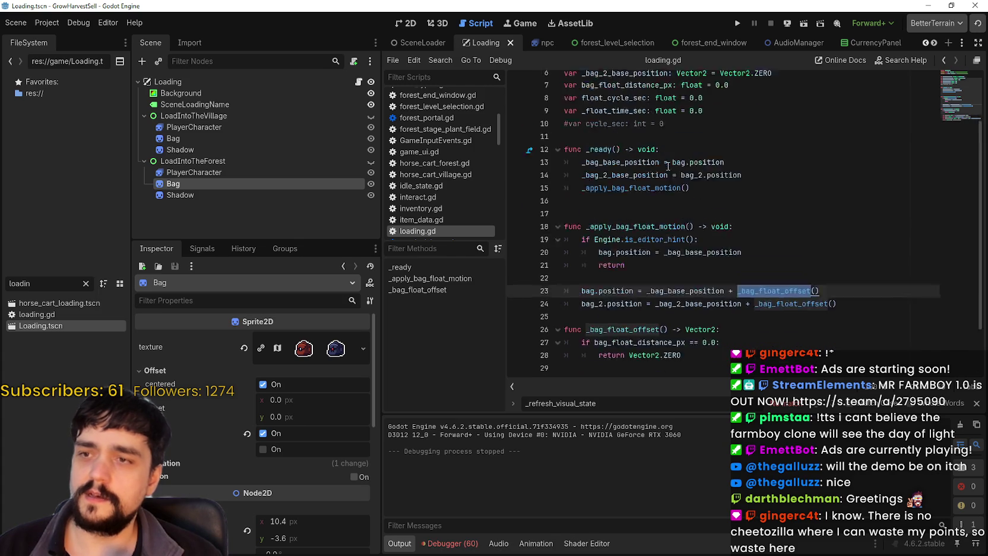
pyautogui.moveTo(681, 240); pyautogui.dragTo(706, 234)
pyautogui.tripleClick(706, 235)
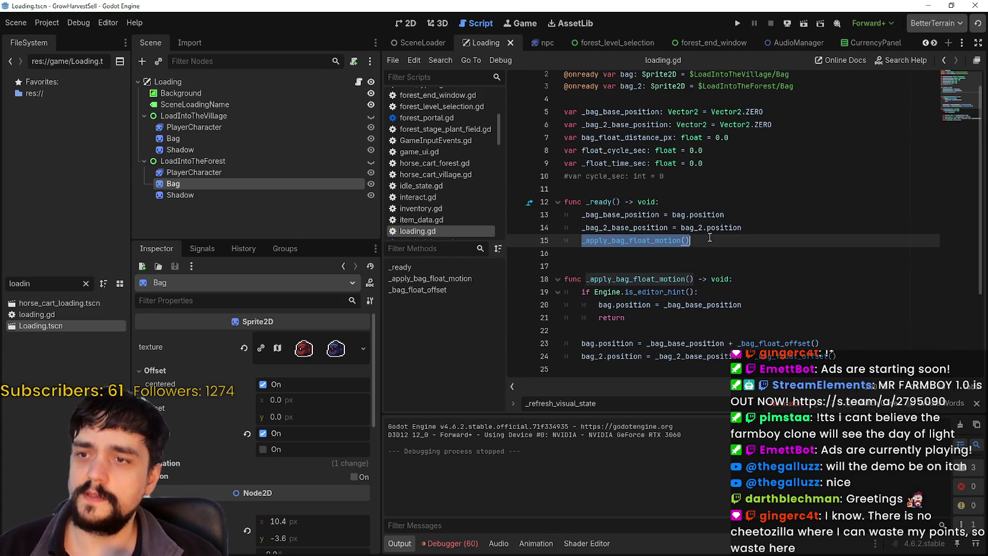
pyautogui.doubleClick(653, 240)
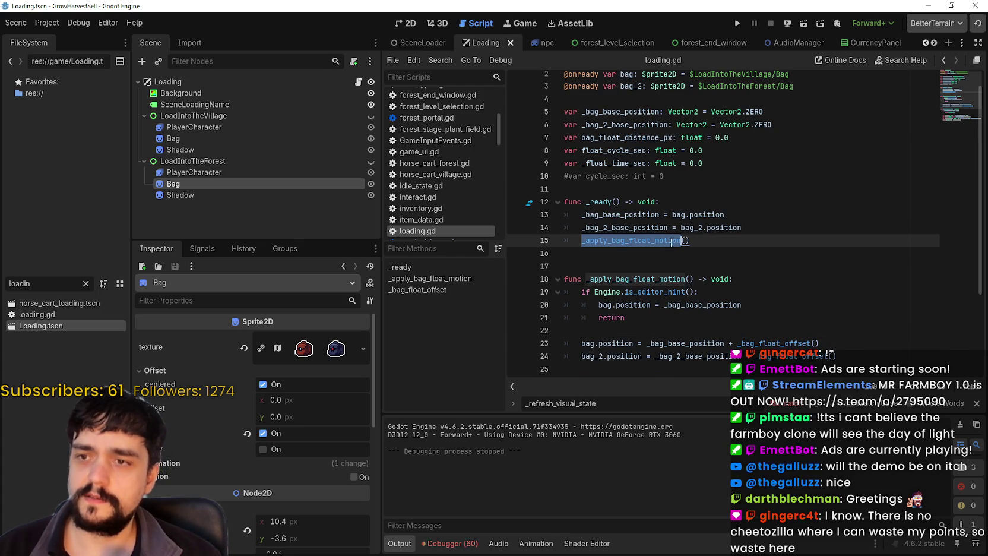
# Open magical_bag.gd via the 'magical' file filter and search it for _apply_bag_float_motion.
pyautogui.doubleClick(23, 283)
pyautogui.write('ba')
pyautogui.press('BackSpace')
pyautogui.press('BackSpace')
pyautogui.write('magical')
pyautogui.doubleClick(48, 325)
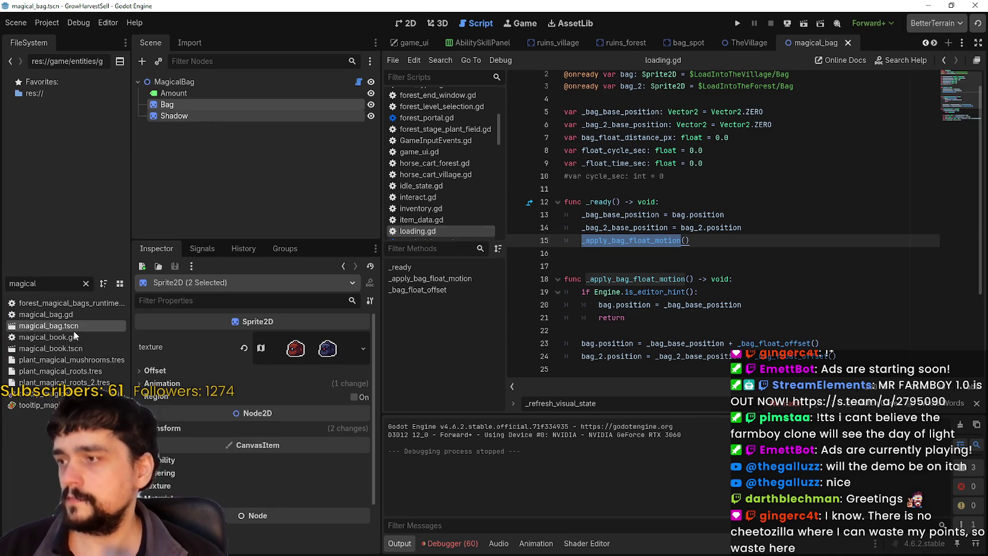
pyautogui.click(359, 81)
pyautogui.hotkey('ctrl', 'f')
pyautogui.hotkey('ctrl', 'v')
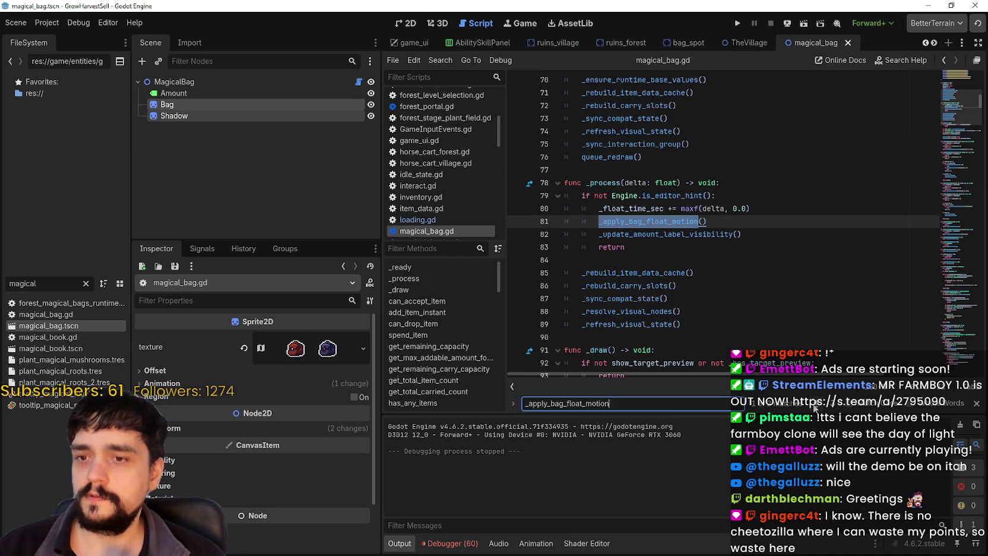
pyautogui.click(737, 221)
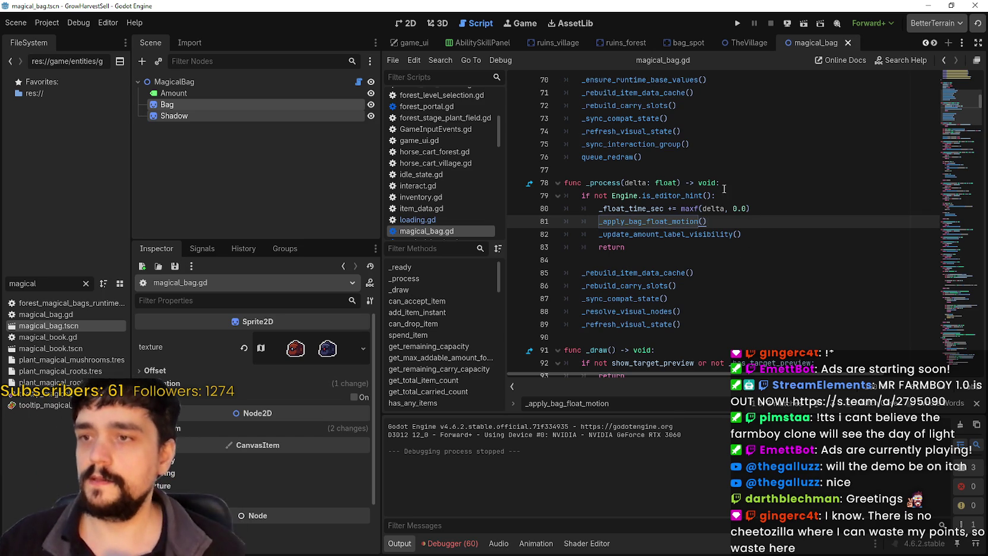
# Select the _process function on lines 78–83 of magical_bag.gd.
pyautogui.scroll(-2, 728, 207)
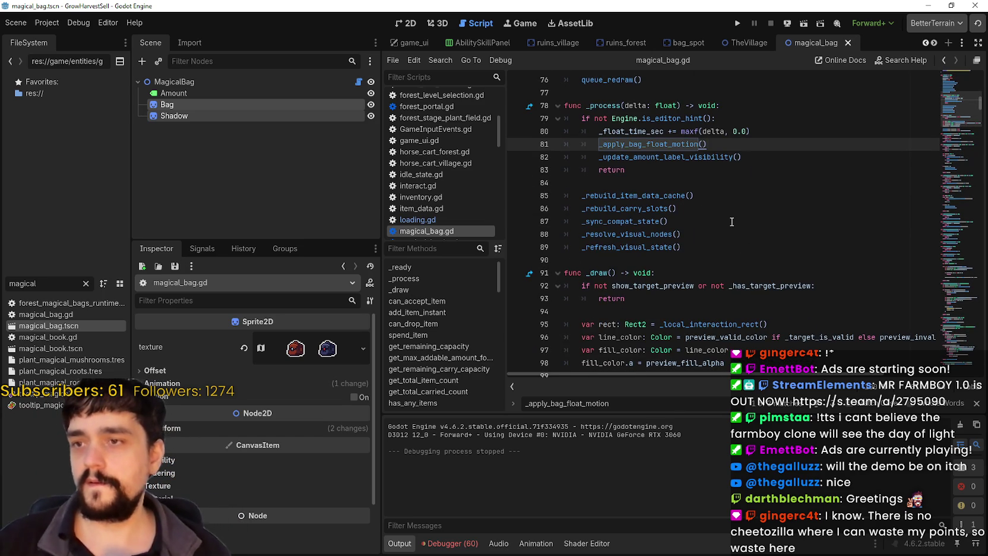
pyautogui.scroll(1, 727, 218)
pyautogui.scroll(1, 684, 196)
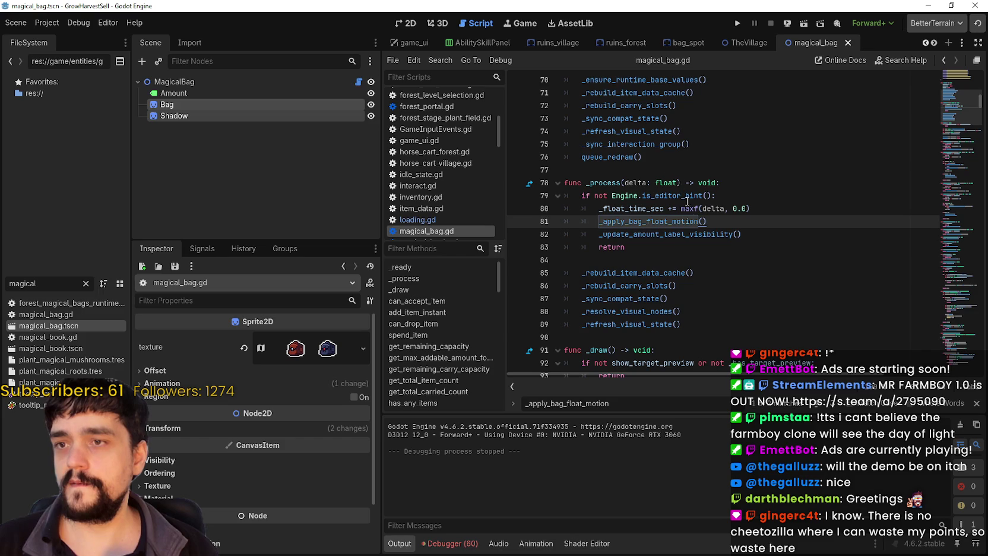
pyautogui.scroll(-1, 730, 261)
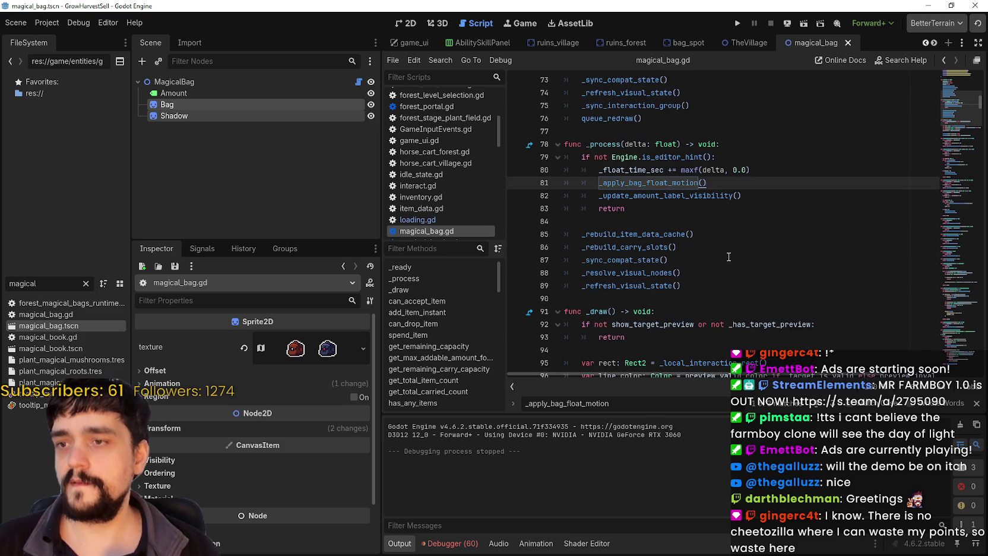
pyautogui.keyDown('shift'); pyautogui.click(700, 279); pyautogui.keyUp('shift')
pyautogui.click(638, 207)
pyautogui.moveTo(661, 213)
pyautogui.mouseDown()
pyautogui.moveTo(552, 168)
pyautogui.moveTo(558, 144)
pyautogui.mouseUp()
pyautogui.hotkey('ctrl', 'c')
# Paste the _process function after _ready in loading.gd and remove the _update_amount_label_visibility line.
pyautogui.moveTo(62, 284); pyautogui.dragTo(3, 279)
pyautogui.write('loadin')
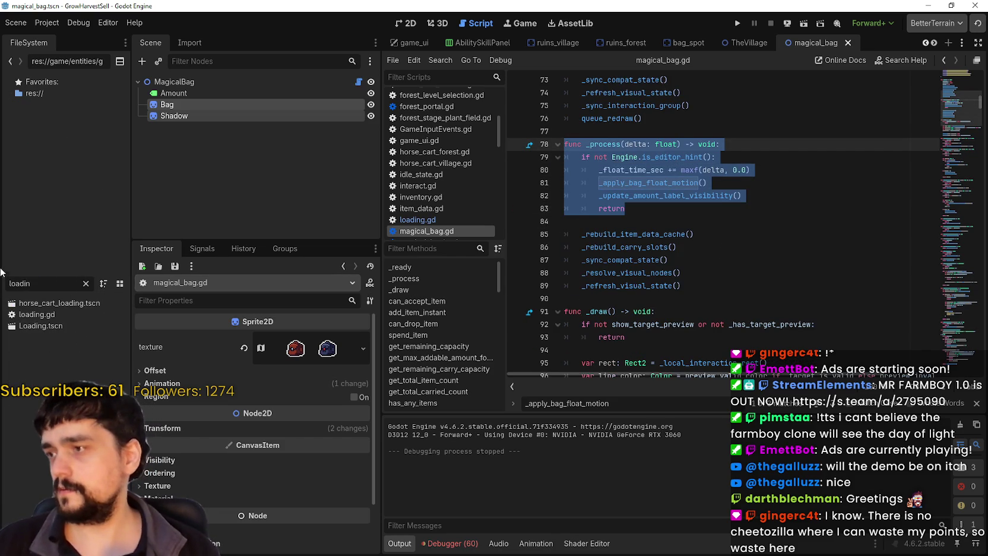
pyautogui.doubleClick(38, 327)
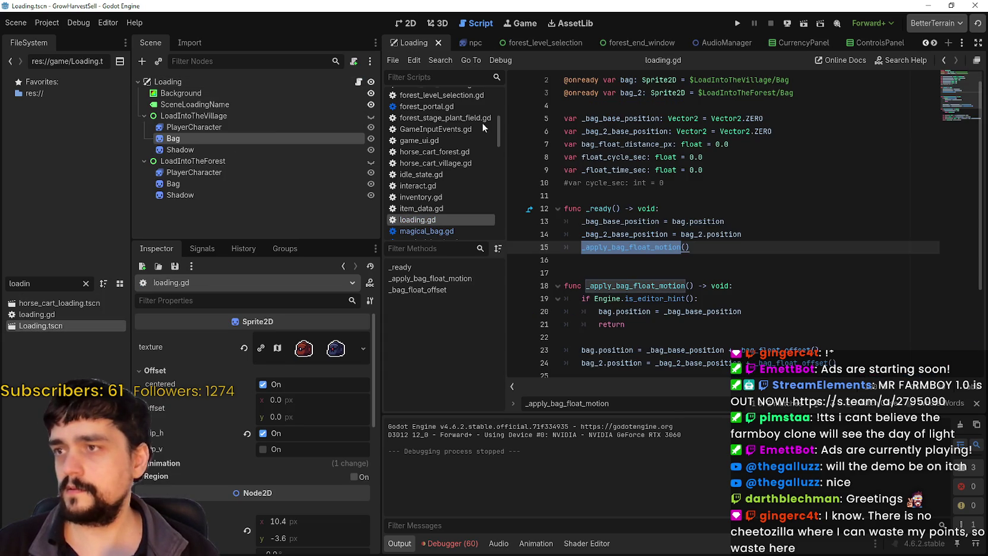
pyautogui.click(734, 243)
pyautogui.hotkey('ctrl', 'v')
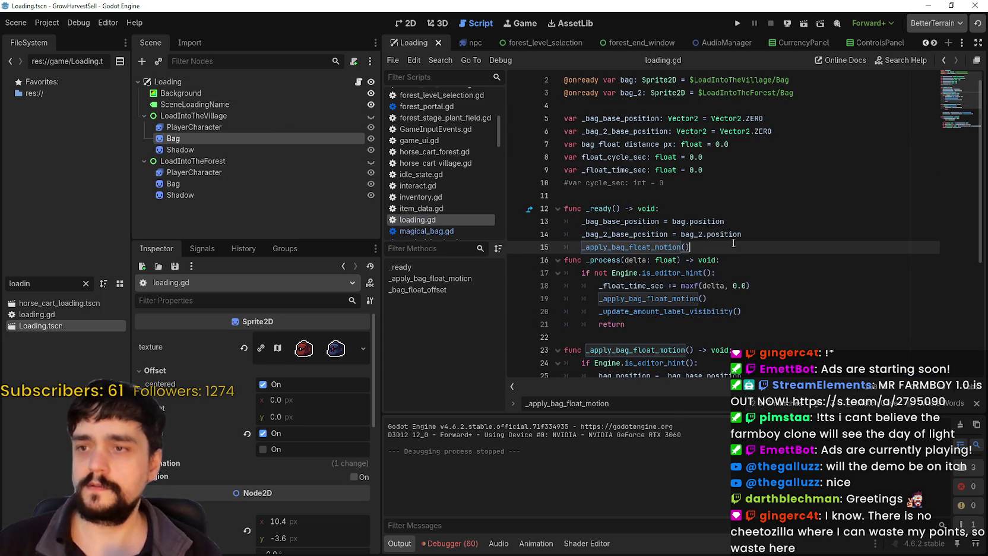
pyautogui.press('Return')
pyautogui.click(664, 337)
pyautogui.click(753, 331)
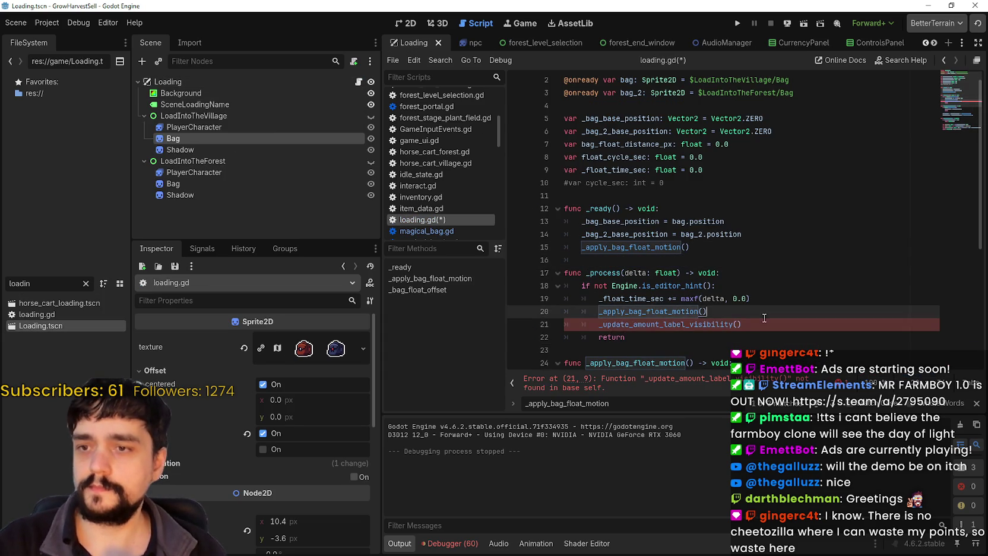
pyautogui.hotkey('ctrl', 'x')
pyautogui.click(649, 339)
pyautogui.press('Tab')
pyautogui.press('Tab')
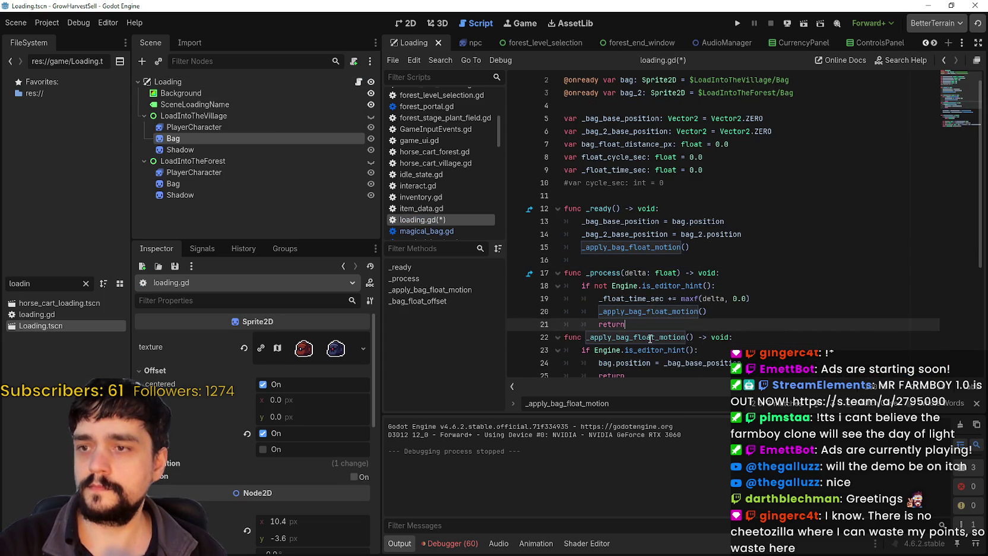